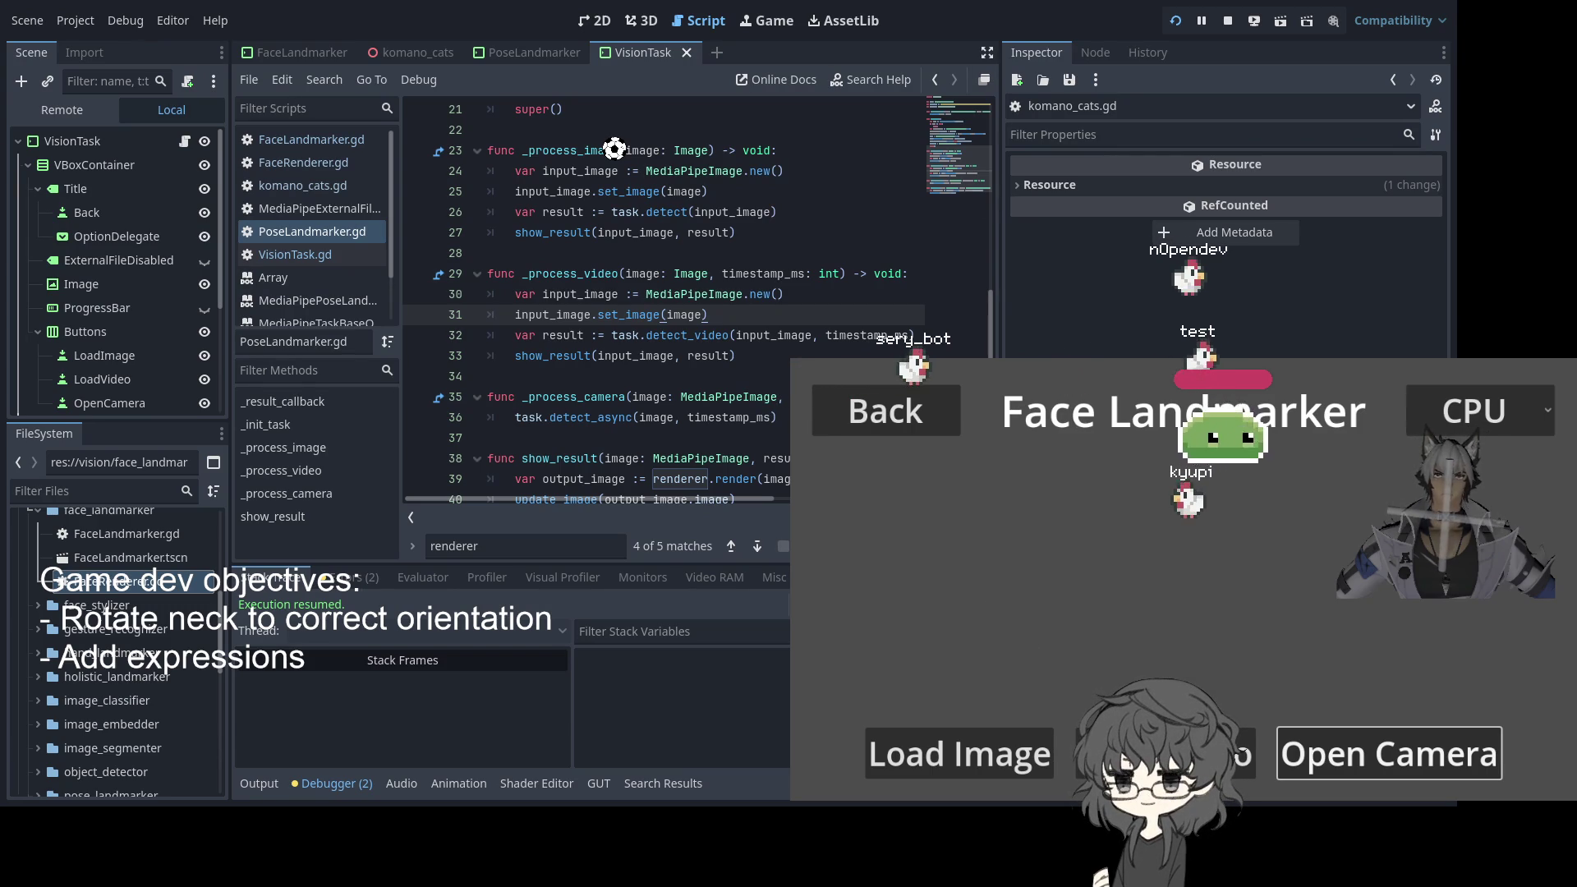
# Review the _process_video code, then jump back to the base script's update_image function
pyautogui.click(807, 274)
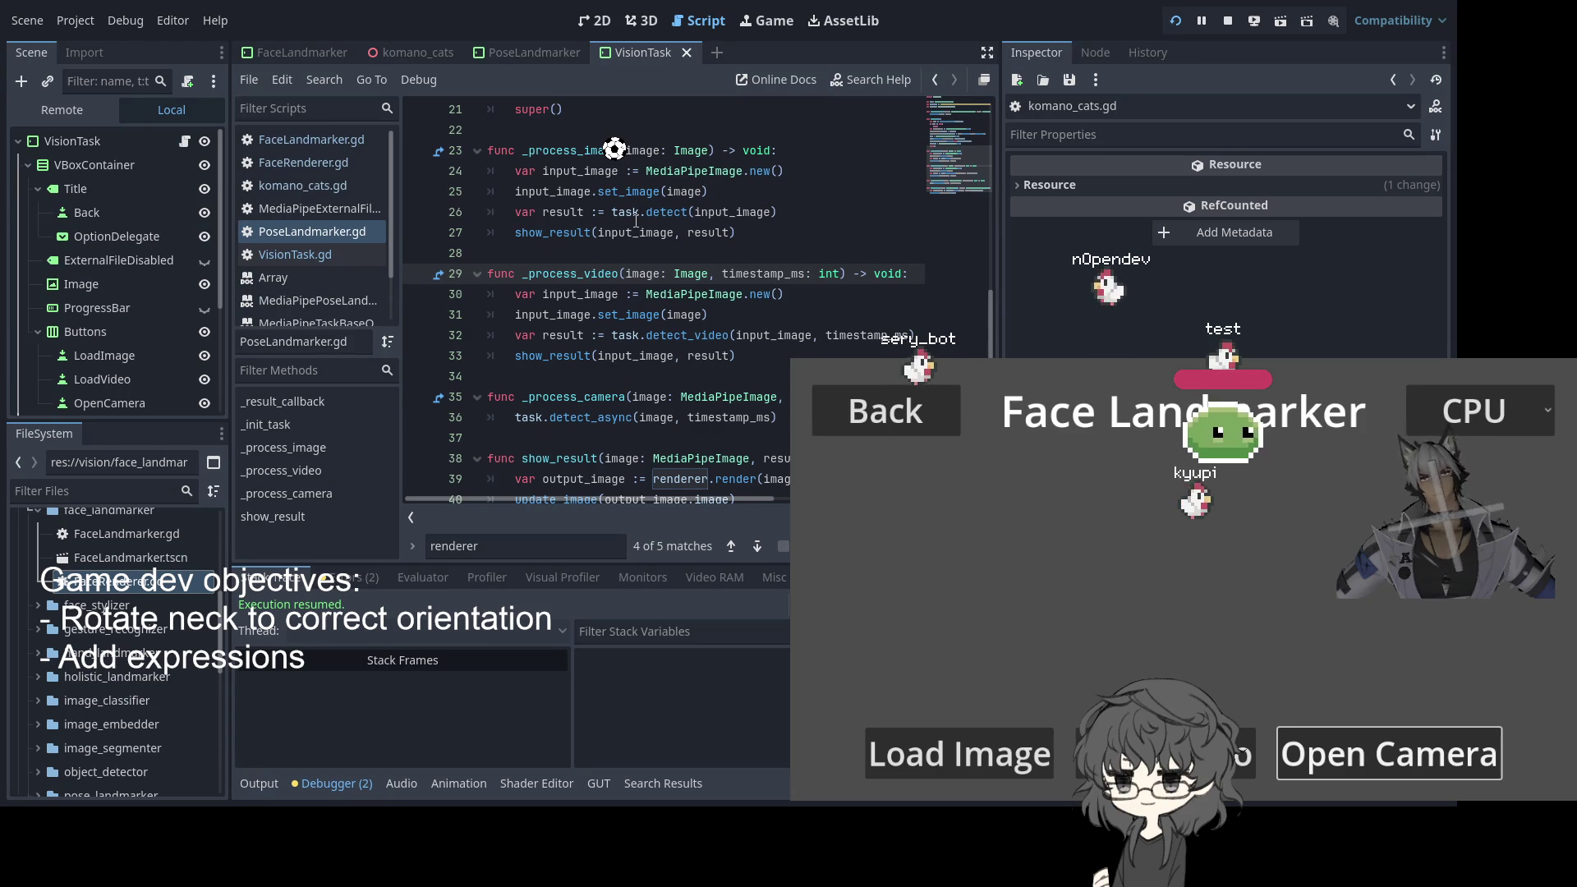
pyautogui.scroll(-1, 622, 282)
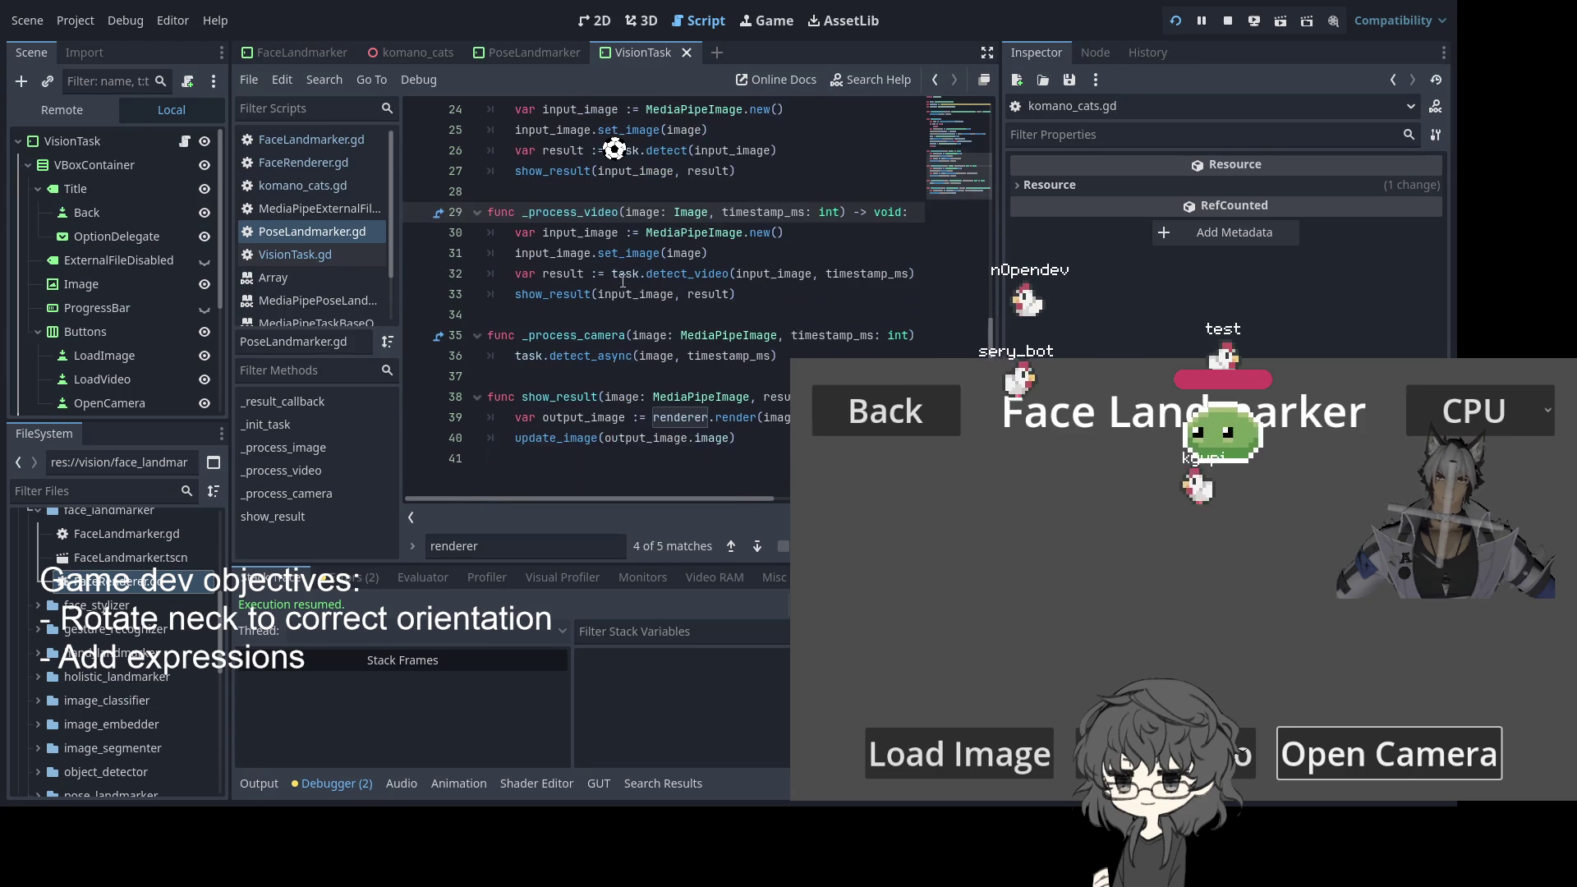
pyautogui.scroll(8, 599, 302)
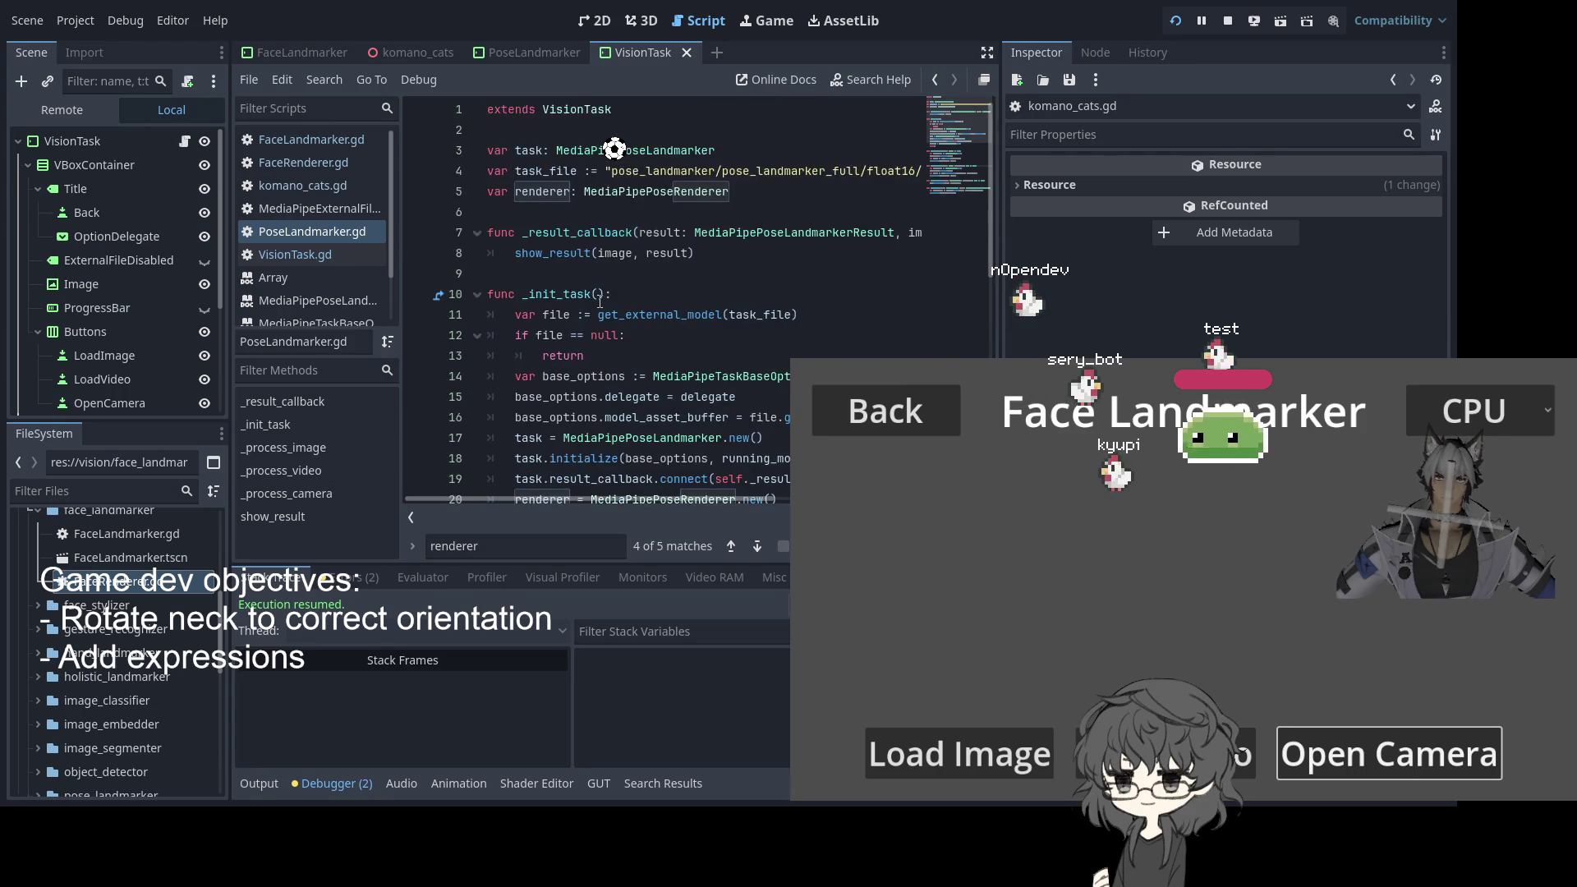
pyautogui.scroll(-2, 610, 297)
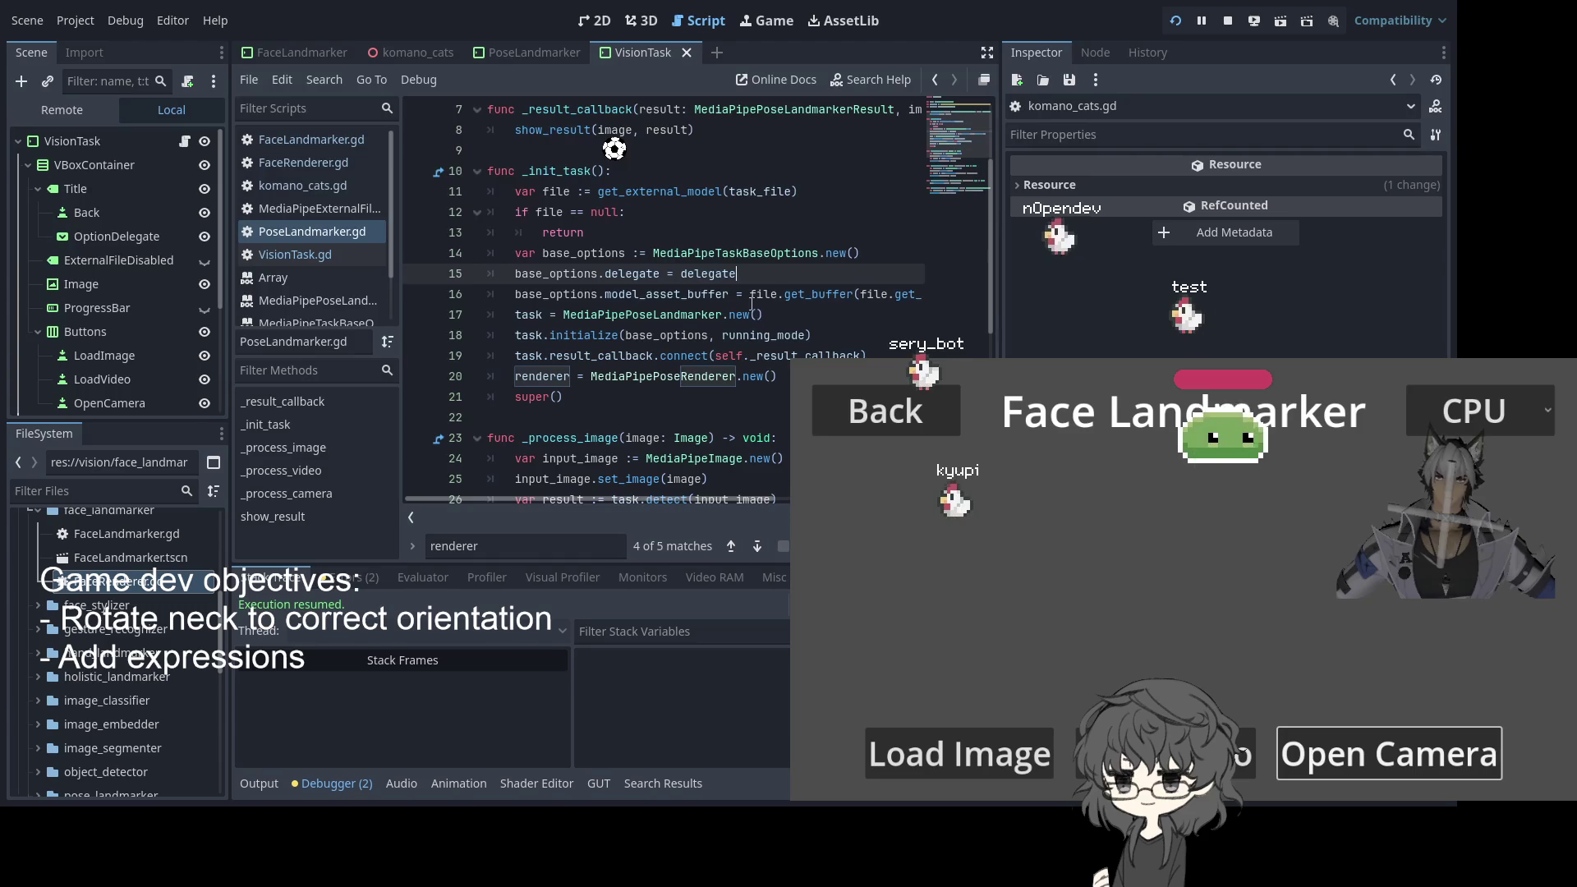
pyautogui.scroll(-6, 686, 313)
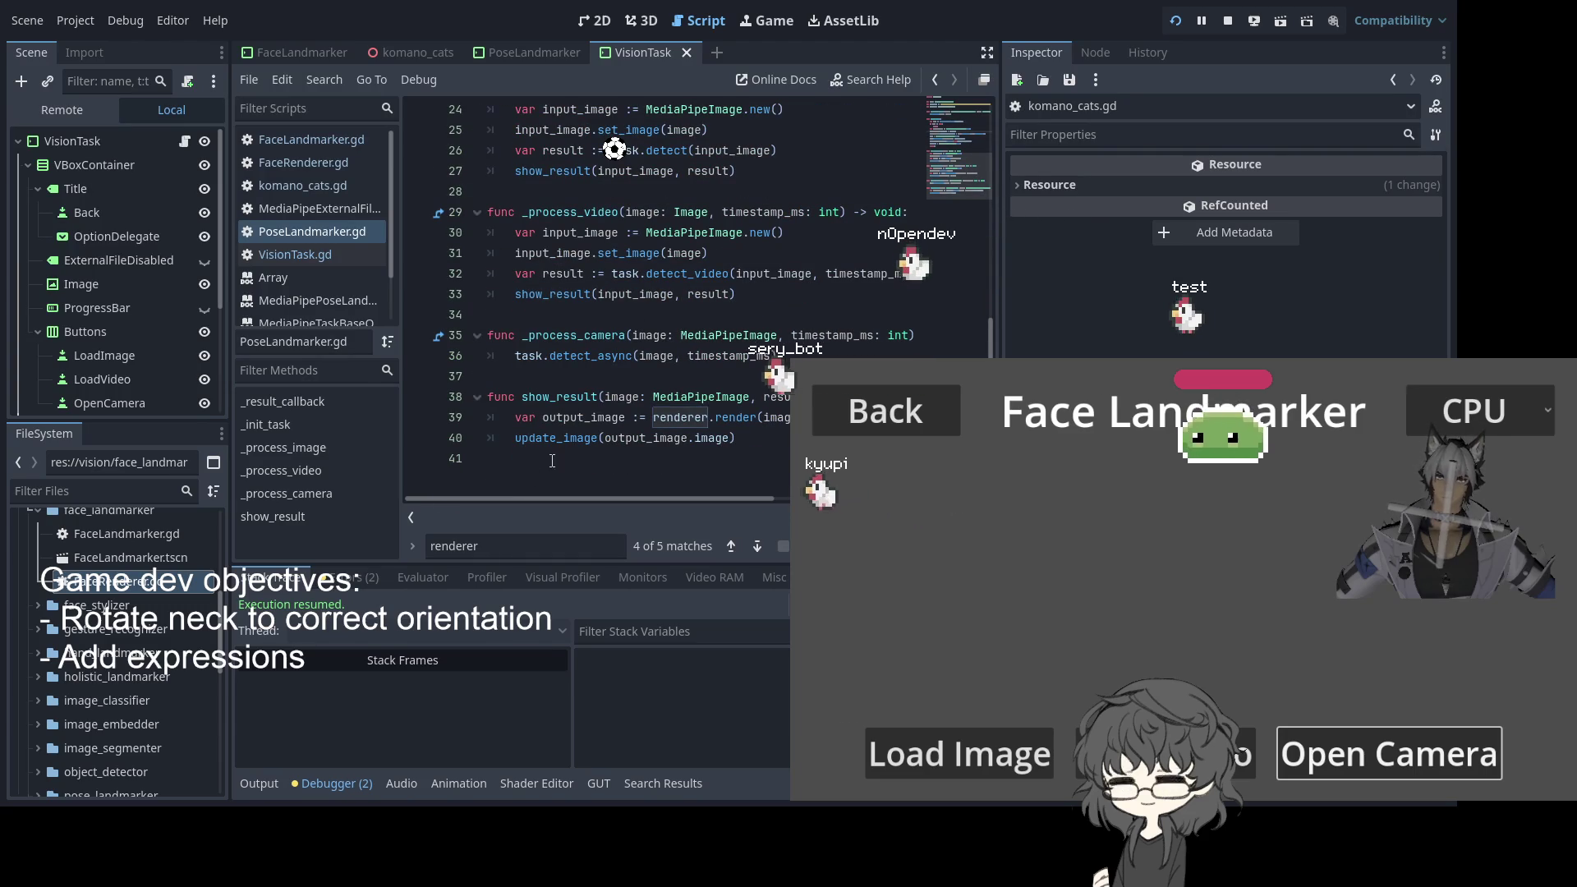
pyautogui.hotkey('alt', 'Left')
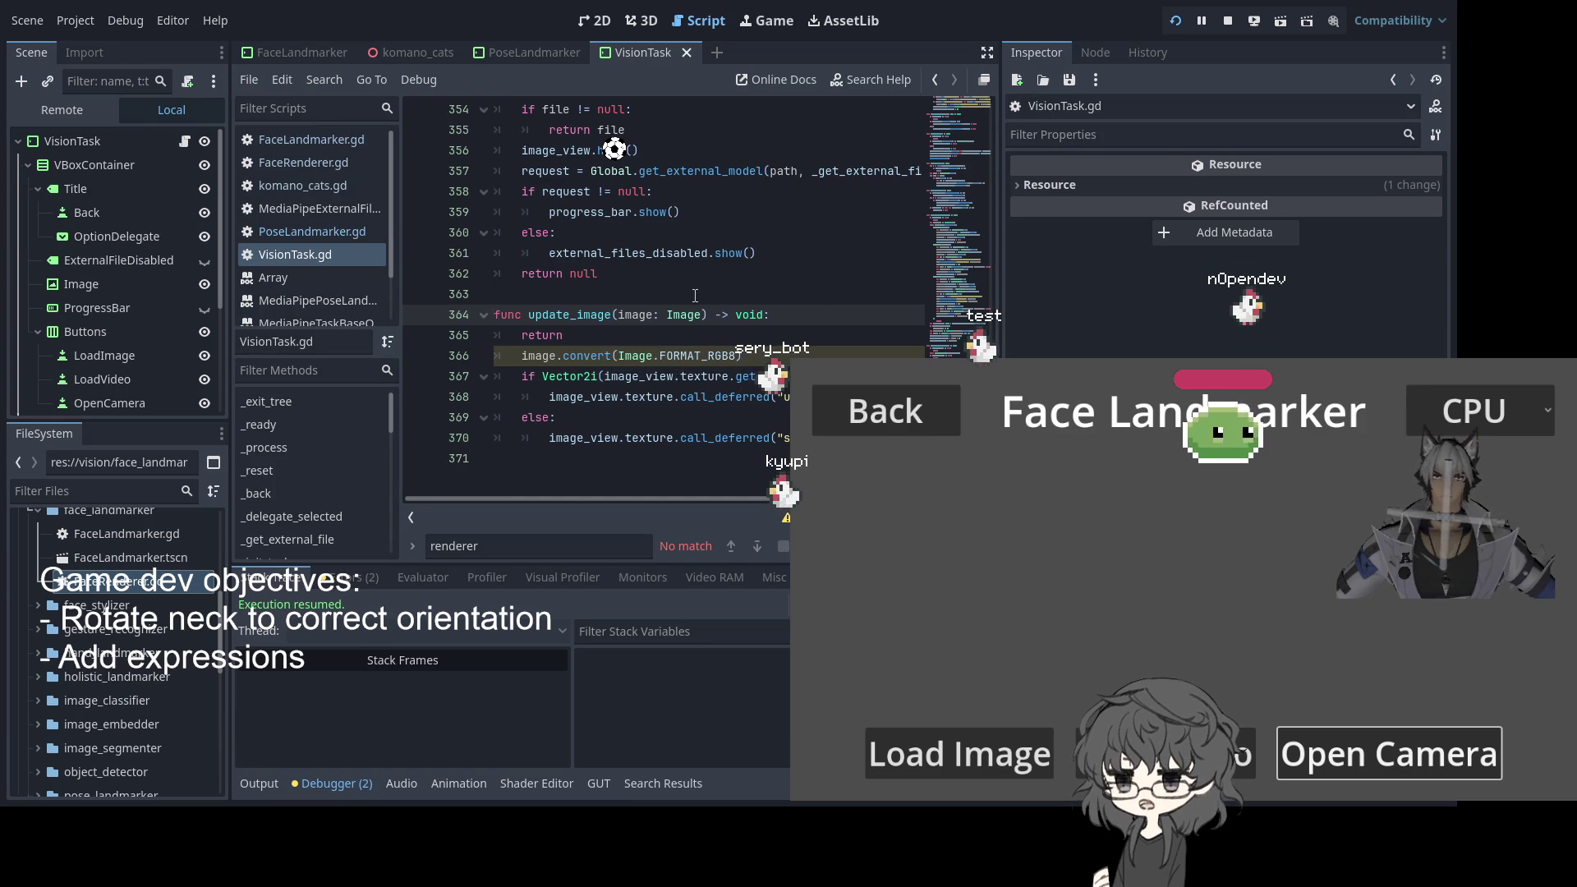
pyautogui.scroll(20, 694, 295)
pyautogui.scroll(20, 706, 329)
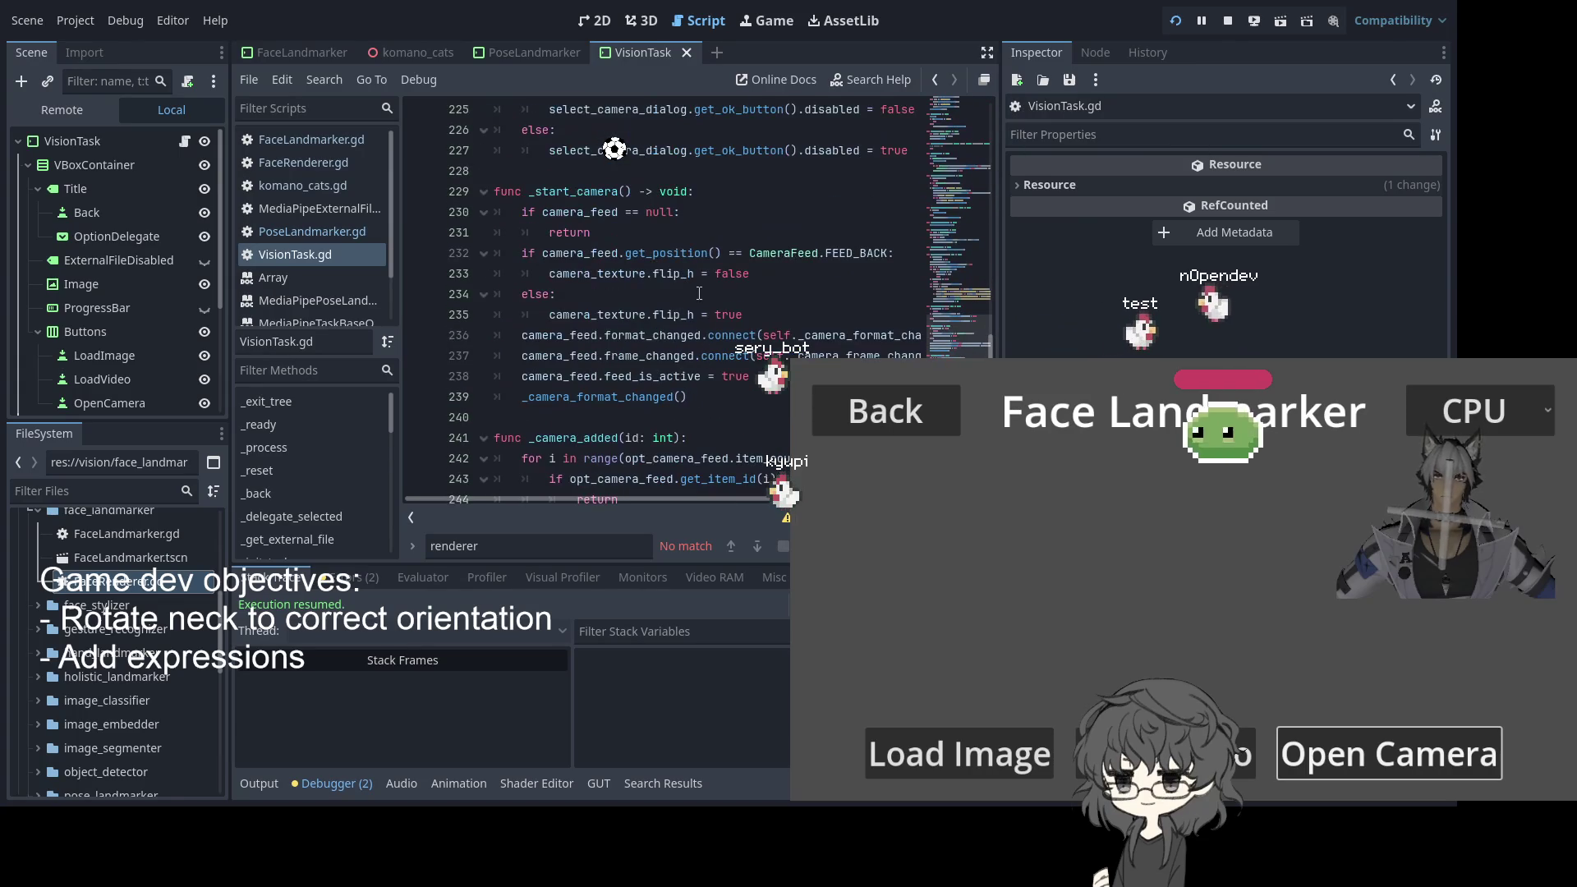
# Close the PoseLandmarker script and scroll FaceLandmarker.gd to _result2_callback
pyautogui.click(521, 51)
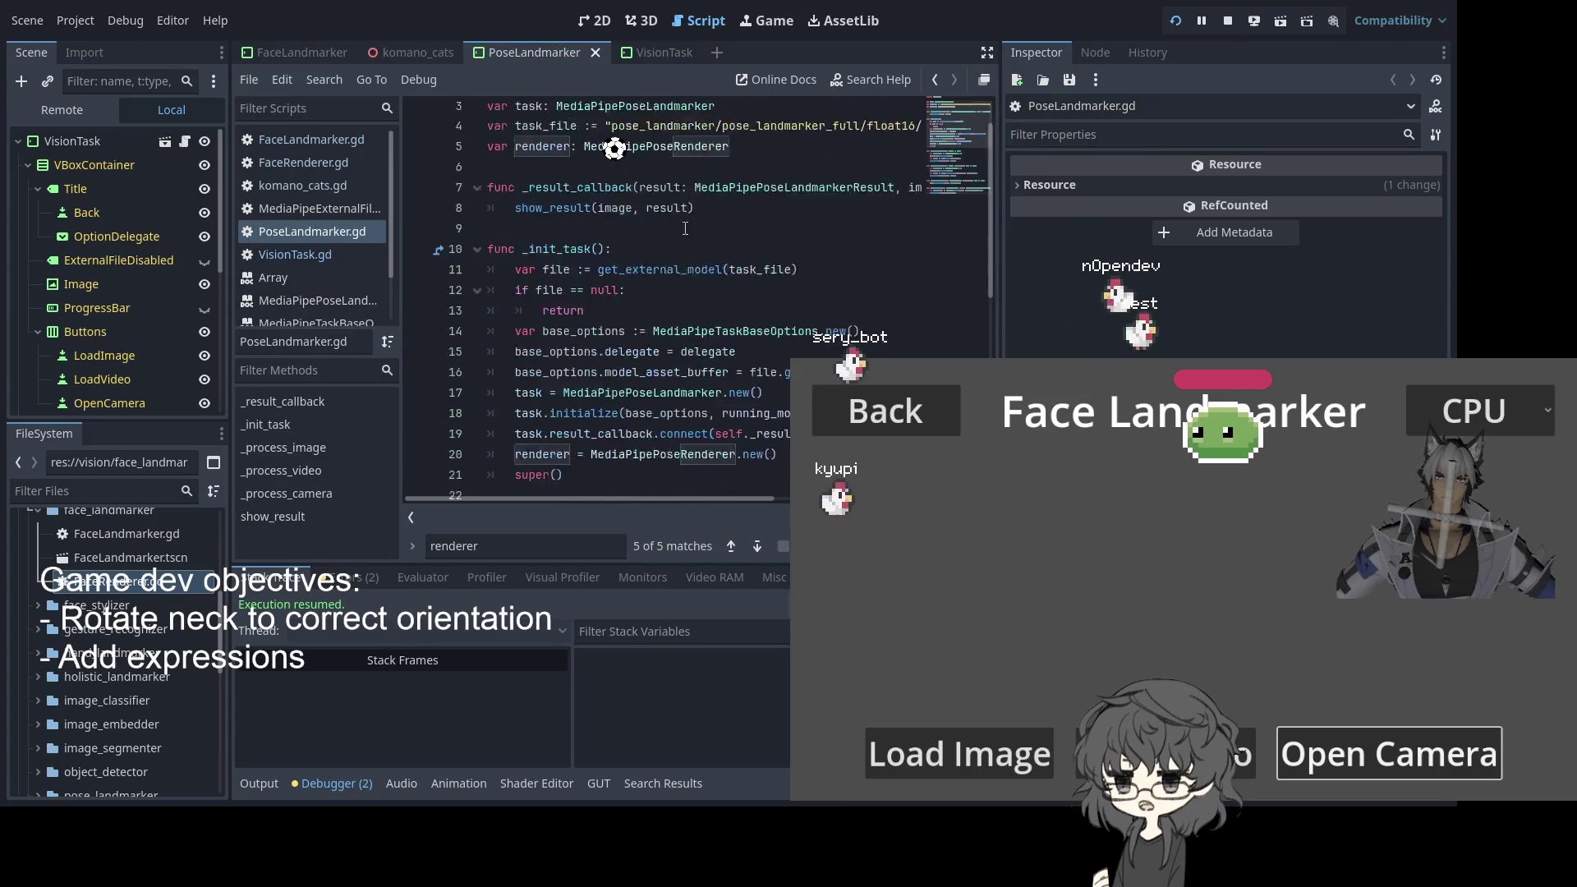
pyautogui.middleClick(531, 51)
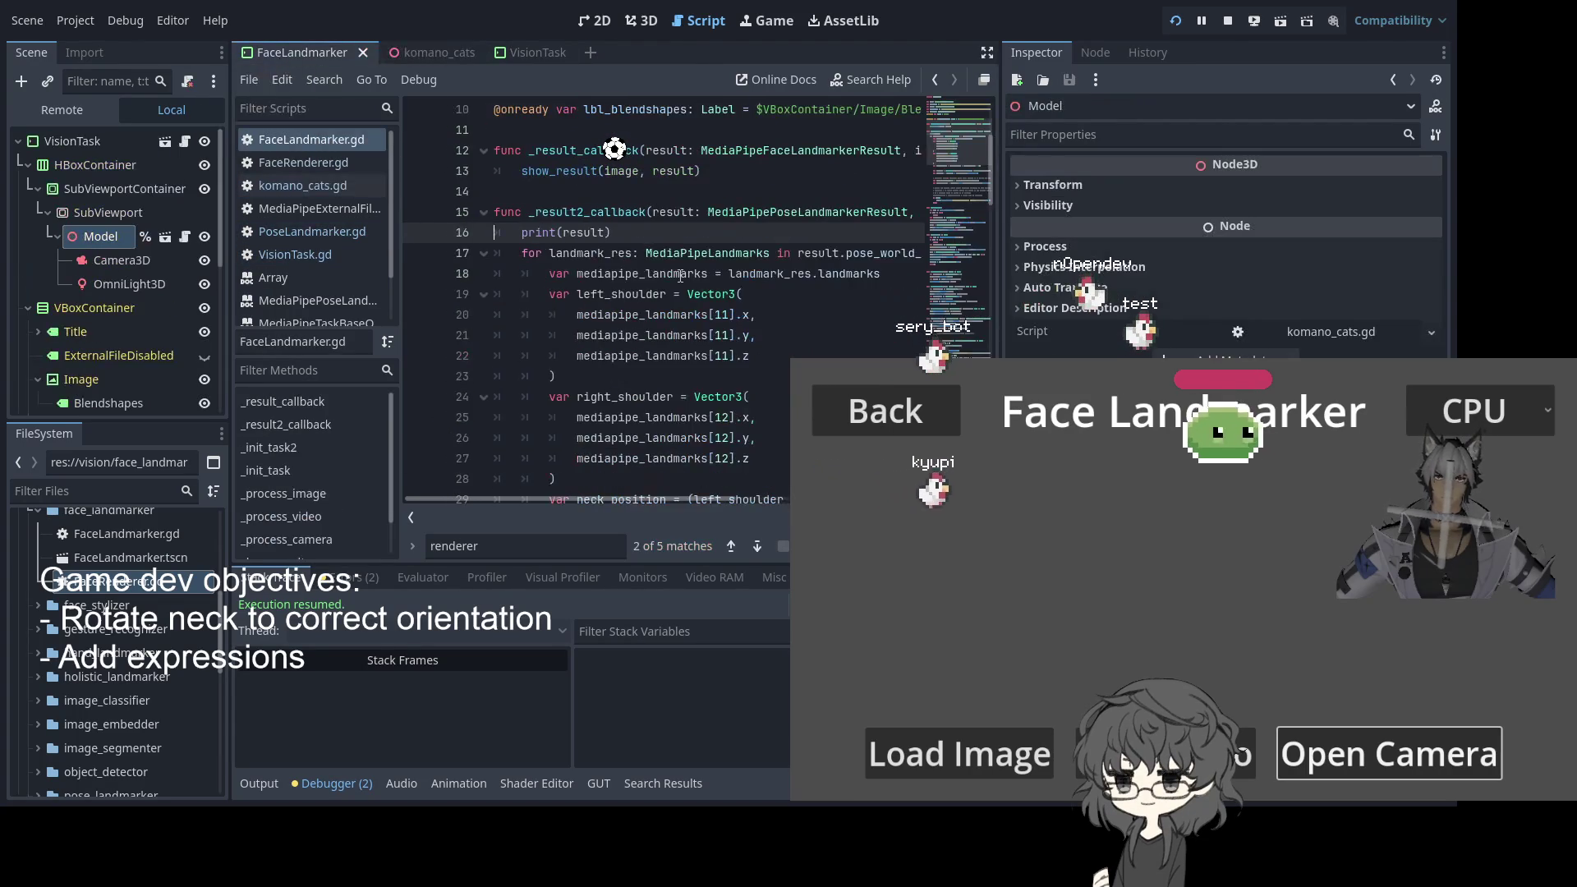
pyautogui.scroll(3, 680, 275)
pyautogui.scroll(-10, 681, 271)
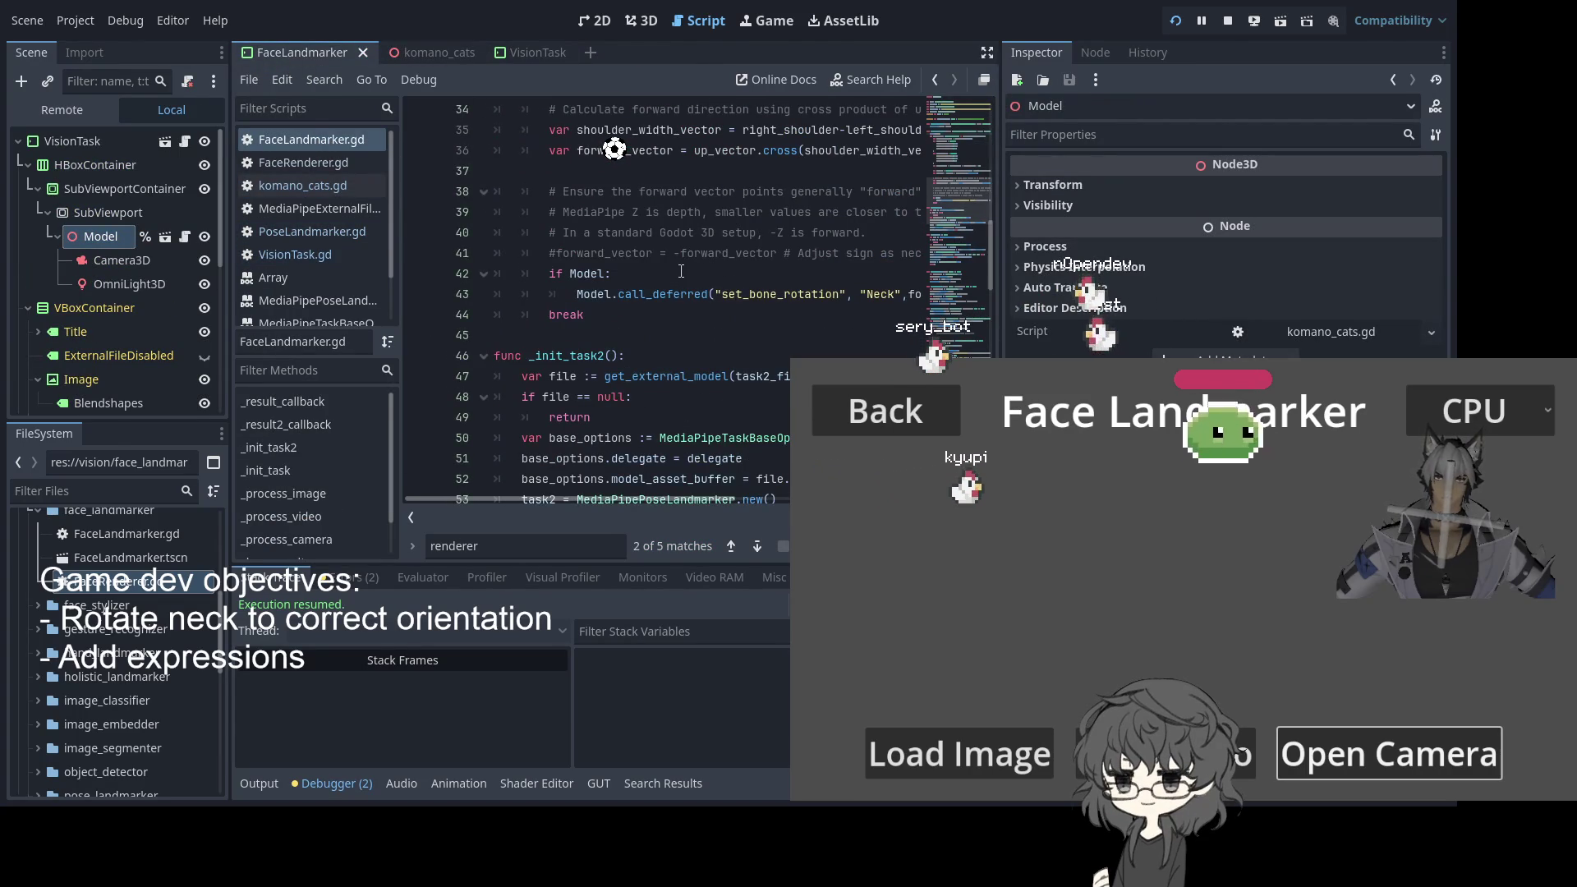
pyautogui.scroll(3, 681, 271)
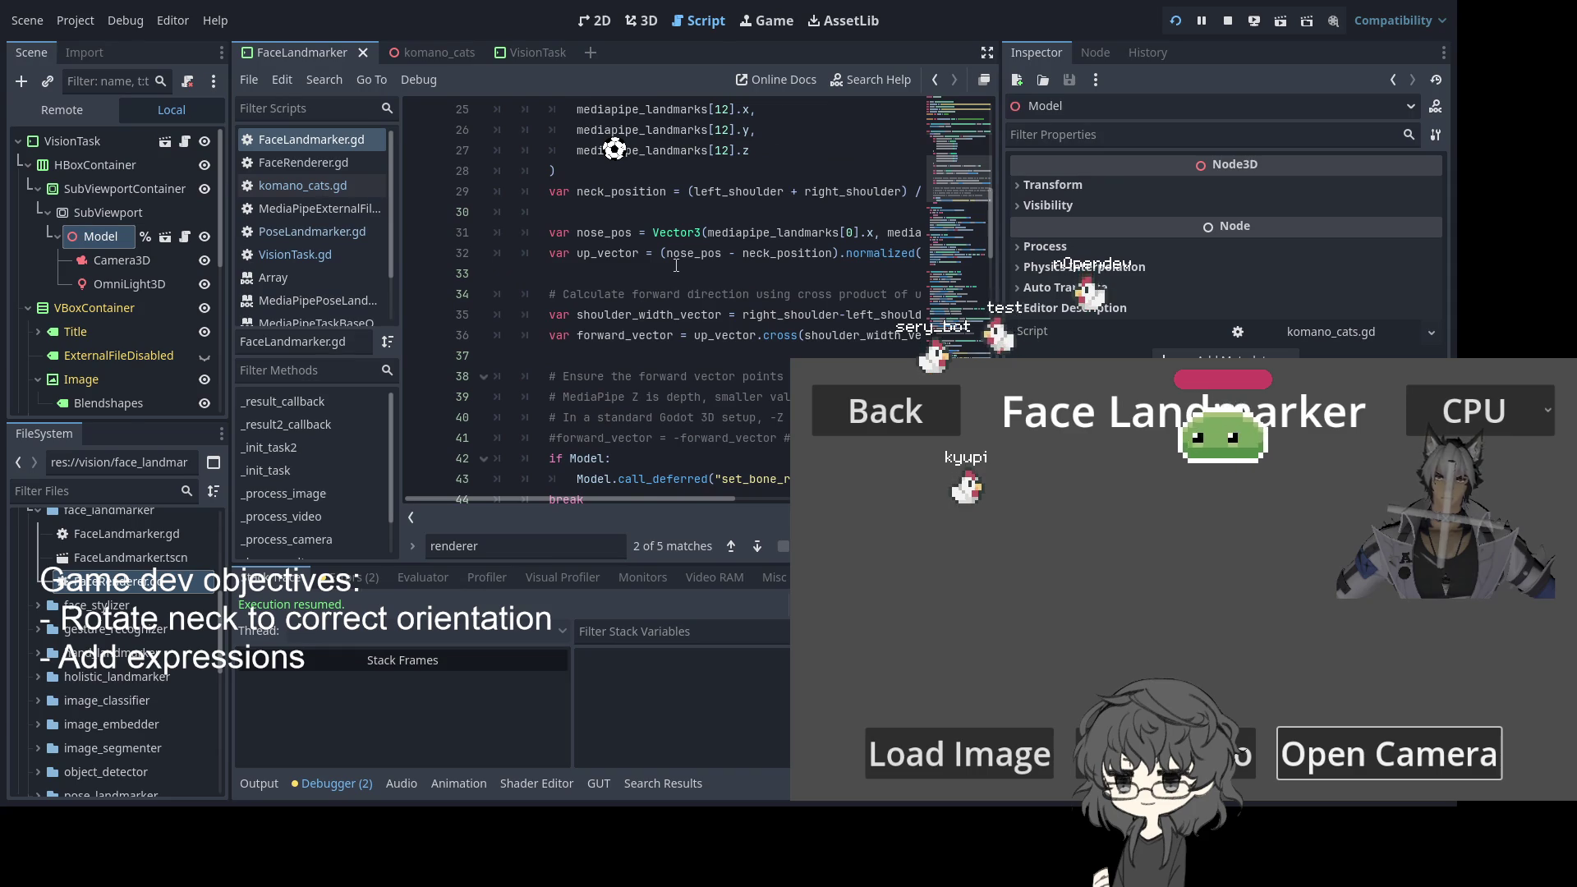
pyautogui.scroll(4, 676, 265)
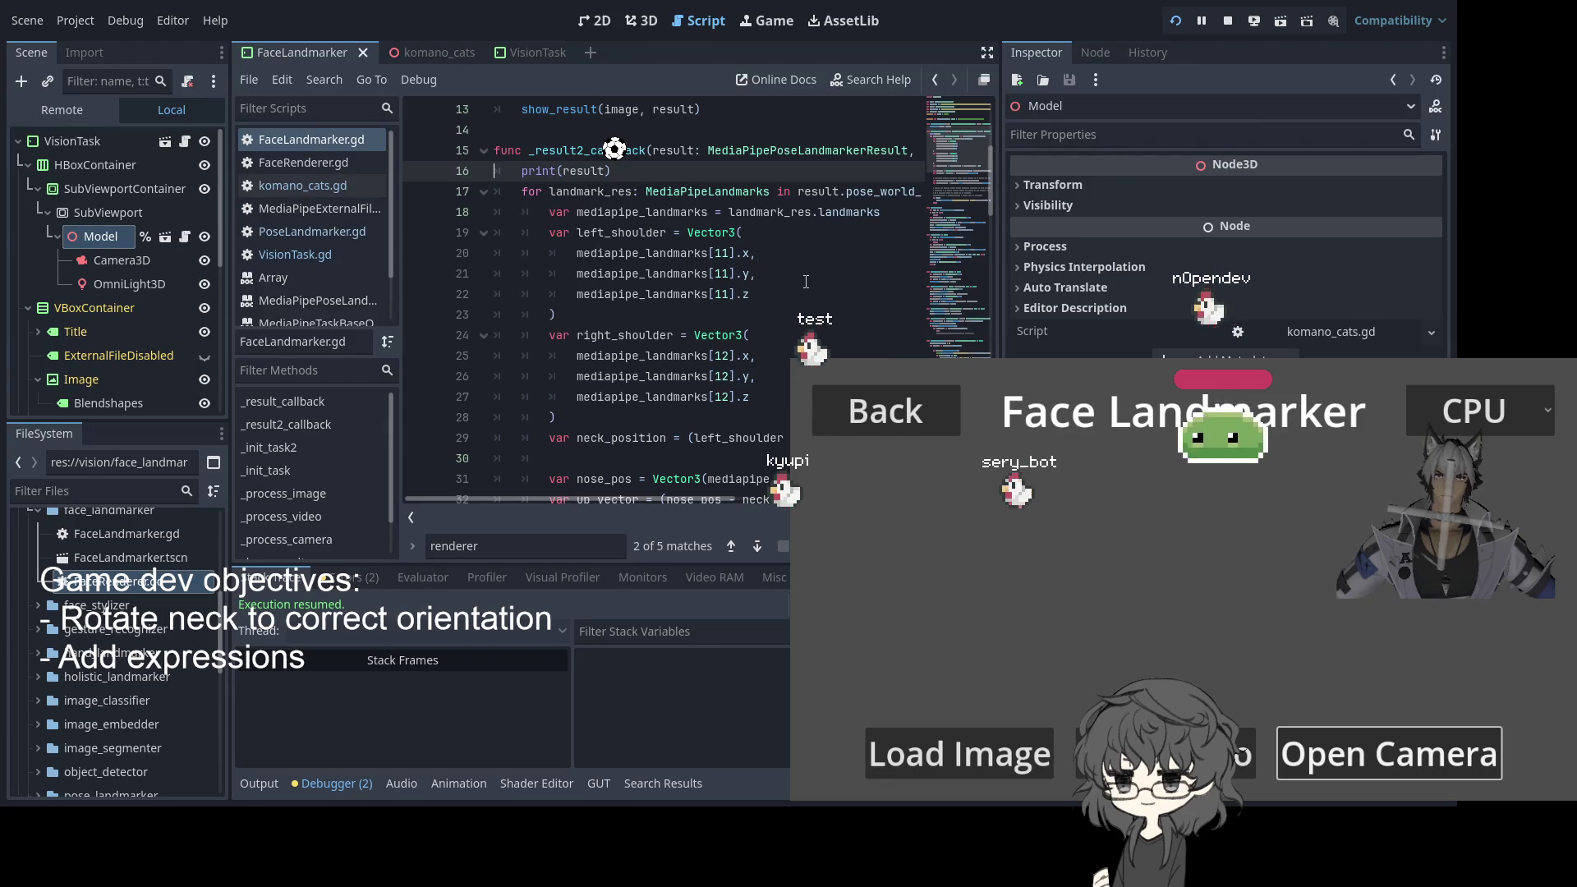
# Highlight every use of mediapipe_landmarks in _result2_callback
pyautogui.doubleClick(617, 213)
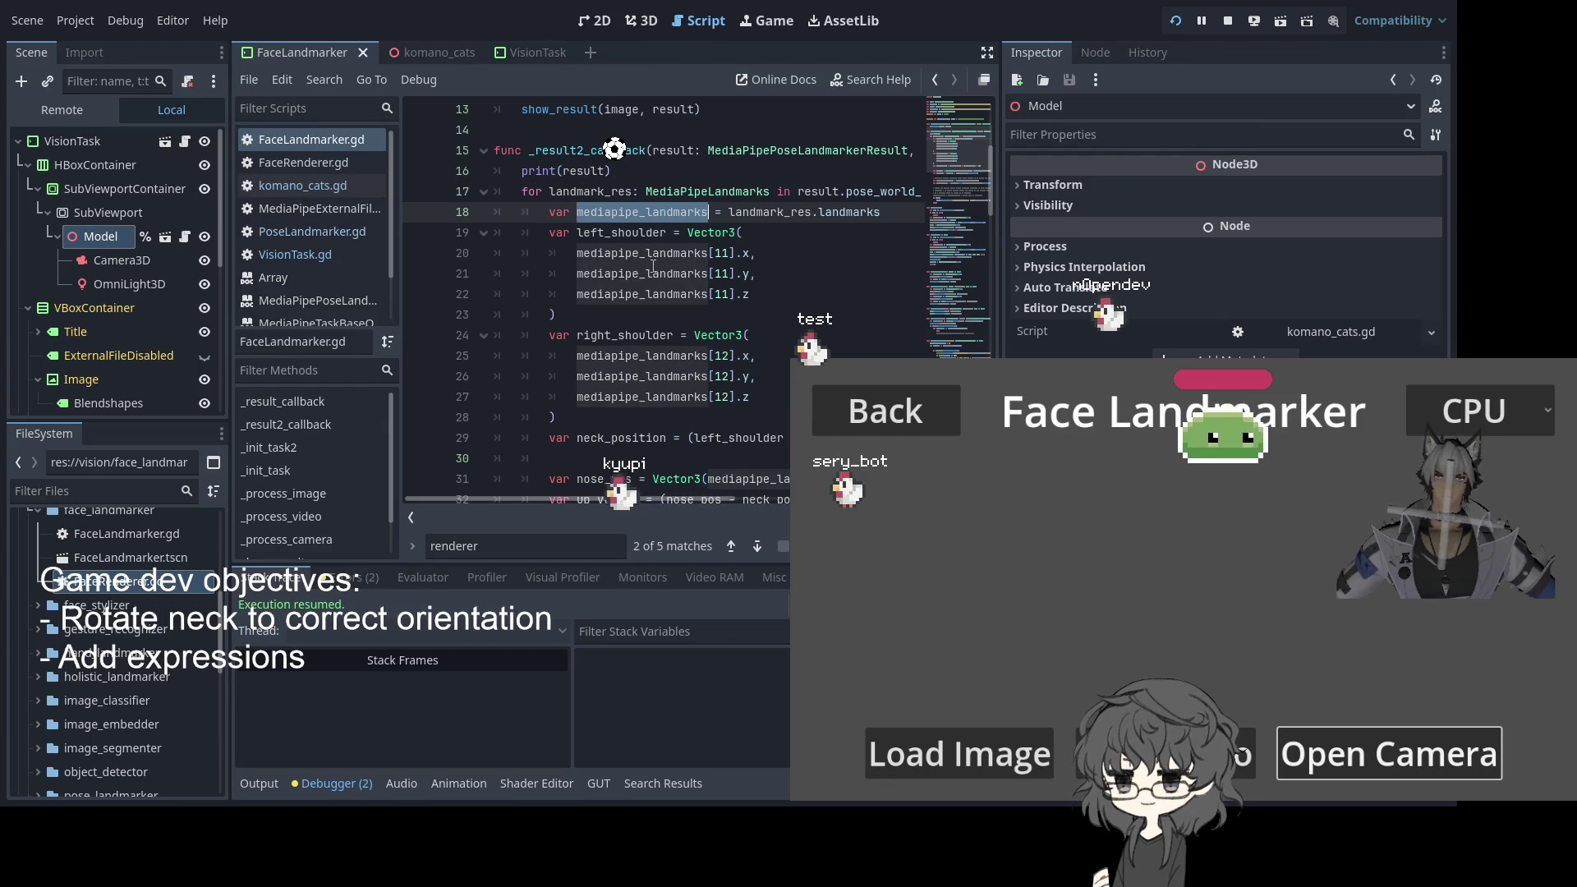
pyautogui.doubleClick(653, 271)
pyautogui.doubleClick(830, 212)
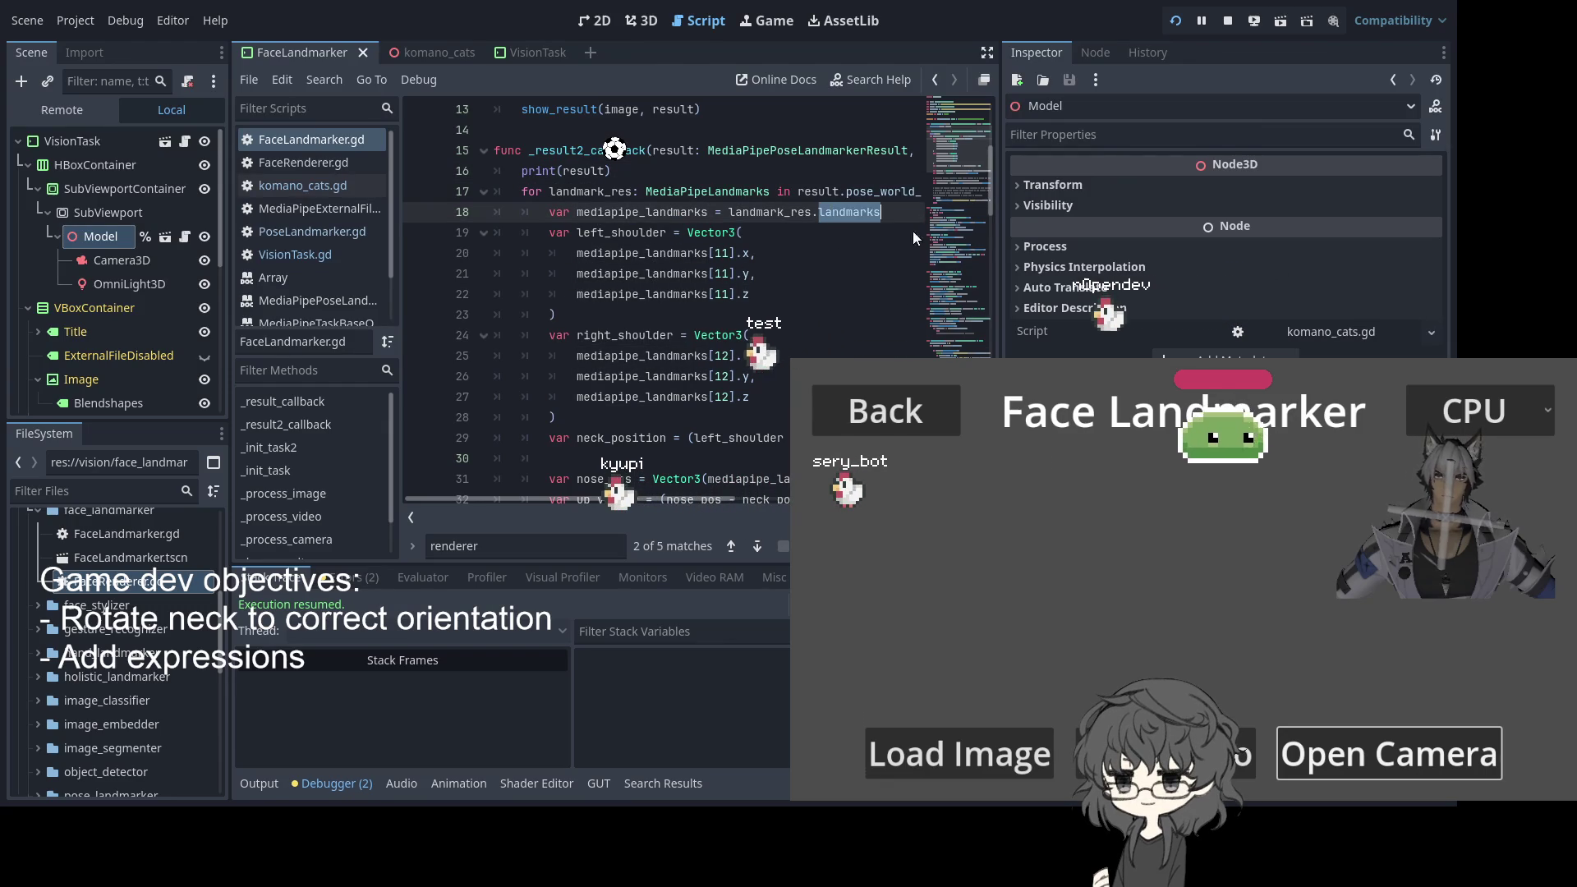
pyautogui.doubleClick(640, 212)
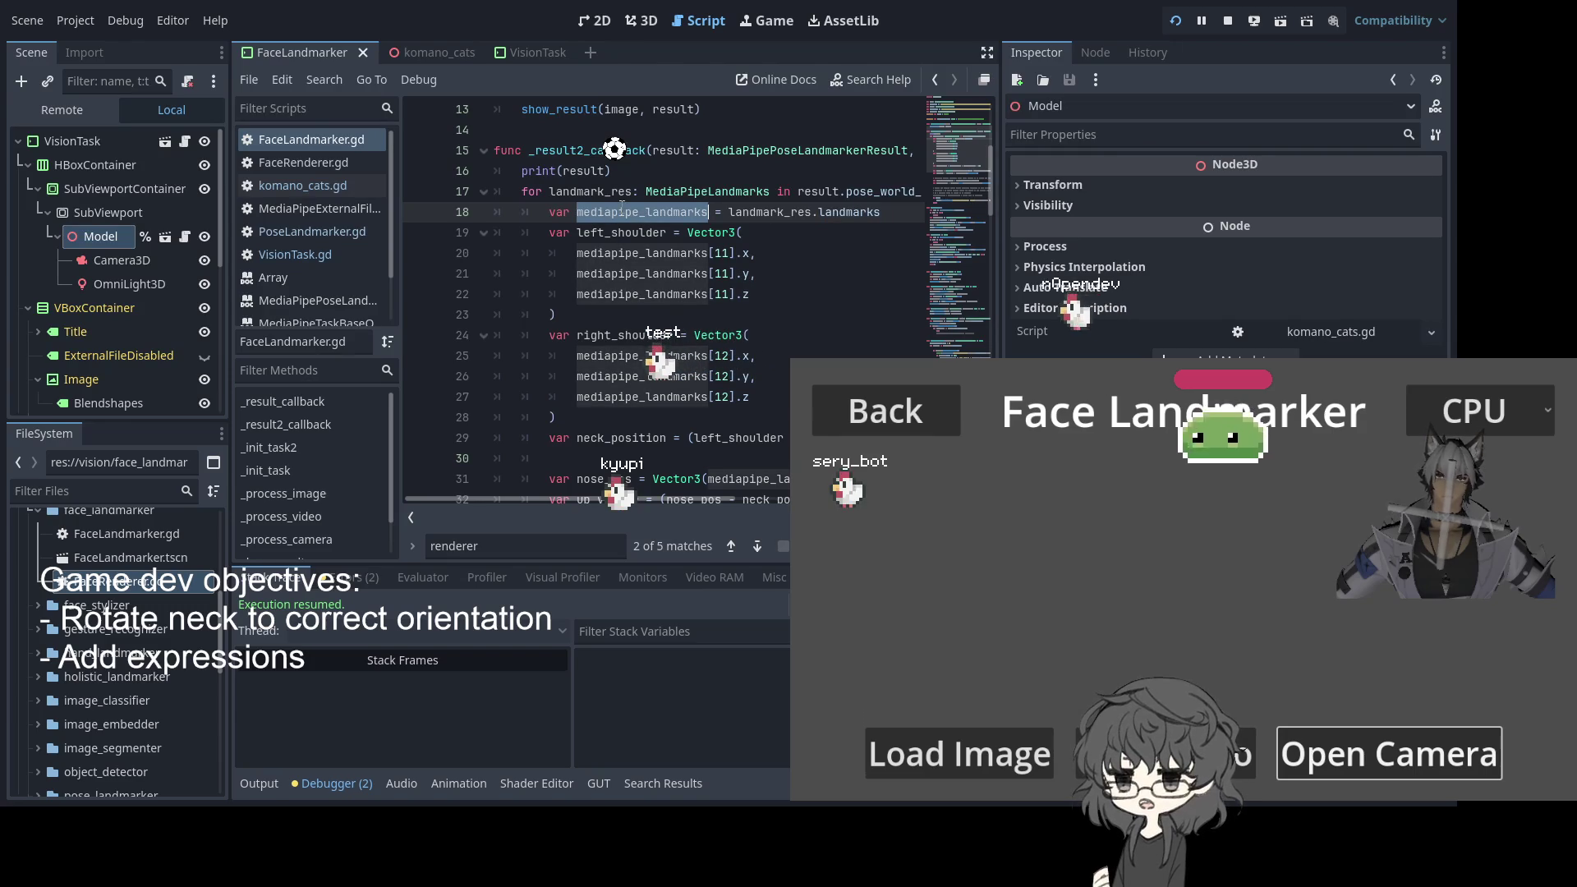
pyautogui.click(817, 294)
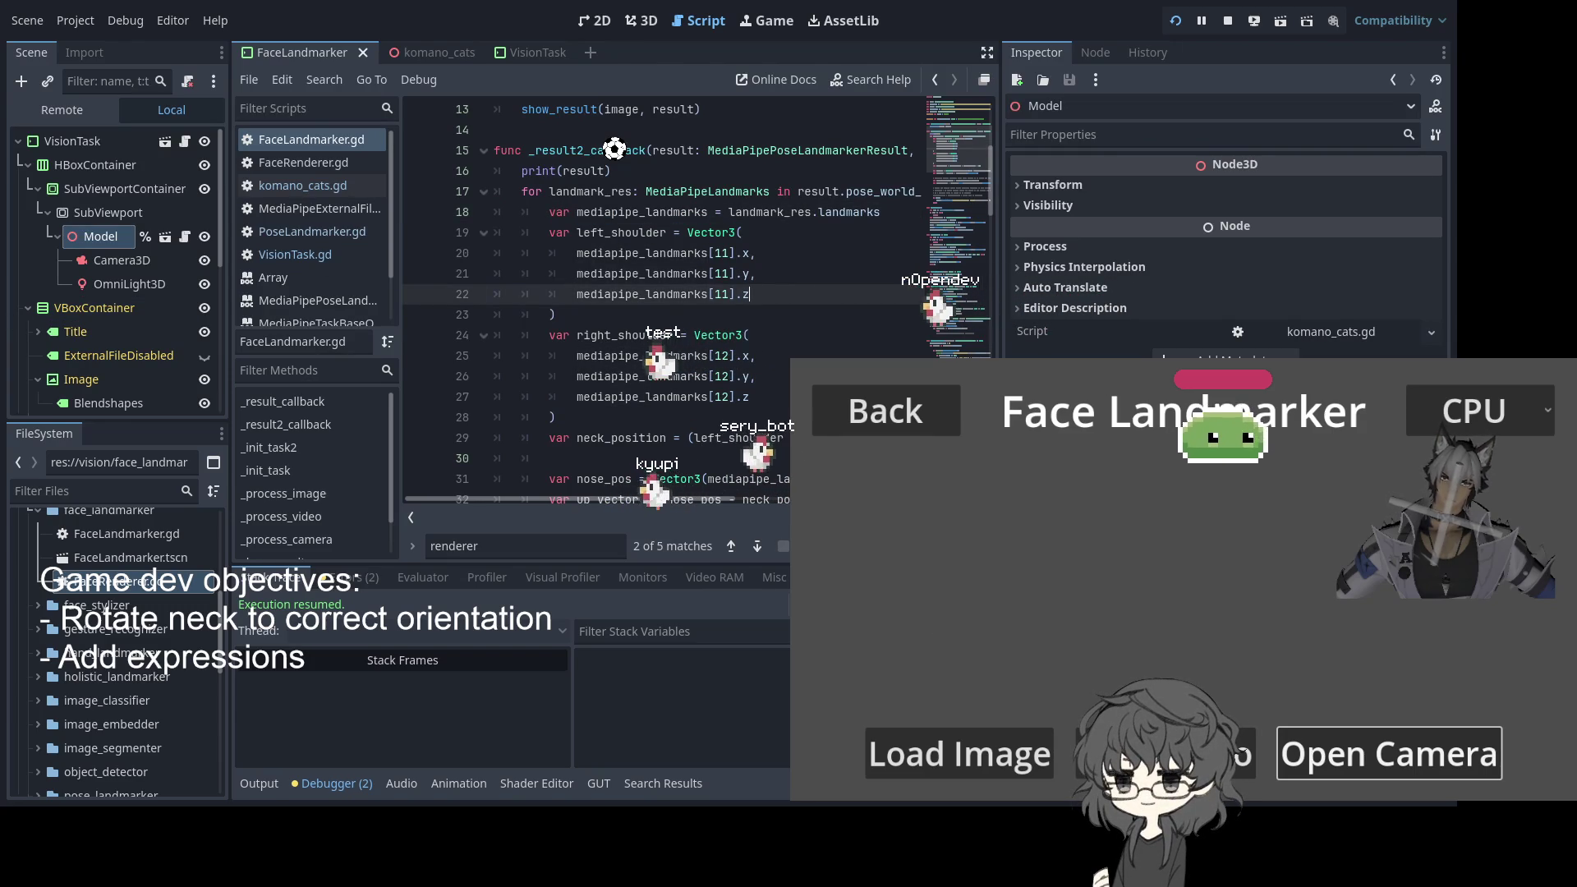
pyautogui.click(628, 319)
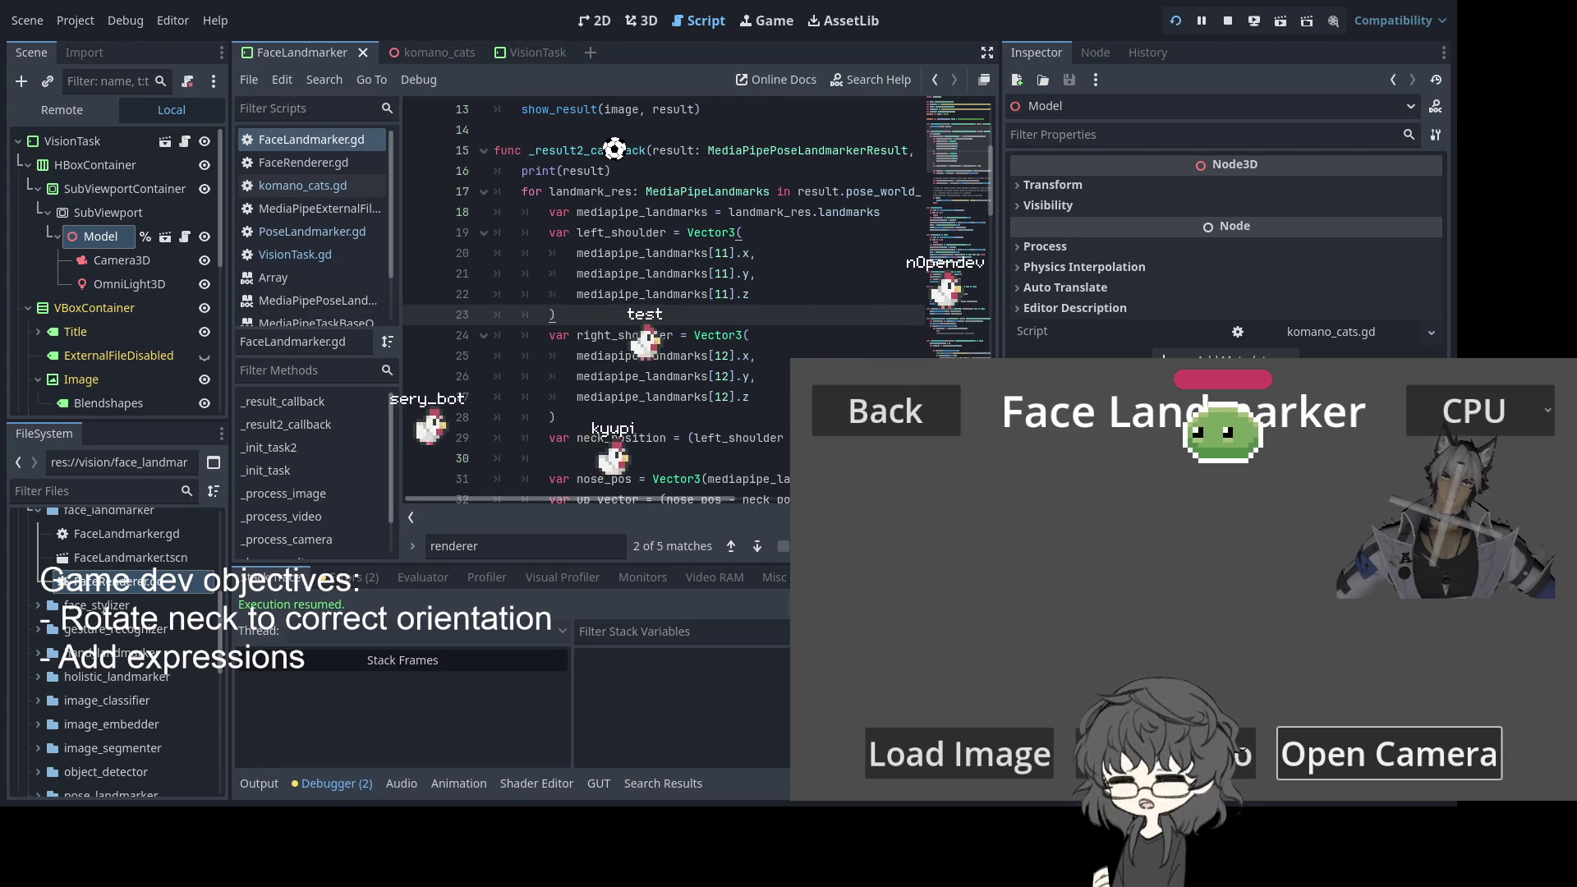
# Highlight where left_shoulder and nose_pos are used in the pose-result code
pyautogui.scroll(-2, 614, 149)
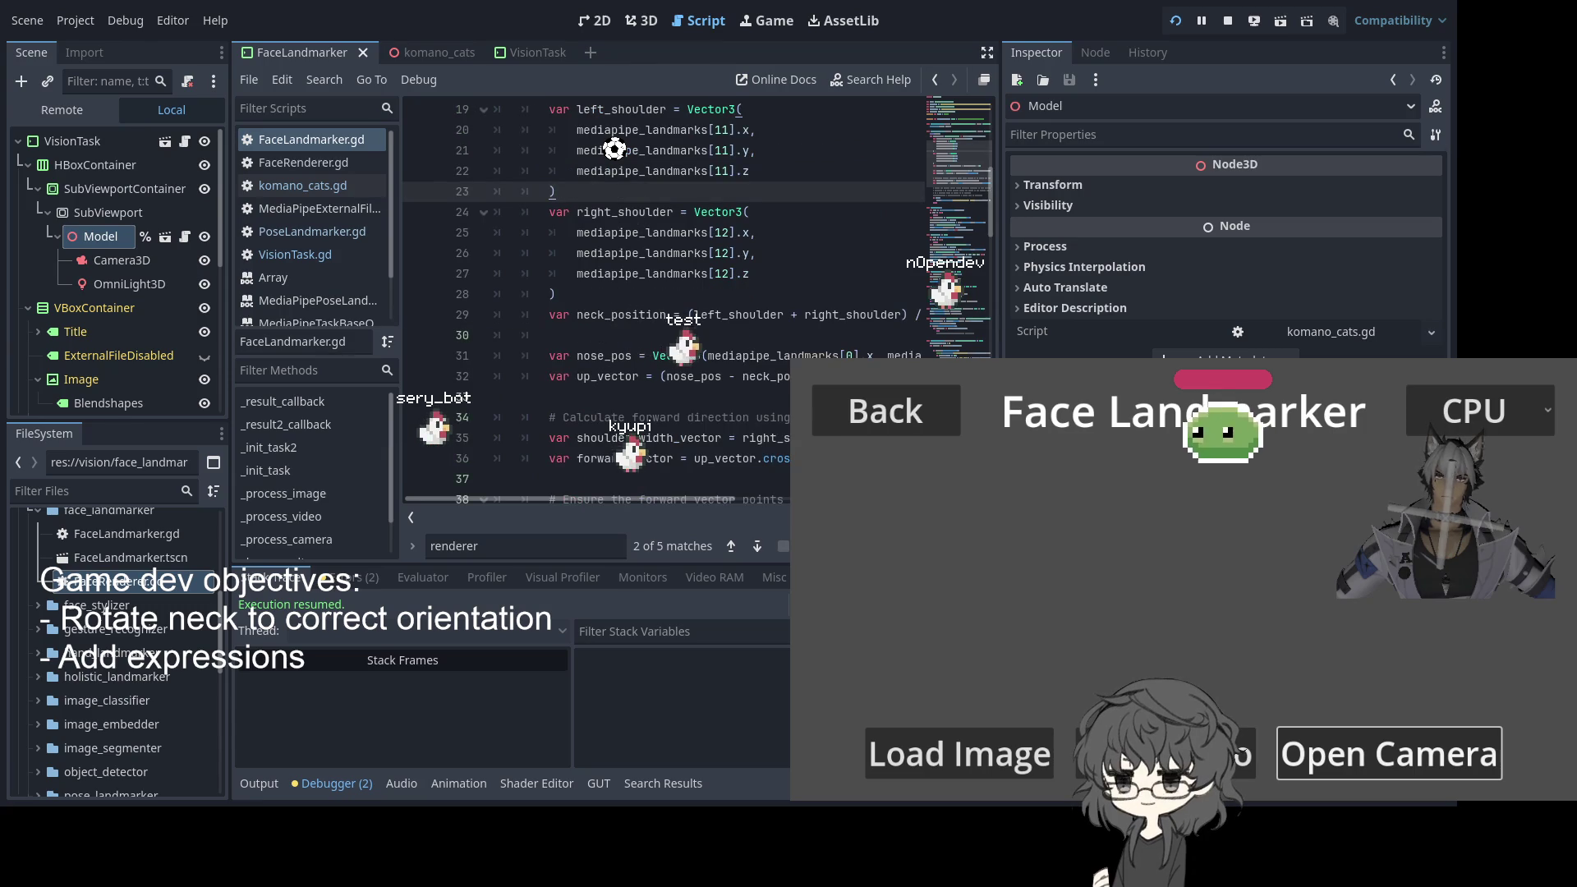
pyautogui.scroll(-2, 614, 149)
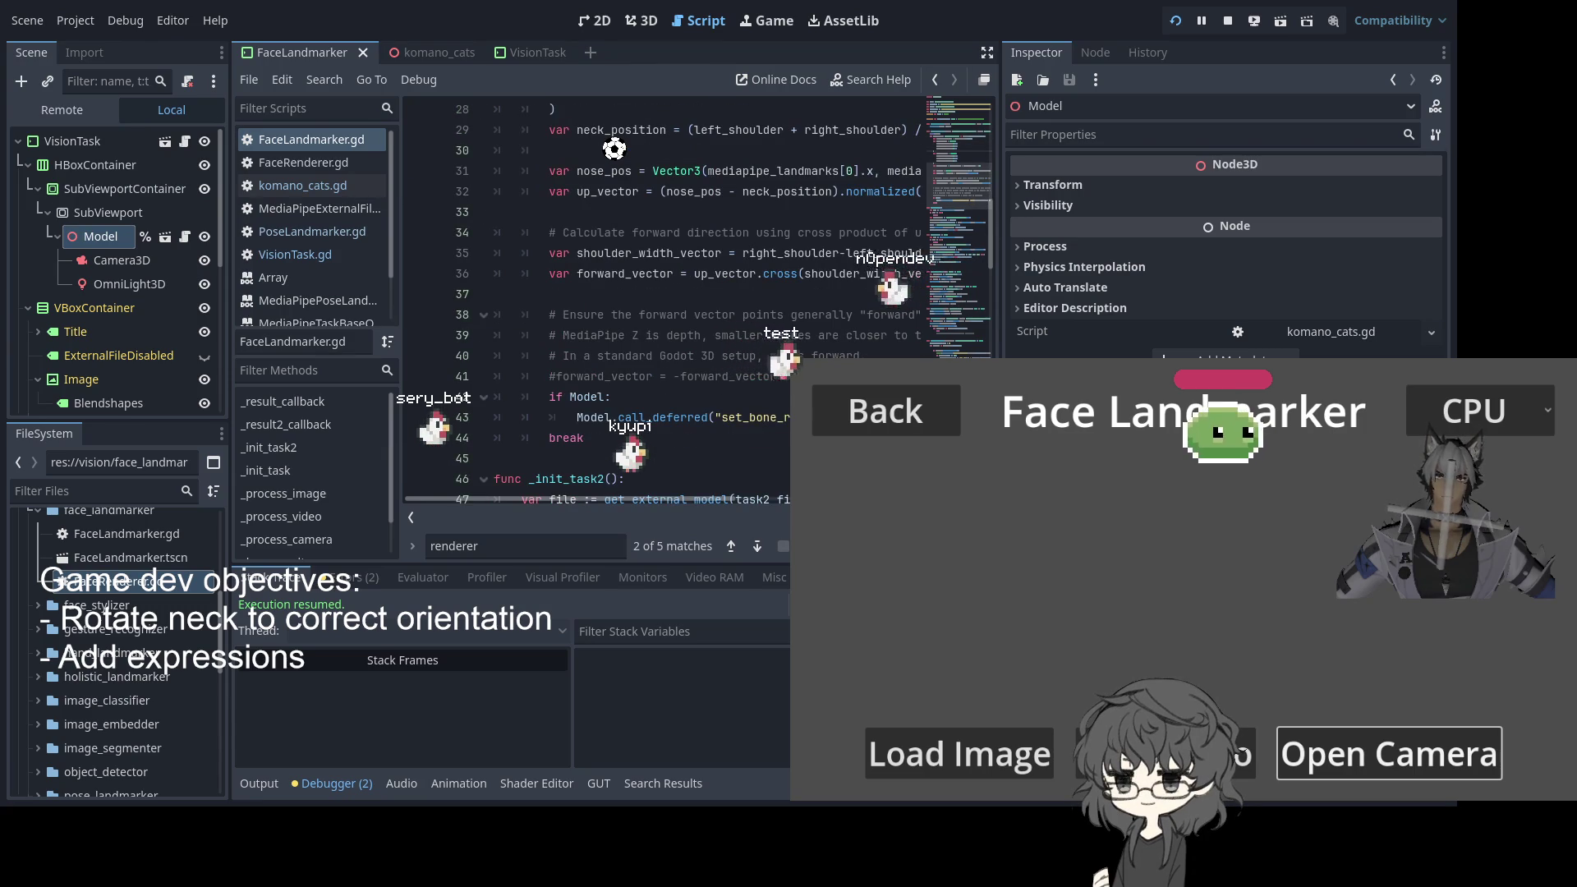
pyautogui.scroll(4, 614, 148)
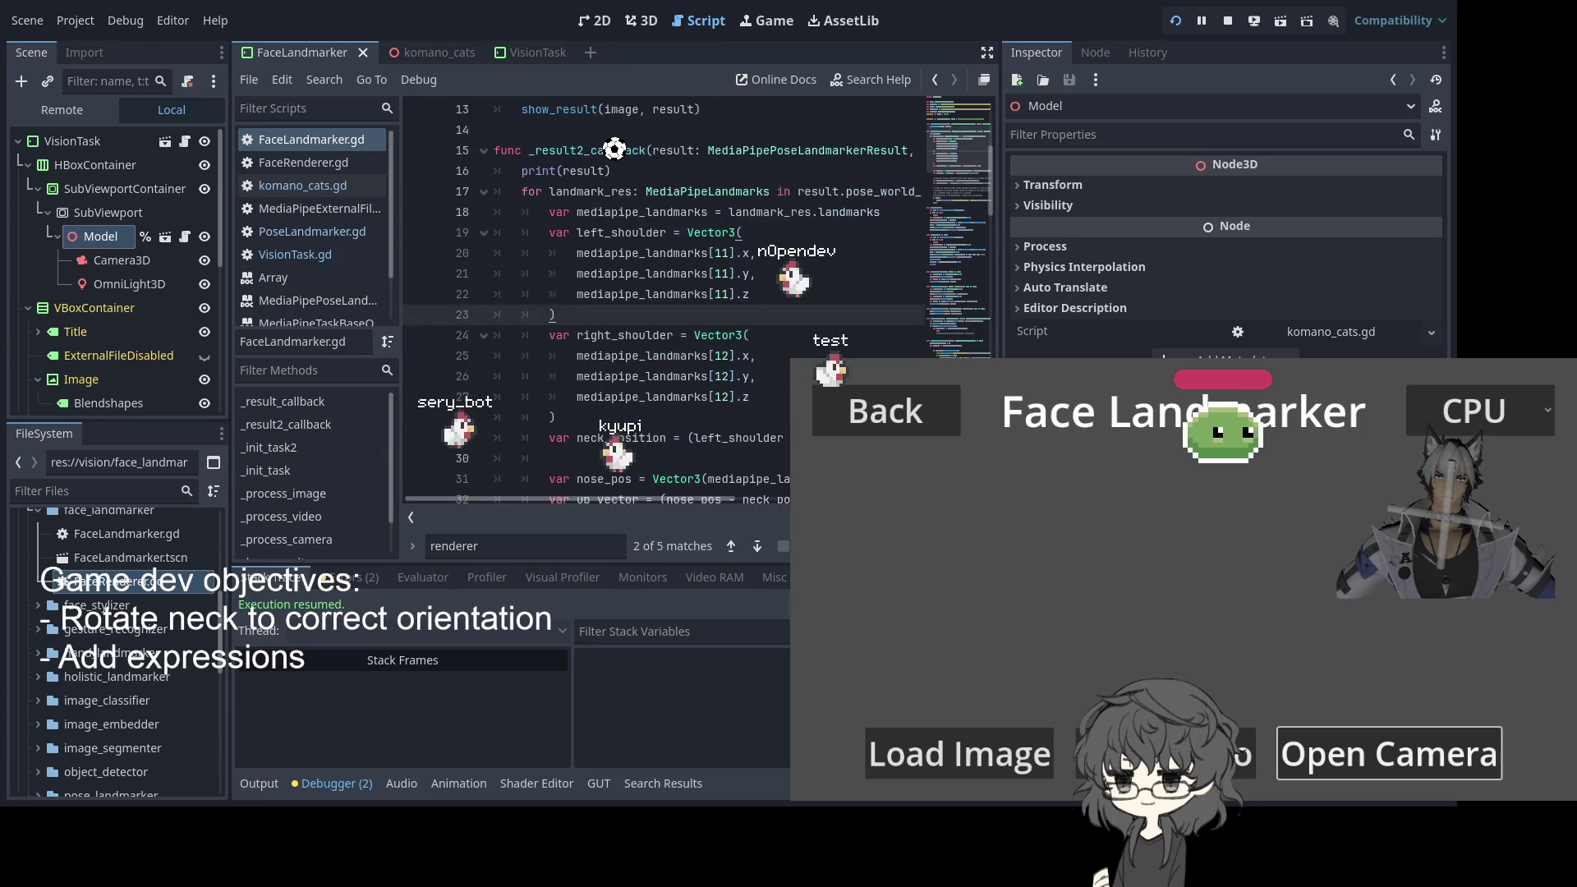
pyautogui.scroll(-2, 615, 148)
pyautogui.click(726, 315)
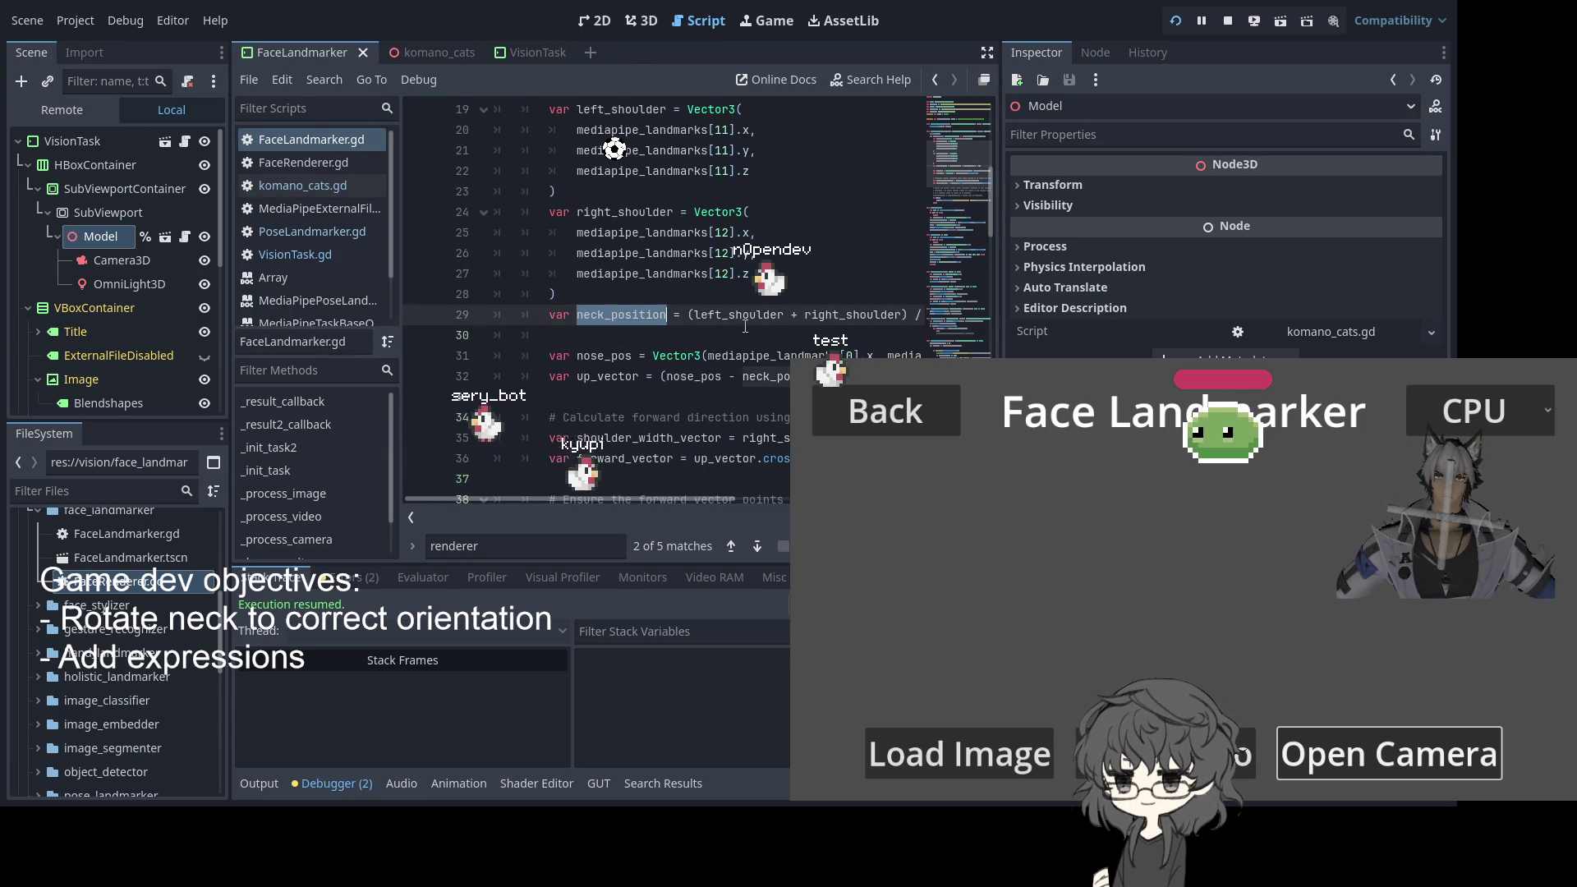
pyautogui.doubleClick(726, 315)
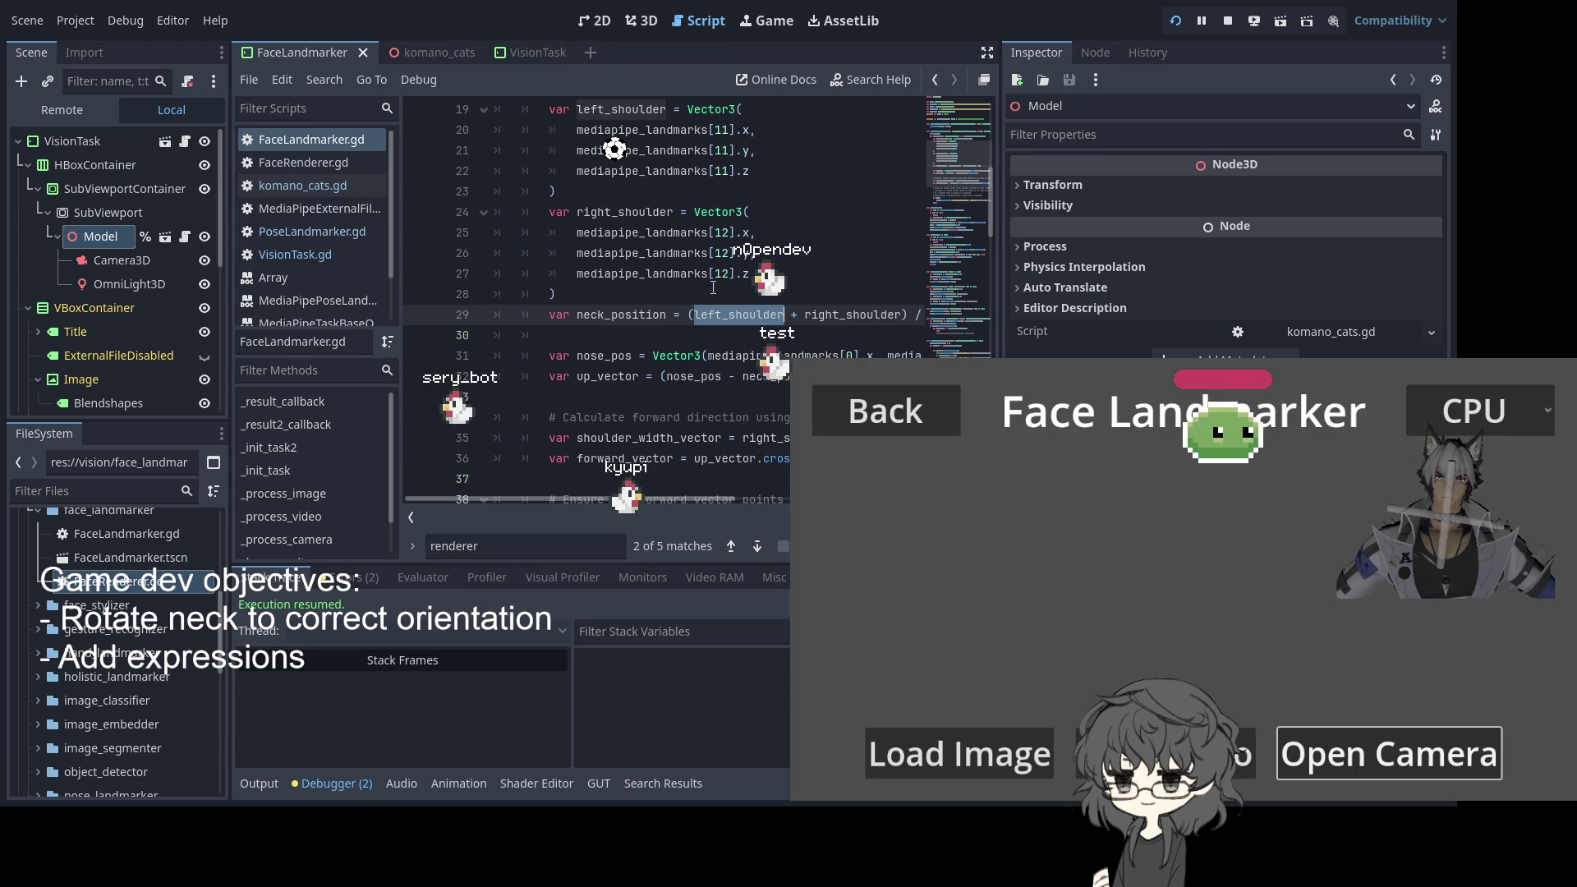
pyautogui.click(625, 318)
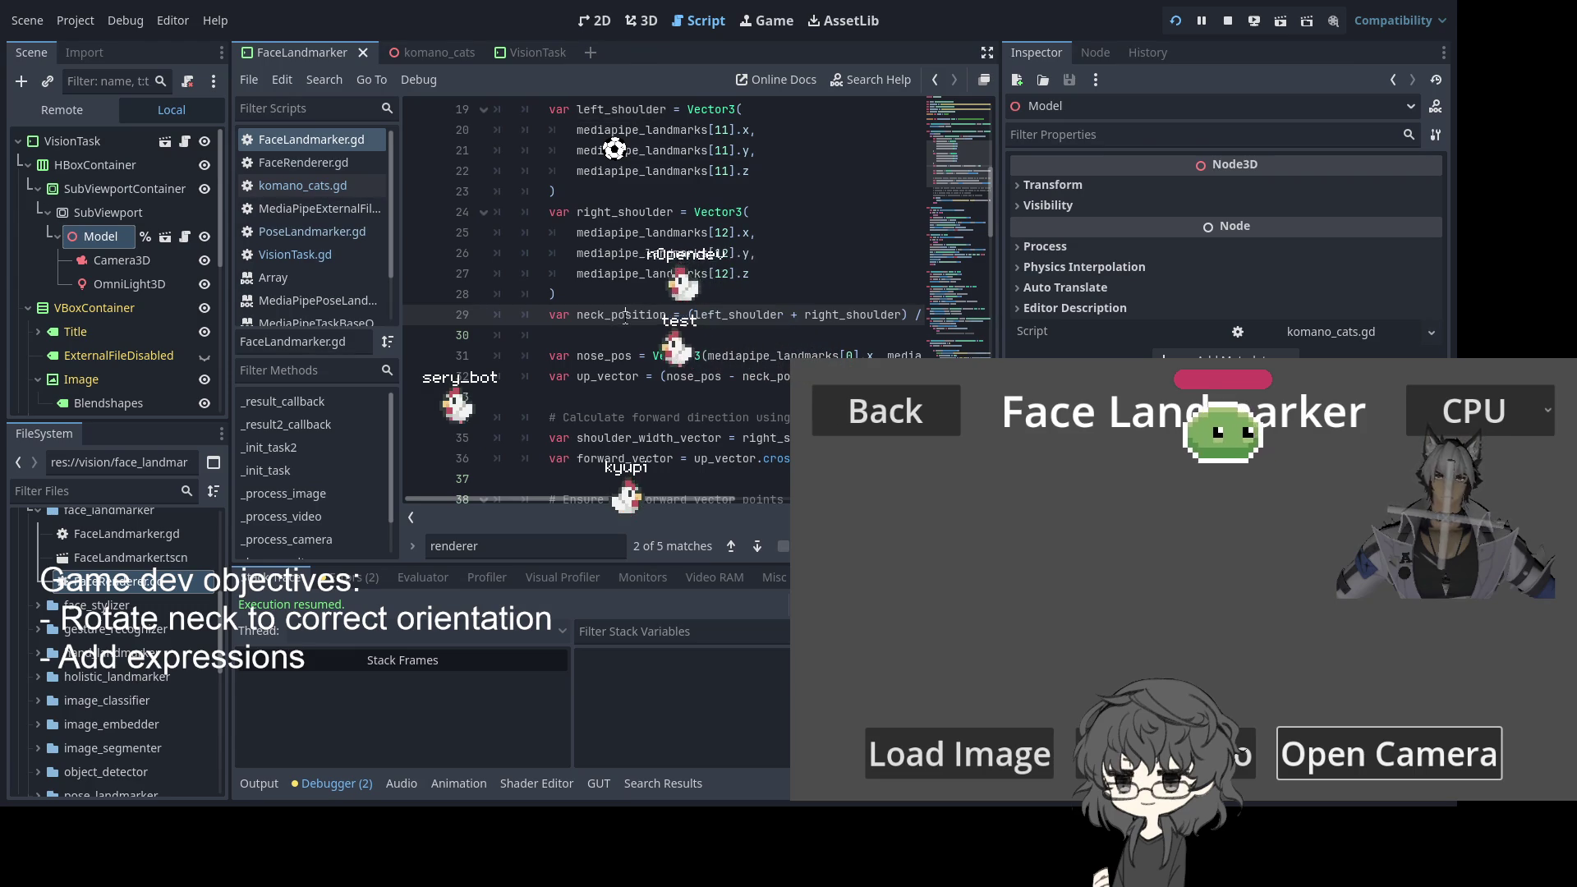
pyautogui.doubleClick(604, 349)
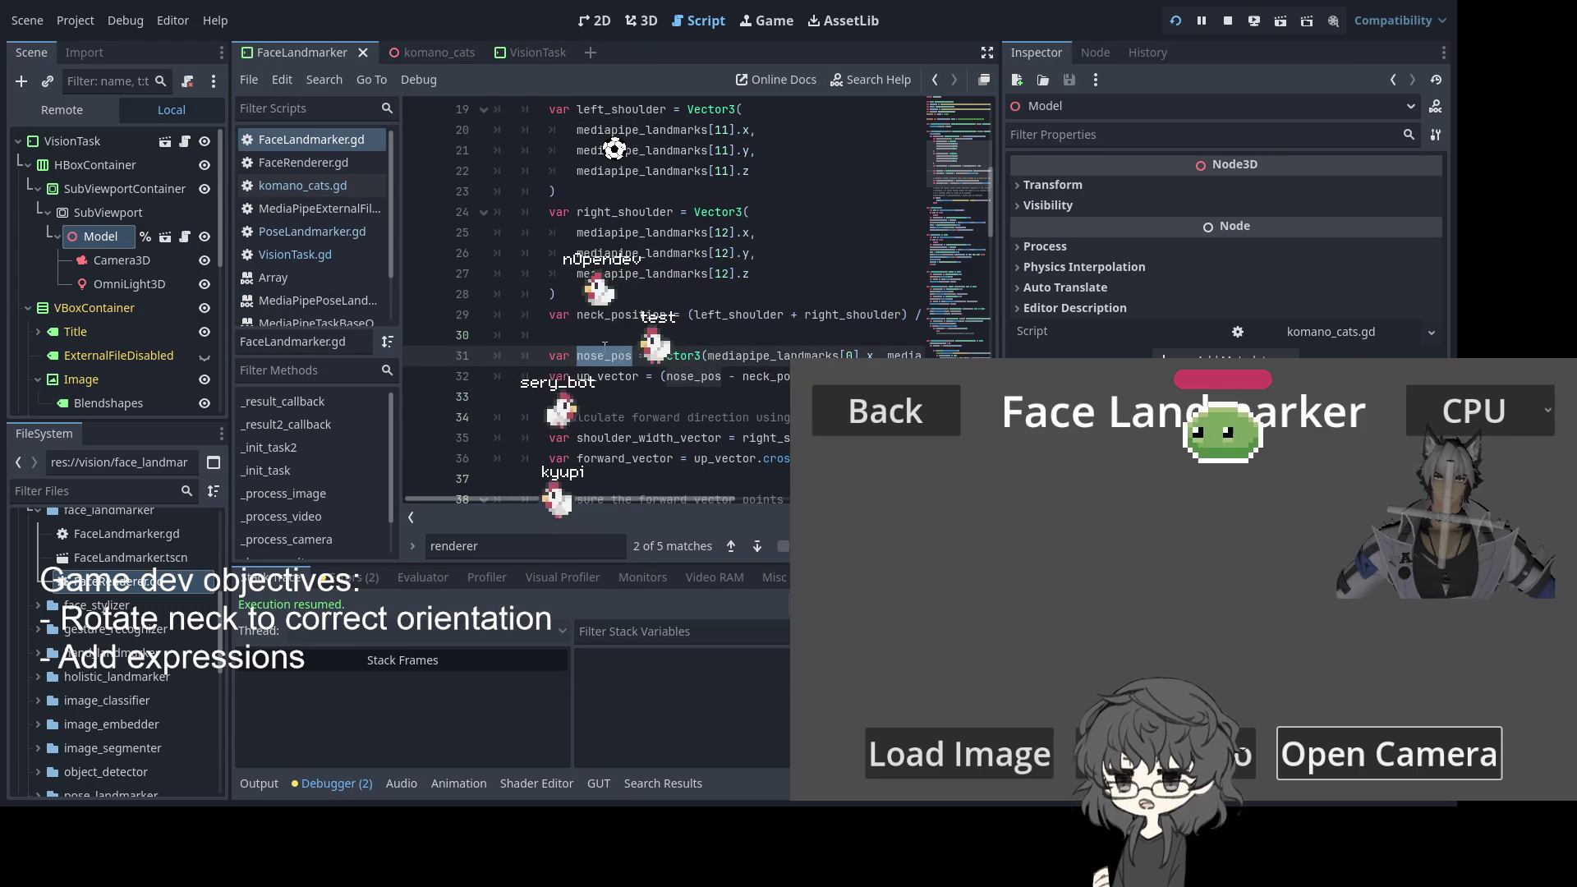
pyautogui.moveTo(677, 500); pyautogui.dragTo(781, 507)
pyautogui.hscroll(-5, 727, 435)
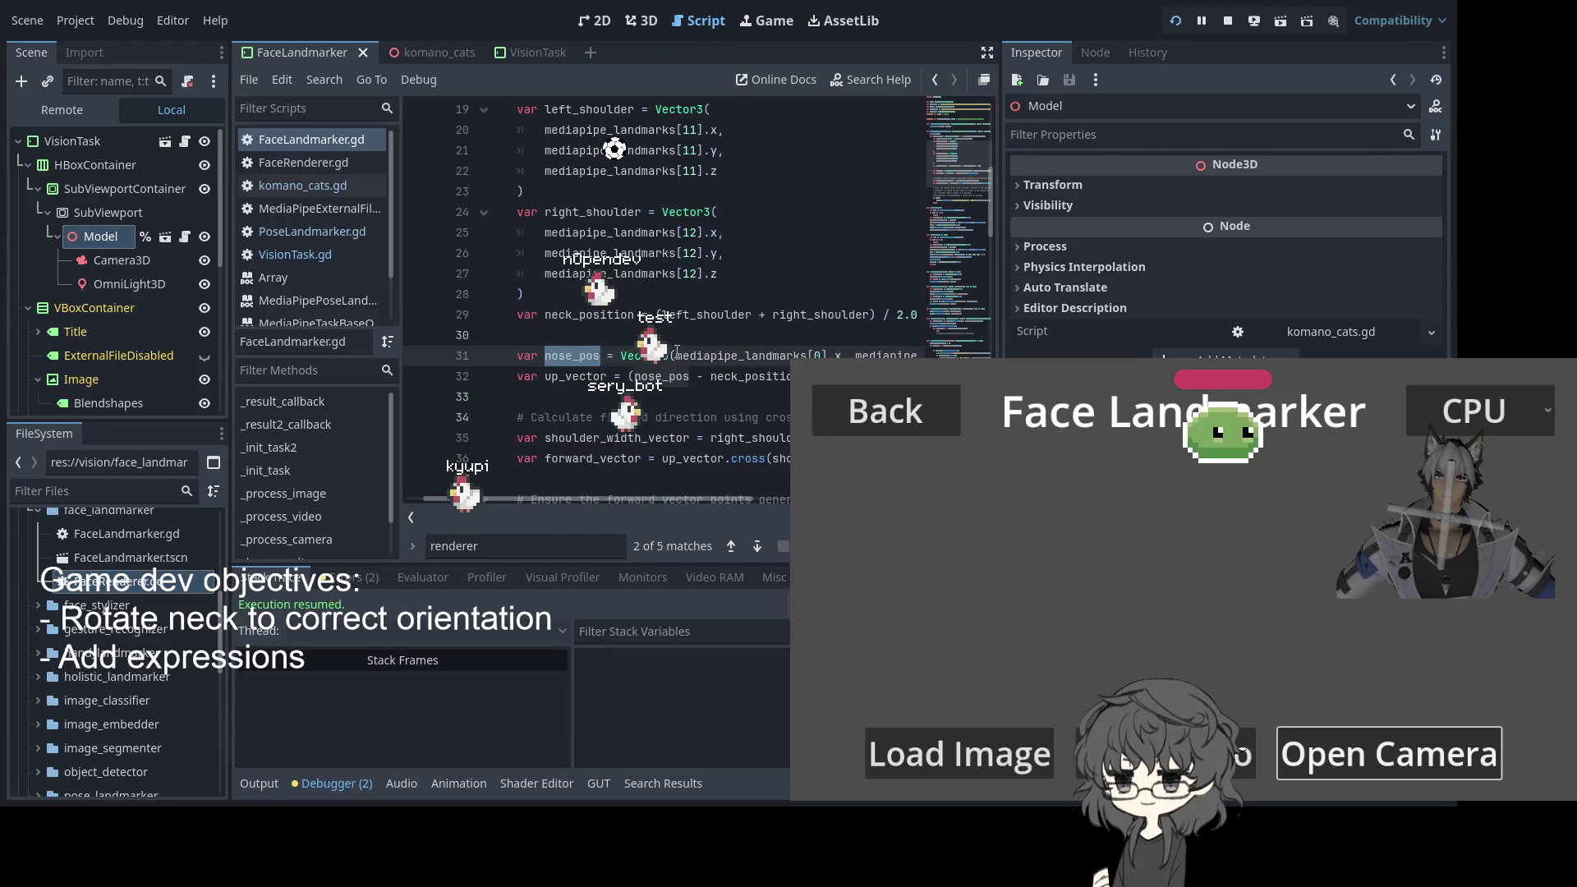
# Put each nose_pos Vector3 component on its own line, with a blank line before ')'
pyautogui.click(675, 356)
pyautogui.press('Return')
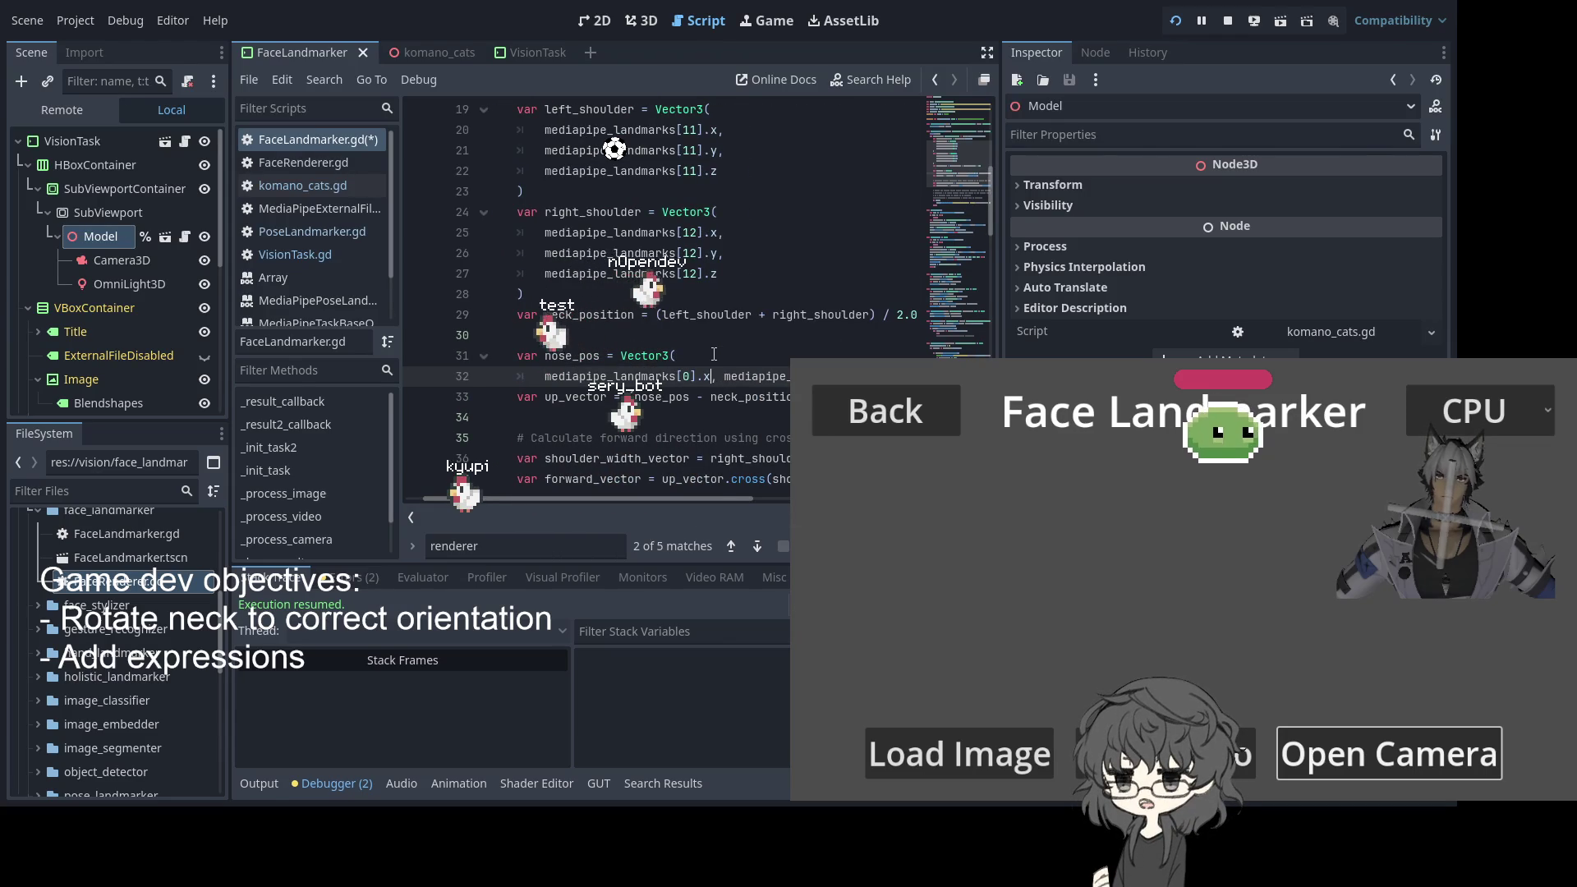
pyautogui.press('Right')
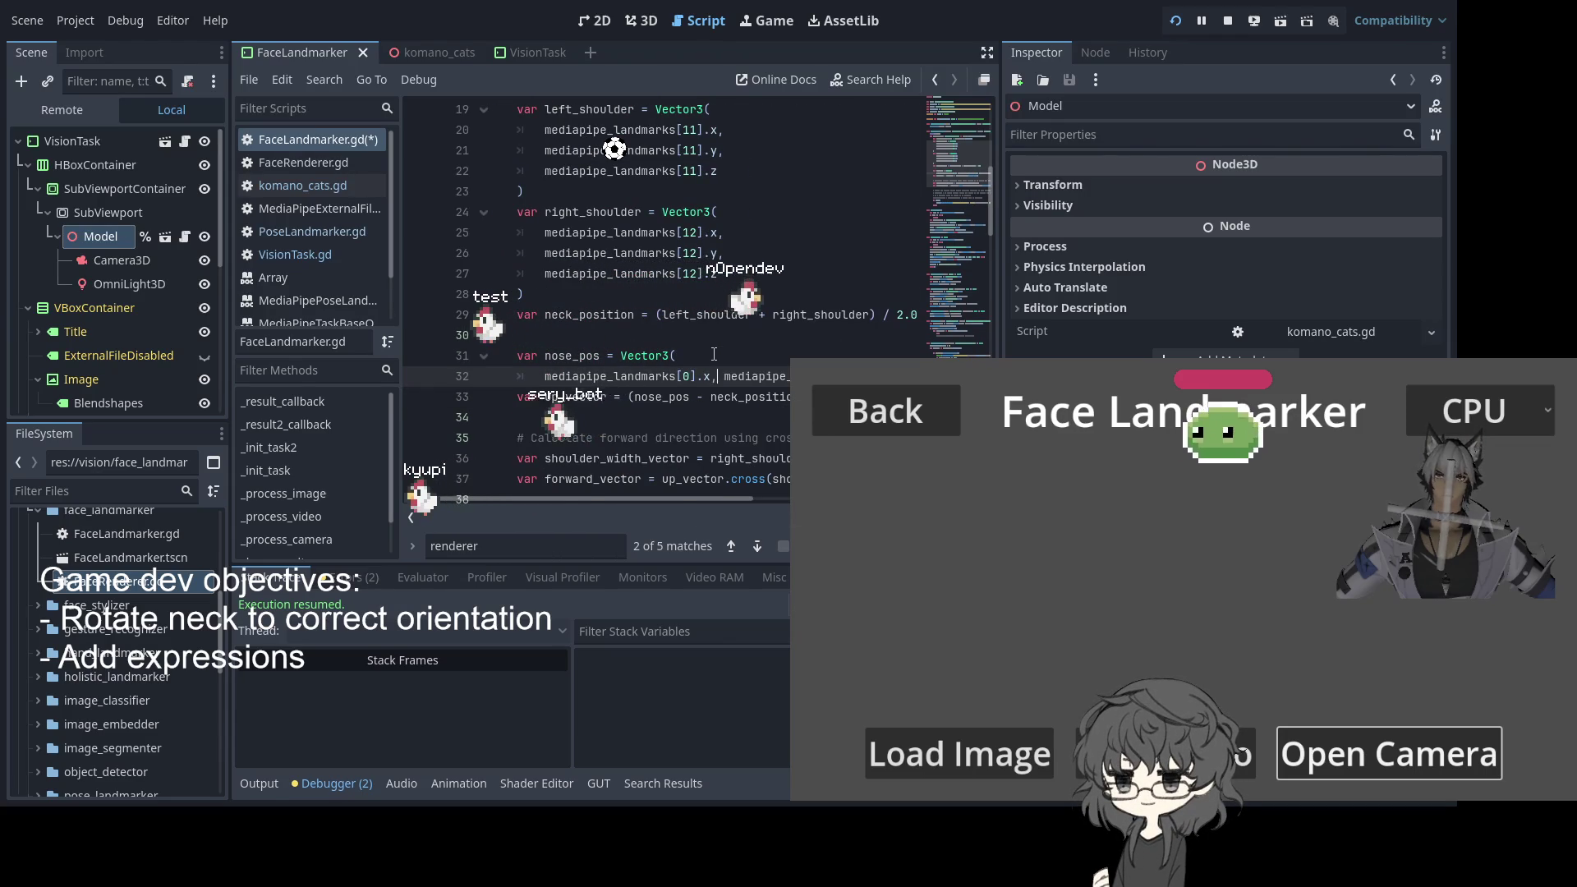
pyautogui.press('Return')
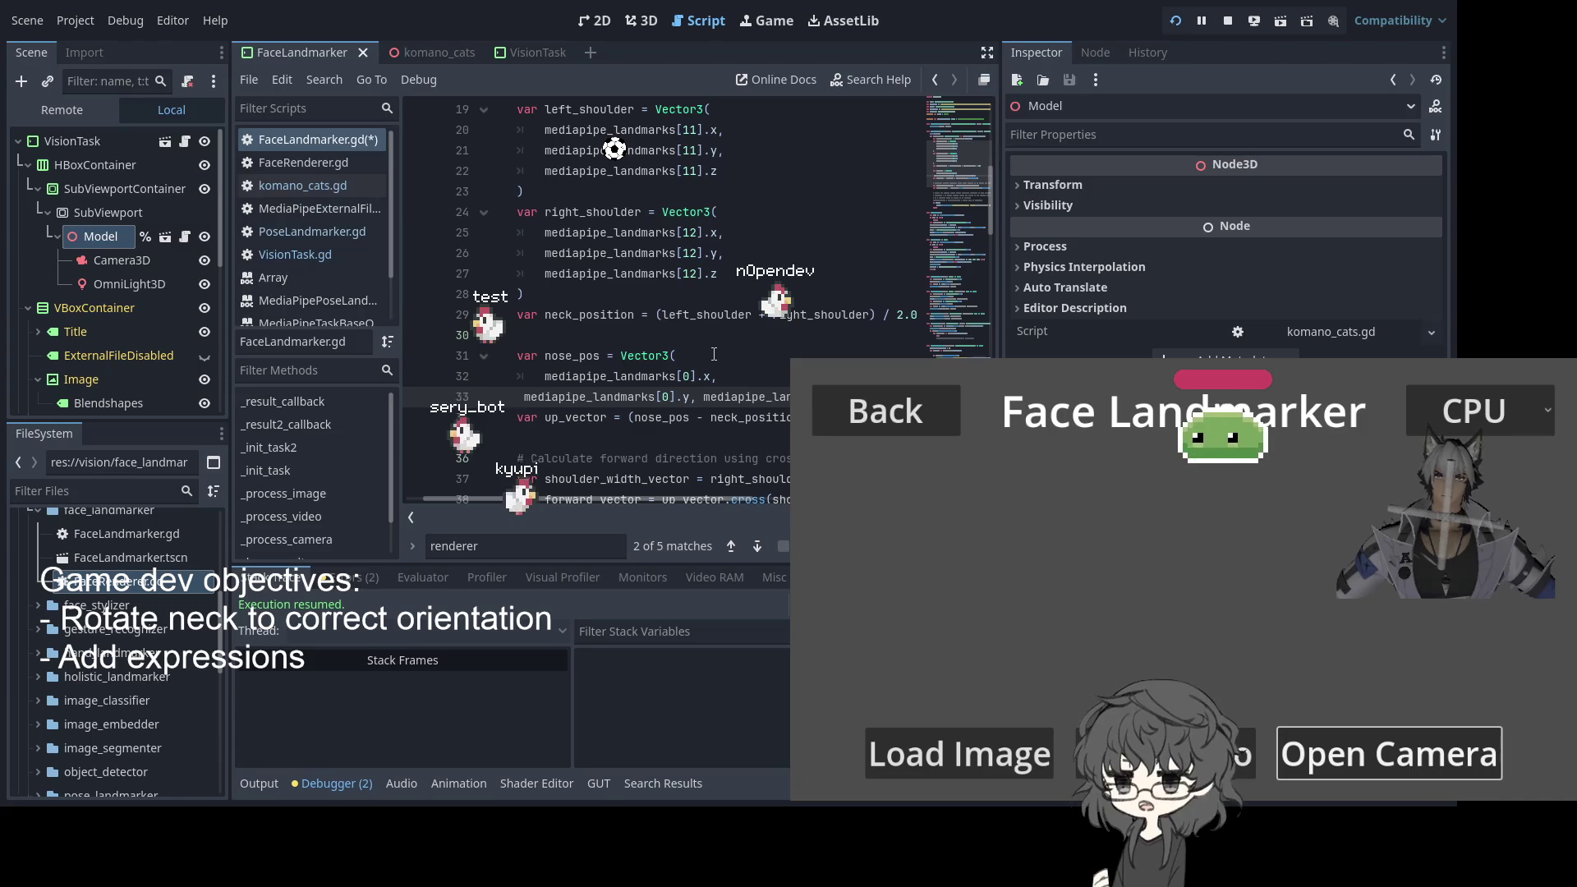
pyautogui.press('Tab')
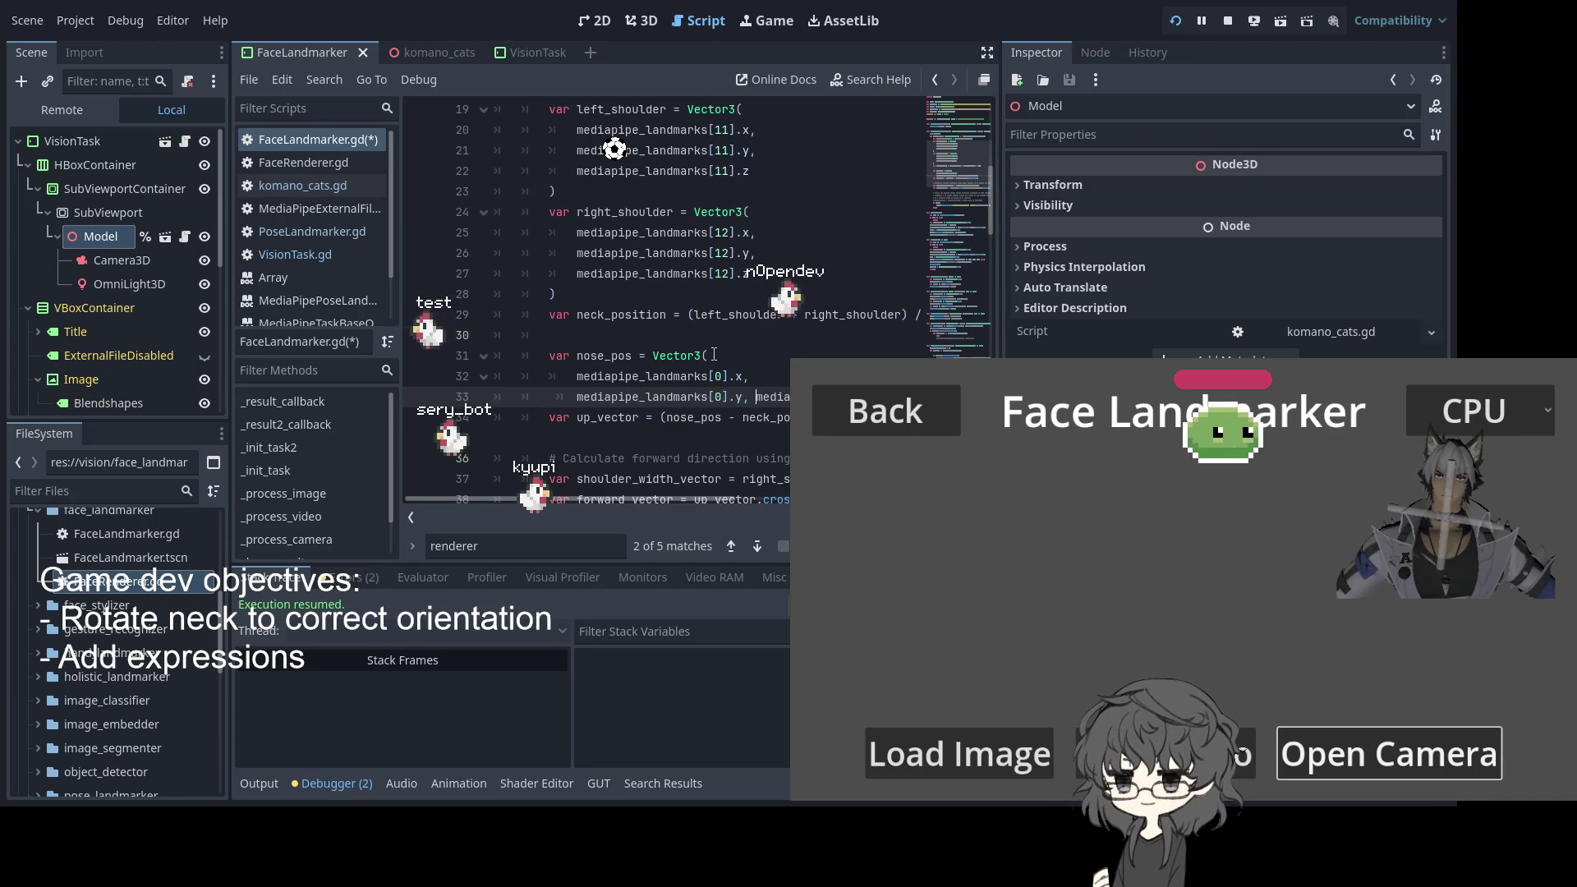
pyautogui.press('Return')
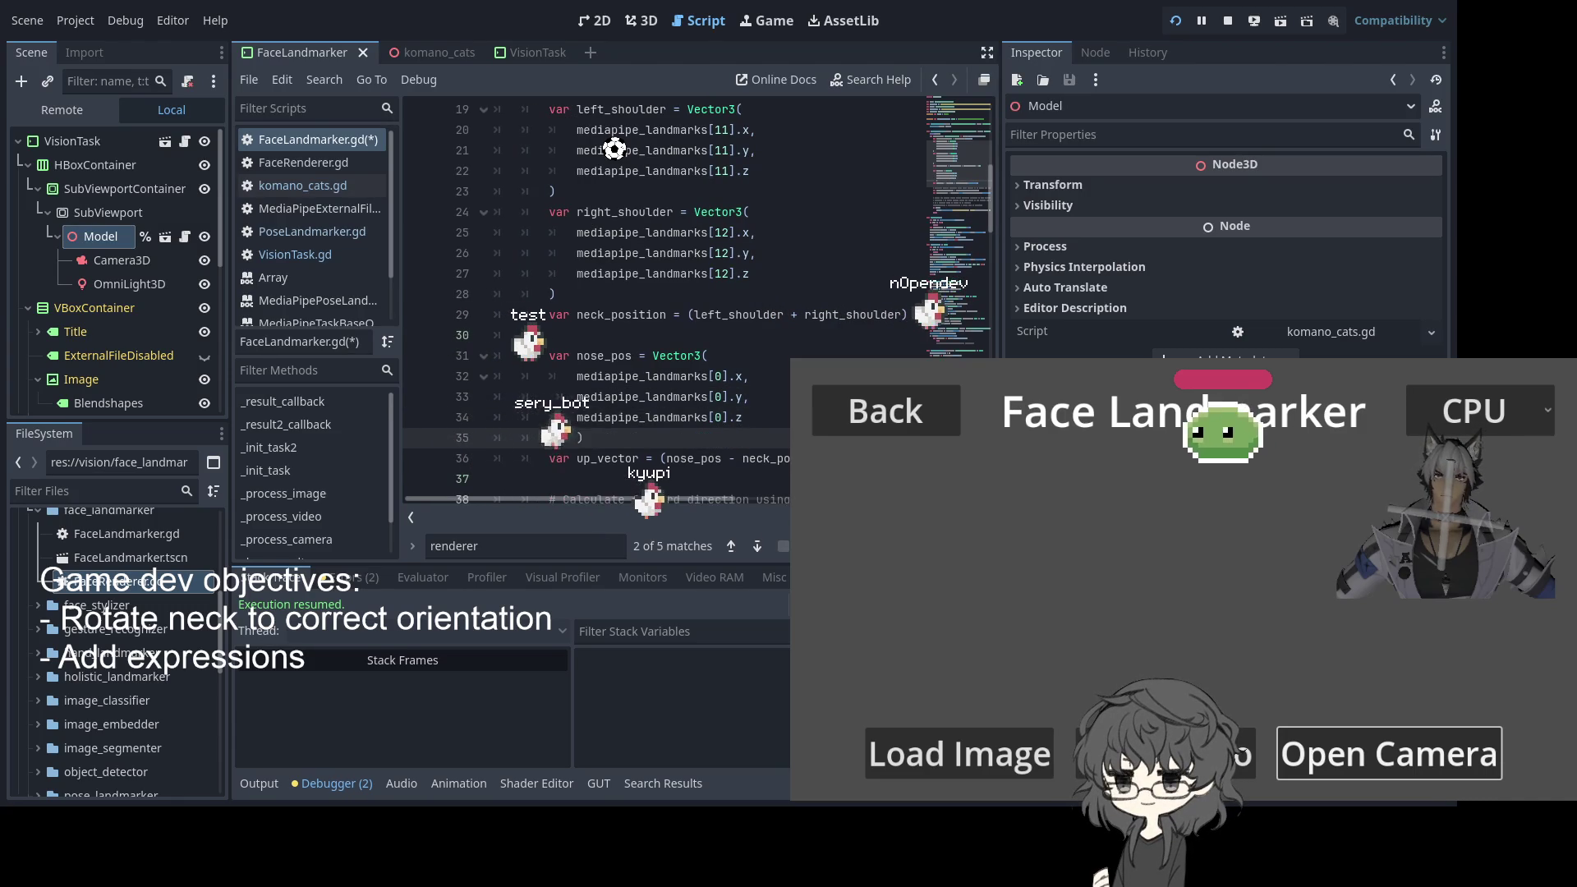
pyautogui.press('Return')
pyautogui.scroll(-3, 649, 359)
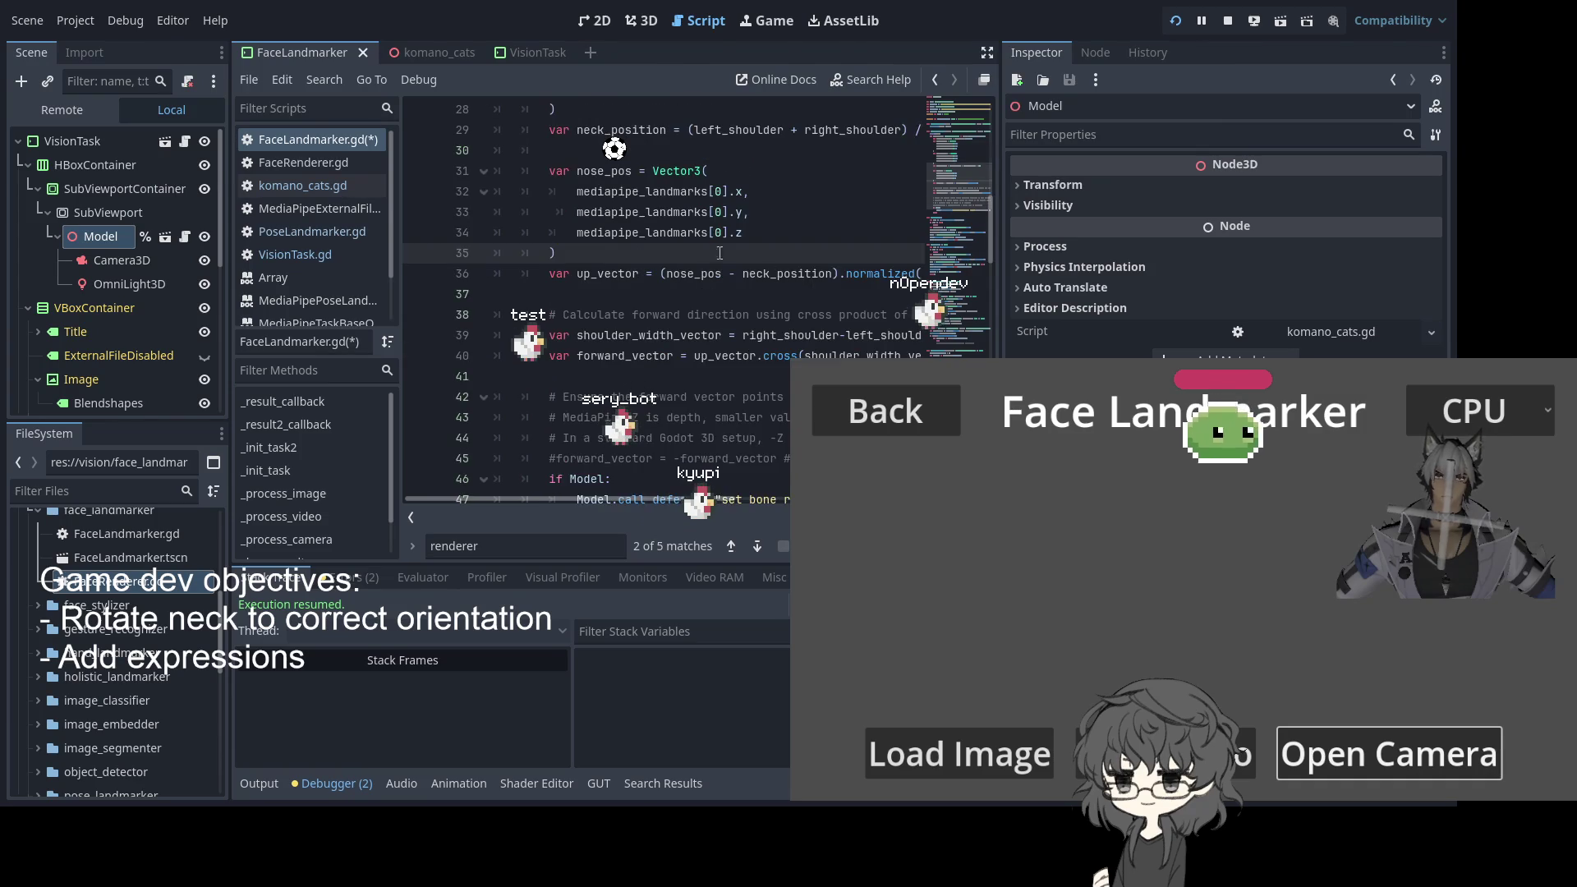
pyautogui.scroll(2, 727, 271)
pyautogui.press('Return')
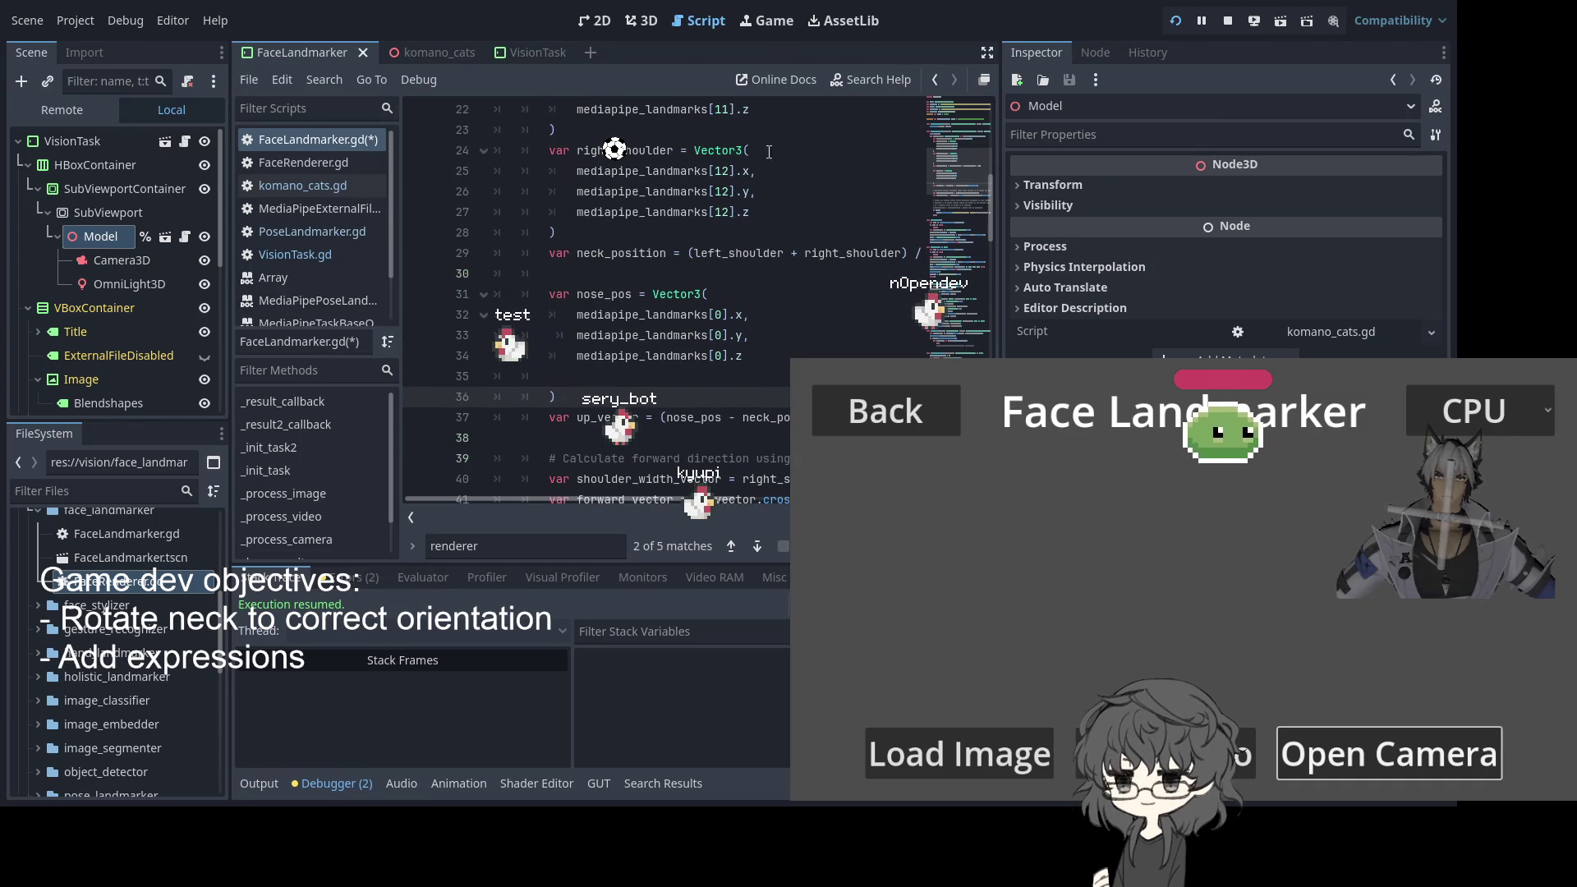
# Select the left_shoulder variable name near the neck_position line
pyautogui.click(652, 253)
pyautogui.scroll(3, 876, 214)
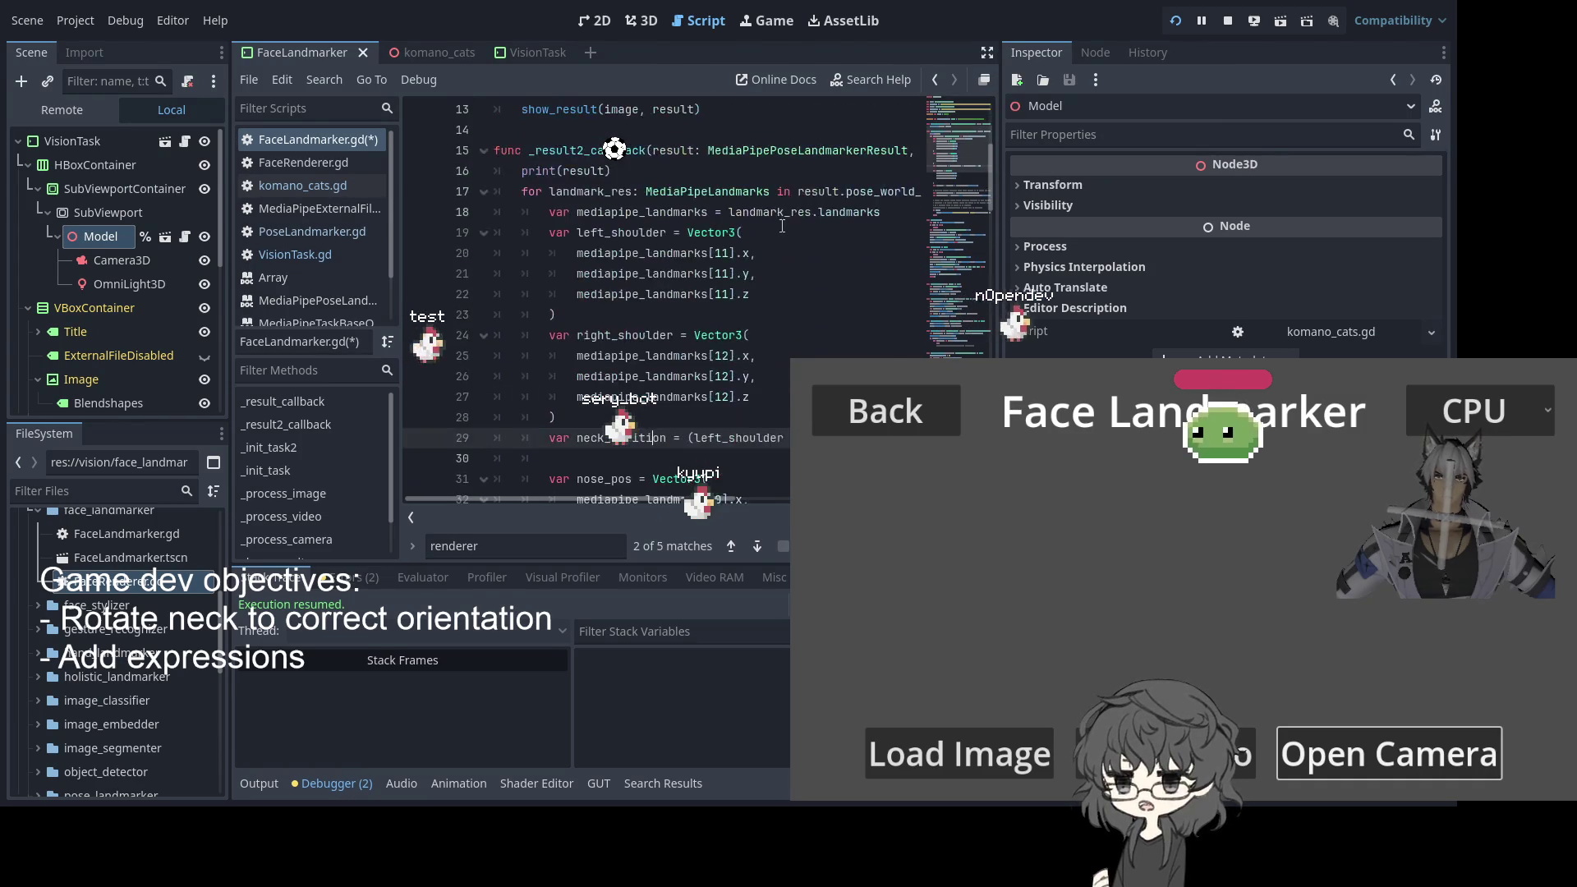
pyautogui.scroll(-1, 877, 214)
pyautogui.doubleClick(622, 171)
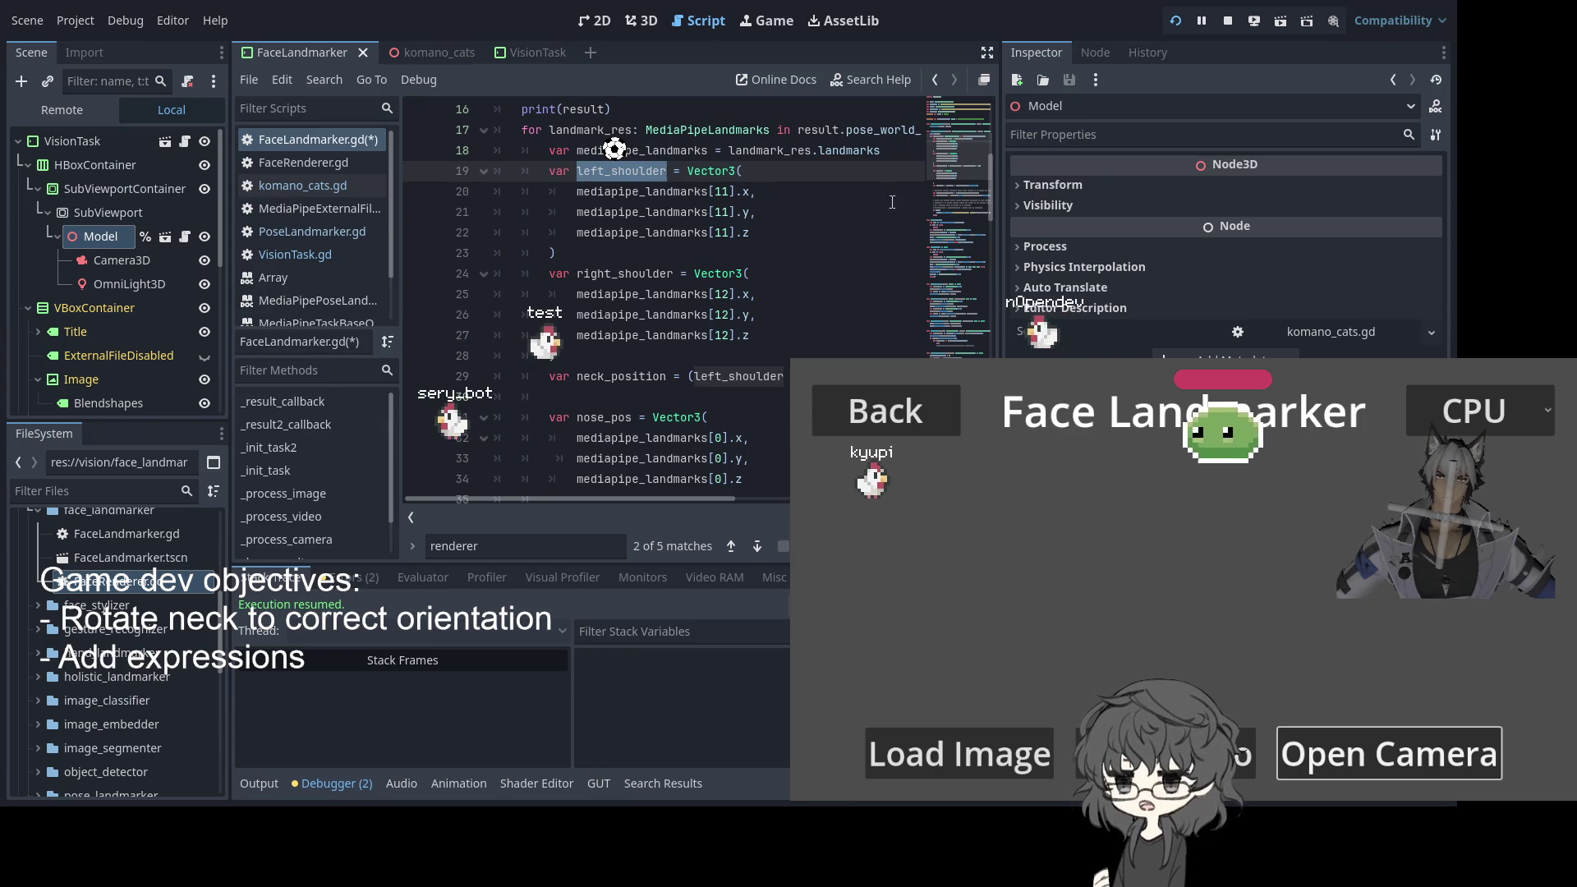
pyautogui.scroll(2, 772, 214)
pyautogui.scroll(-2, 772, 213)
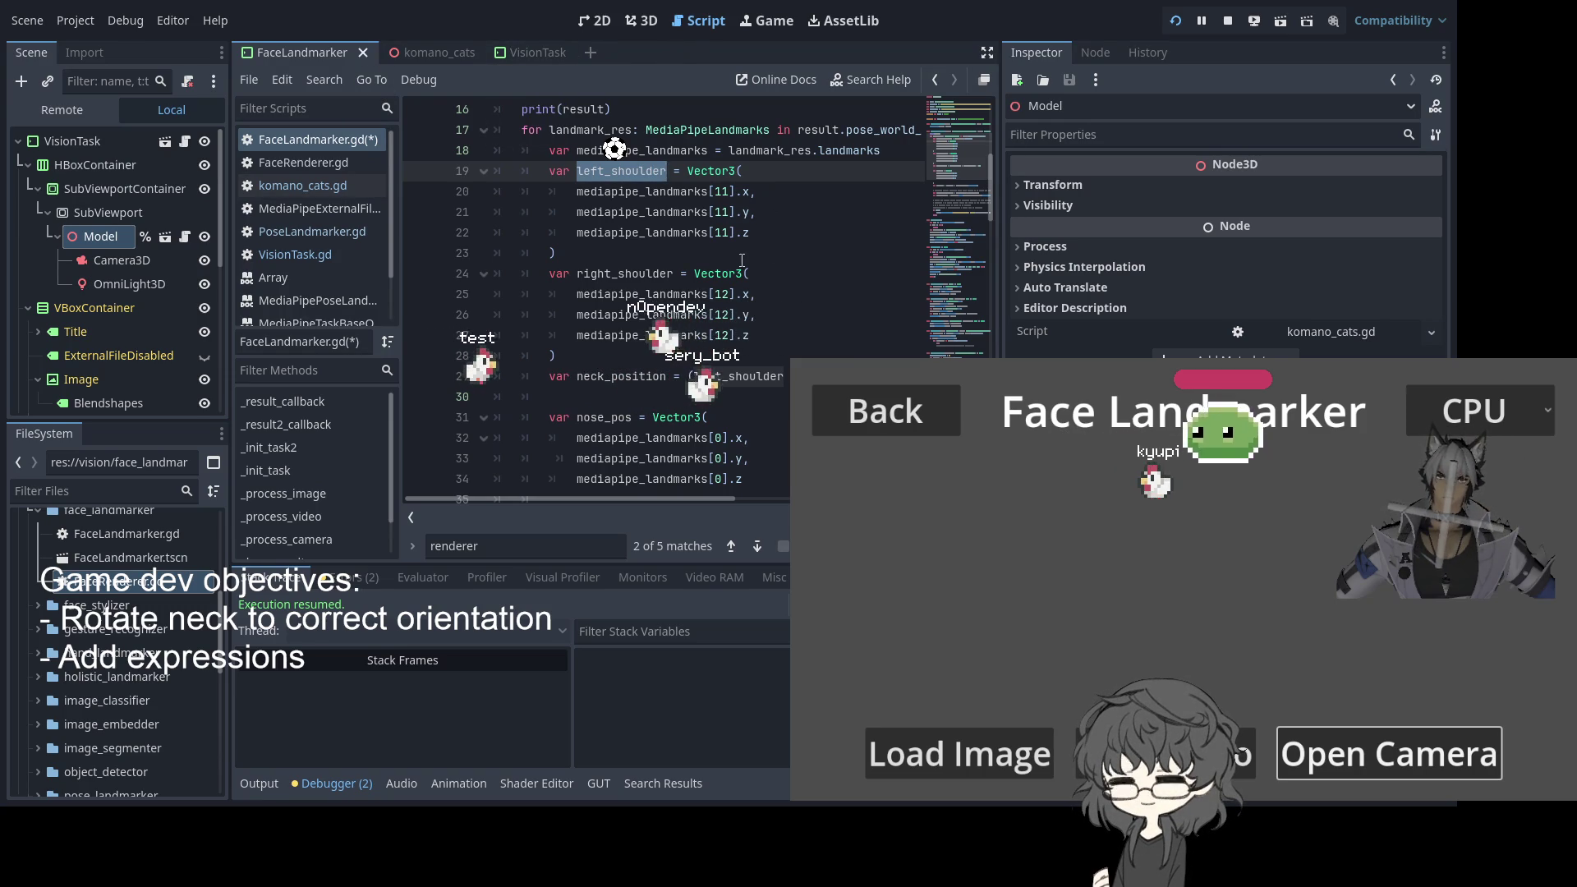
pyautogui.click(743, 294)
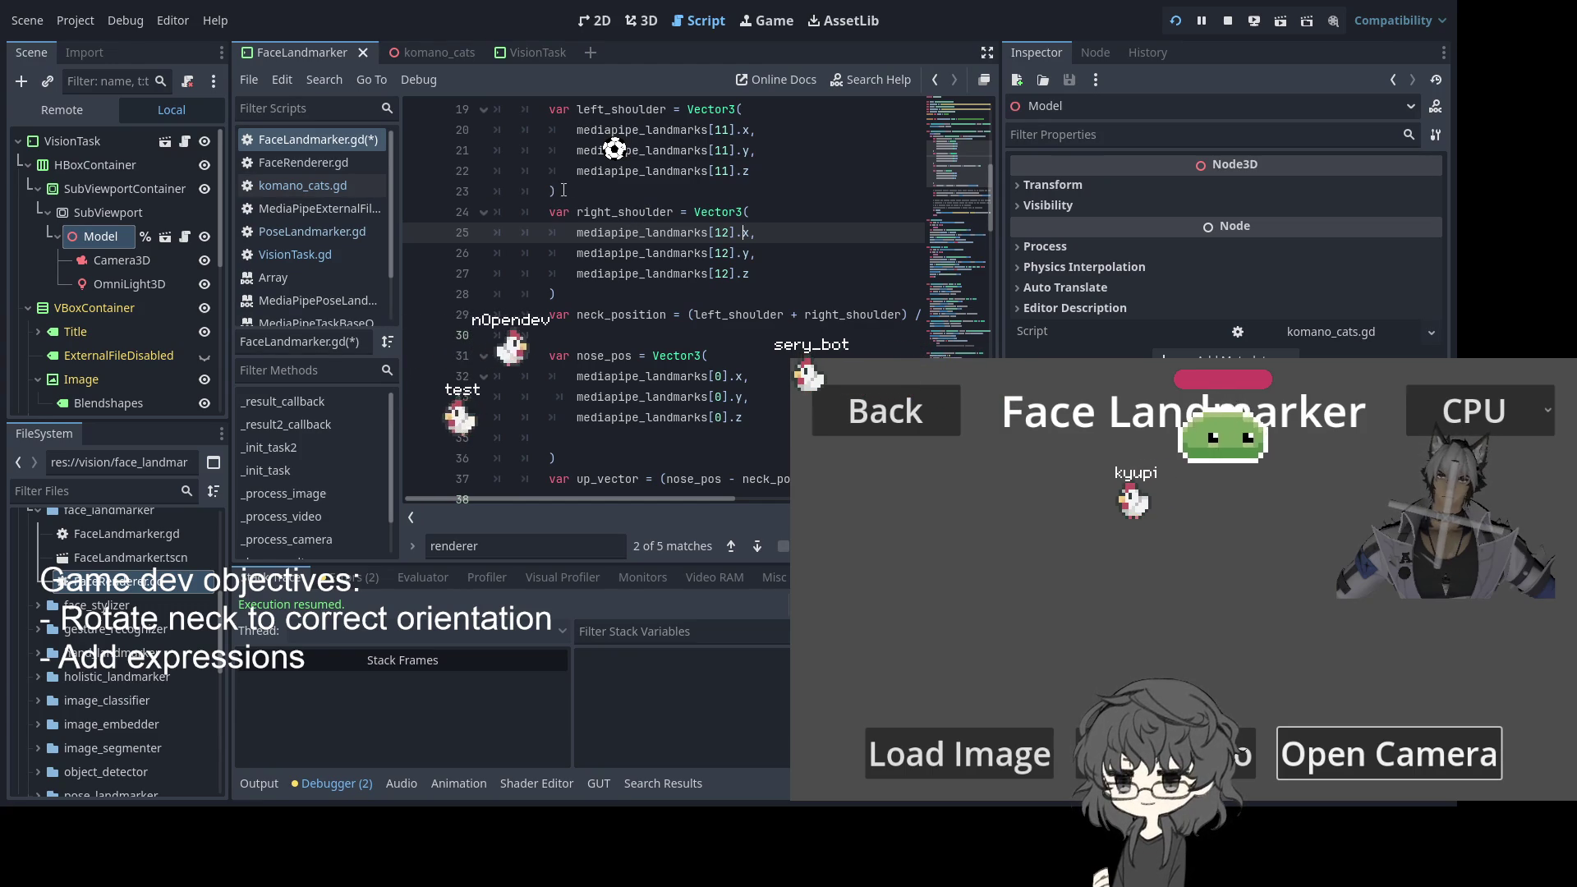
# Select the neck_position and nose_pos terms in the up_vector line 37
pyautogui.scroll(-4, 753, 257)
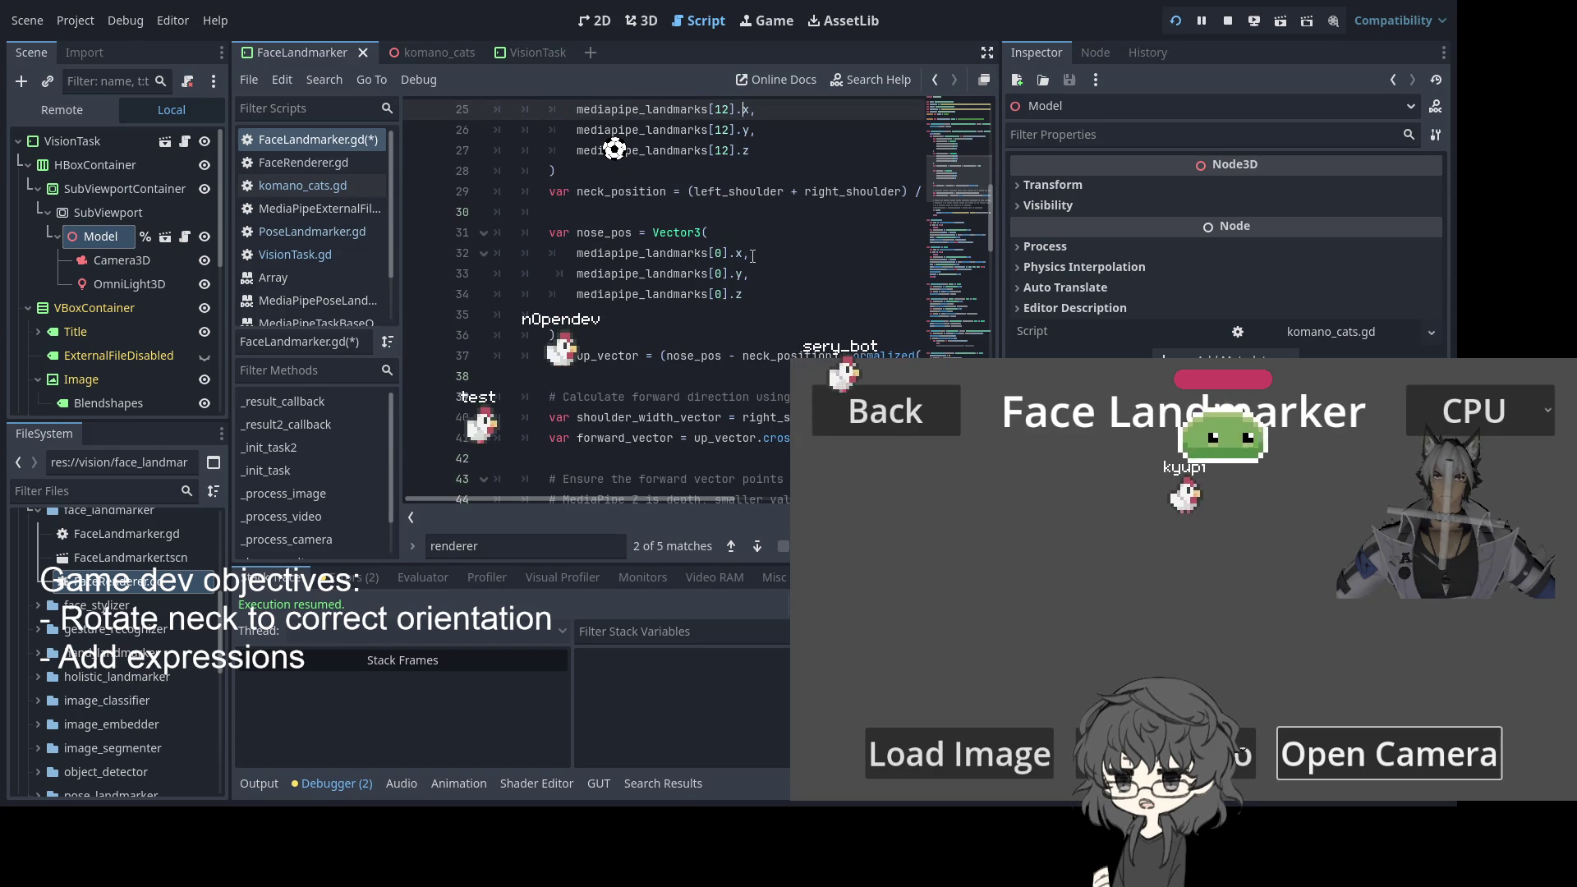
pyautogui.scroll(2, 752, 256)
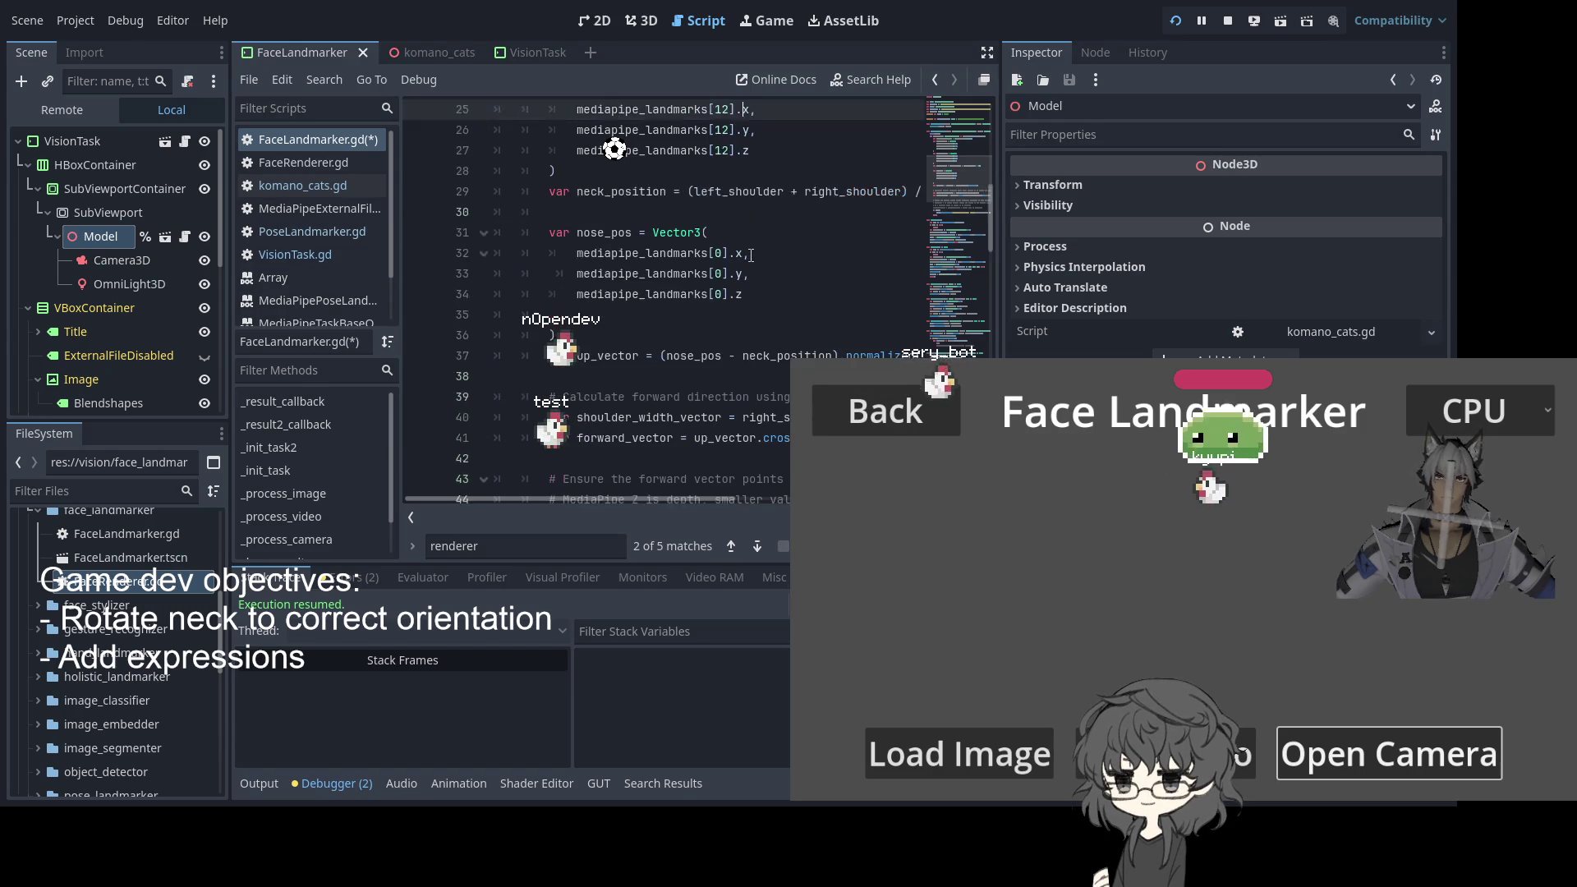
pyautogui.scroll(-1, 751, 256)
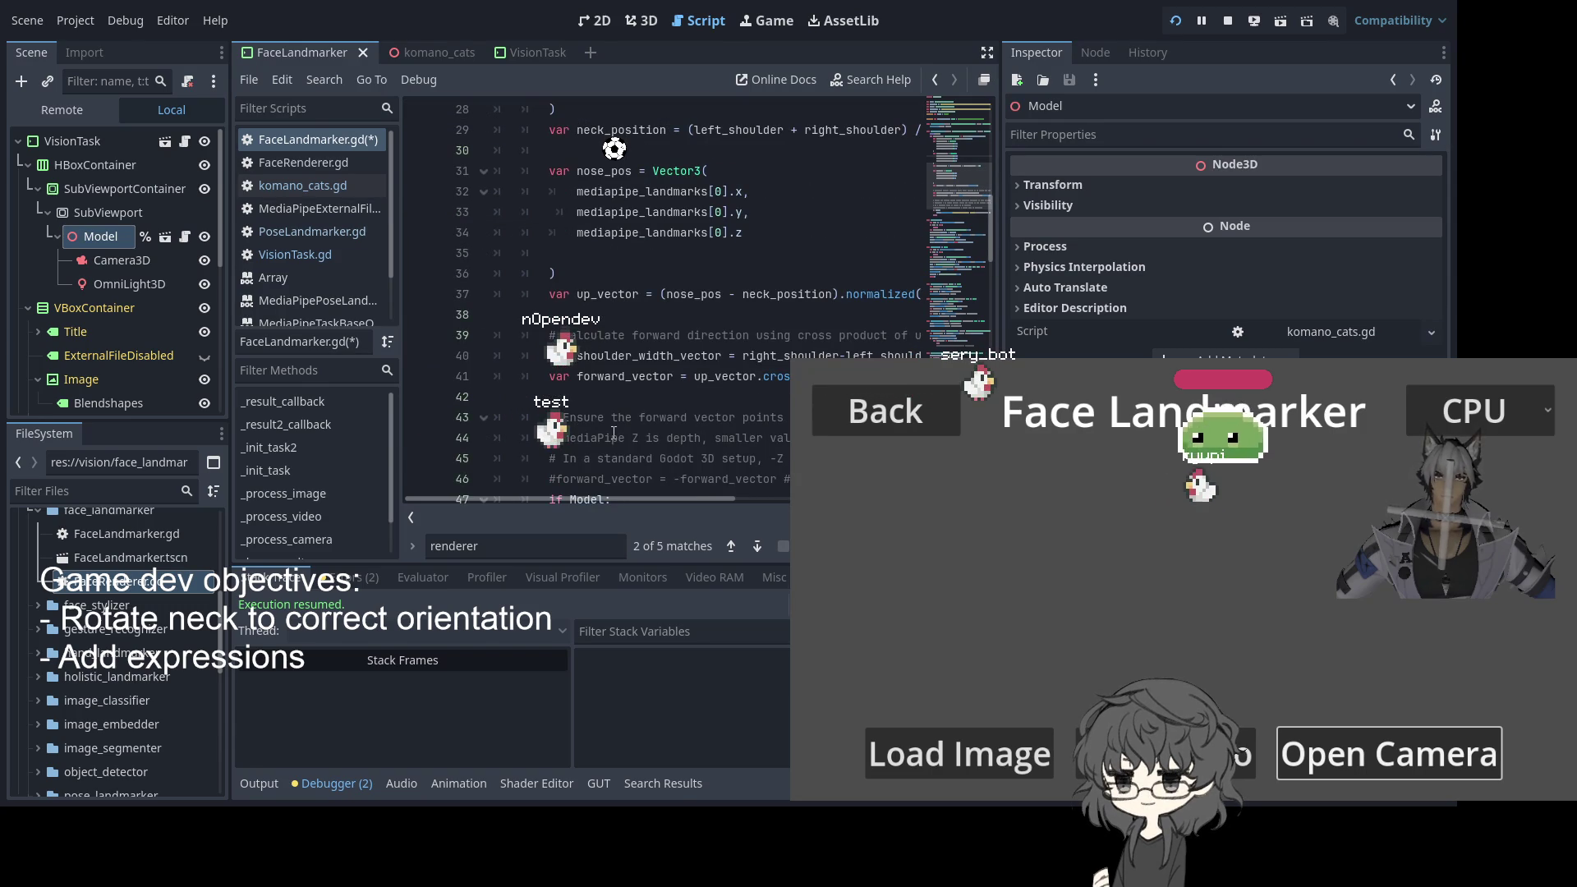
pyautogui.moveTo(610, 499)
pyautogui.mouseDown()
pyautogui.moveTo(652, 502)
pyautogui.moveTo(599, 503)
pyautogui.mouseUp()
pyautogui.doubleClick(786, 294)
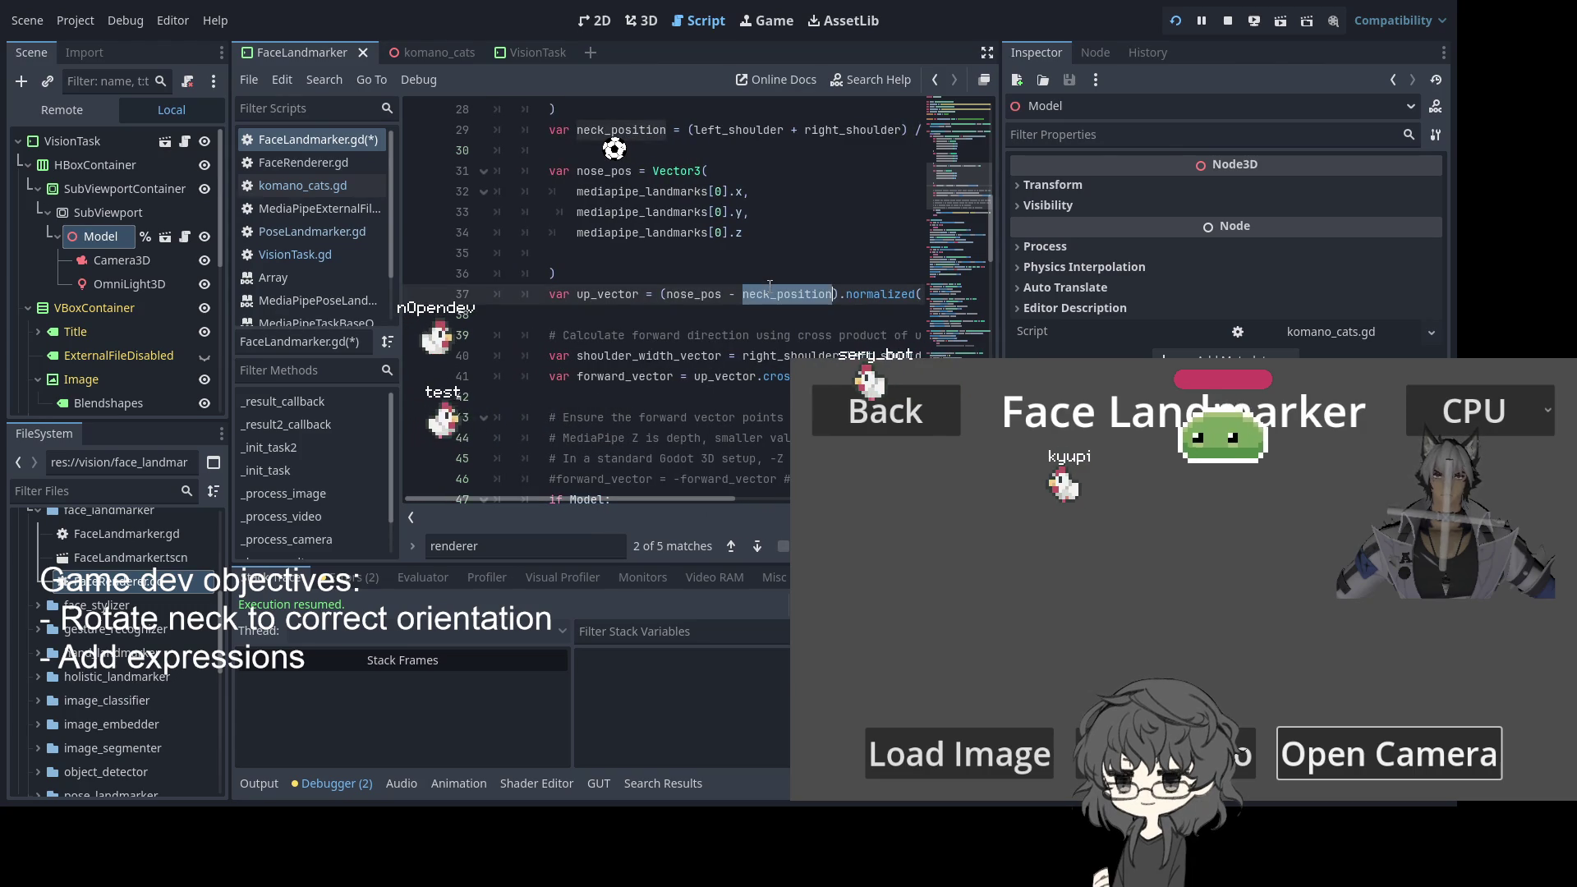
pyautogui.doubleClick(693, 294)
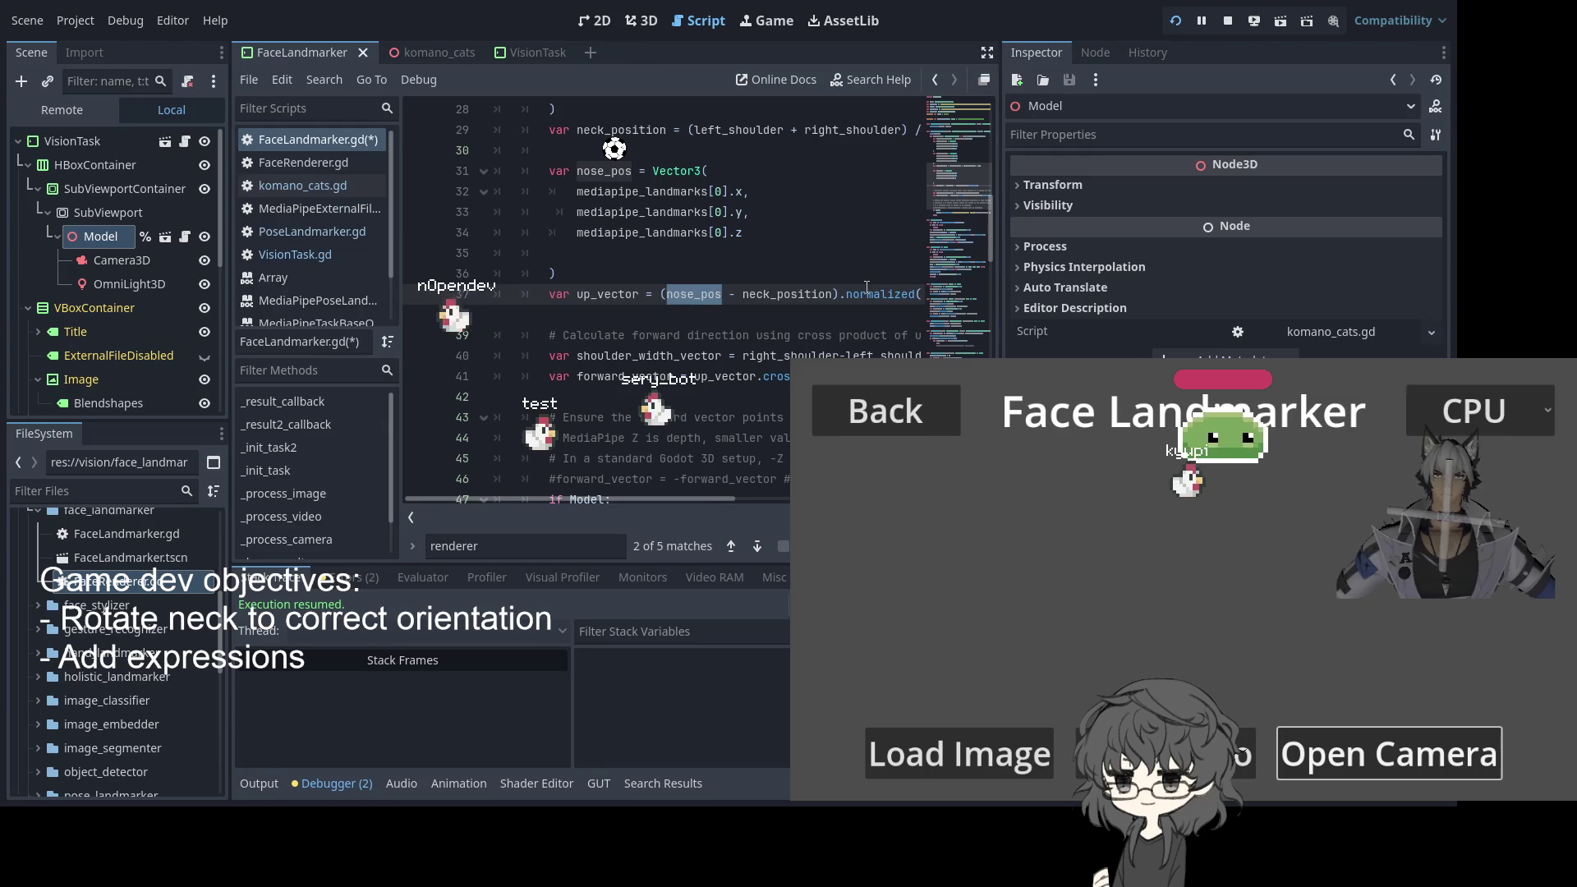
pyautogui.moveTo(749, 294); pyautogui.dragTo(666, 293)
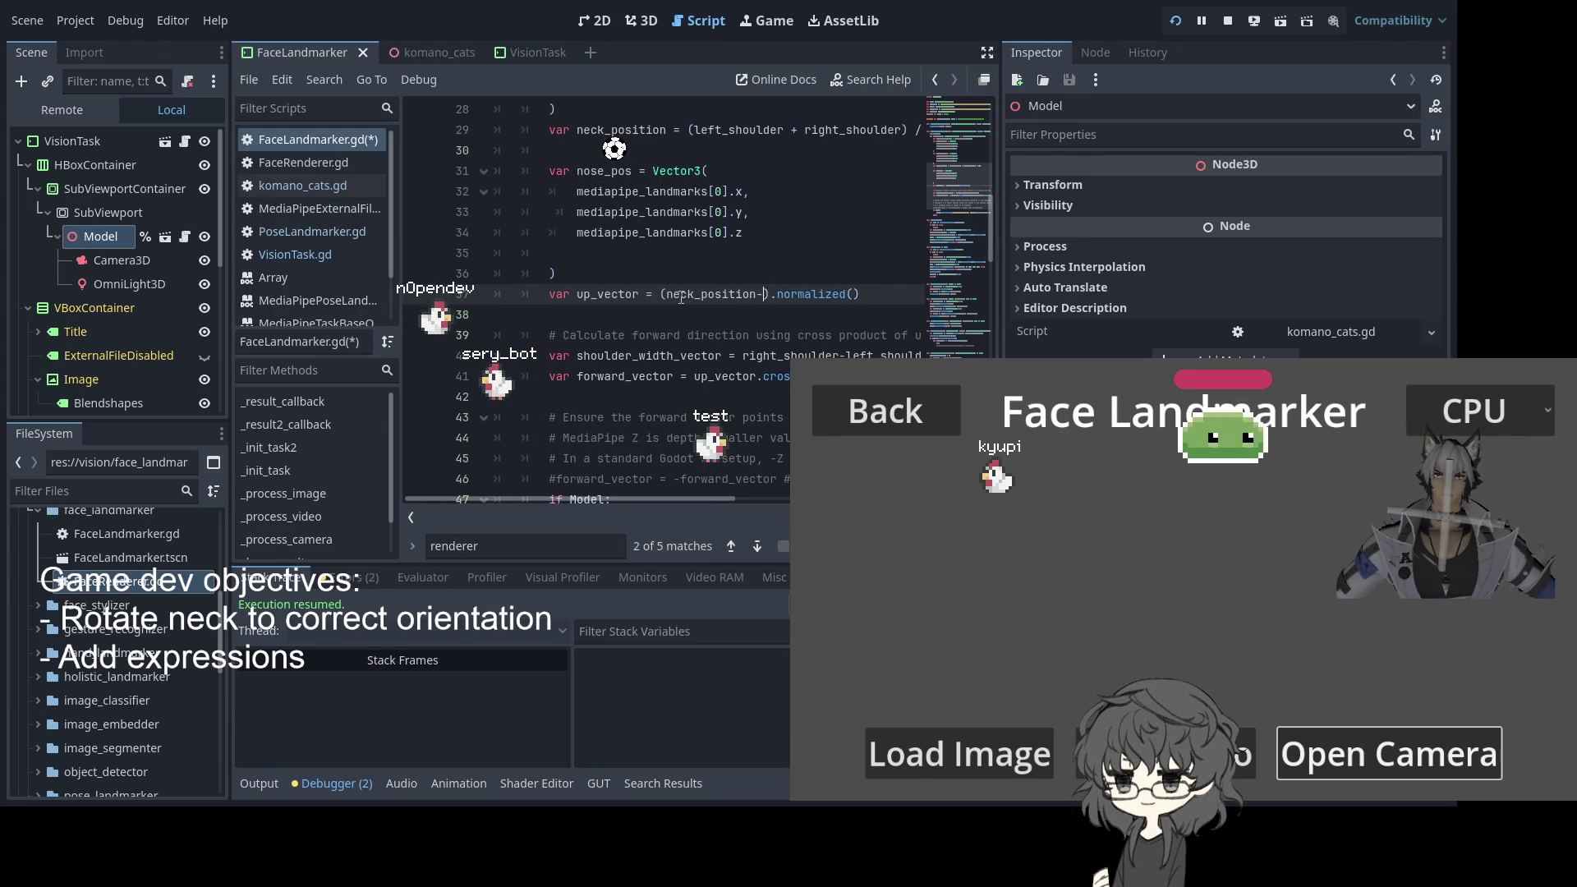
# Type a first replacement into the up_vector expression, save, then undo the edit
pyautogui.write('neck')
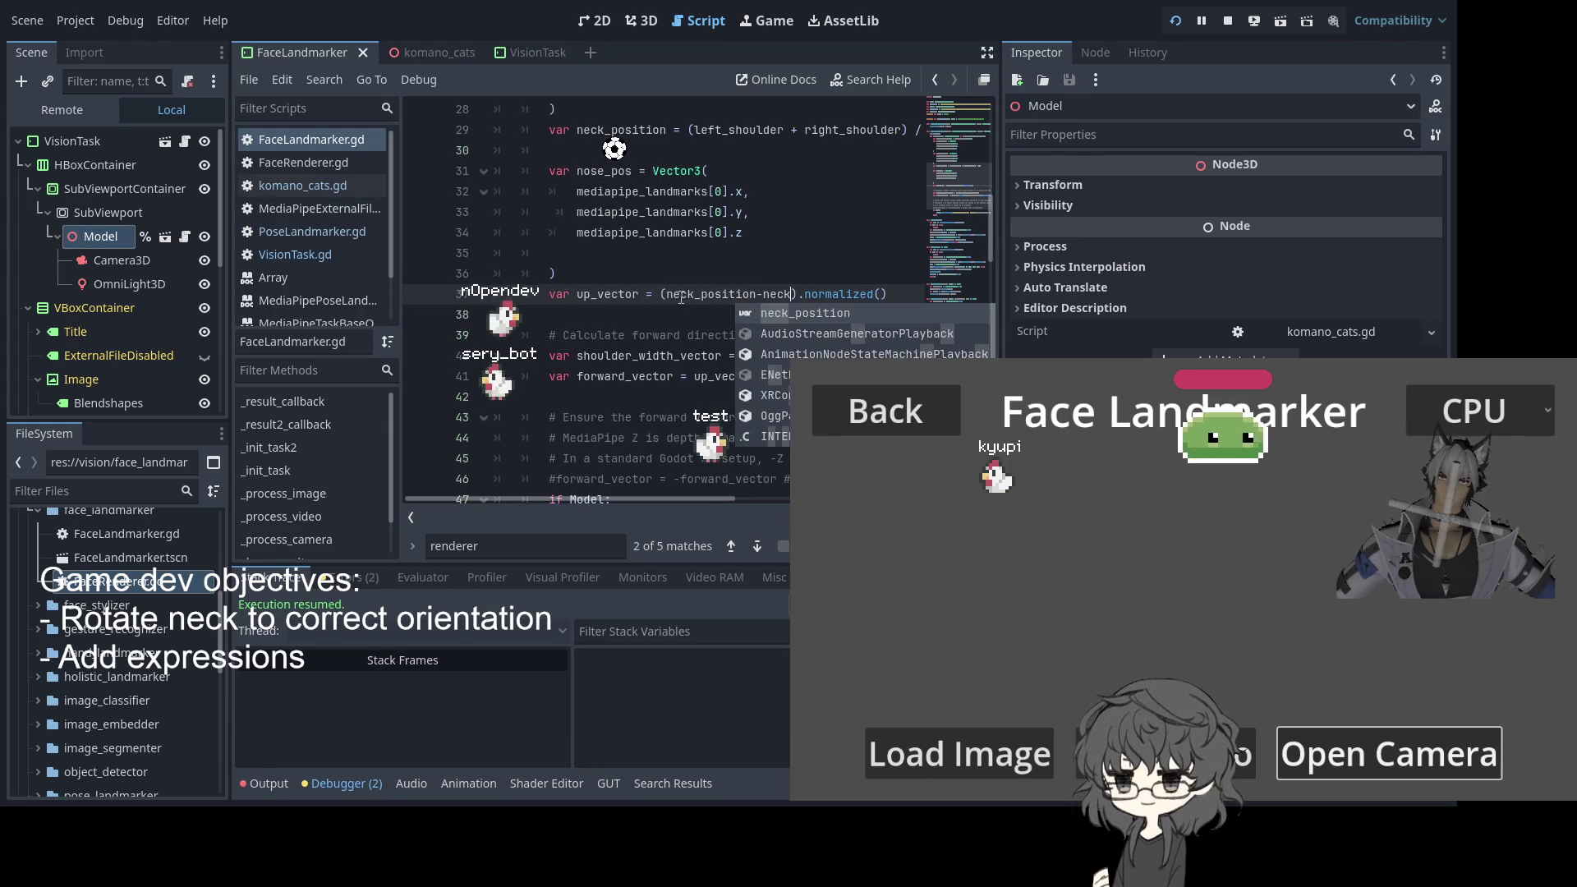
pyautogui.hotkey('ctrl', 's')
pyautogui.click(772, 297)
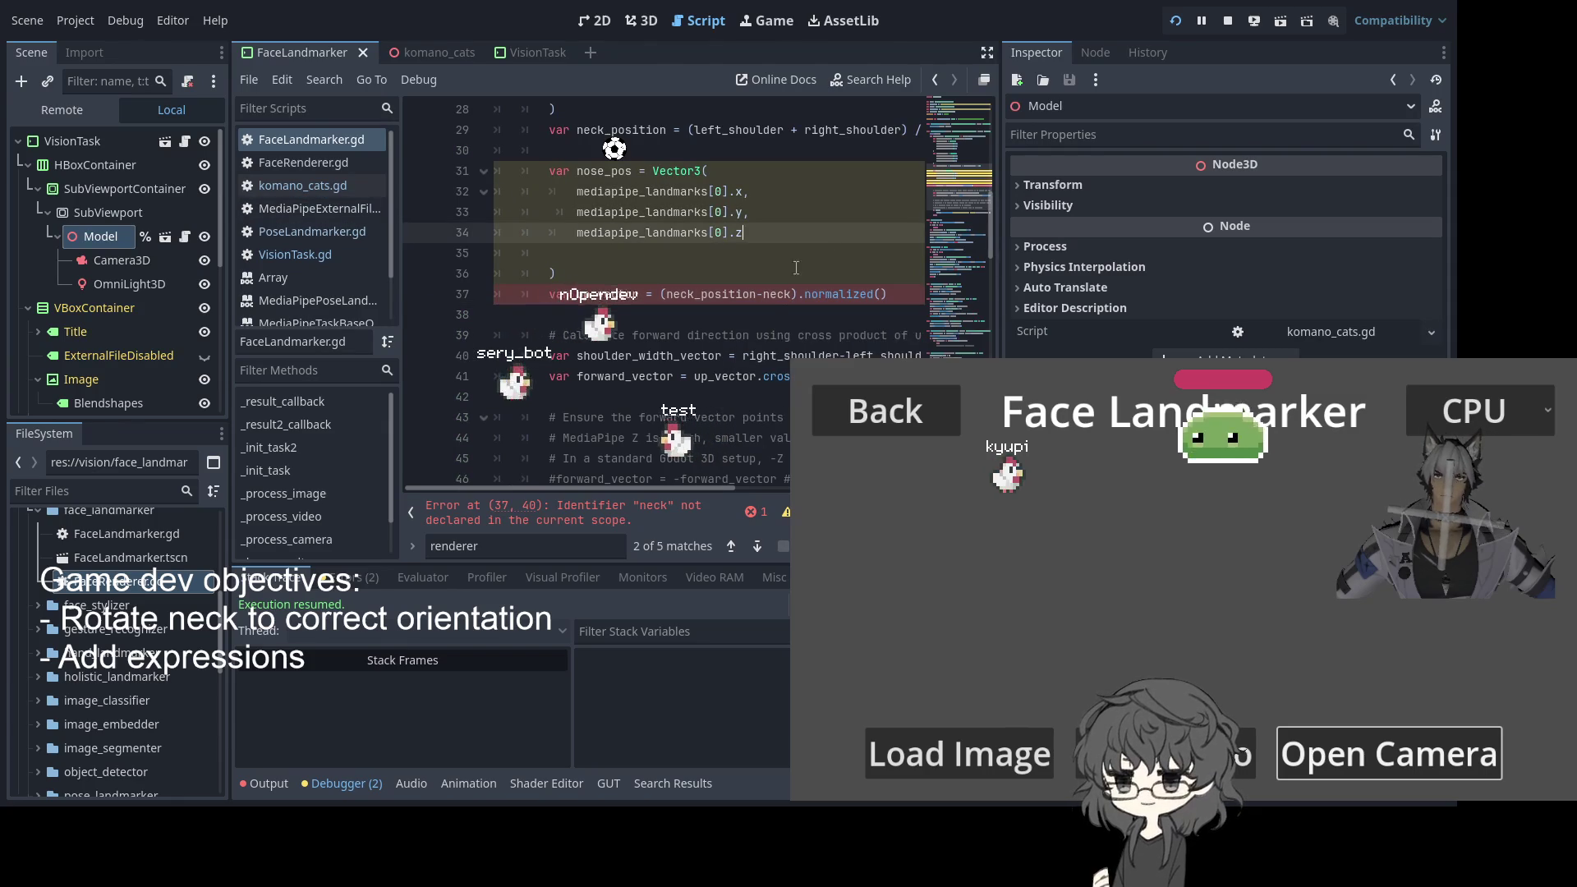
pyautogui.hotkey('ctrl', 'z')
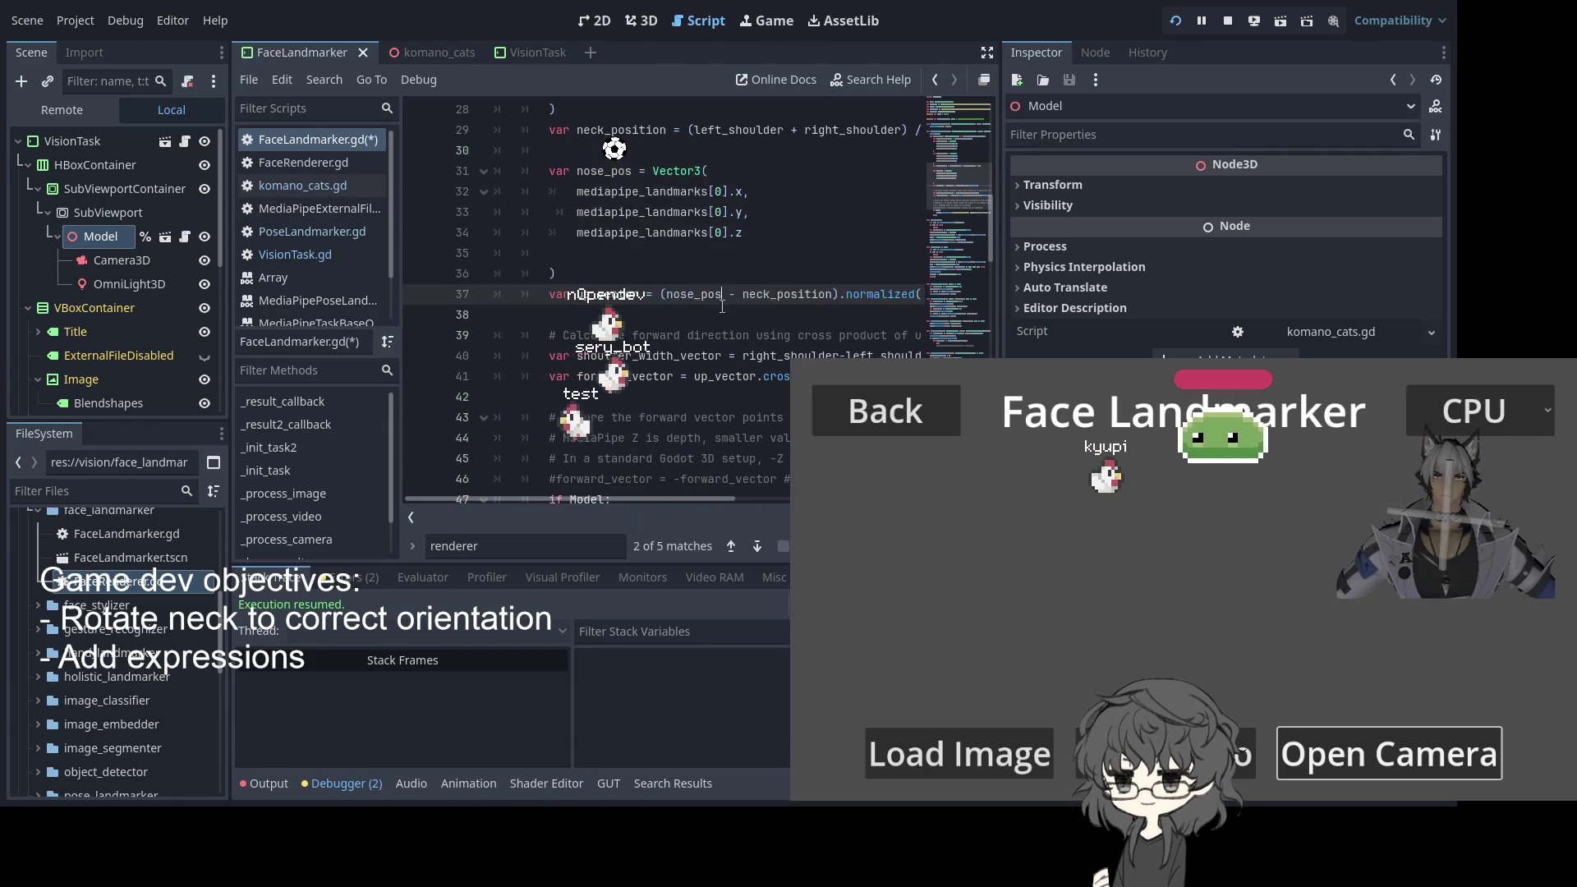
pyautogui.hotkey('ctrl', 'z')
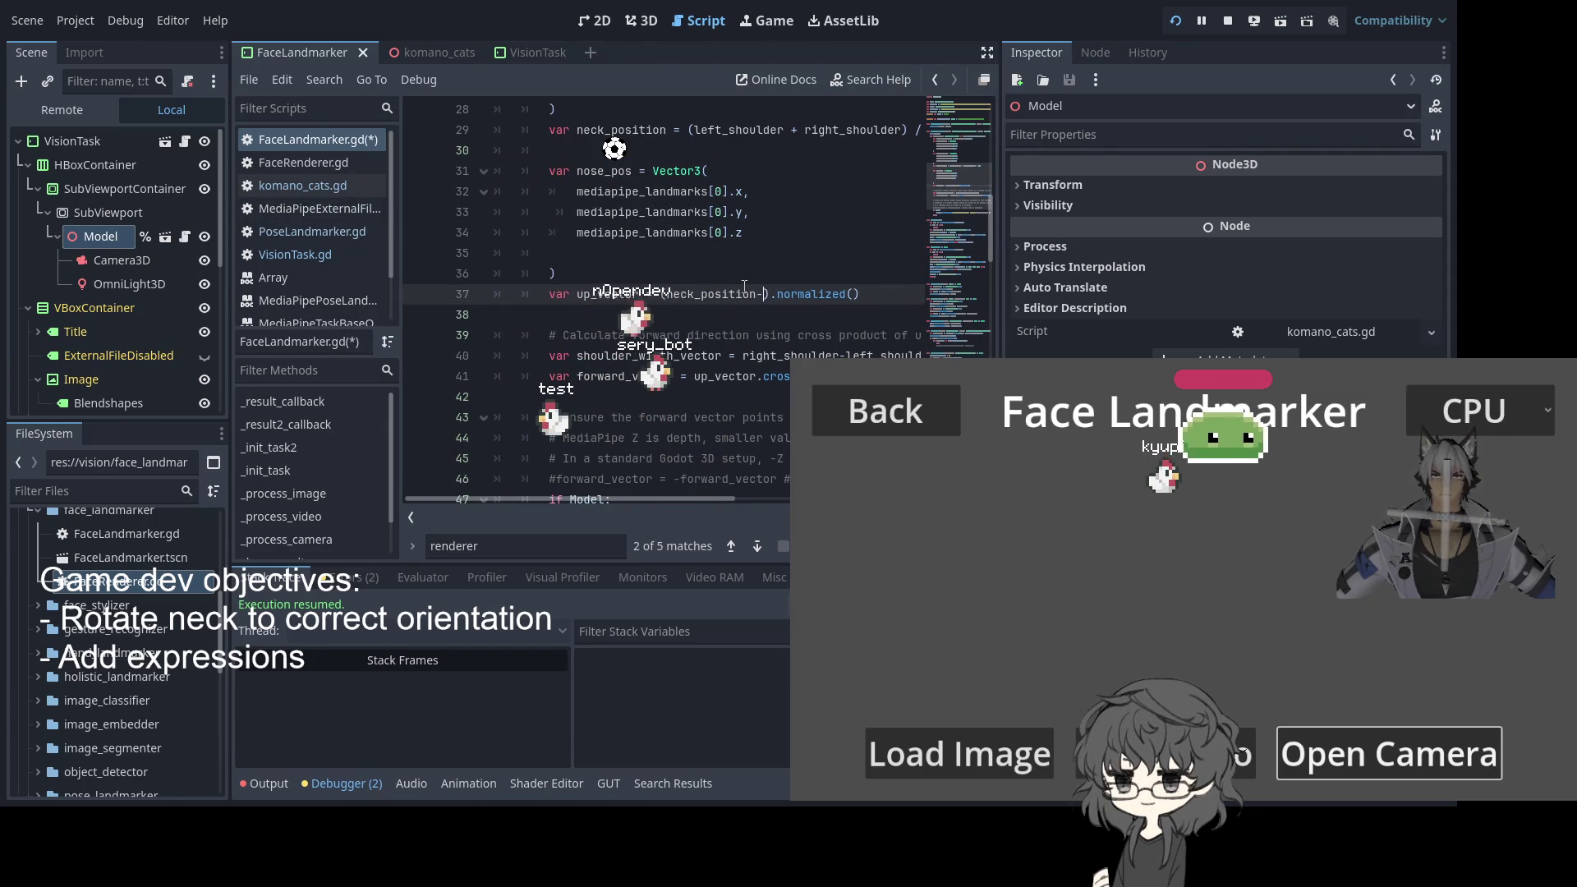
# Replace the selected term with neck_position via autocomplete, save, and check the debugger errors
pyautogui.write('newck')
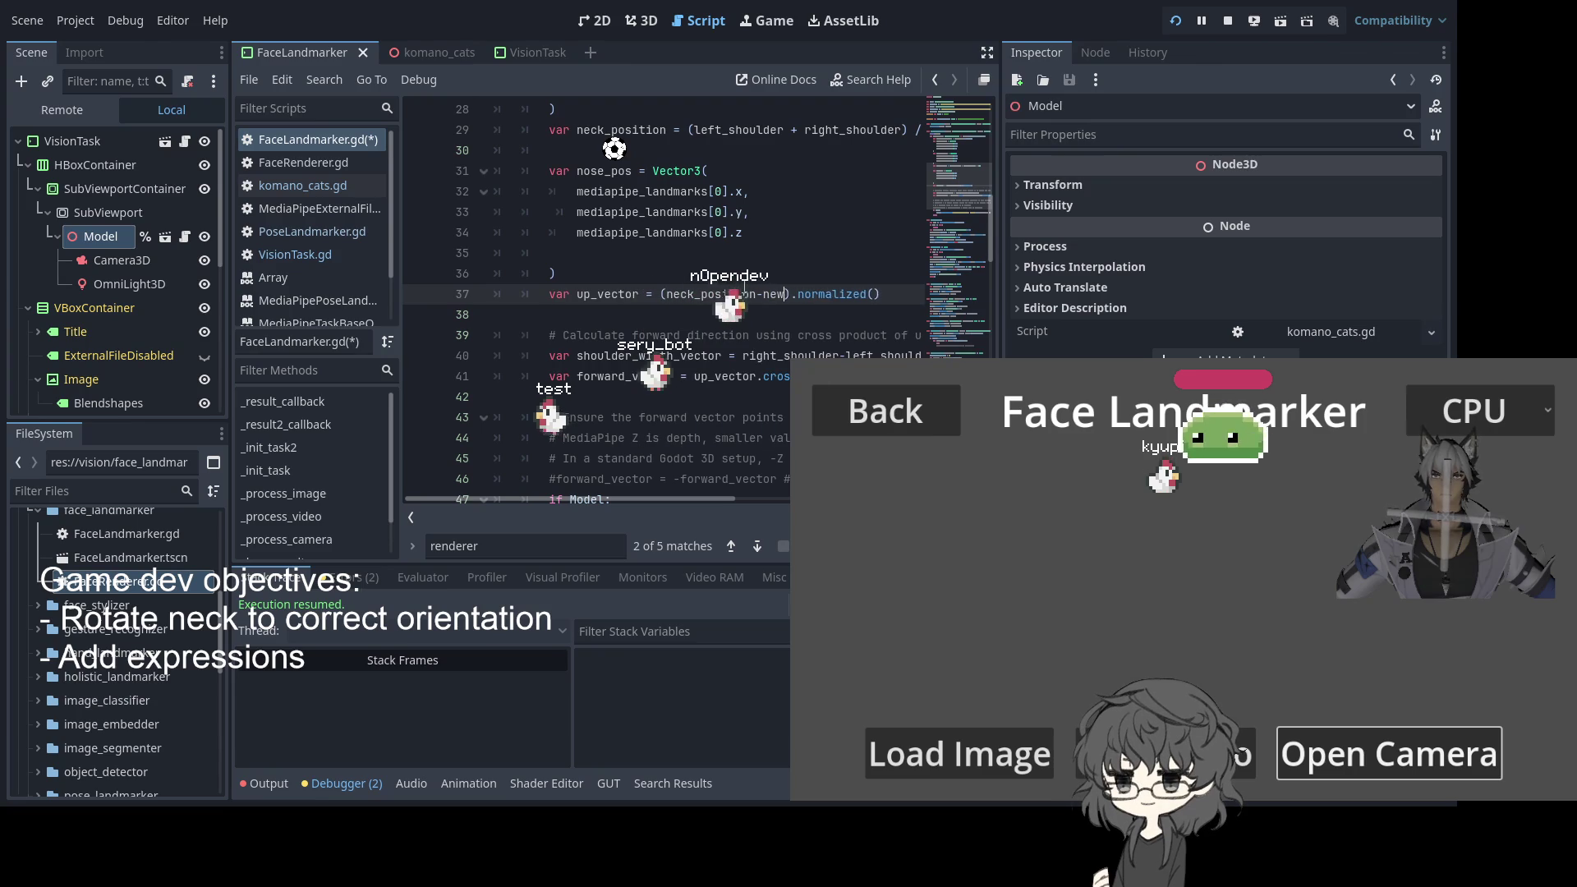
pyautogui.press('BackSpace')
pyautogui.press('Return')
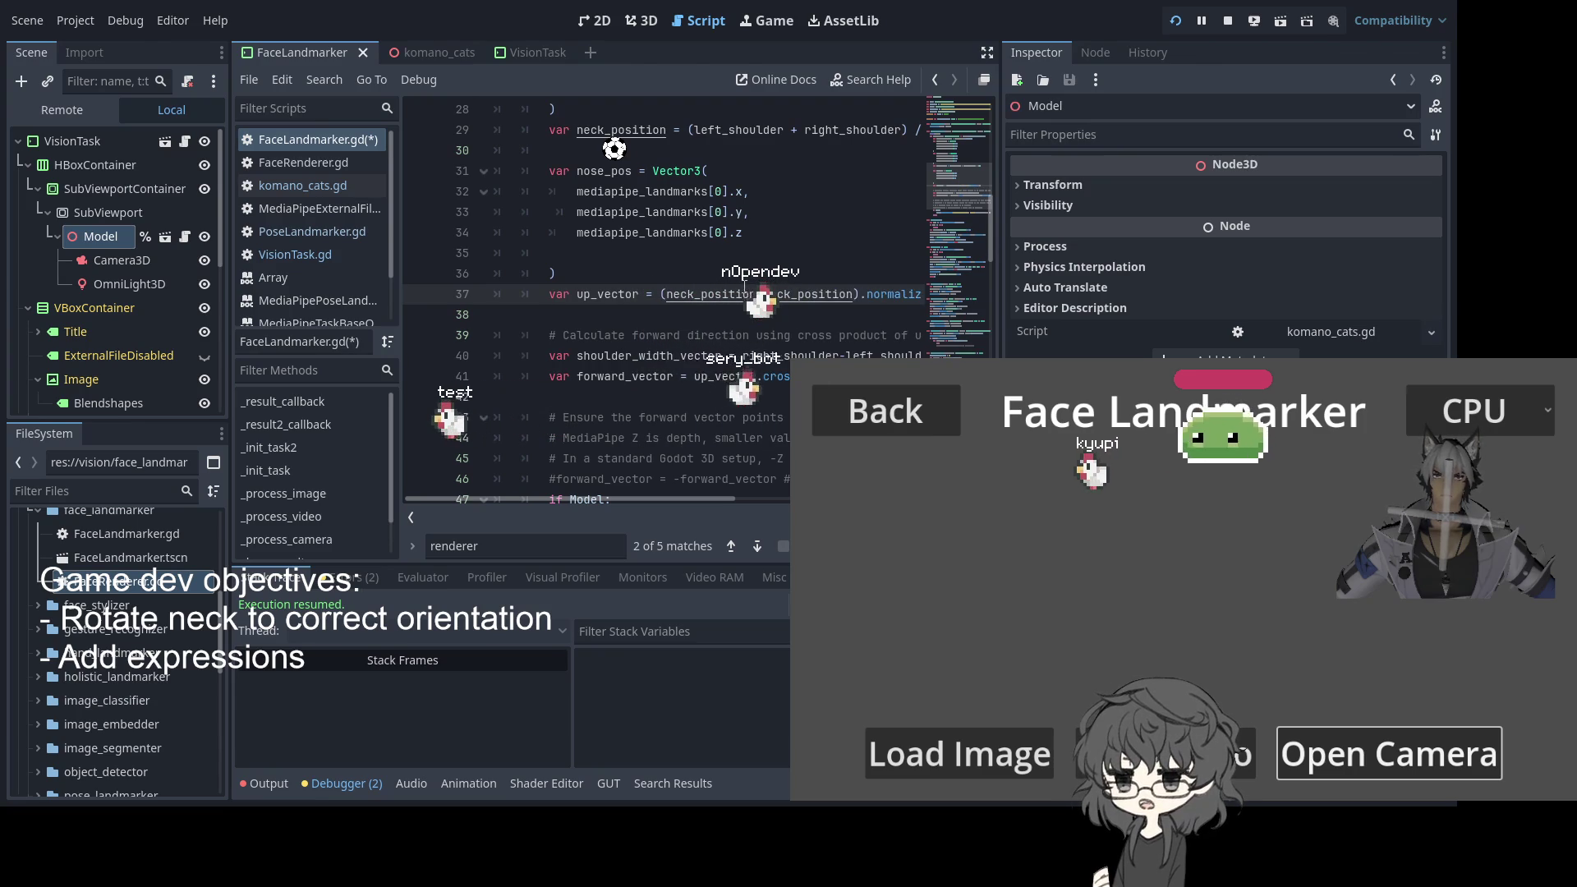
pyautogui.hotkey('ctrl', 's')
pyautogui.click(339, 577)
pyautogui.click(271, 577)
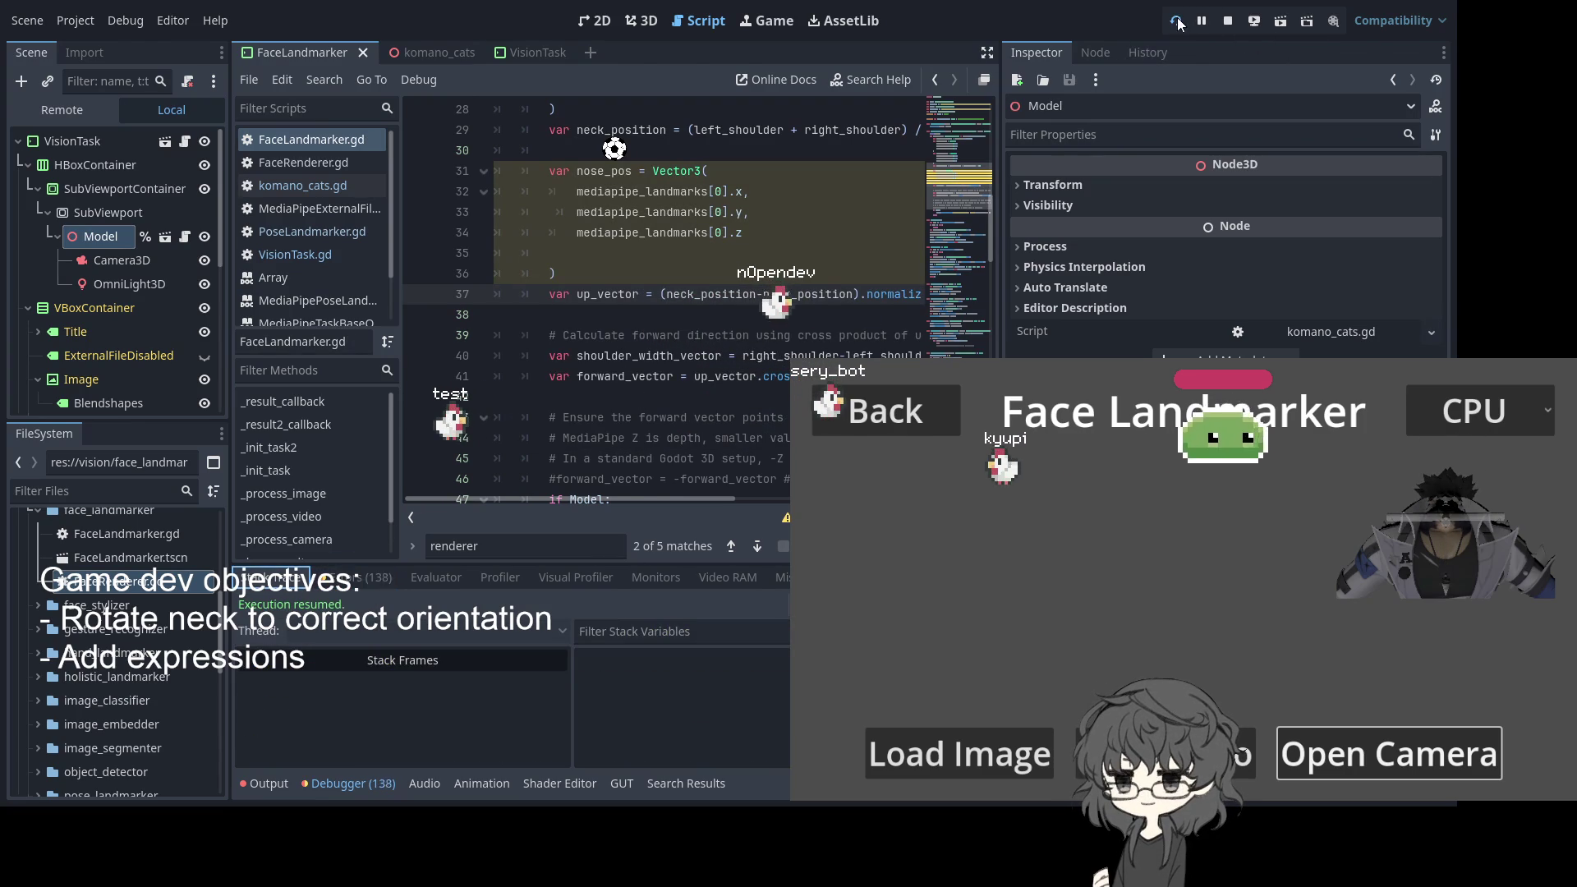
# Stop the running game, relaunch the project, and return to the demo's main menu
pyautogui.click(1178, 23)
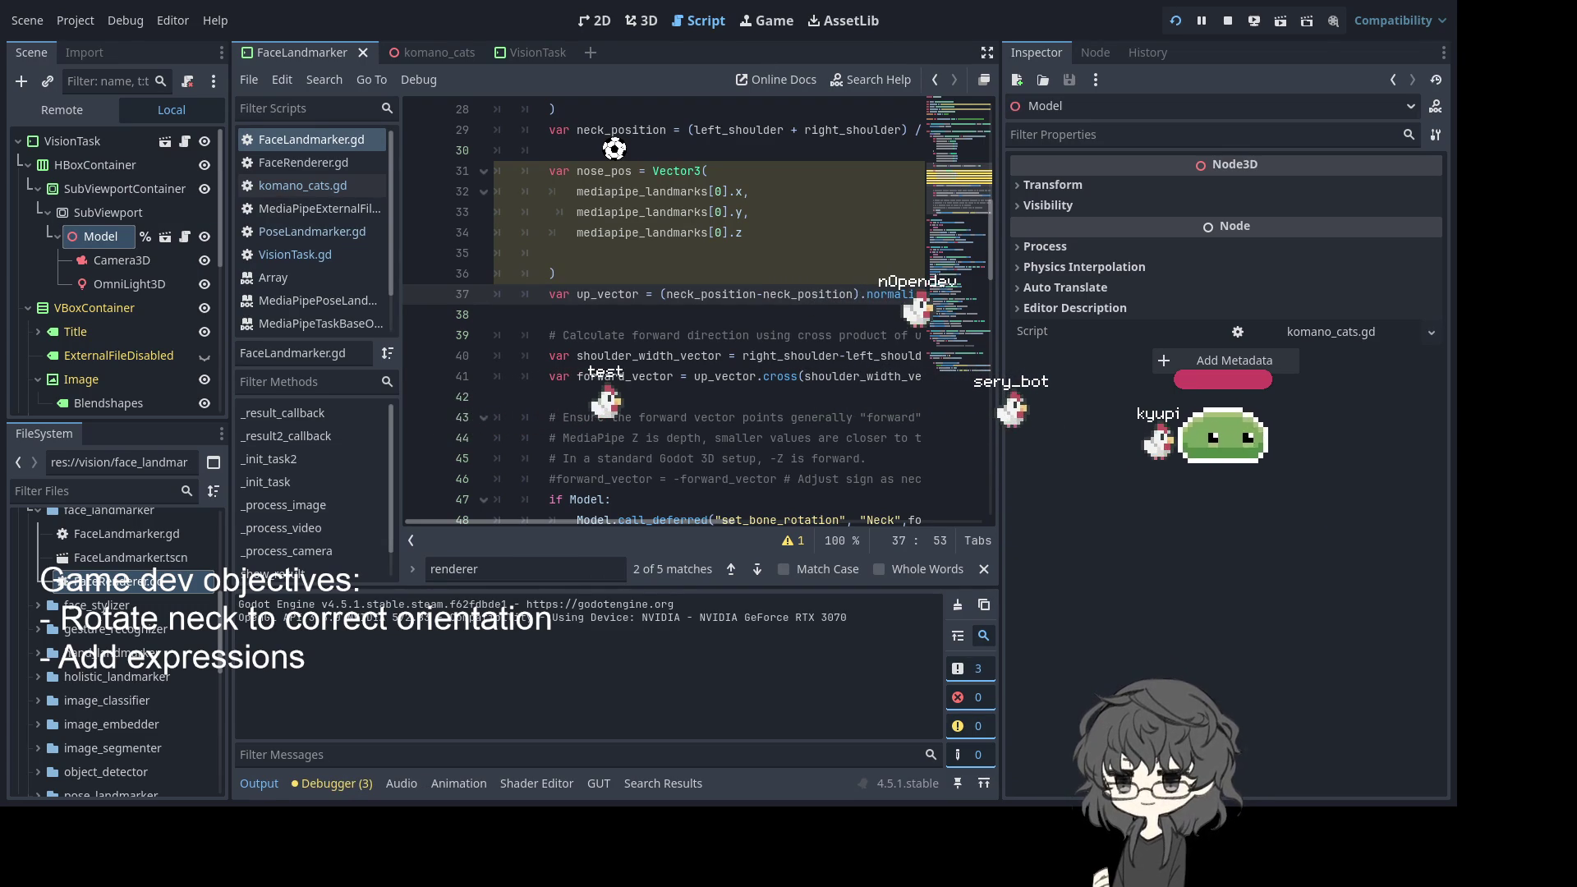
pyautogui.click(1388, 754)
pyautogui.click(1284, 729)
pyautogui.click(885, 411)
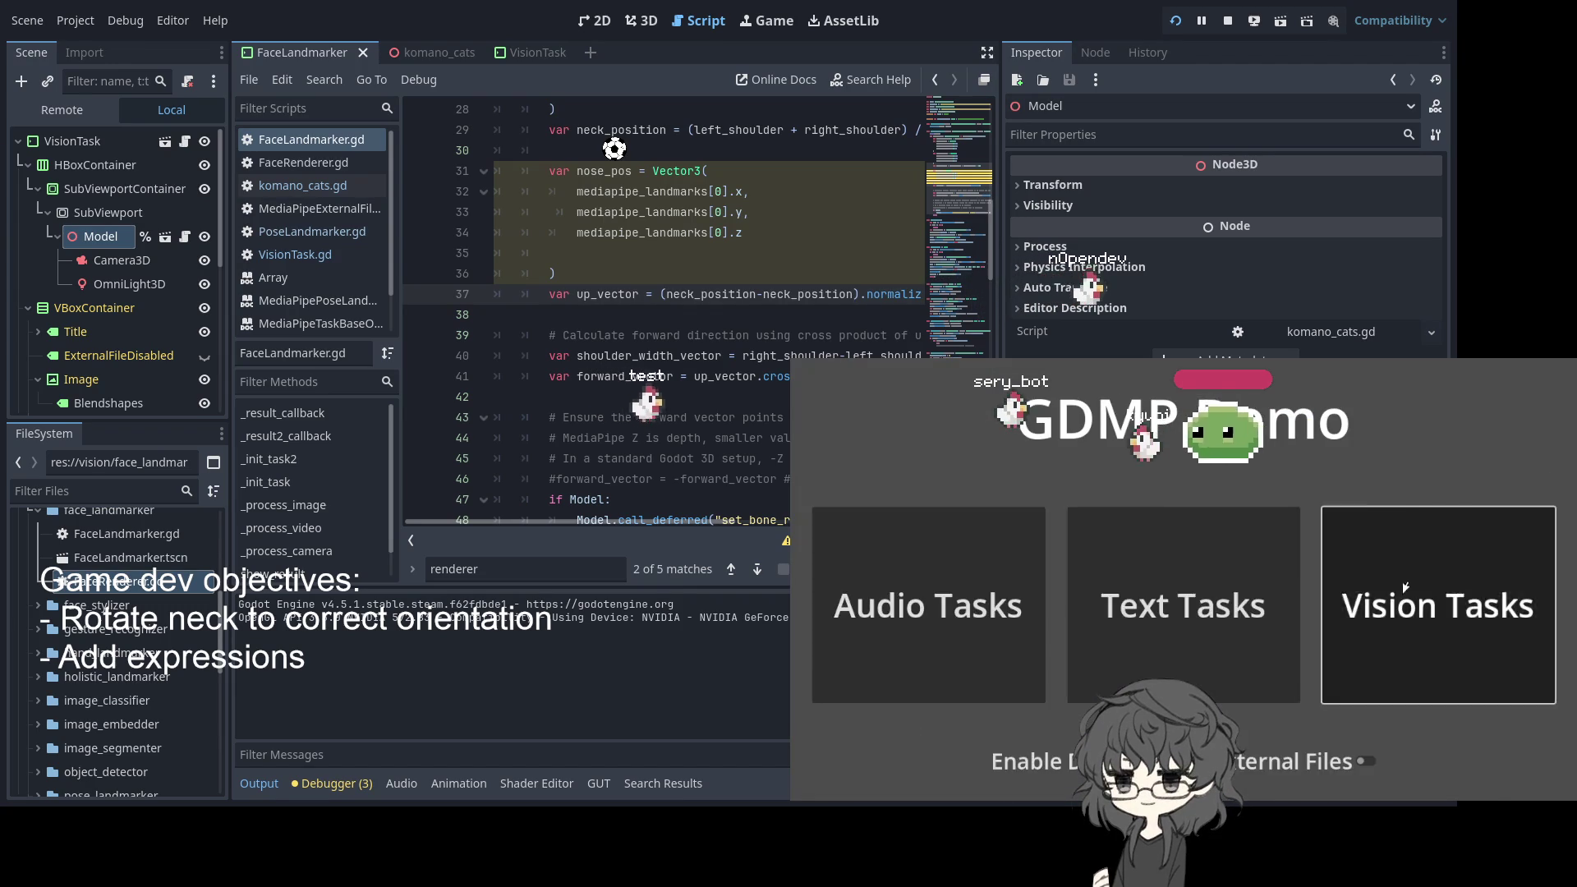
# Start Face Landmarker with the Logi Webcam C920e at 640x480@30(YUY2)
pyautogui.click(1388, 567)
pyautogui.click(1388, 585)
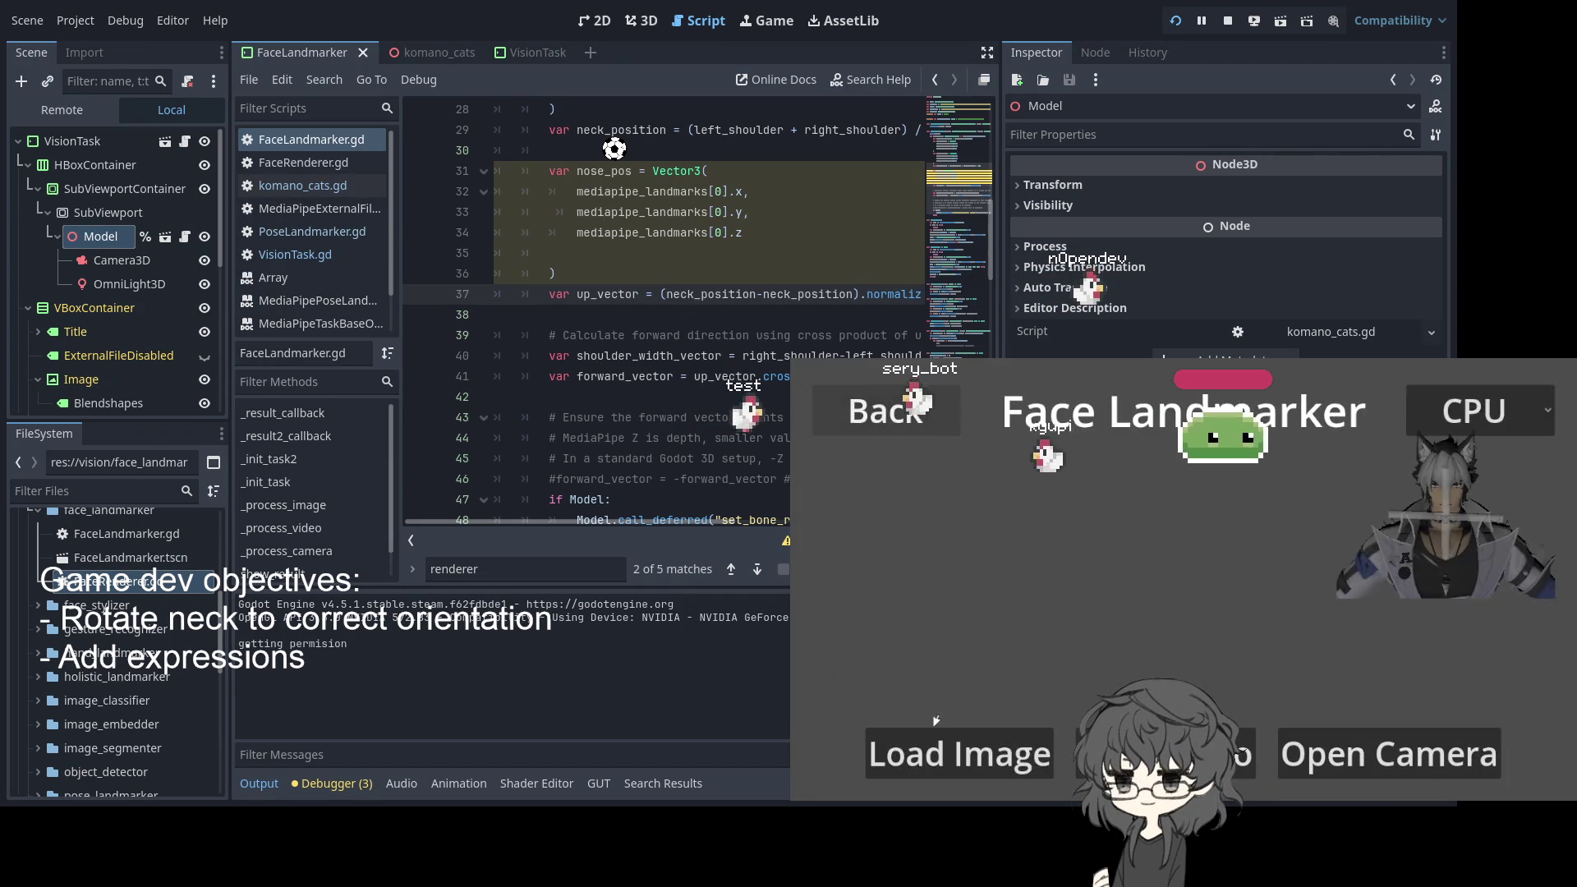
pyautogui.click(1388, 751)
pyautogui.click(1068, 458)
pyautogui.click(1027, 496)
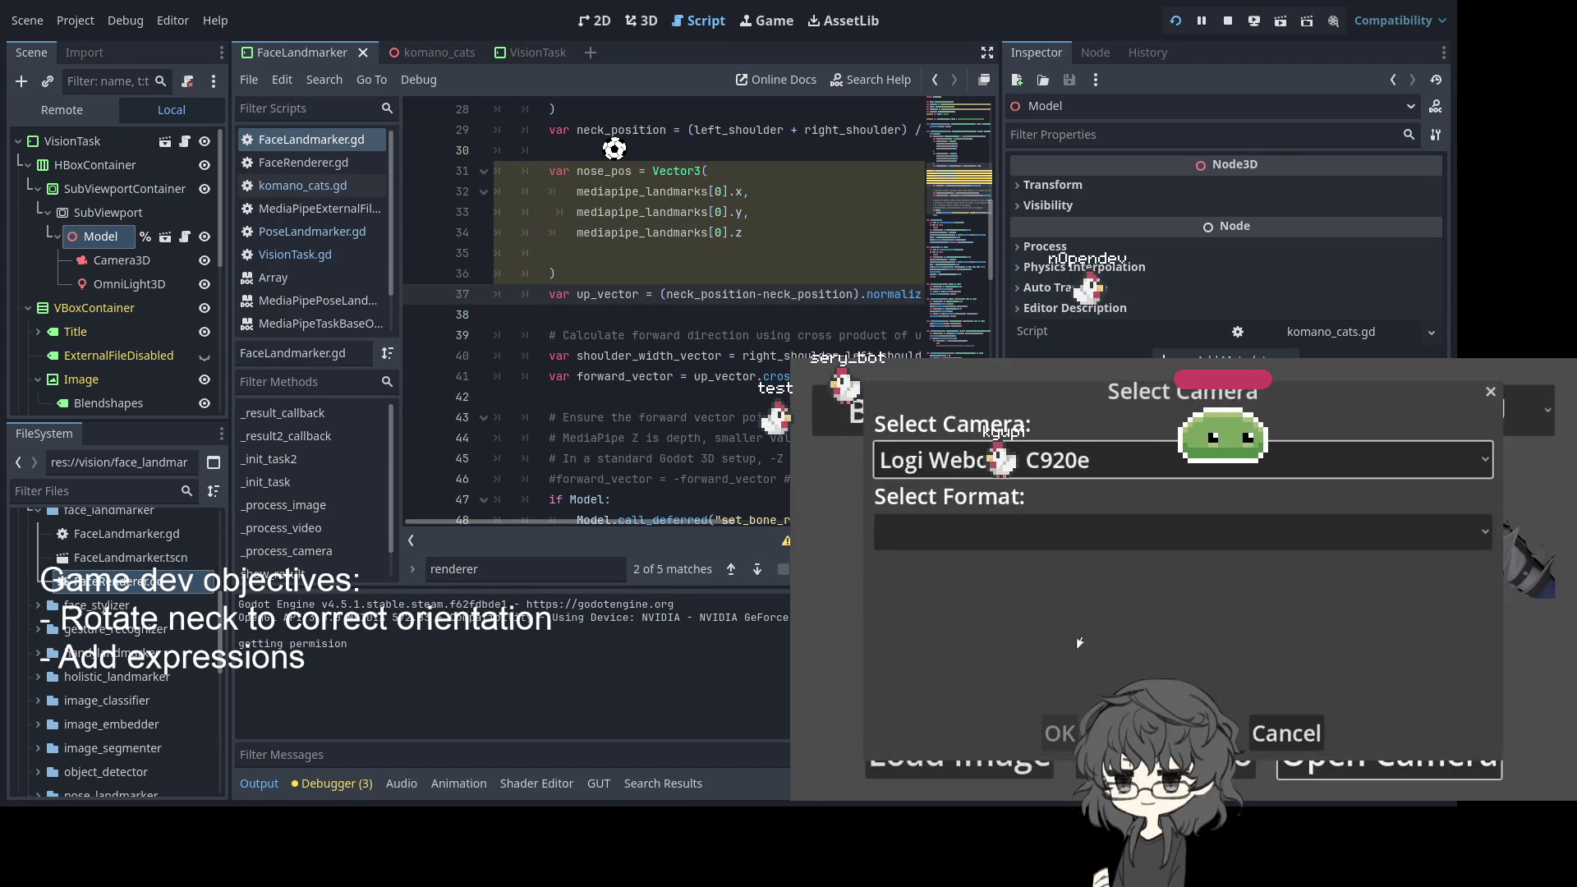
pyautogui.click(1067, 521)
pyautogui.click(985, 378)
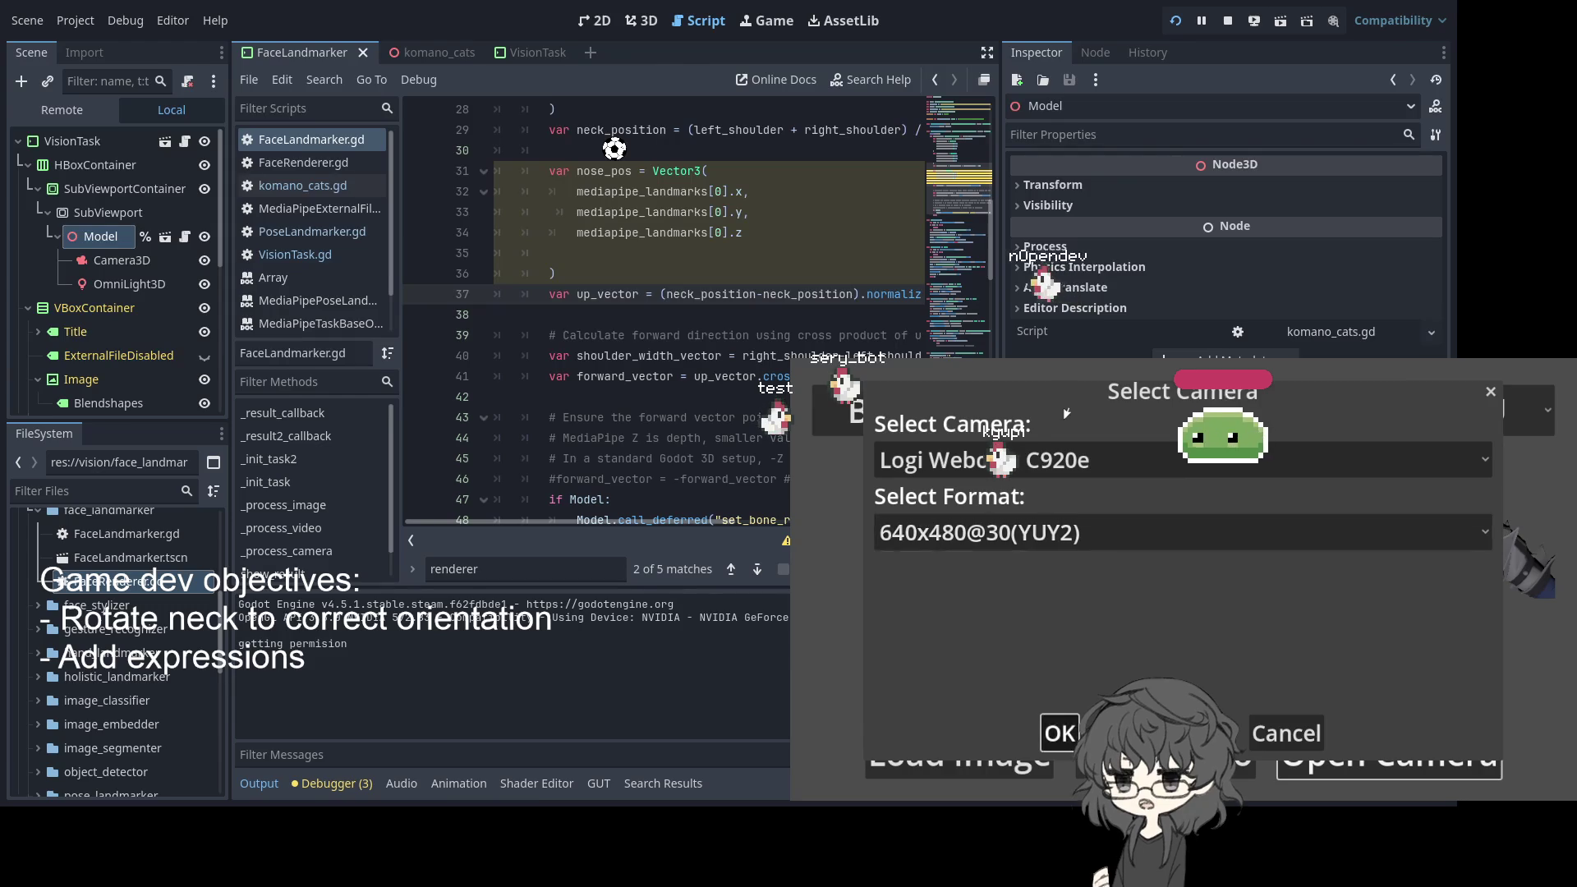
pyautogui.click(1056, 731)
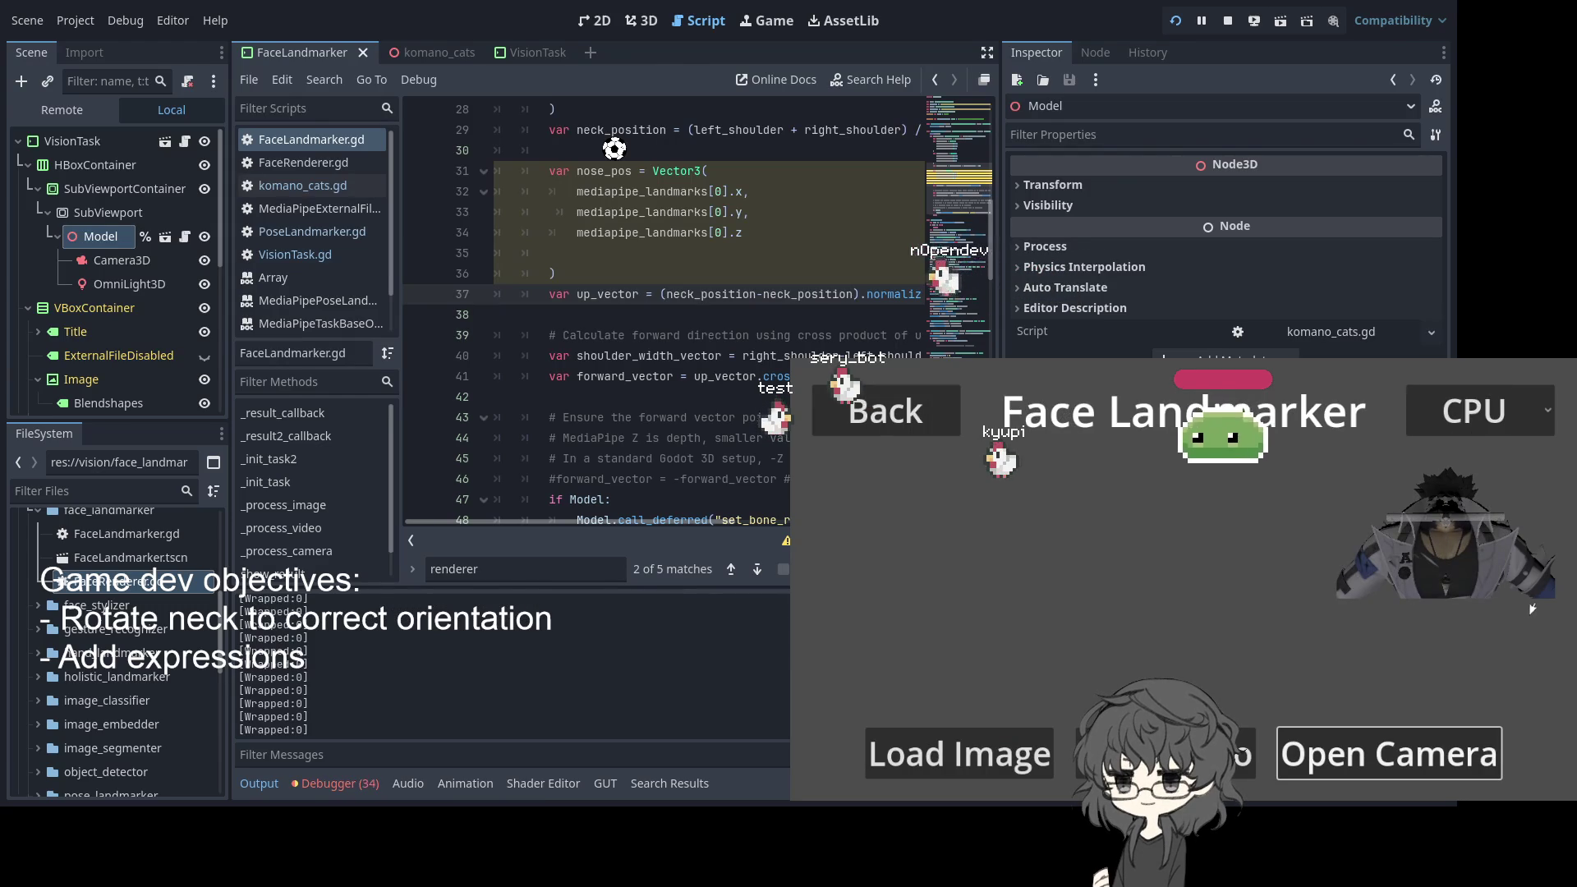
# Delete the empty line 35 in FaceLandmarker.gd and save
pyautogui.click(657, 335)
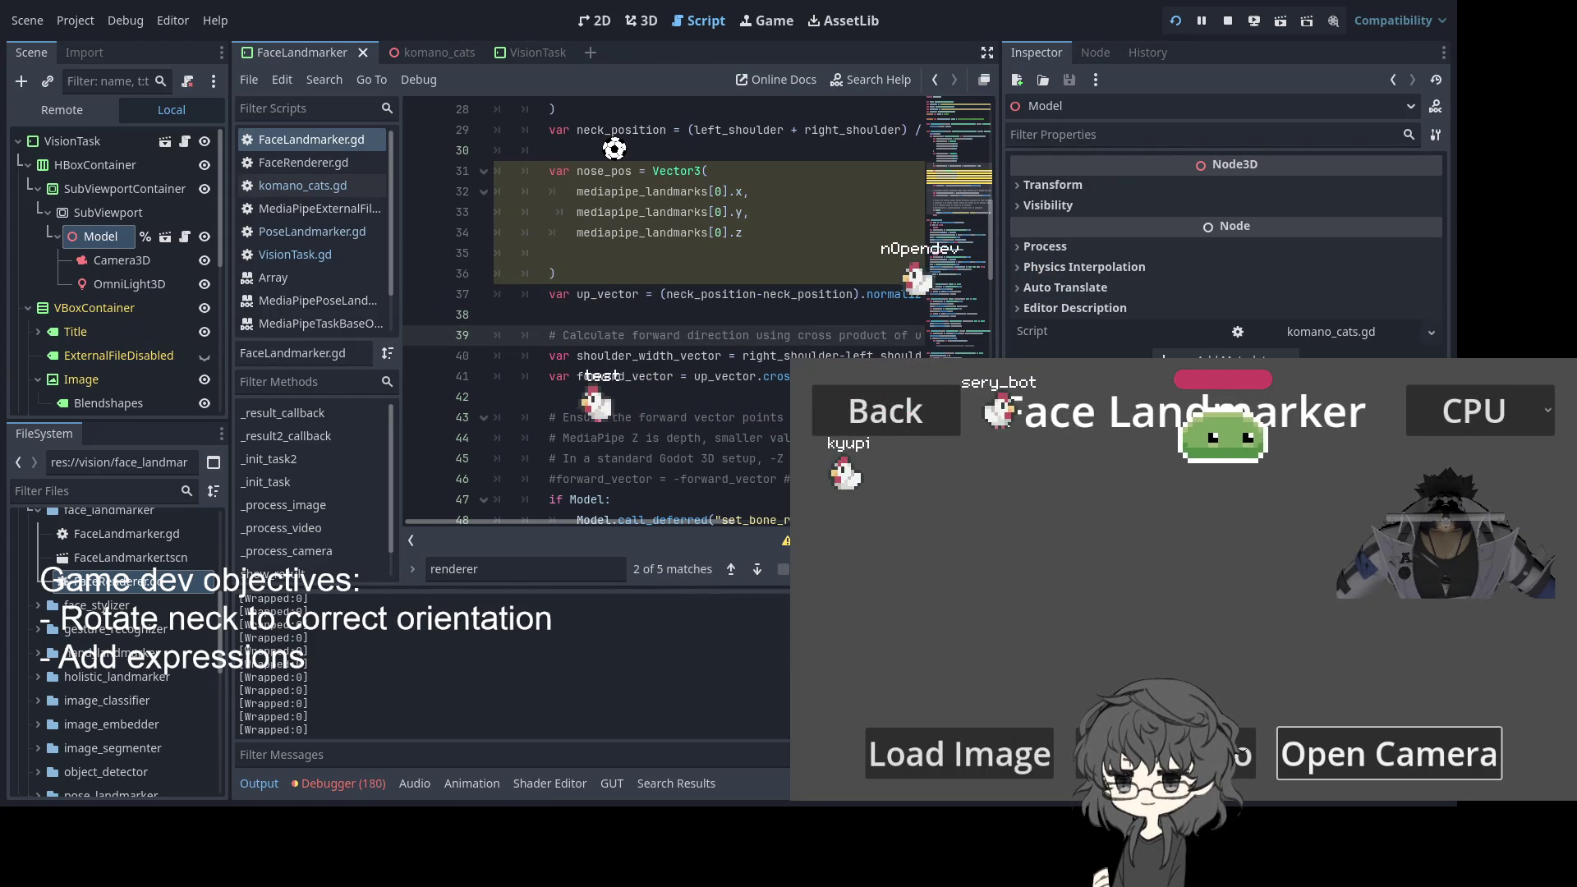
pyautogui.click(615, 396)
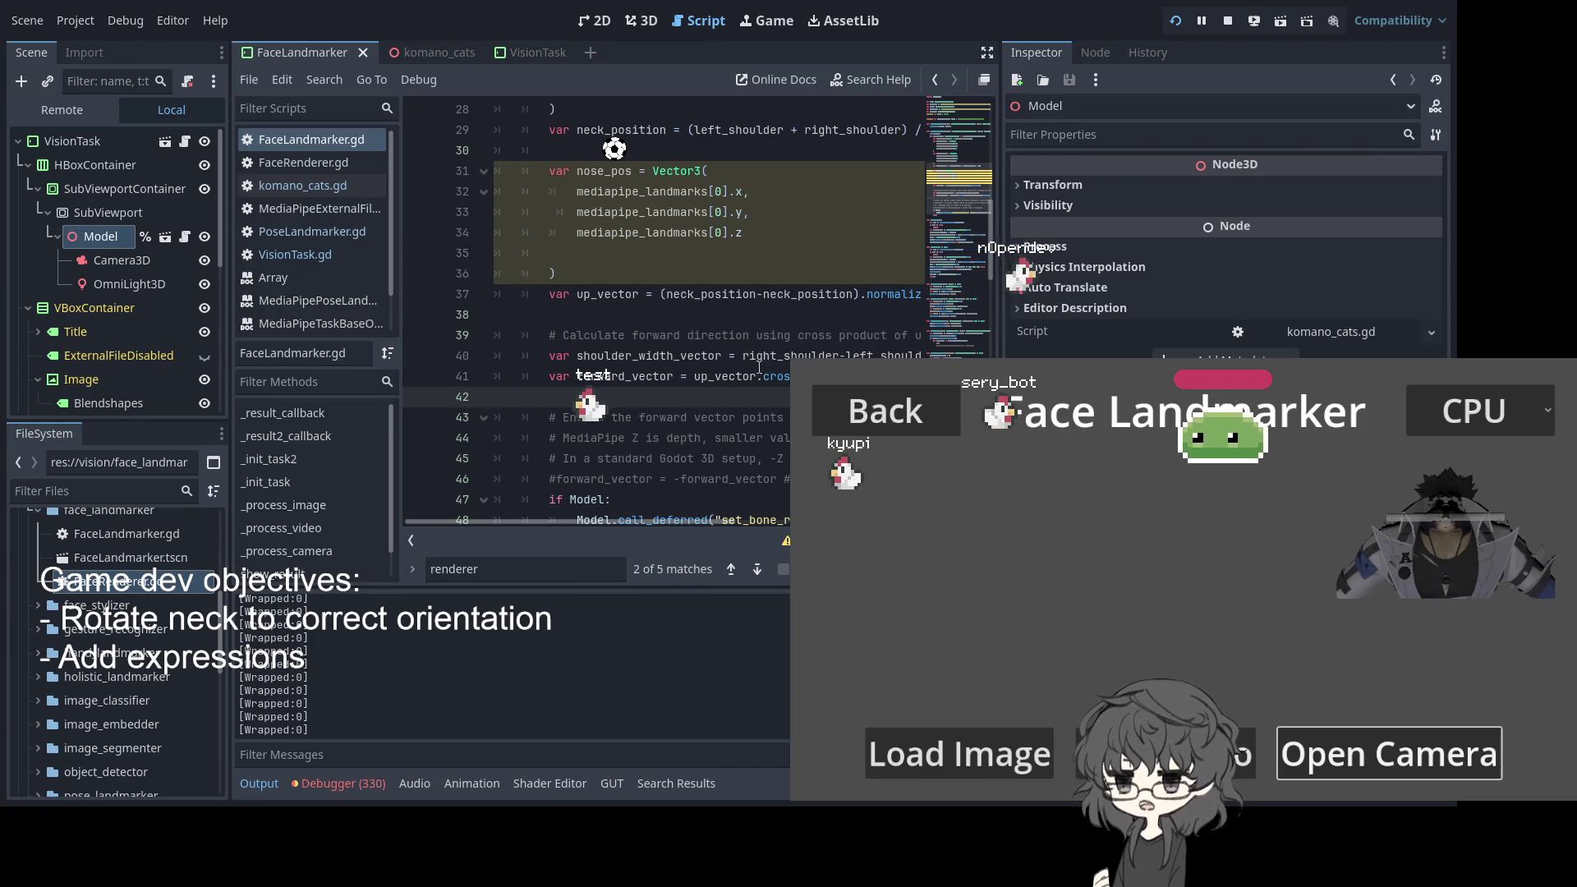
pyautogui.click(665, 274)
pyautogui.click(630, 258)
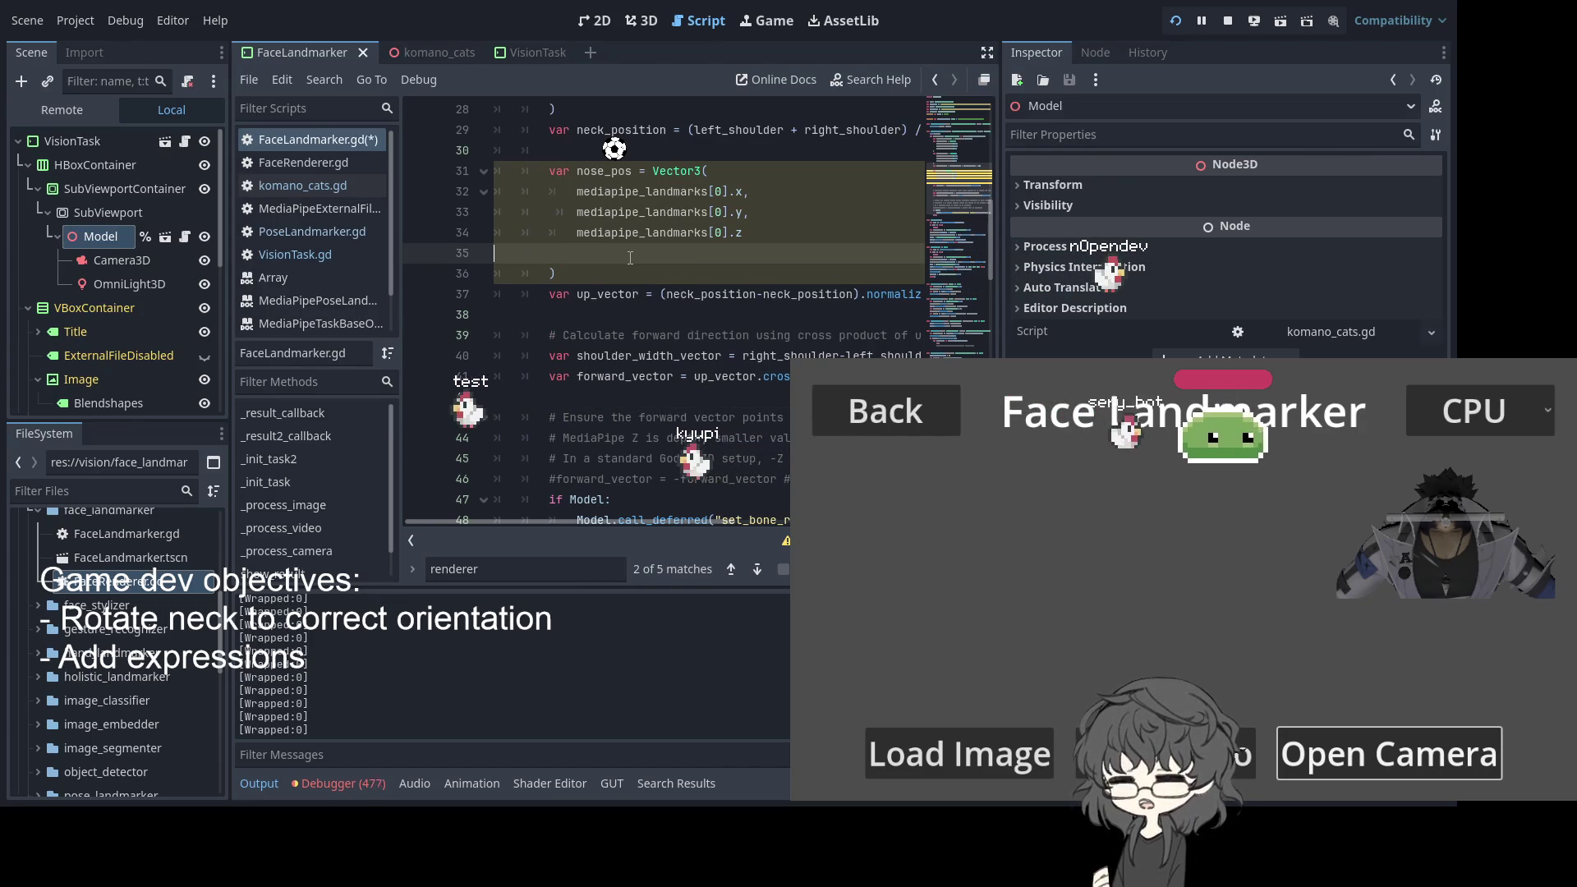
pyautogui.press('BackSpace')
pyautogui.hotkey('ctrl', 's')
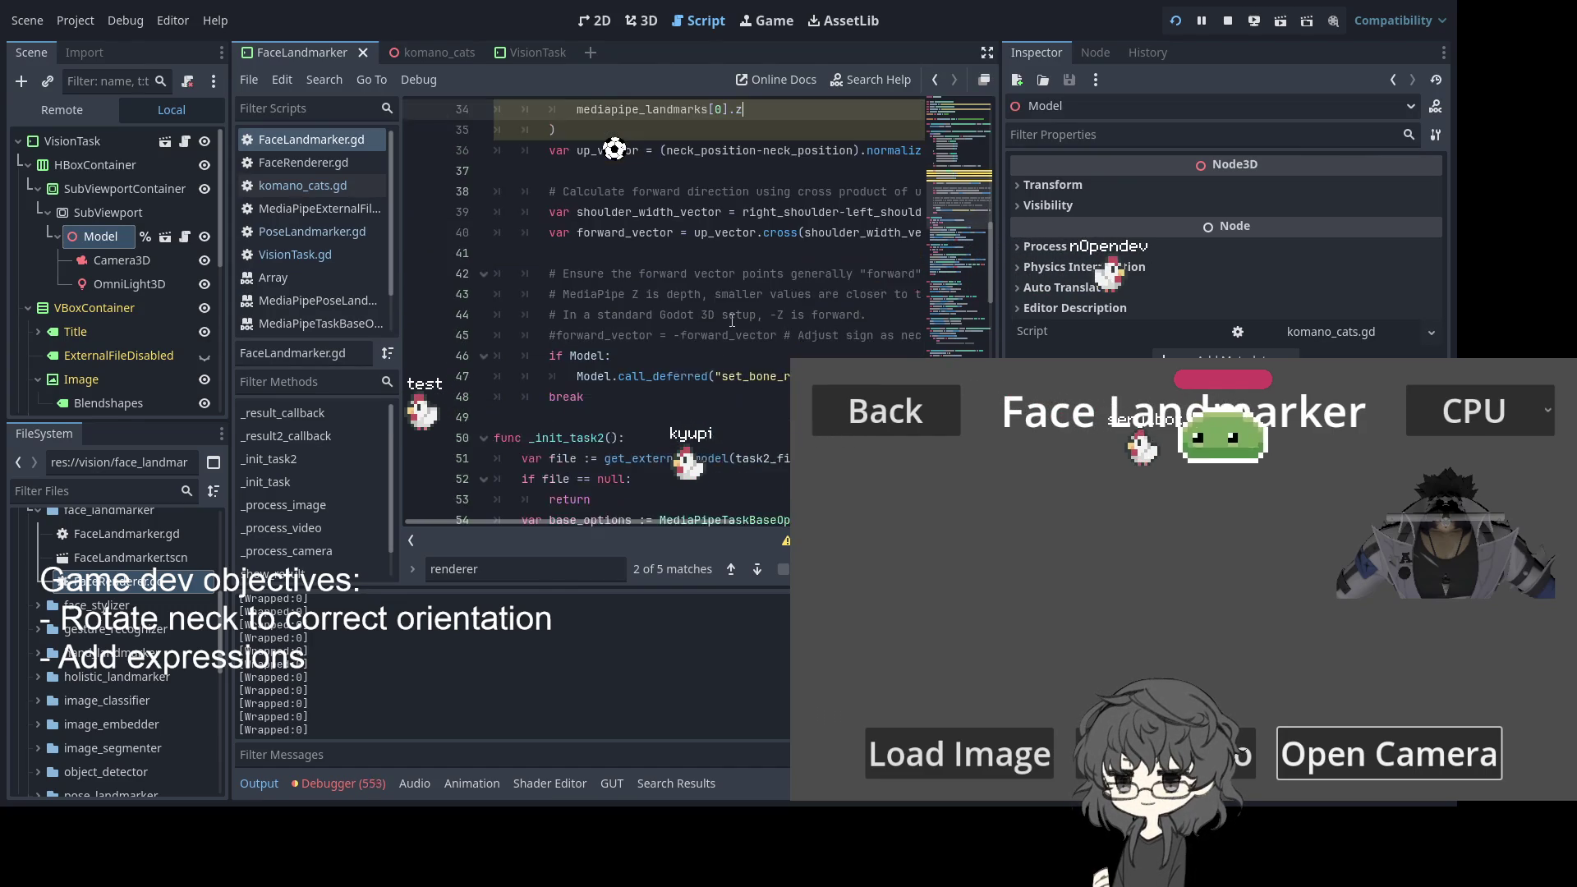
pyautogui.click(614, 261)
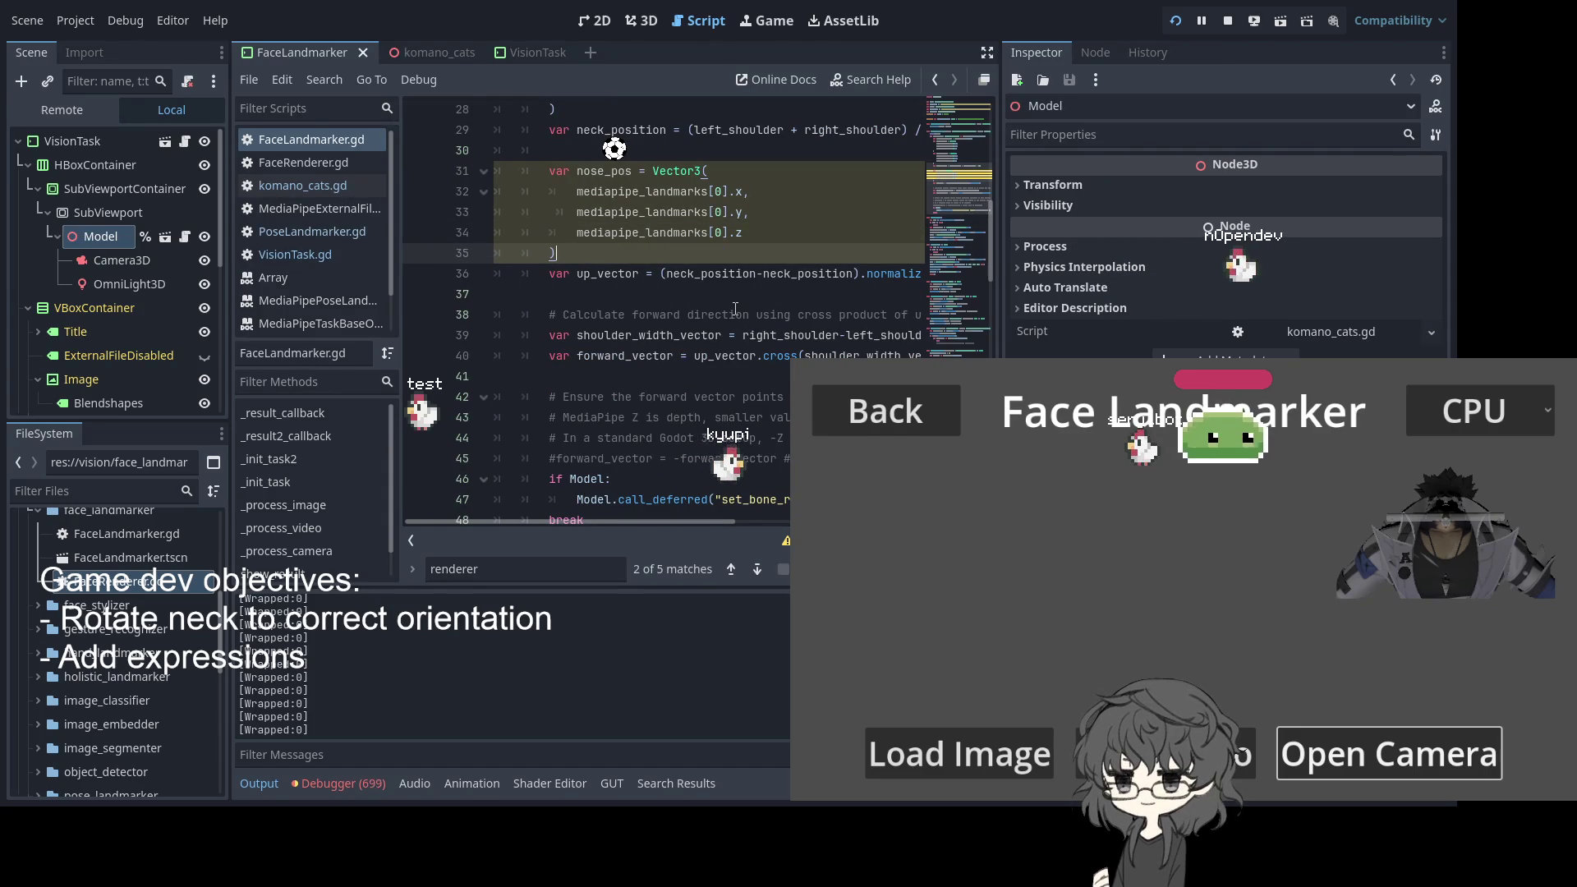
# Scroll through FaceLandmarker.gd to review the edited pose-result code
pyautogui.scroll(-1, 711, 310)
pyautogui.scroll(2, 730, 307)
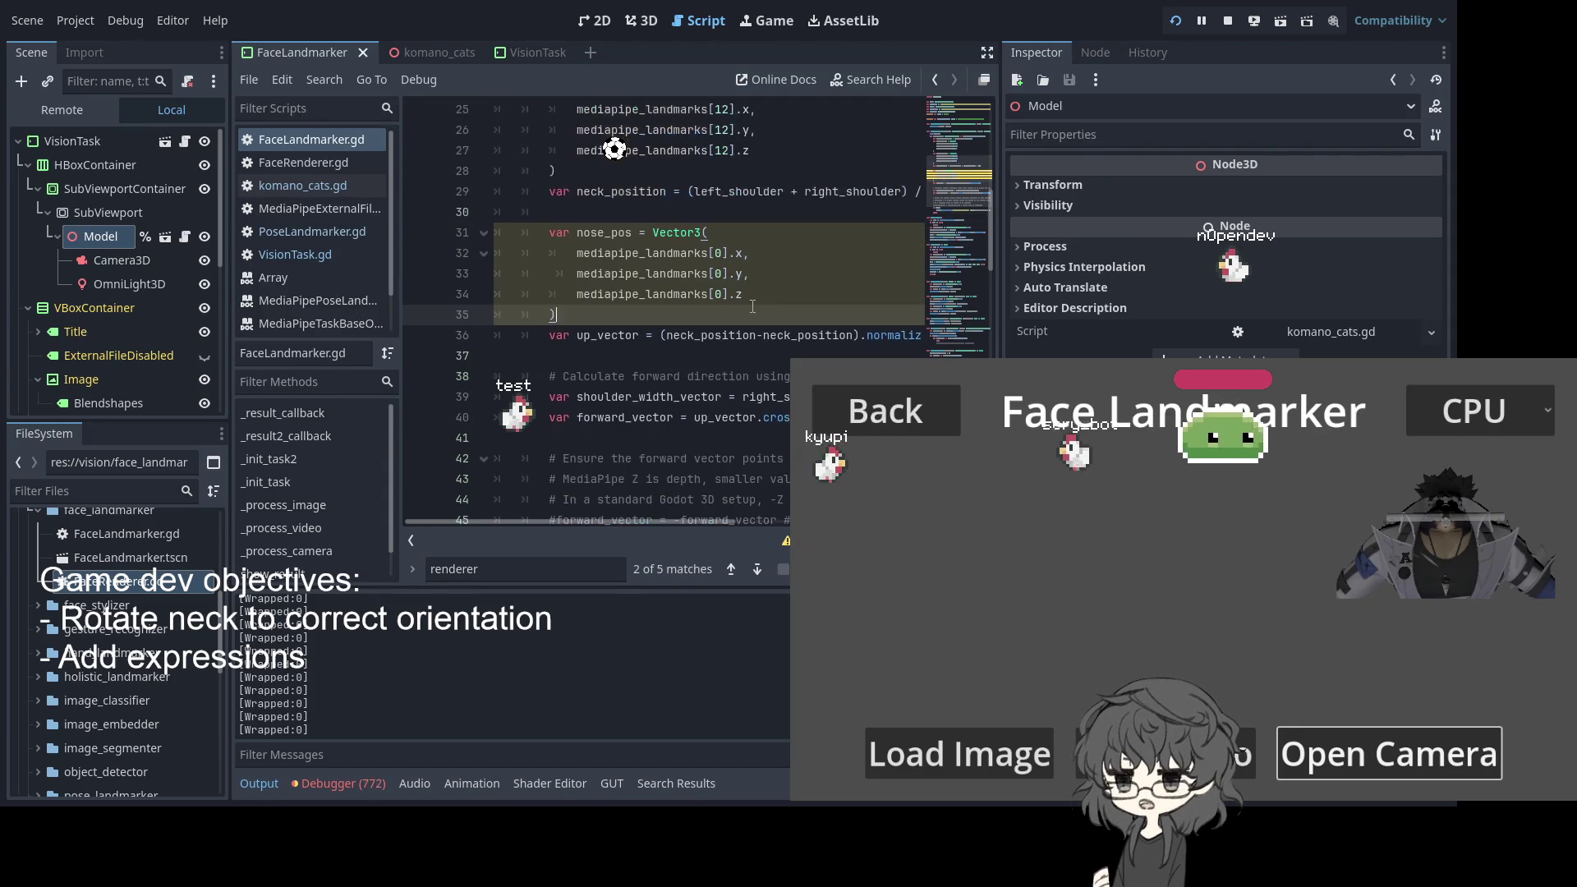
pyautogui.scroll(-1, 752, 306)
pyautogui.scroll(-2, 752, 305)
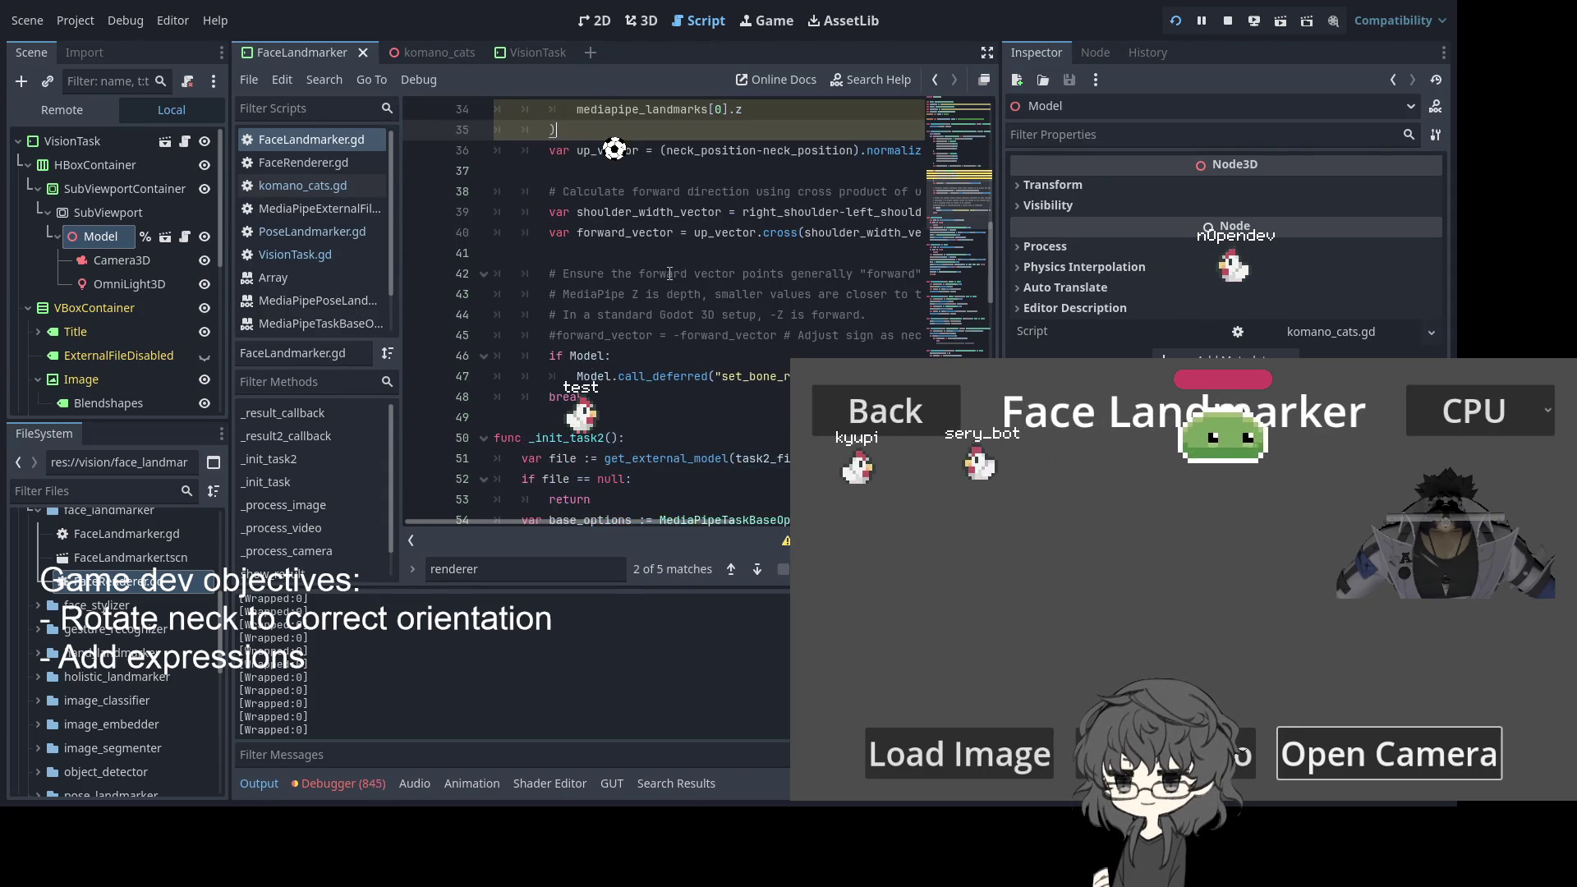
pyautogui.moveTo(619, 520)
pyautogui.mouseDown()
pyautogui.moveTo(678, 525)
pyautogui.moveTo(620, 514)
pyautogui.mouseUp()
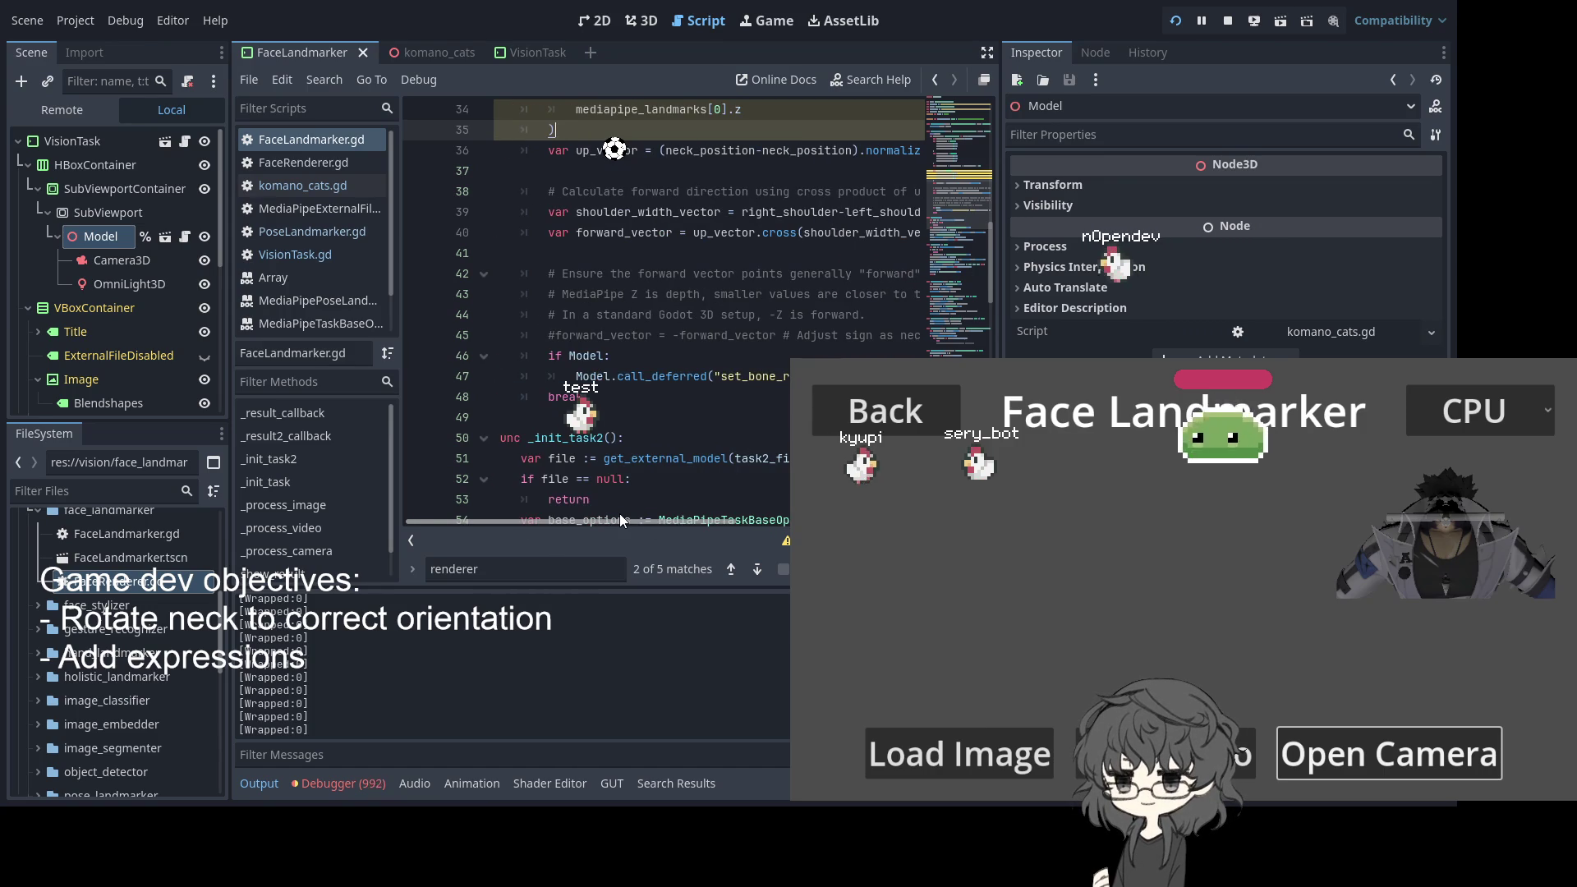
pyautogui.moveTo(643, 516); pyautogui.dragTo(619, 513)
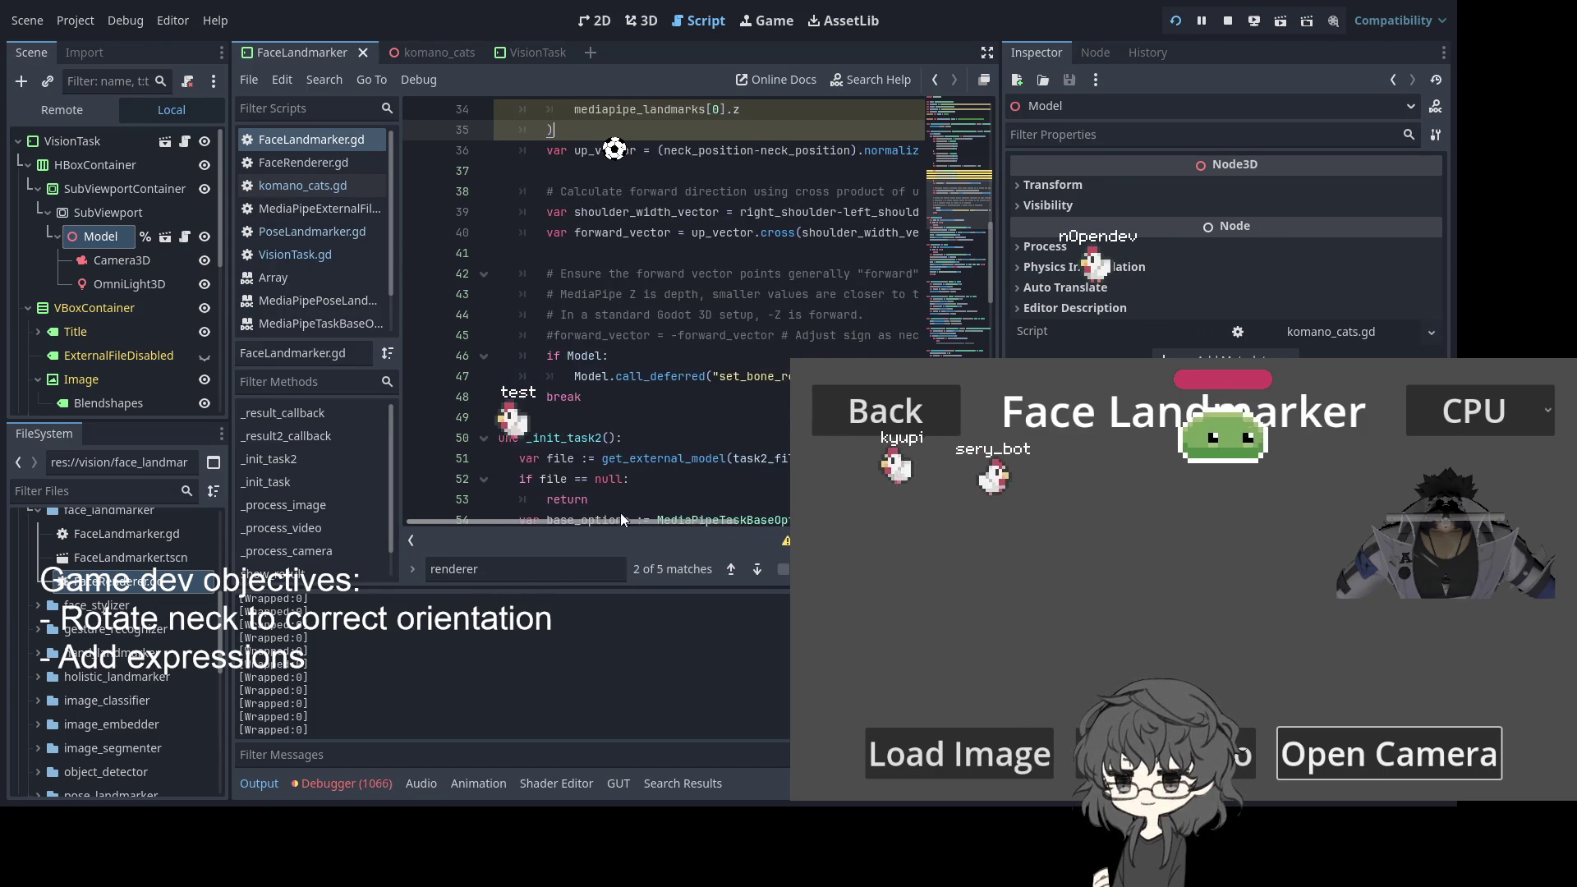
pyautogui.scroll(2, 686, 349)
pyautogui.scroll(2, 657, 341)
pyautogui.scroll(-2, 637, 333)
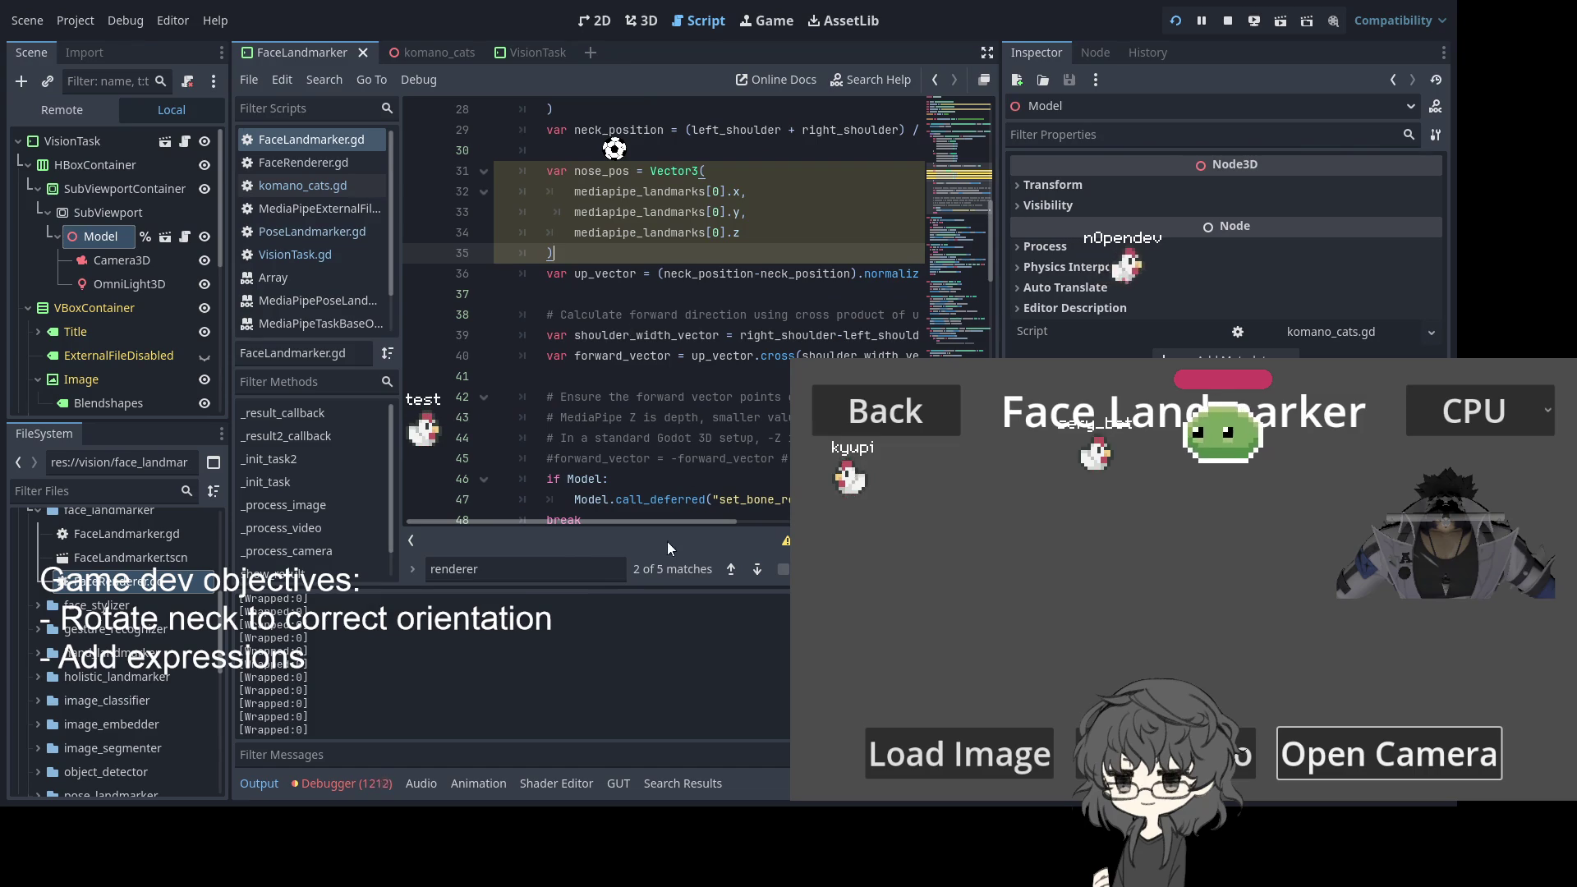
pyautogui.scroll(-1, 668, 423)
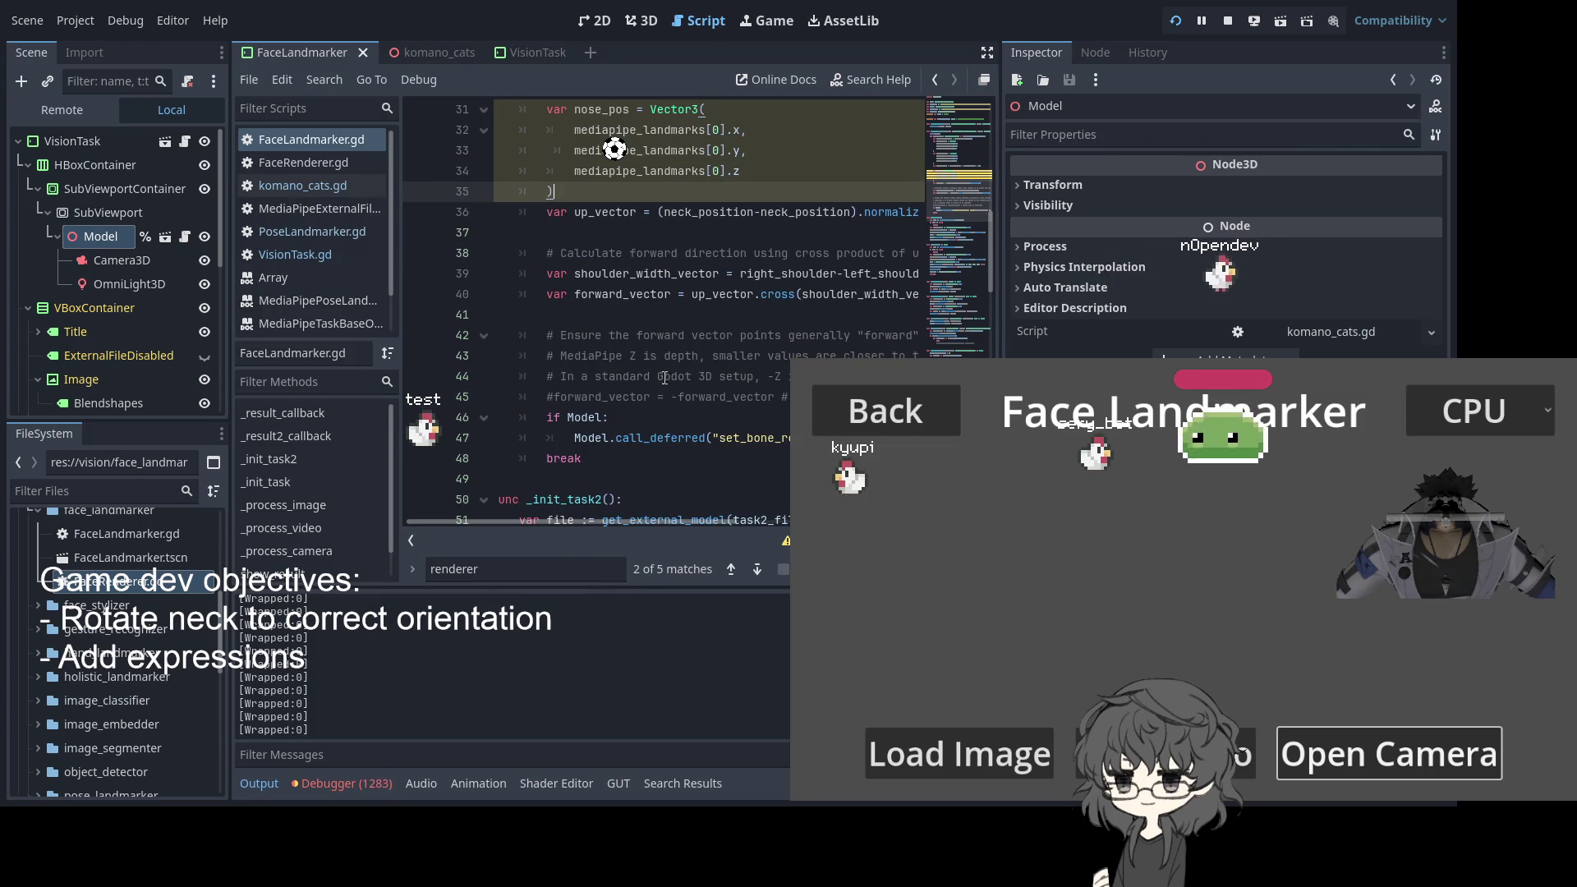
# Show the debugger Errors list with repeated komano_cats.gd:31 set_bone_rotation zero-vector errors
pyautogui.click(657, 335)
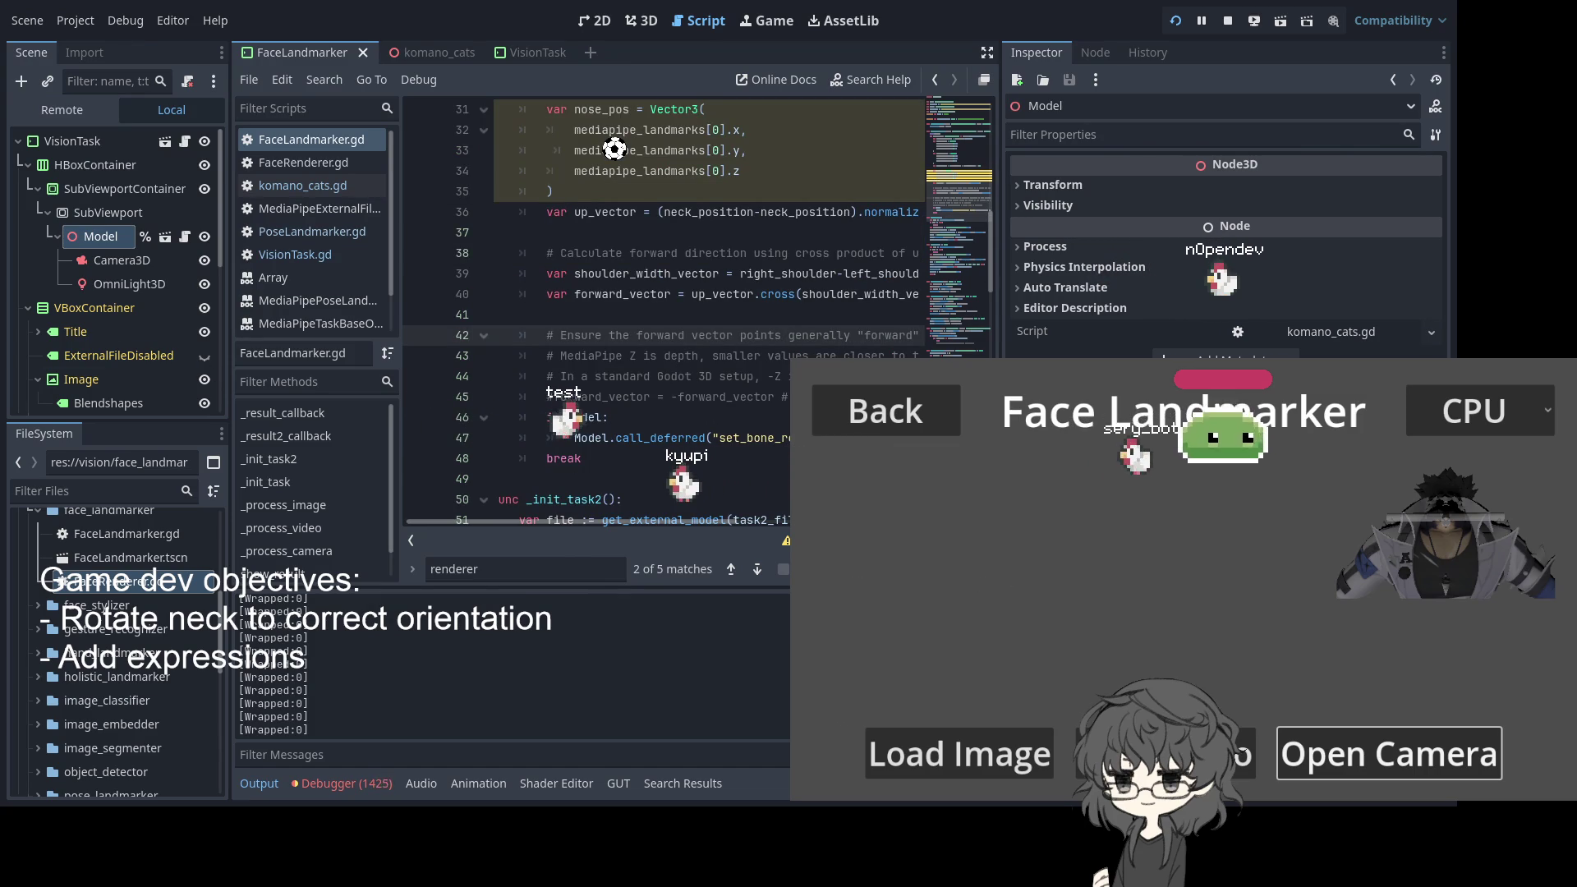
pyautogui.press('Down')
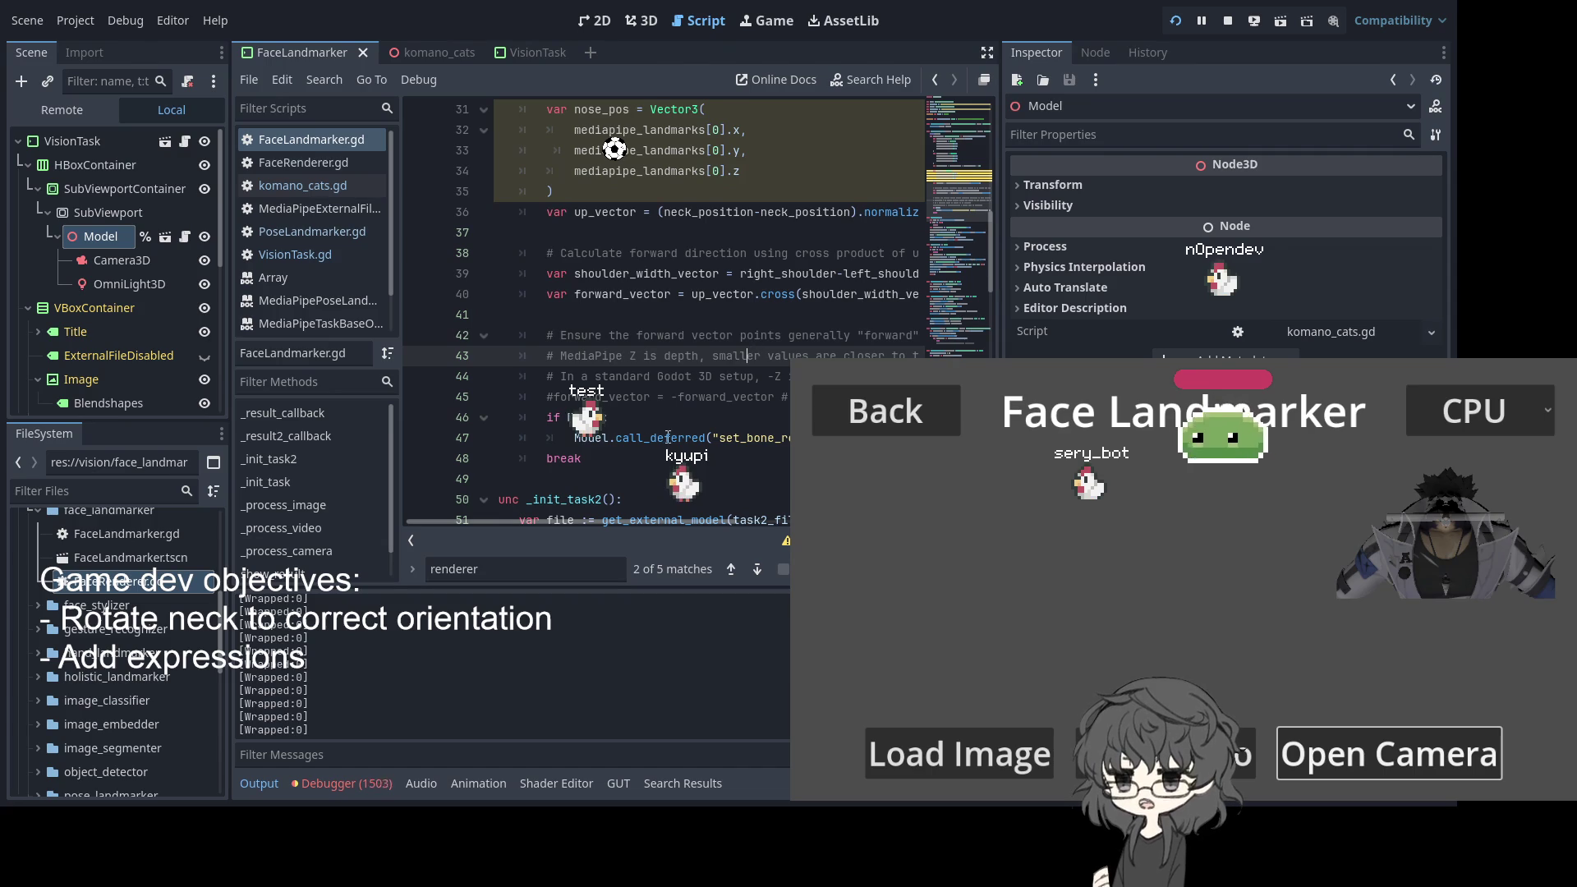
pyautogui.click(335, 786)
pyautogui.scroll(-3, 629, 717)
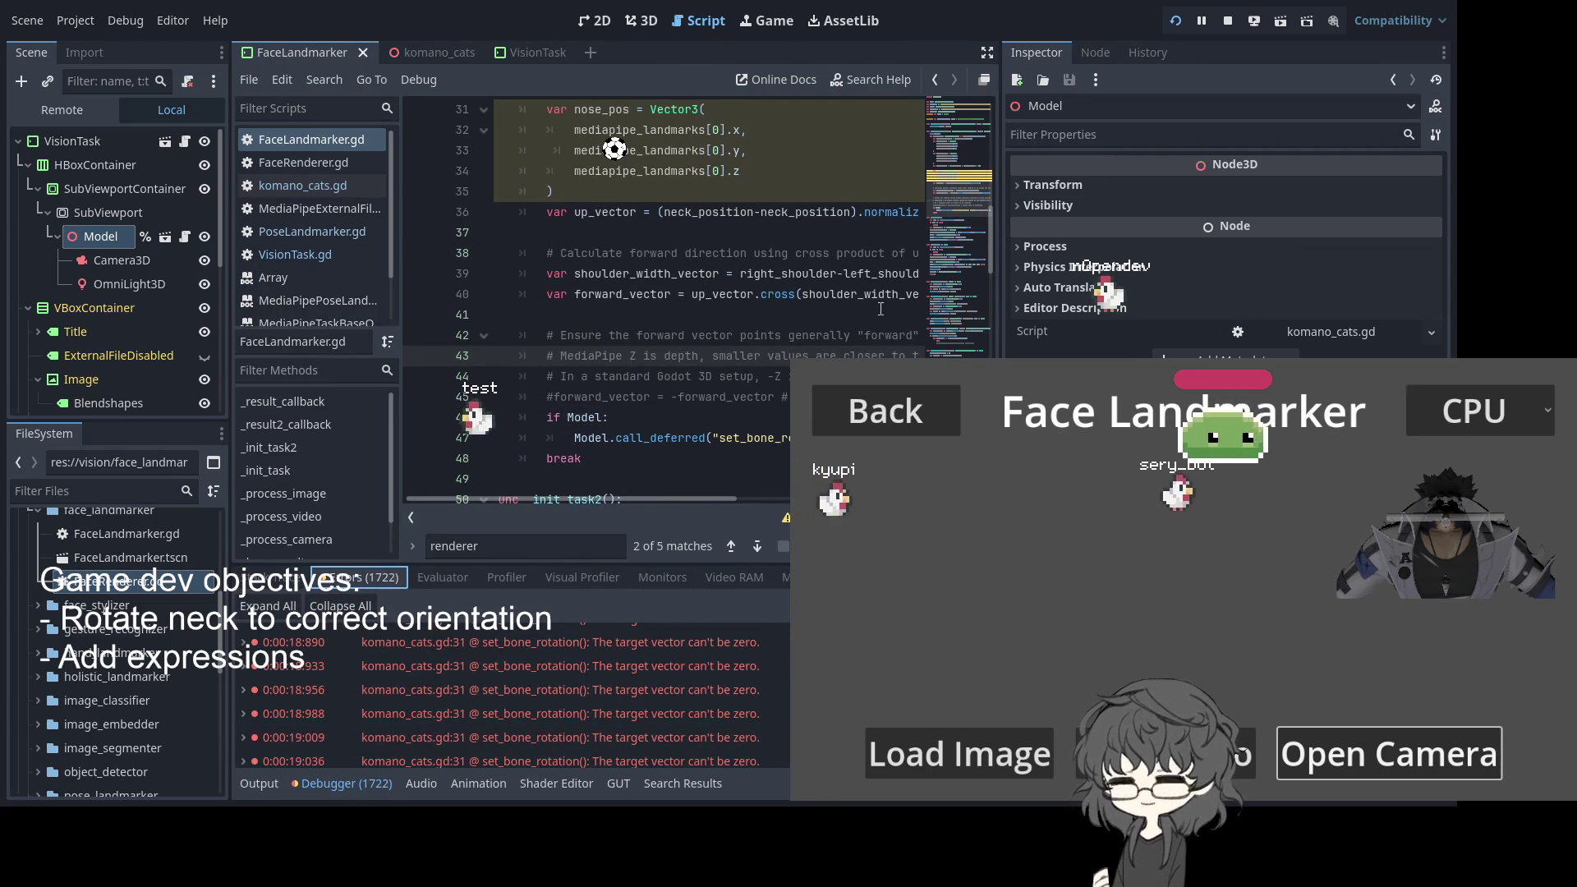
# Stop the game and clear the debugger error list
pyautogui.click(1227, 20)
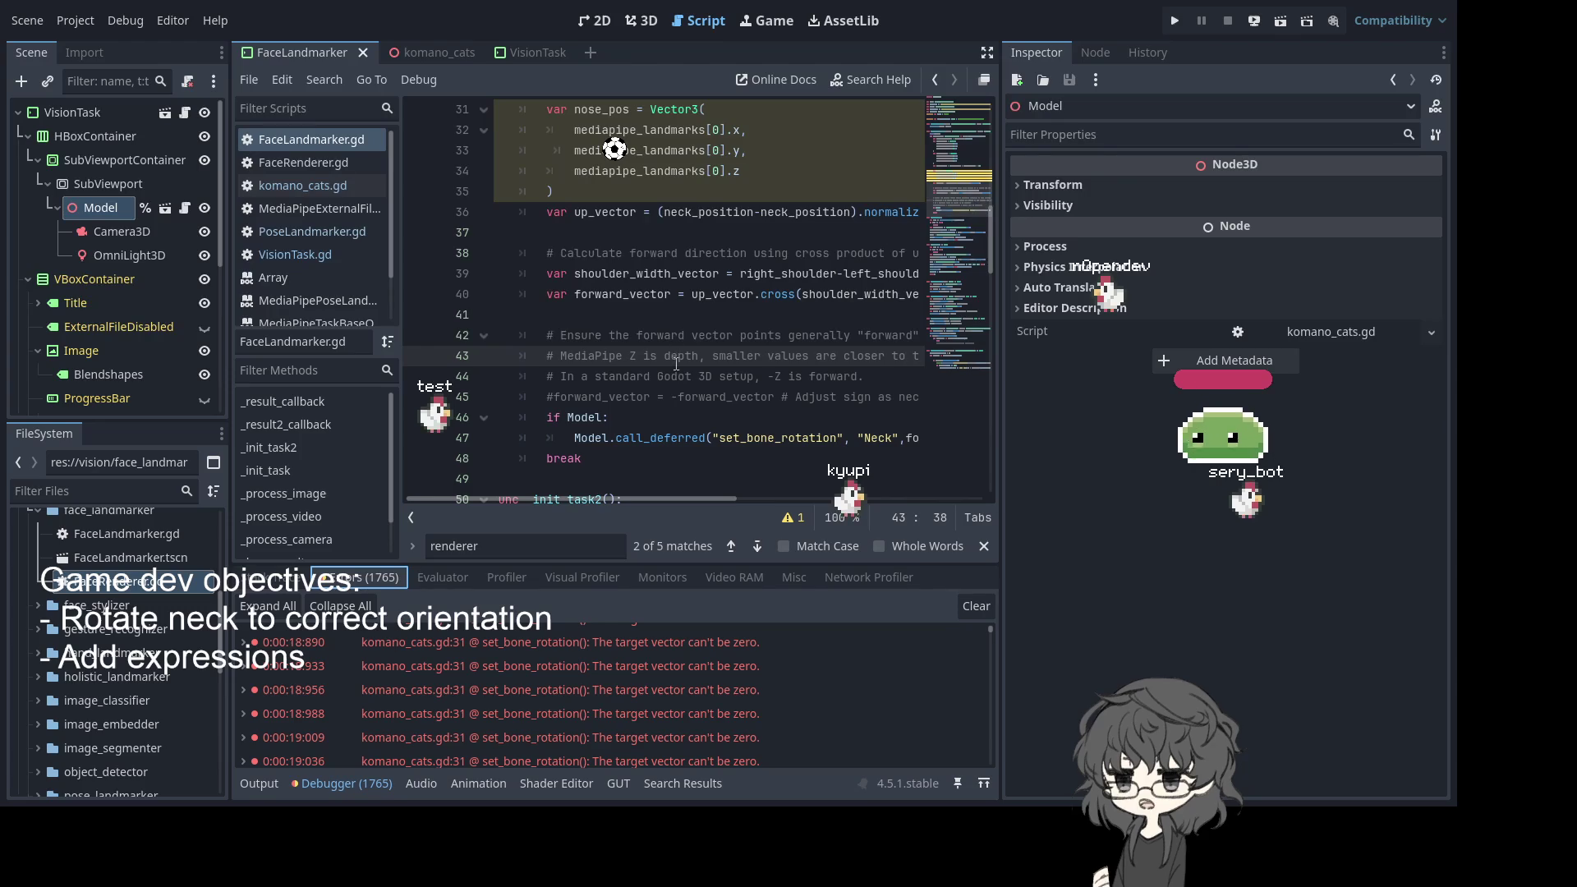
pyautogui.click(641, 418)
pyautogui.click(976, 606)
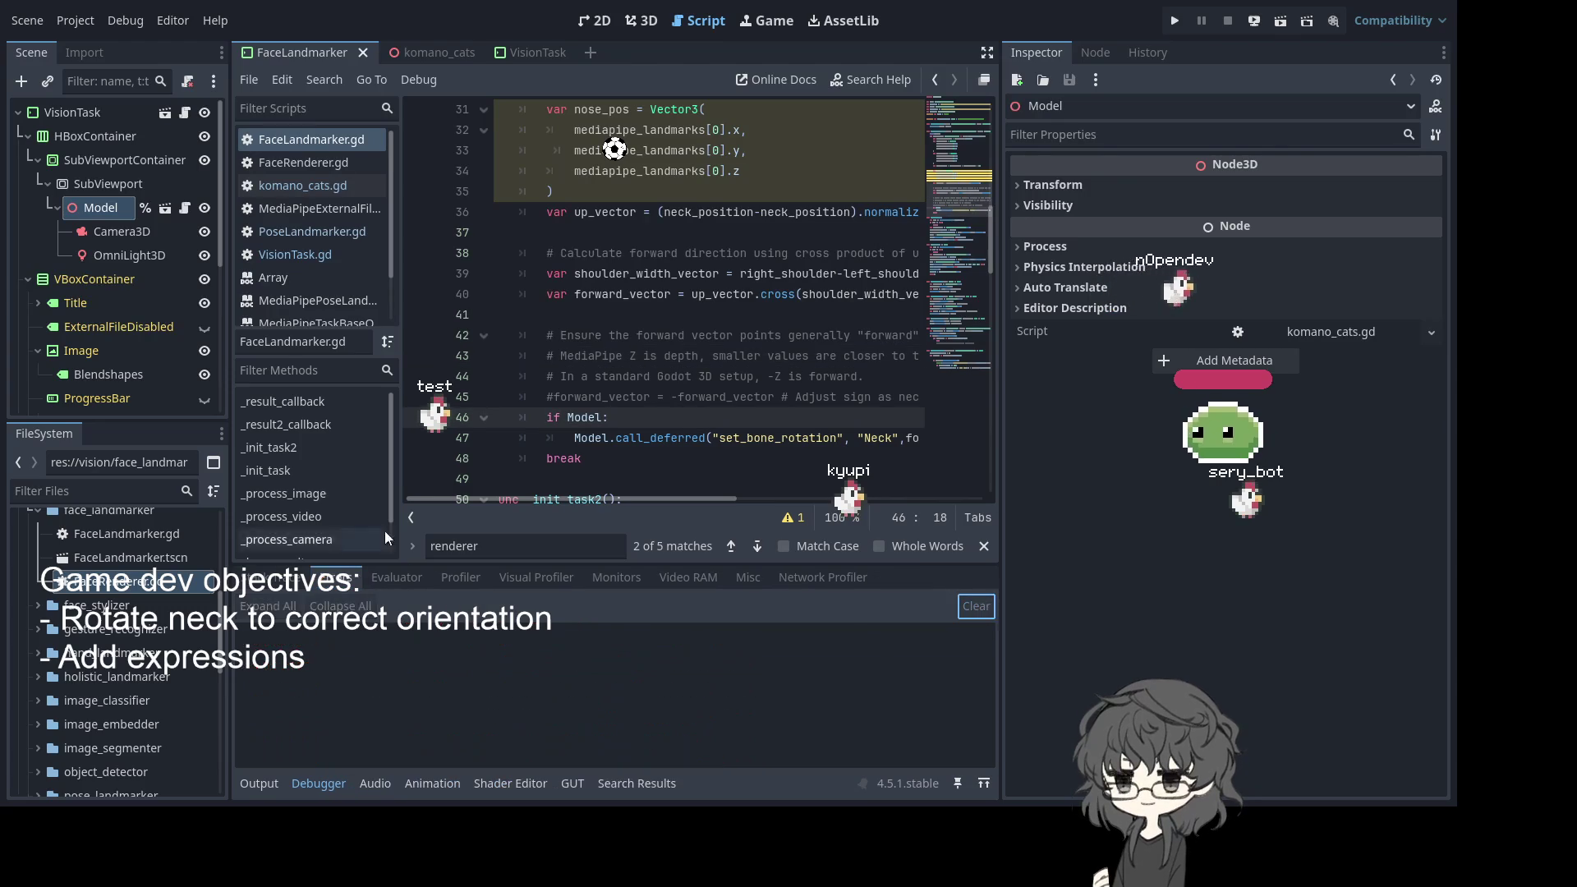
pyautogui.scroll(4, 672, 350)
pyautogui.scroll(-3, 671, 350)
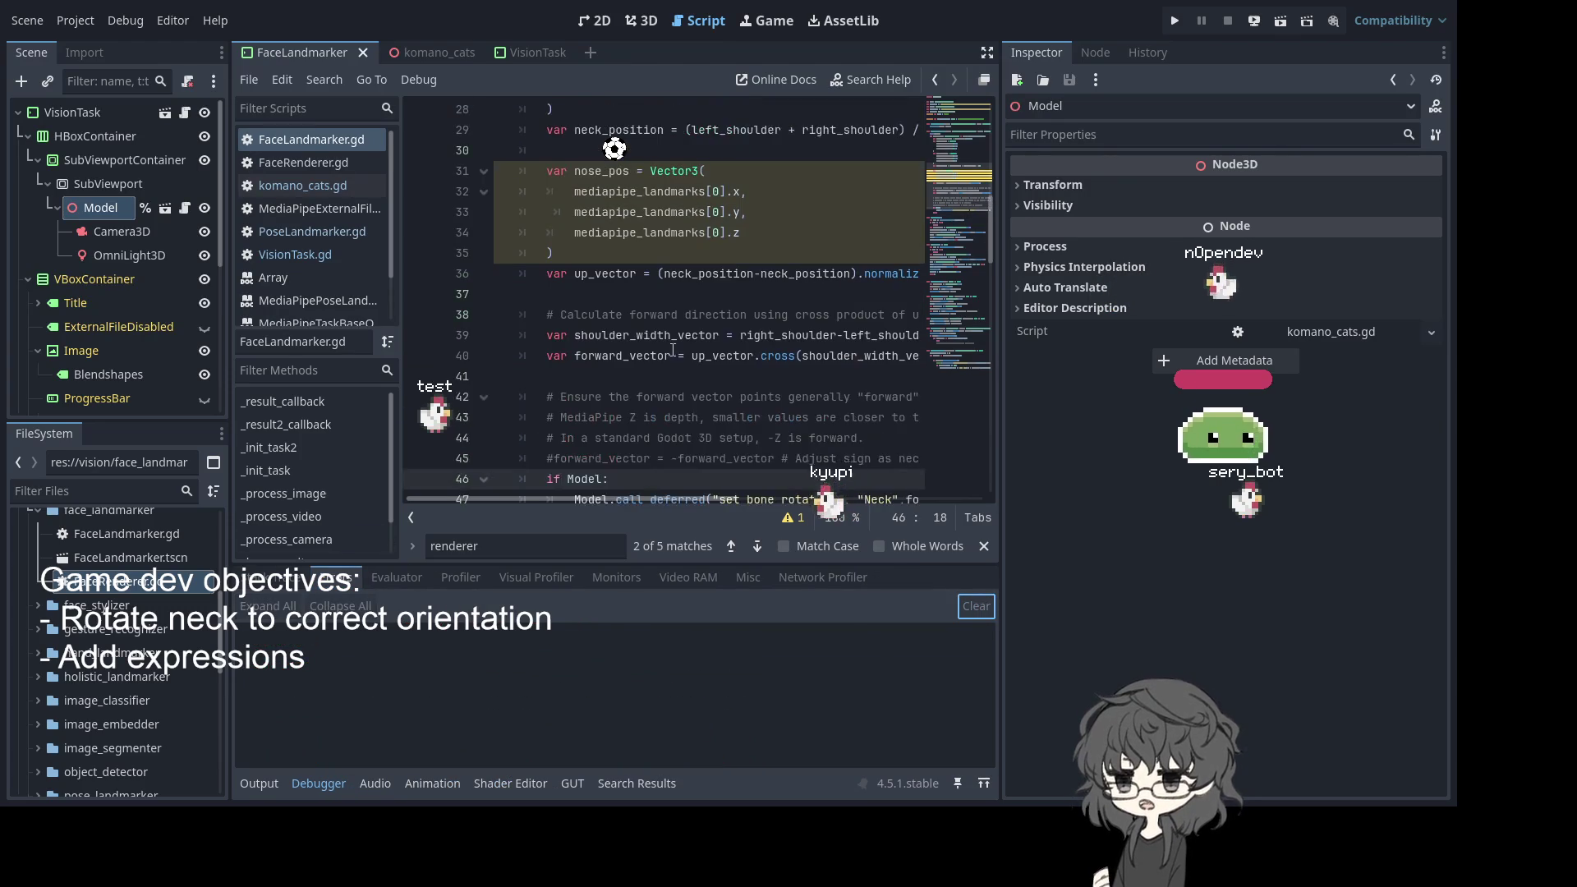
pyautogui.scroll(-2, 672, 351)
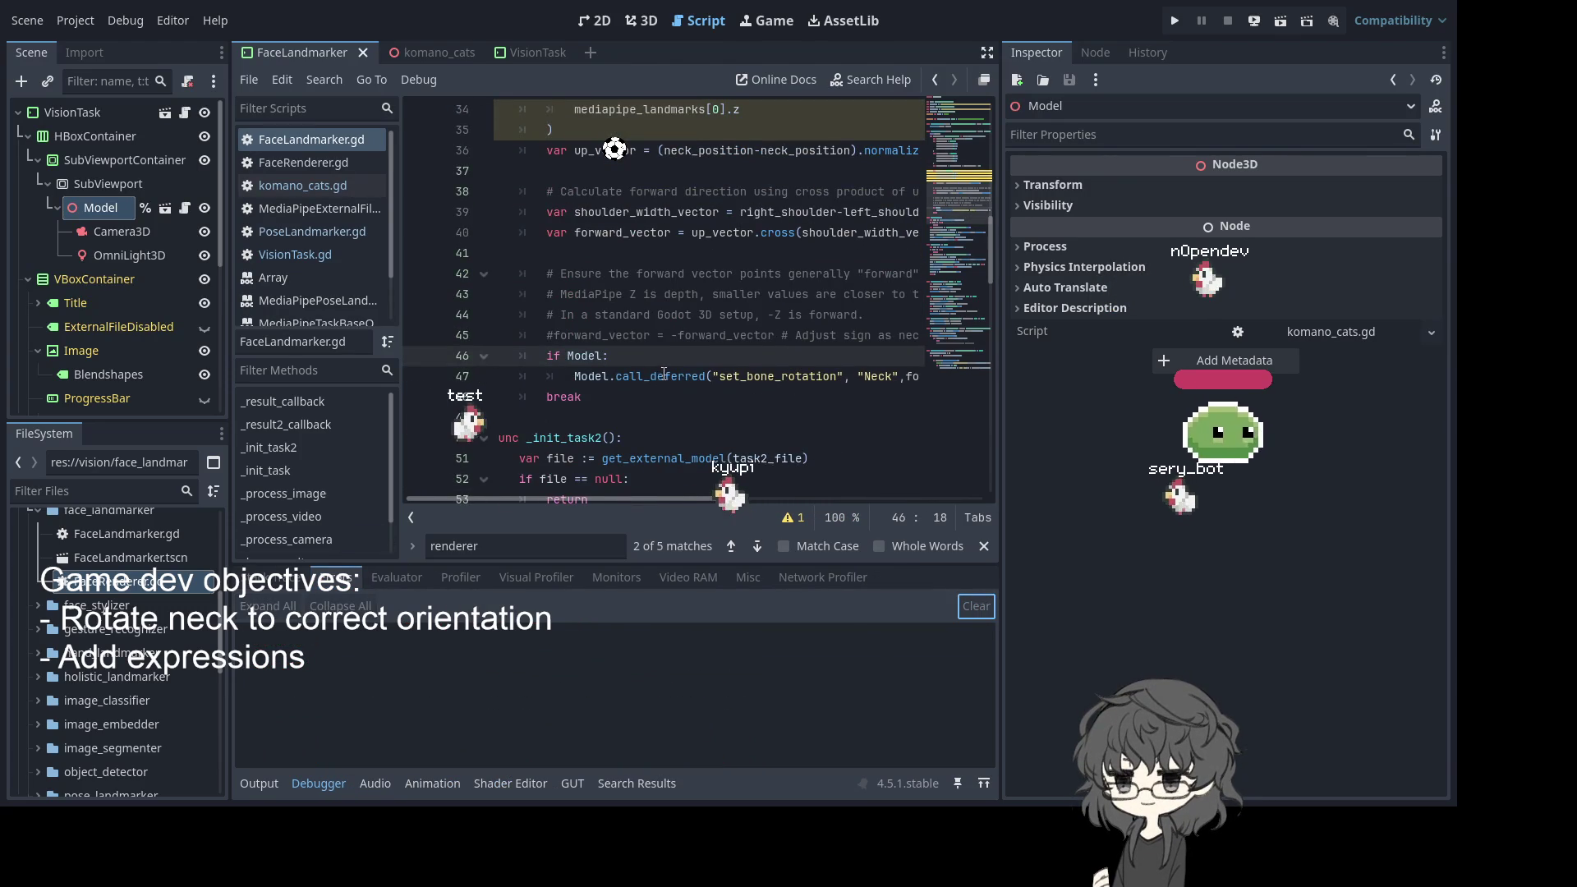
pyautogui.scroll(8, 664, 373)
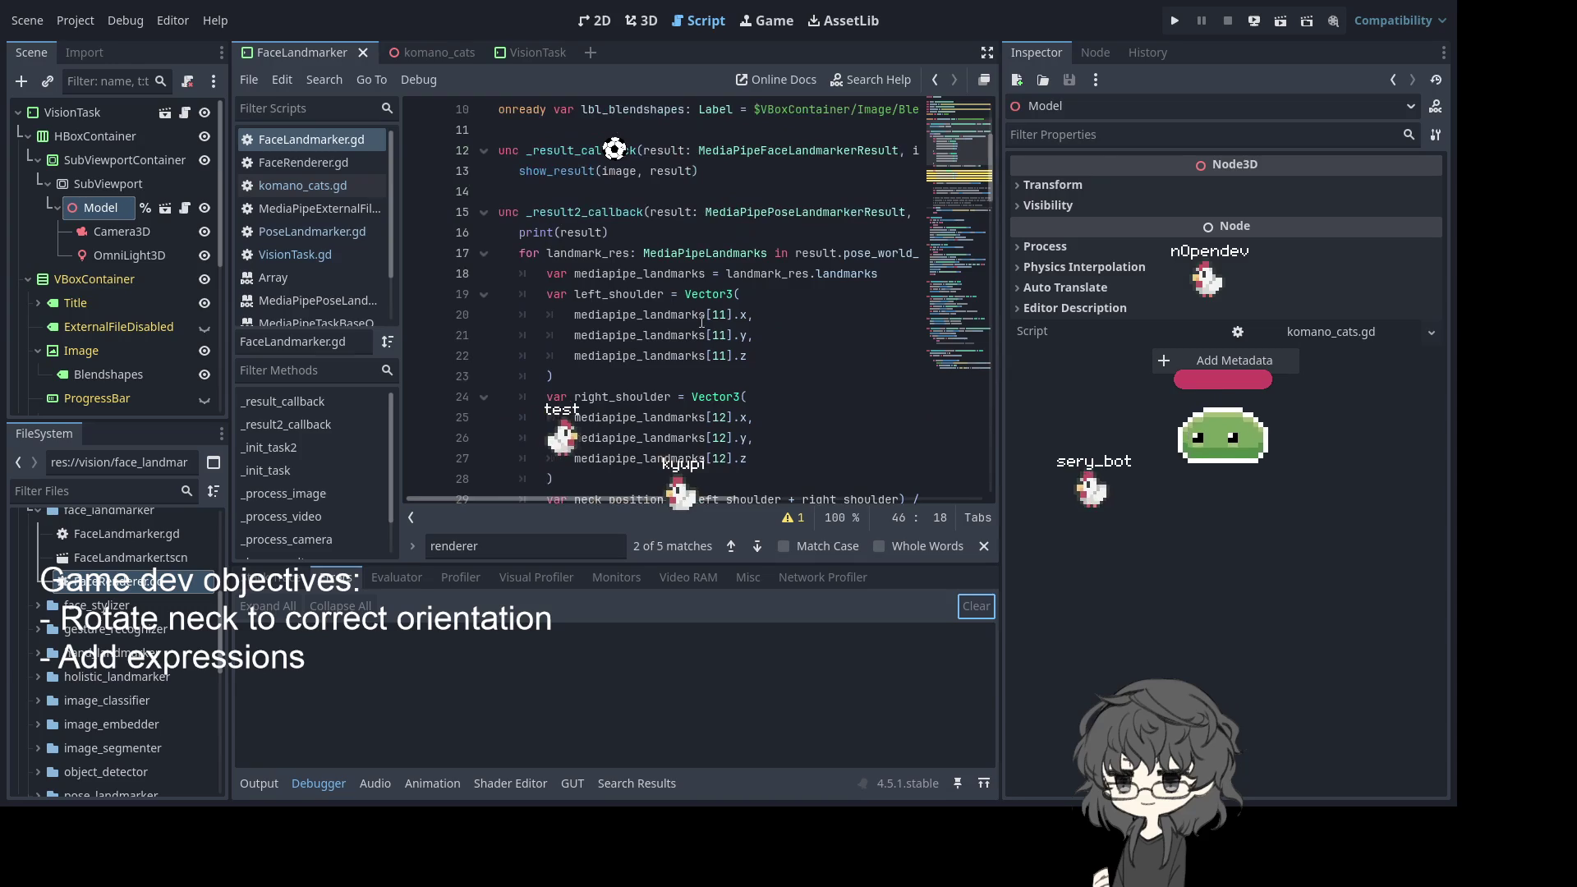
# Undo the empty line after the nose_pos vector and inspect the duplicated neck_position terms
pyautogui.hotkey('ctrl', 'z')
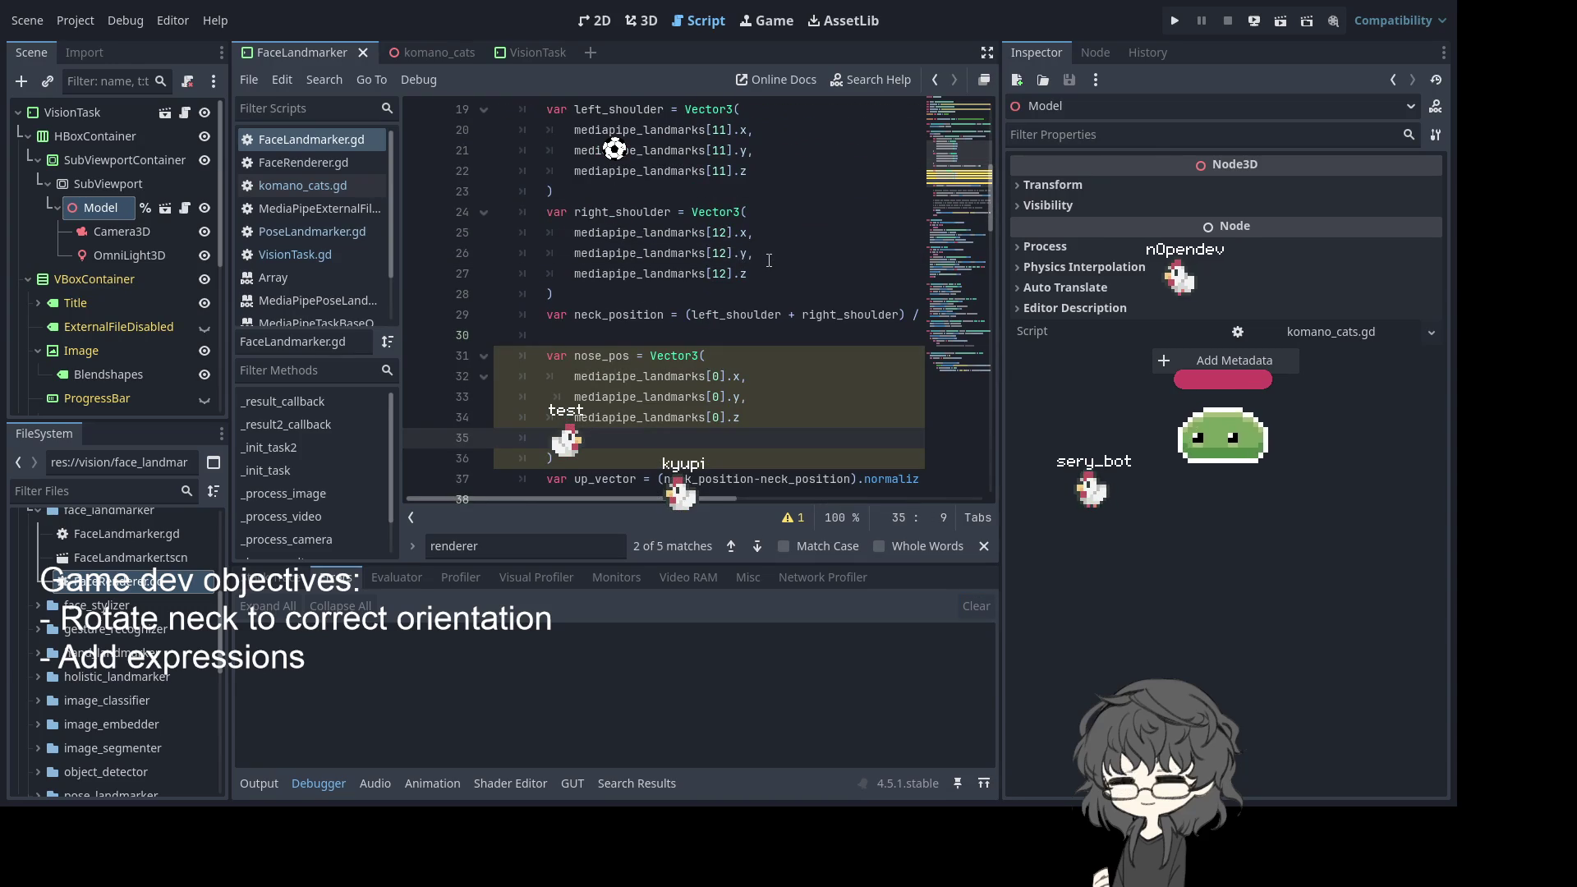
pyautogui.hotkey('ctrl', 'z')
pyautogui.scroll(-2, 766, 263)
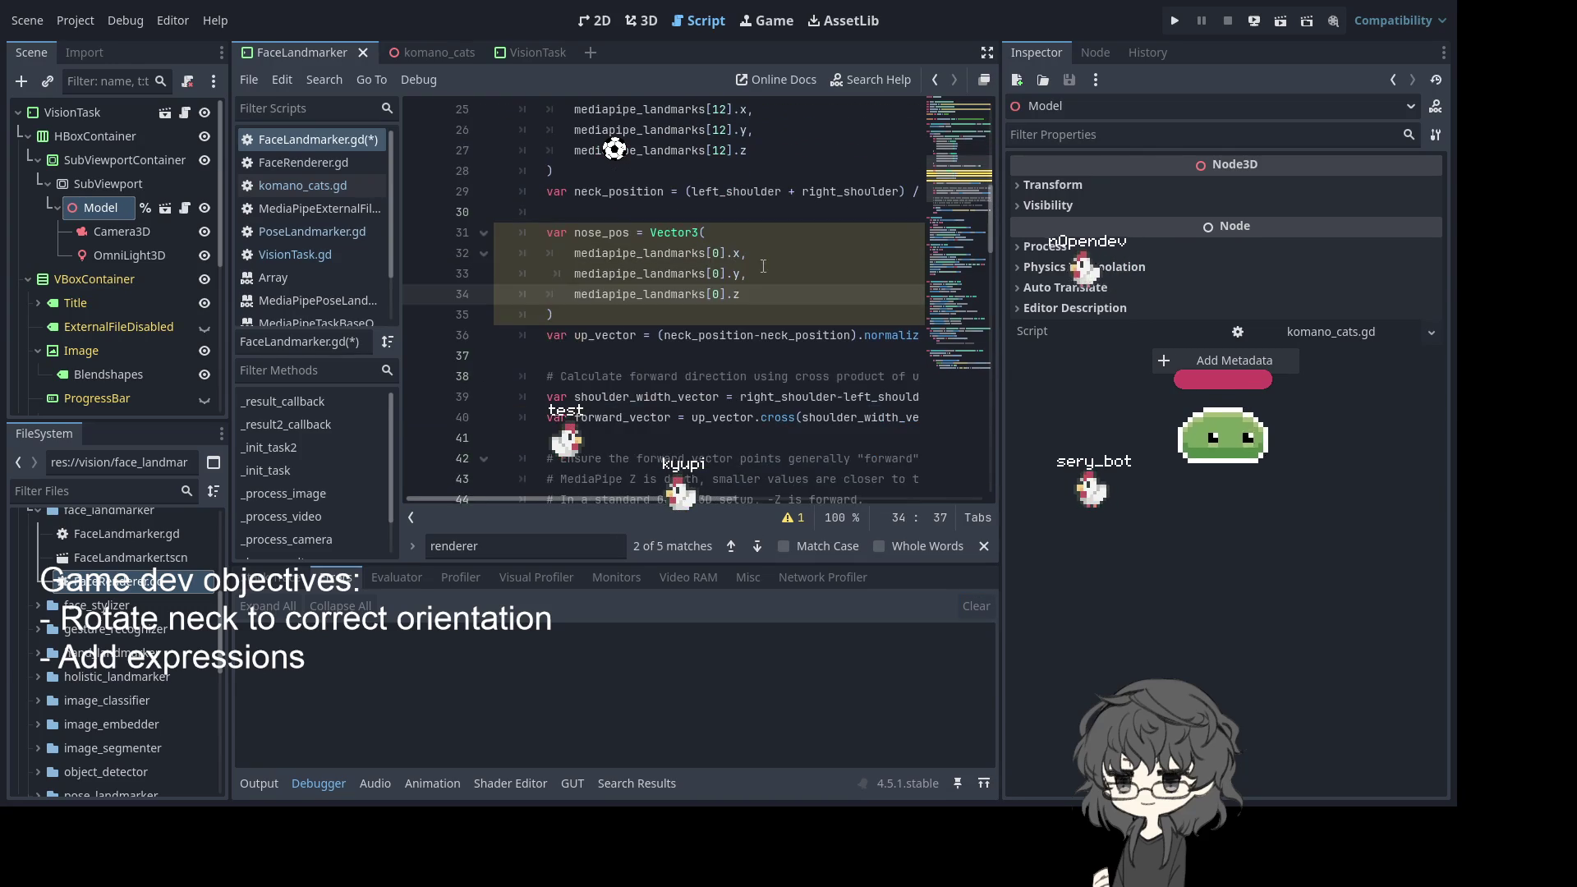
pyautogui.doubleClick(710, 335)
pyautogui.doubleClick(827, 335)
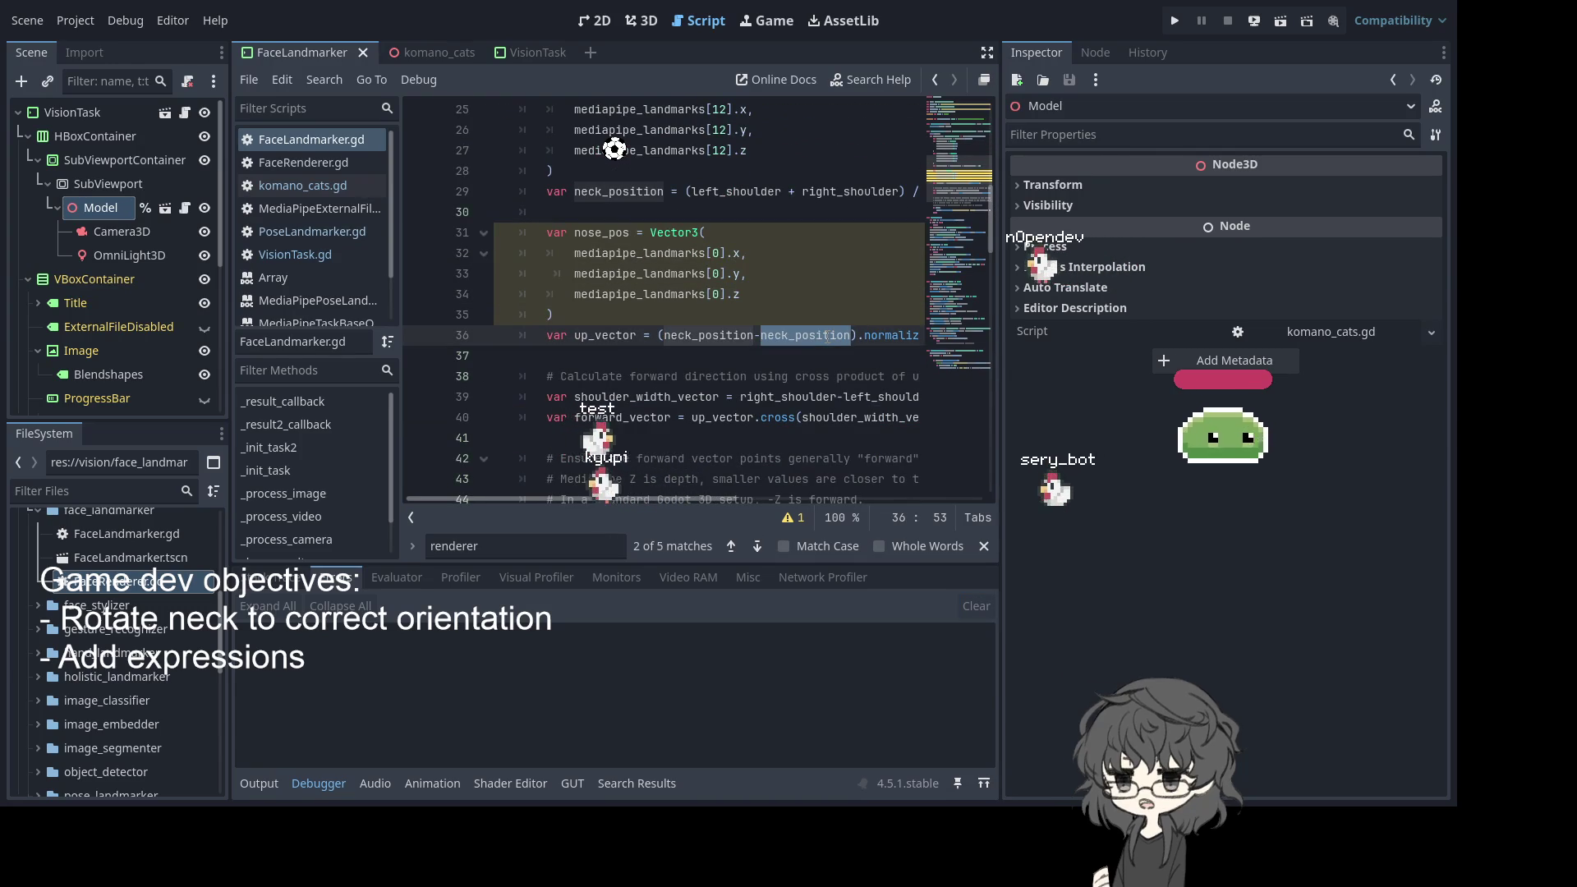
pyautogui.hotkey('ctrl', 'z')
pyautogui.hotkey('ctrl', 'z')
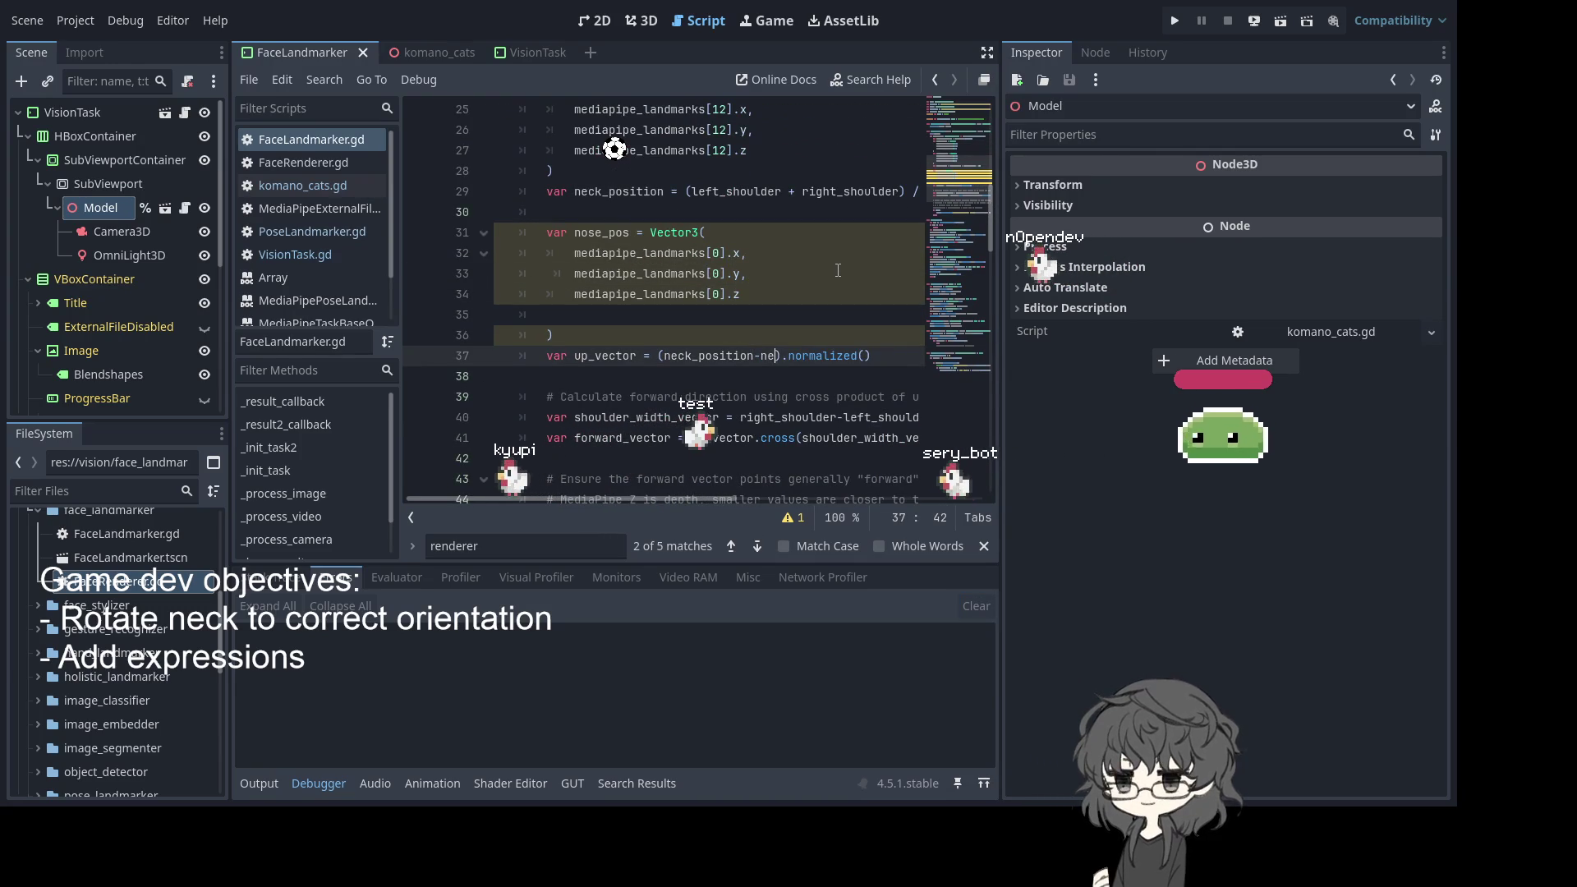
pyautogui.hotkey('ctrl', 'shift', 'z')
pyautogui.hotkey('ctrl', 'shift', 'z')
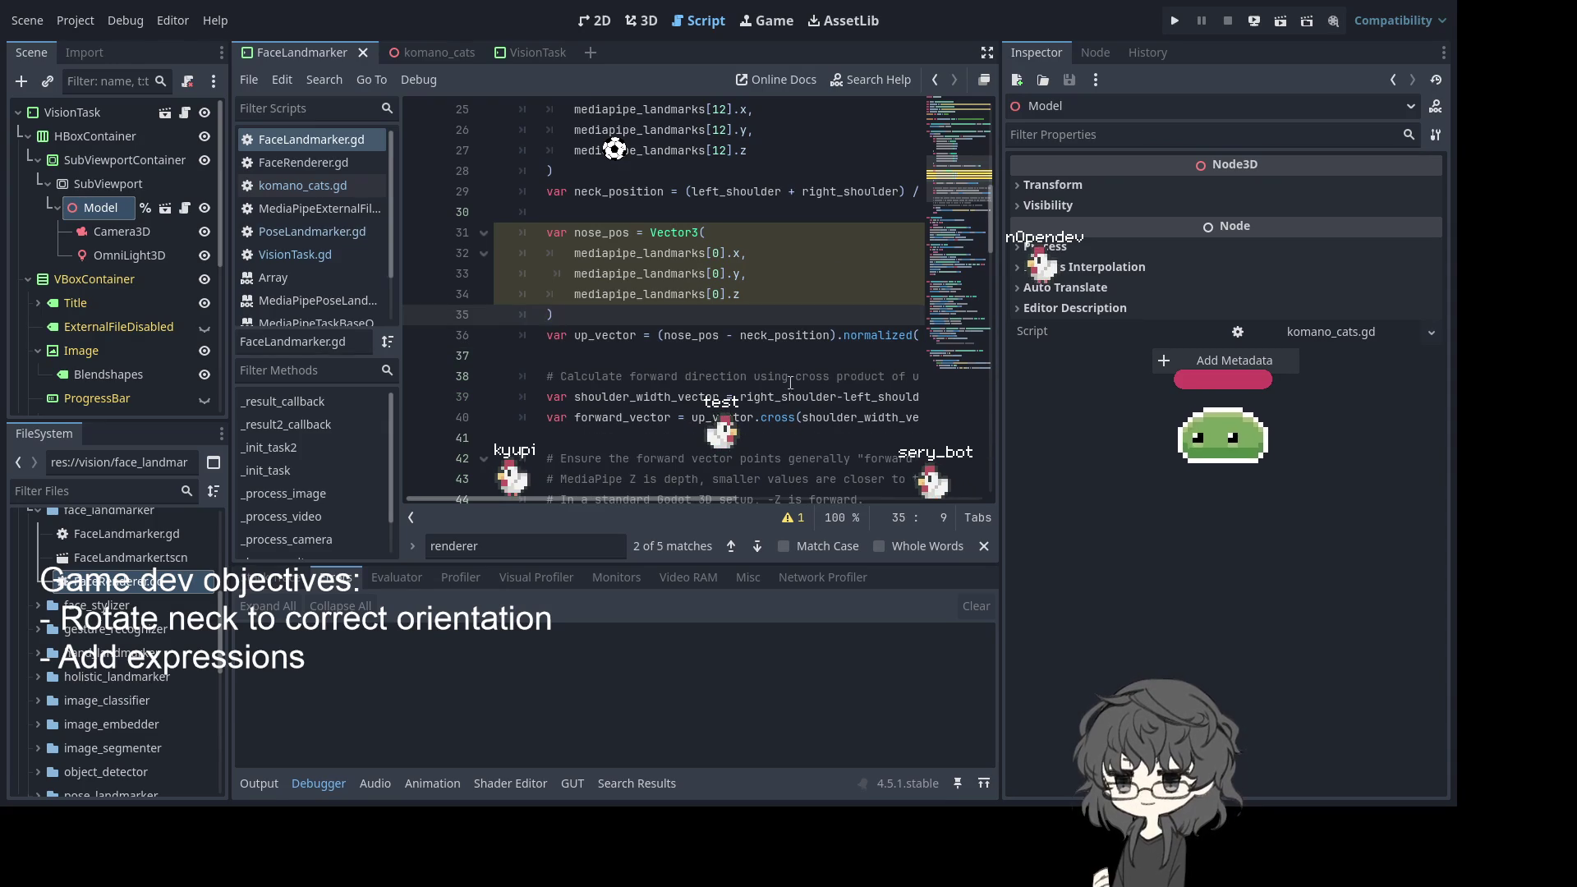
# Rewrite up_vector as (neck_position-nose_pos).normalized(), save, and run with F5
pyautogui.doubleClick(706, 335)
pyautogui.press('BackSpace')
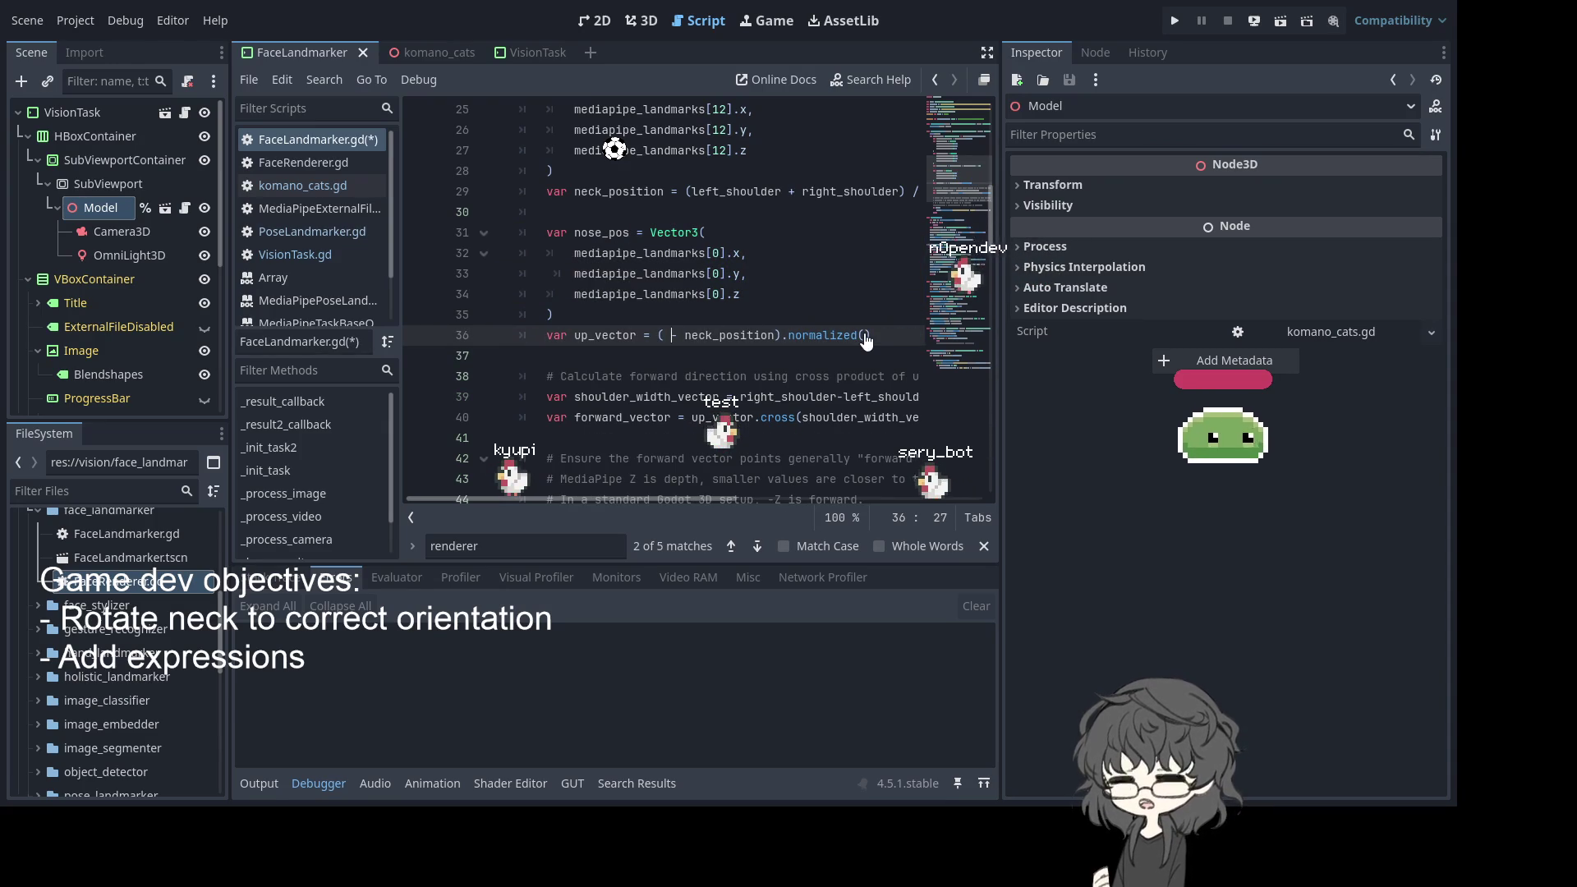
pyautogui.press('BackSpace')
pyautogui.press('Delete')
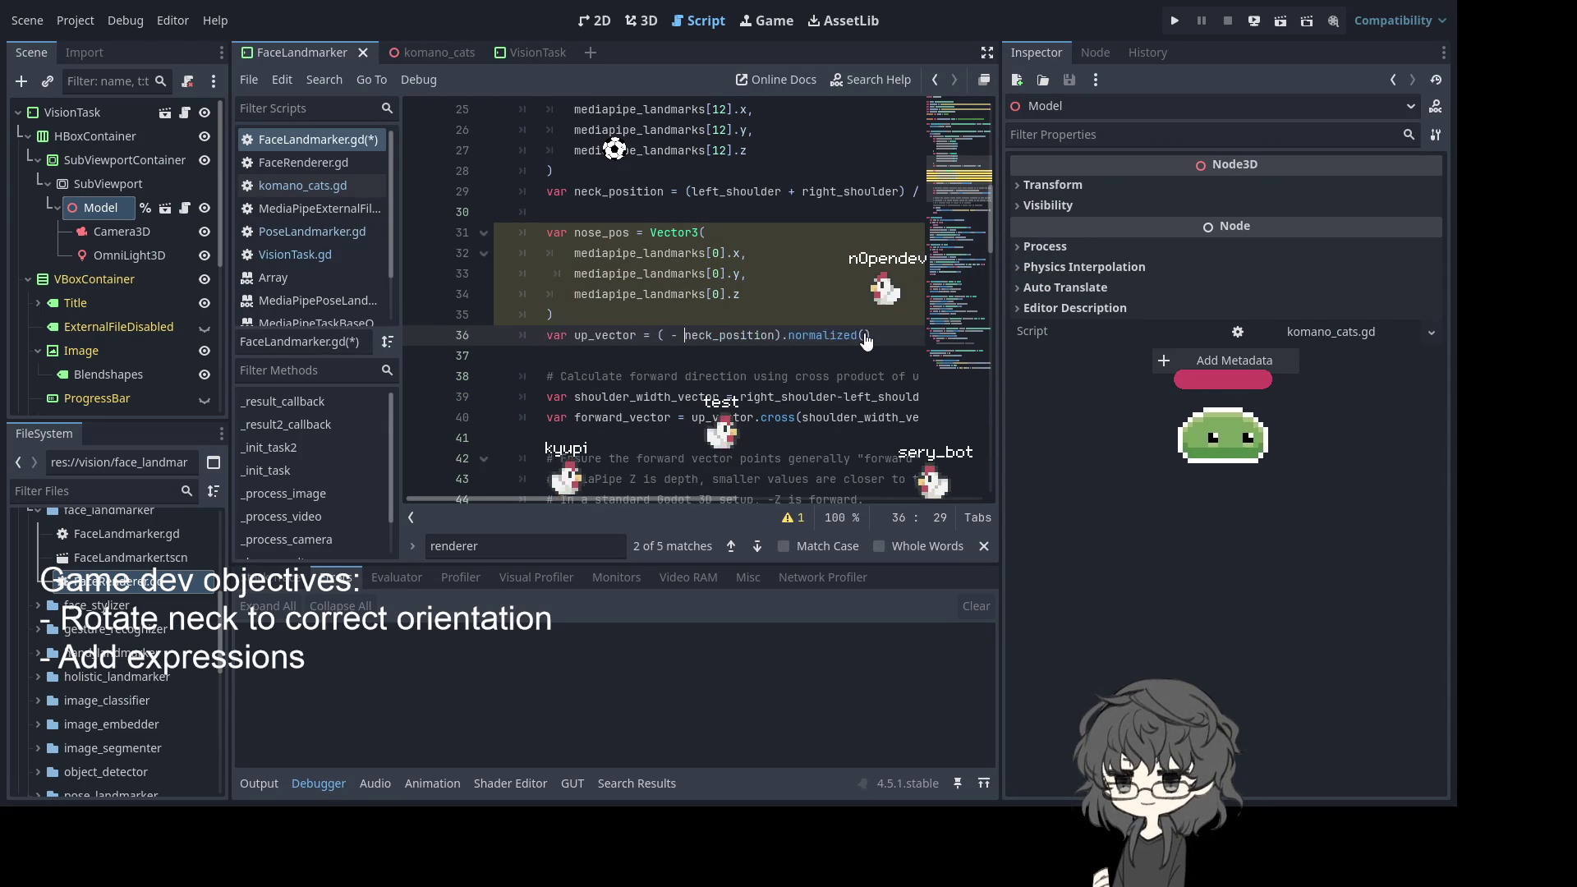
pyautogui.press('BackSpace')
pyautogui.hotkey('ctrl', 'Right')
pyautogui.write('-nose_pos')
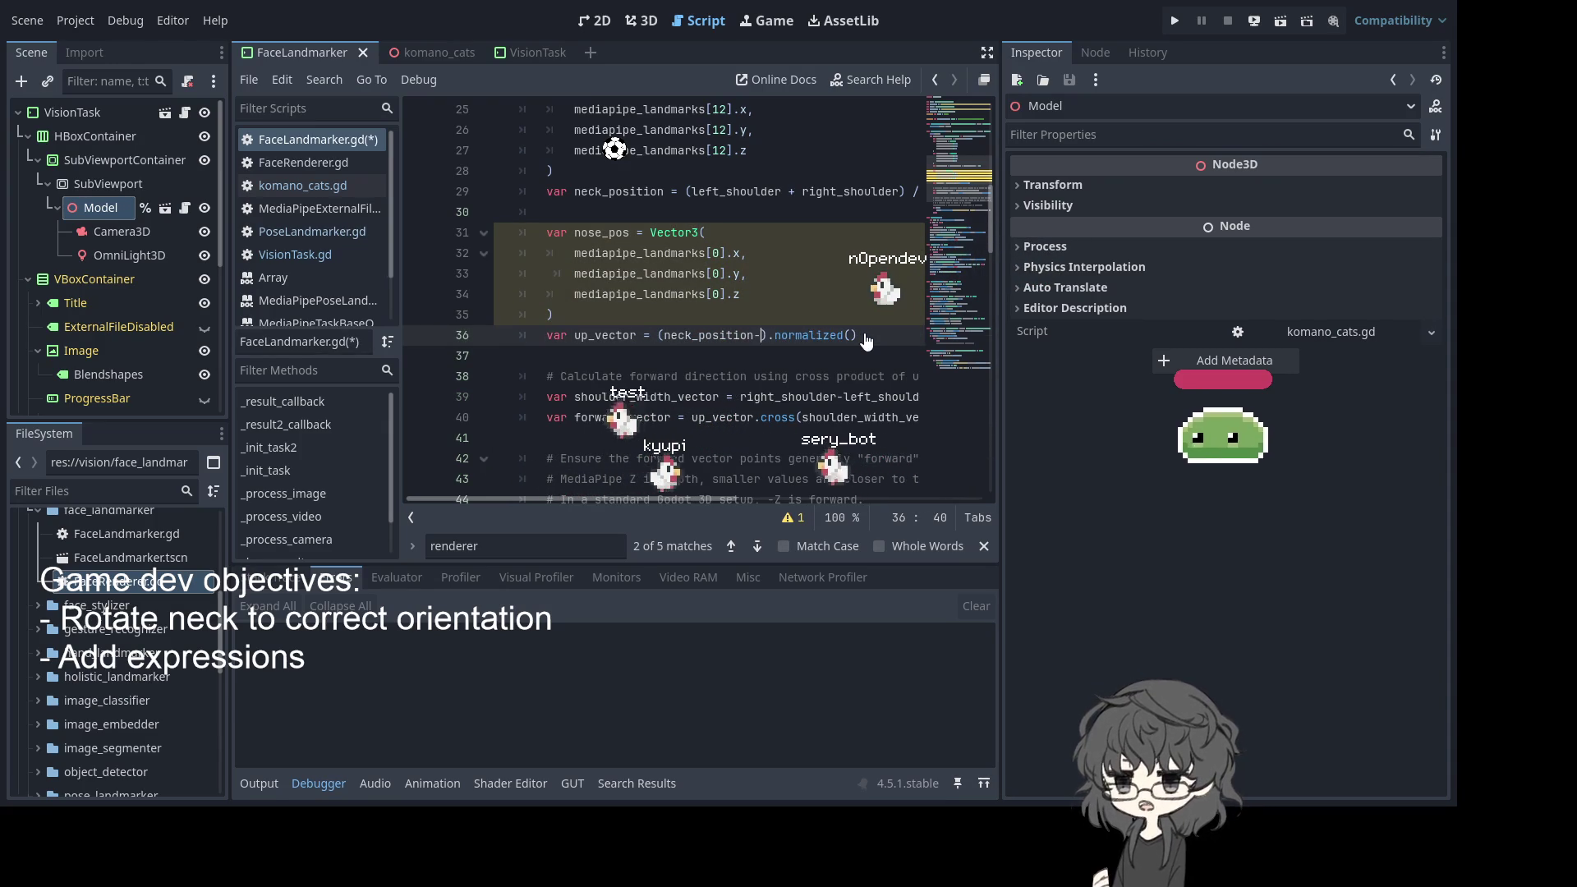
pyautogui.hotkey('ctrl', 's')
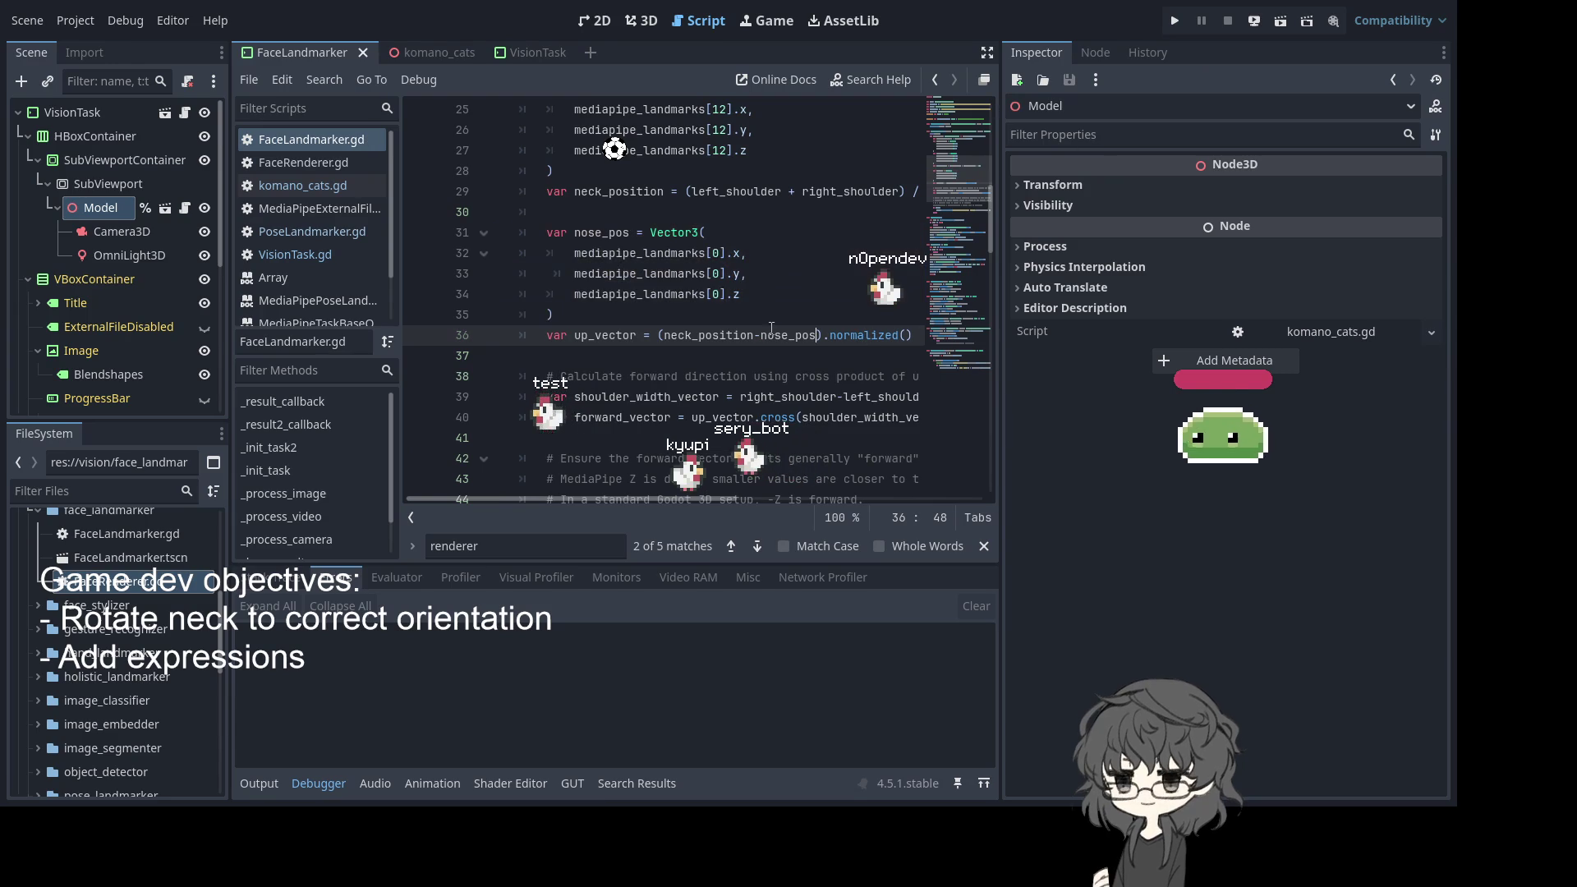
pyautogui.press('F5')
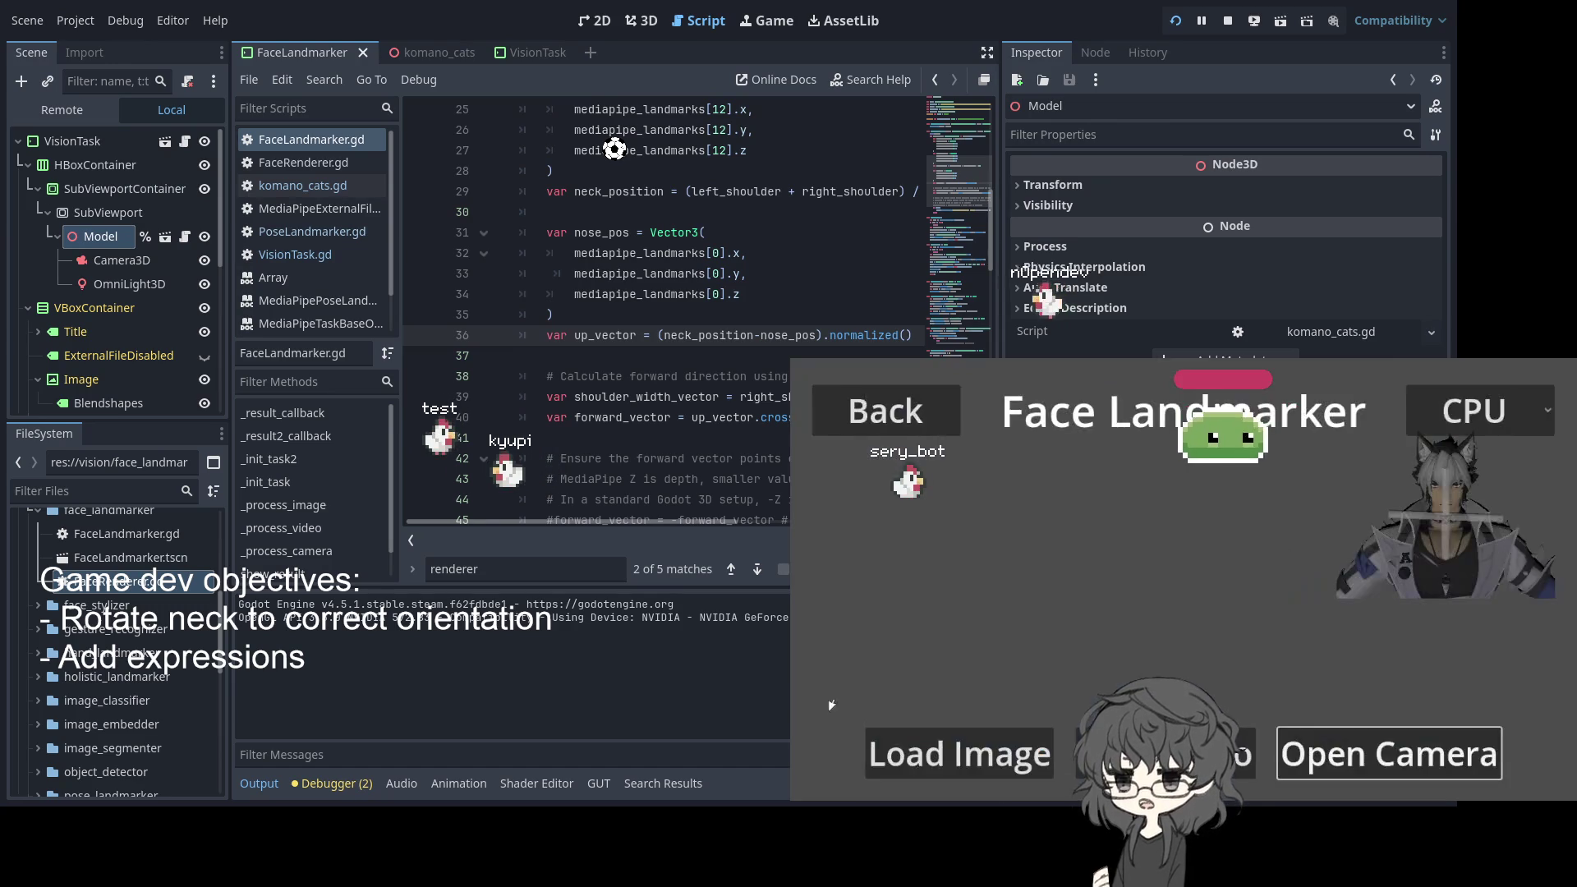
pyautogui.click(1408, 589)
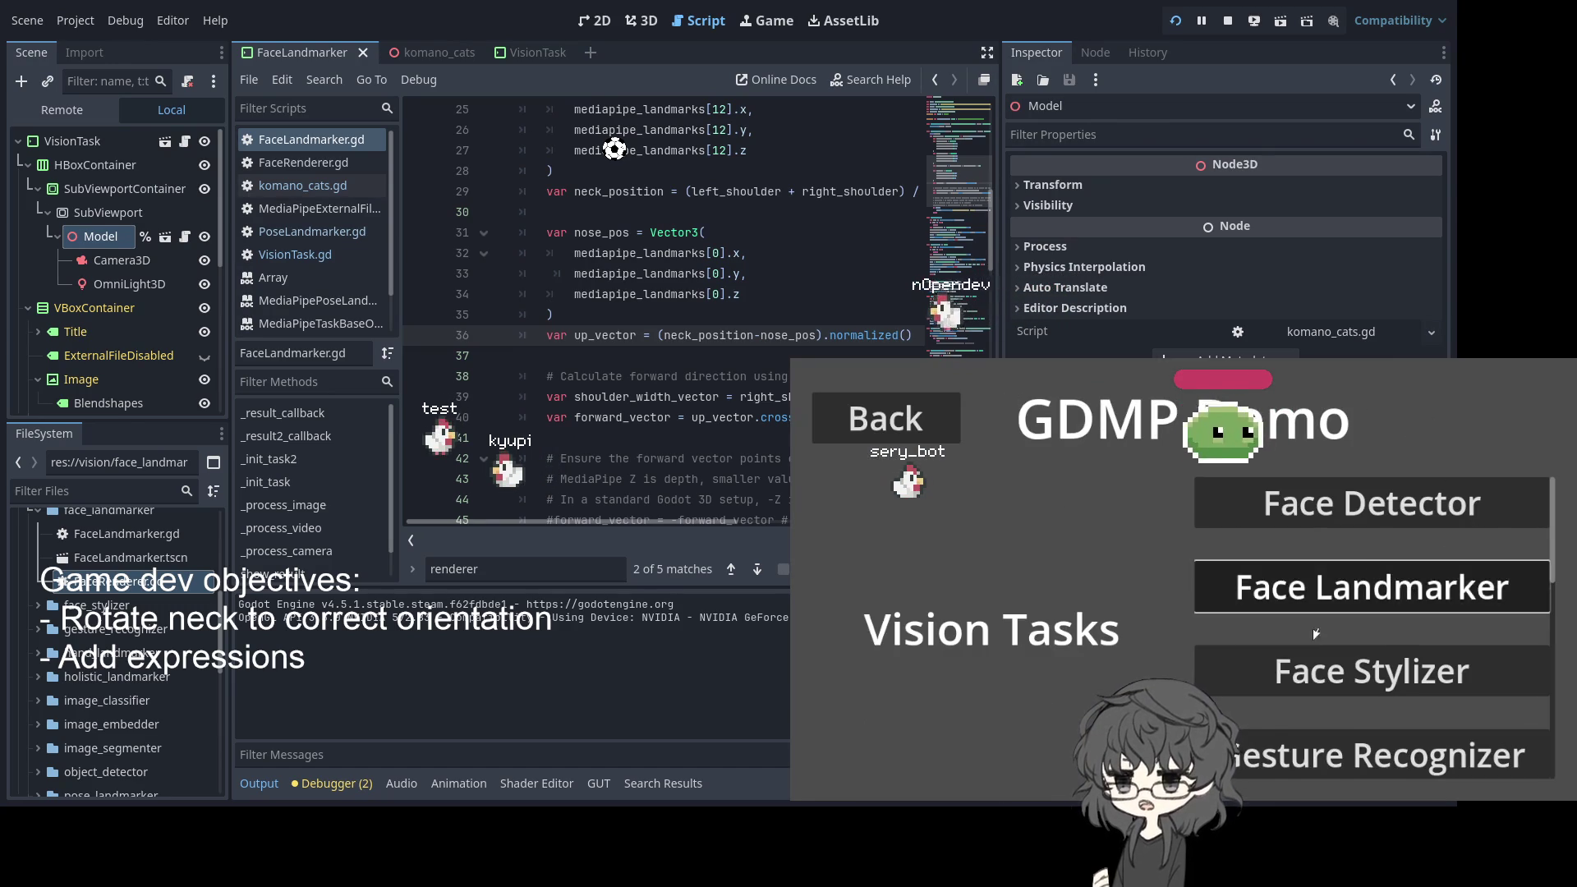
pyautogui.click(1408, 589)
pyautogui.click(1388, 752)
pyautogui.click(1182, 460)
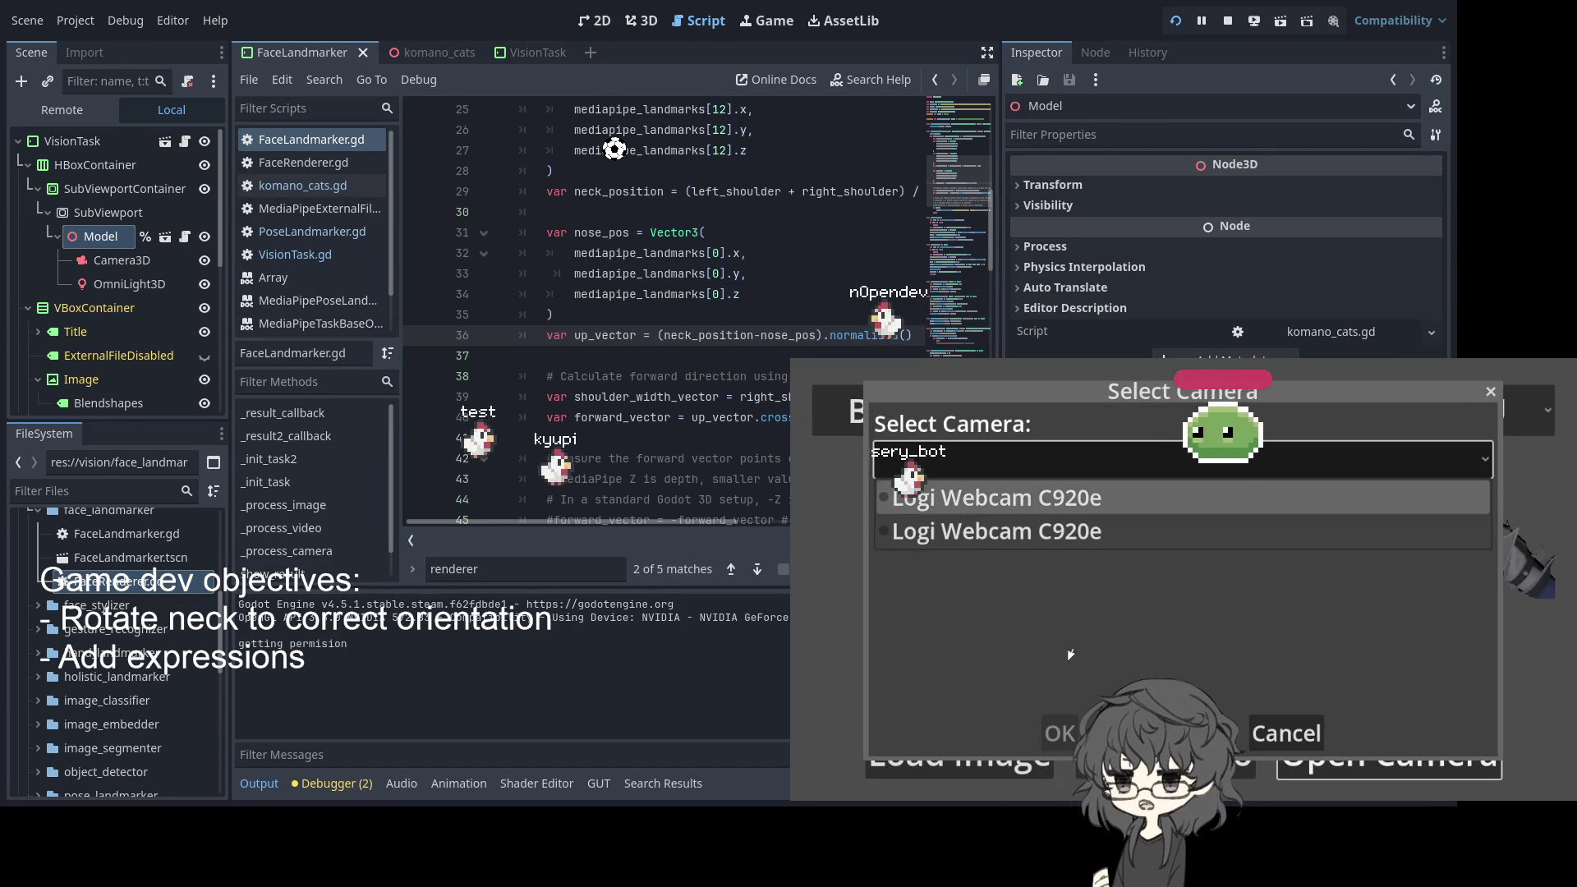
pyautogui.click(996, 498)
pyautogui.click(1183, 532)
pyautogui.click(985, 412)
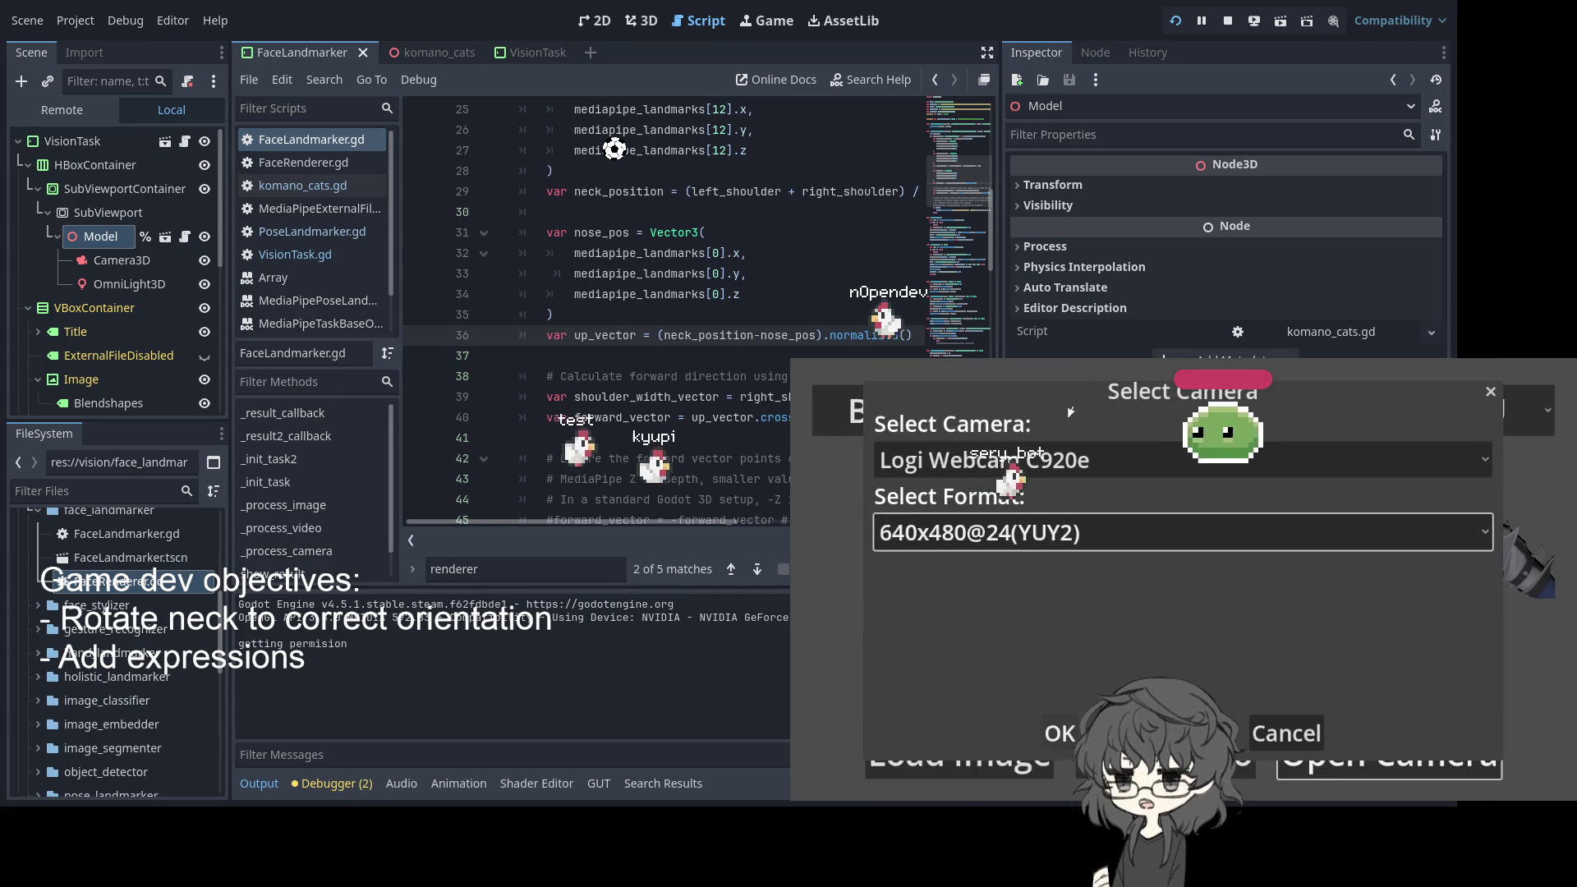
pyautogui.click(1028, 733)
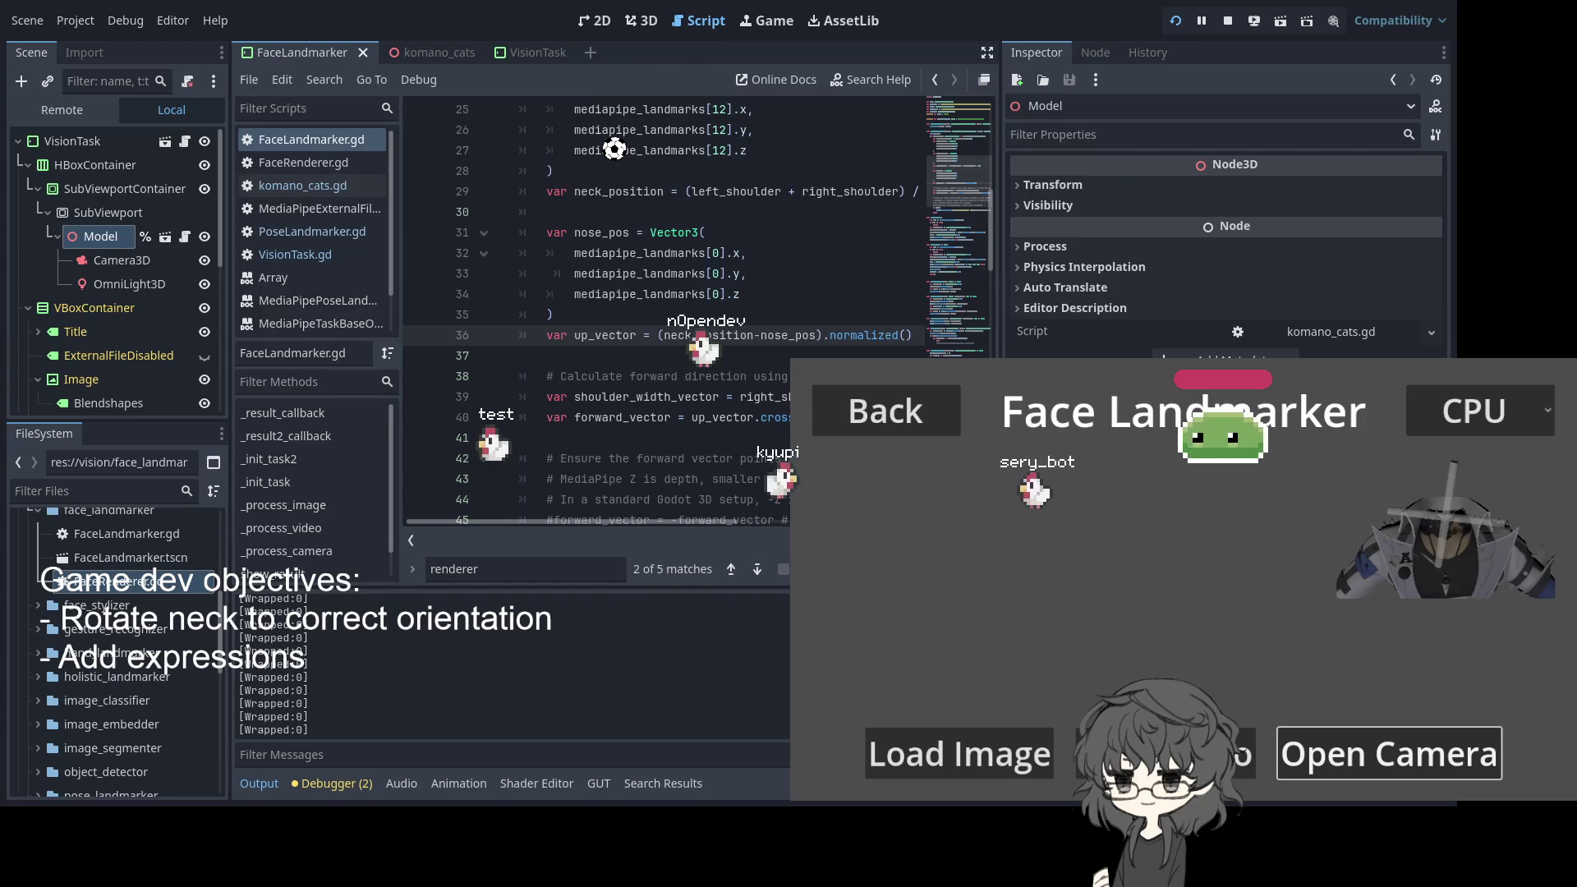
pyautogui.click(736, 295)
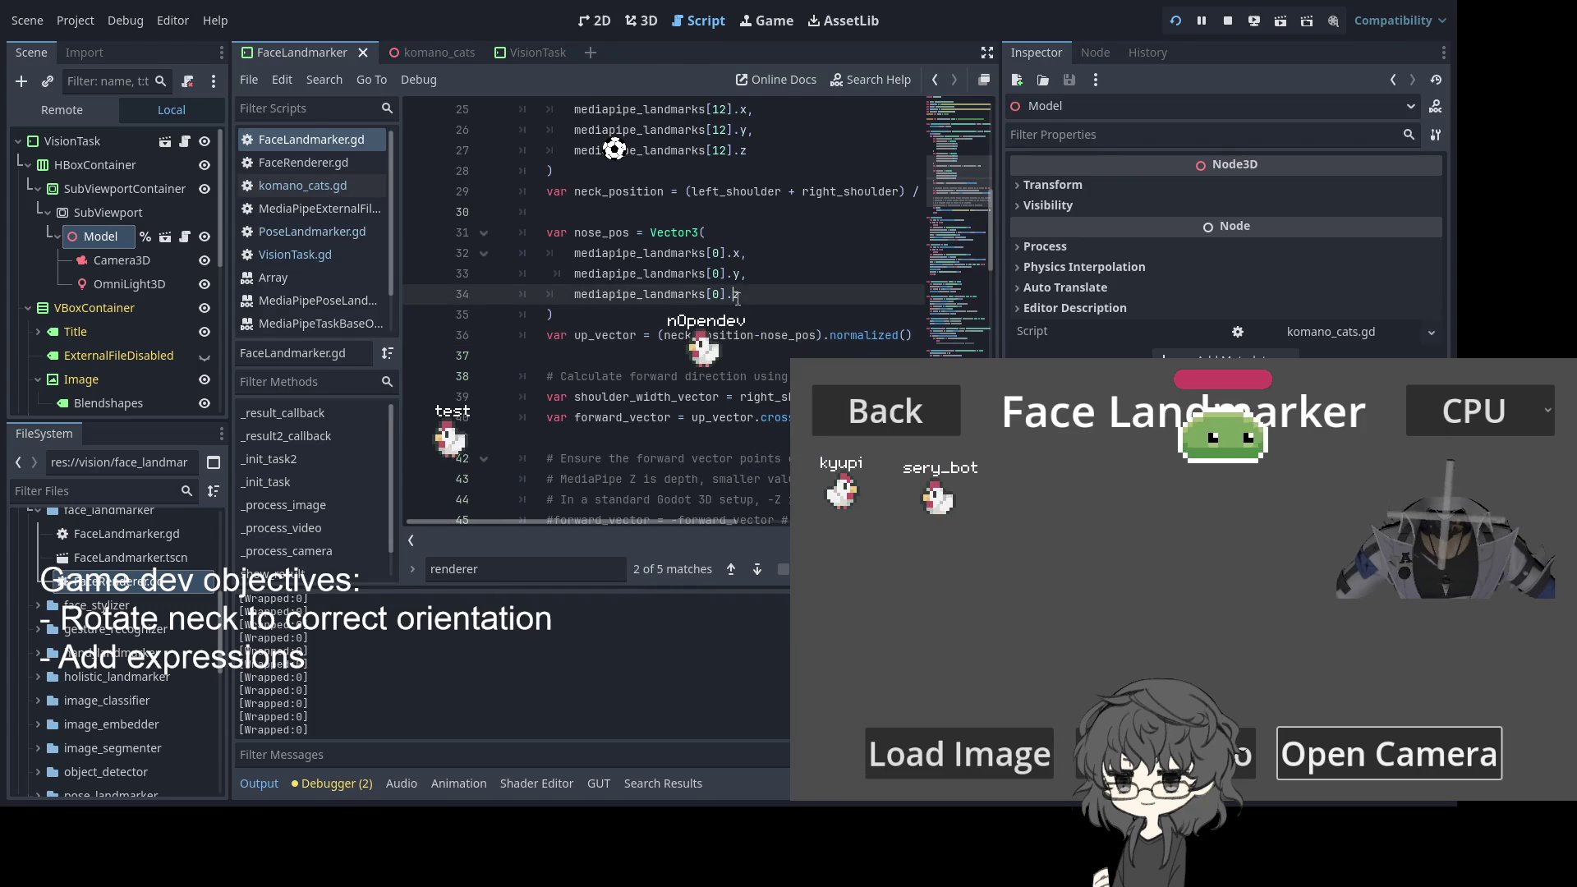
pyautogui.scroll(-1, 721, 295)
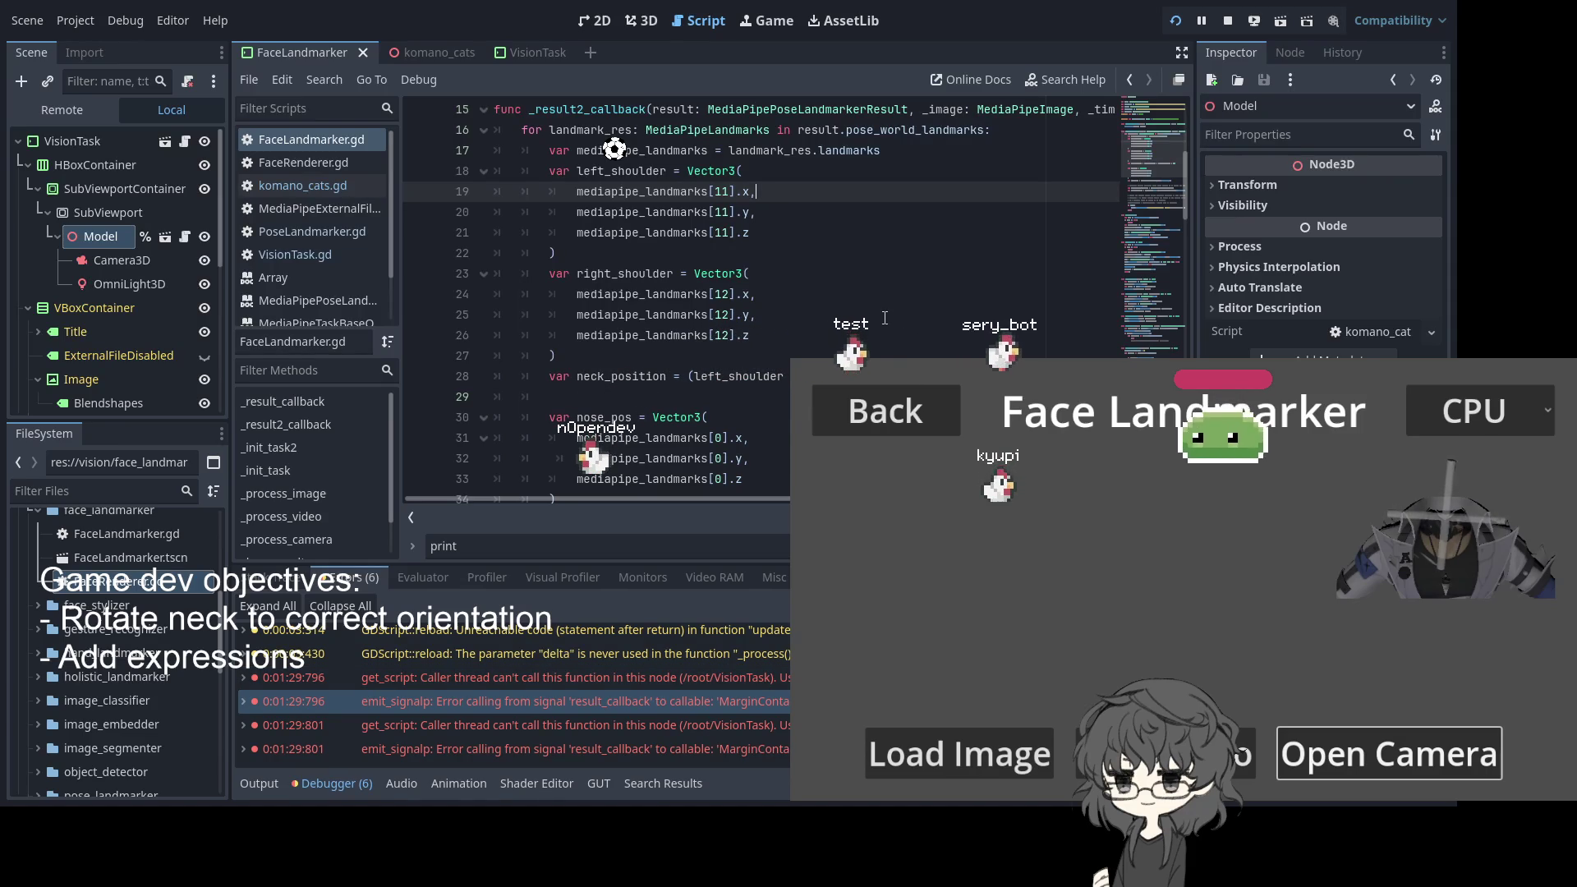
pyautogui.scroll(-5, 783, 336)
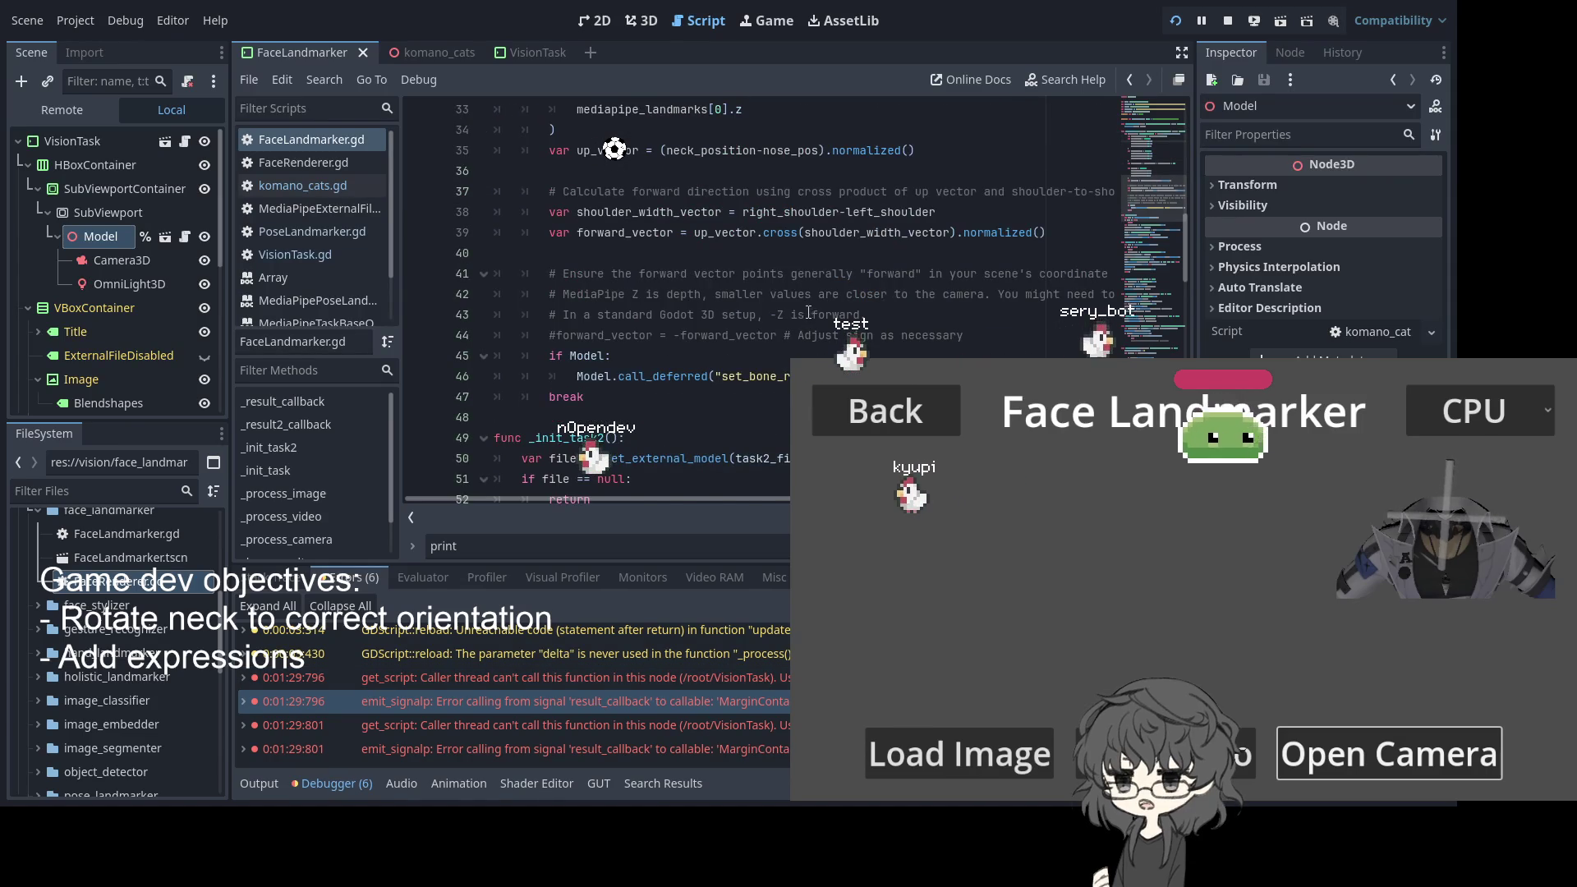
pyautogui.scroll(5, 703, 301)
pyautogui.scroll(5, 703, 301)
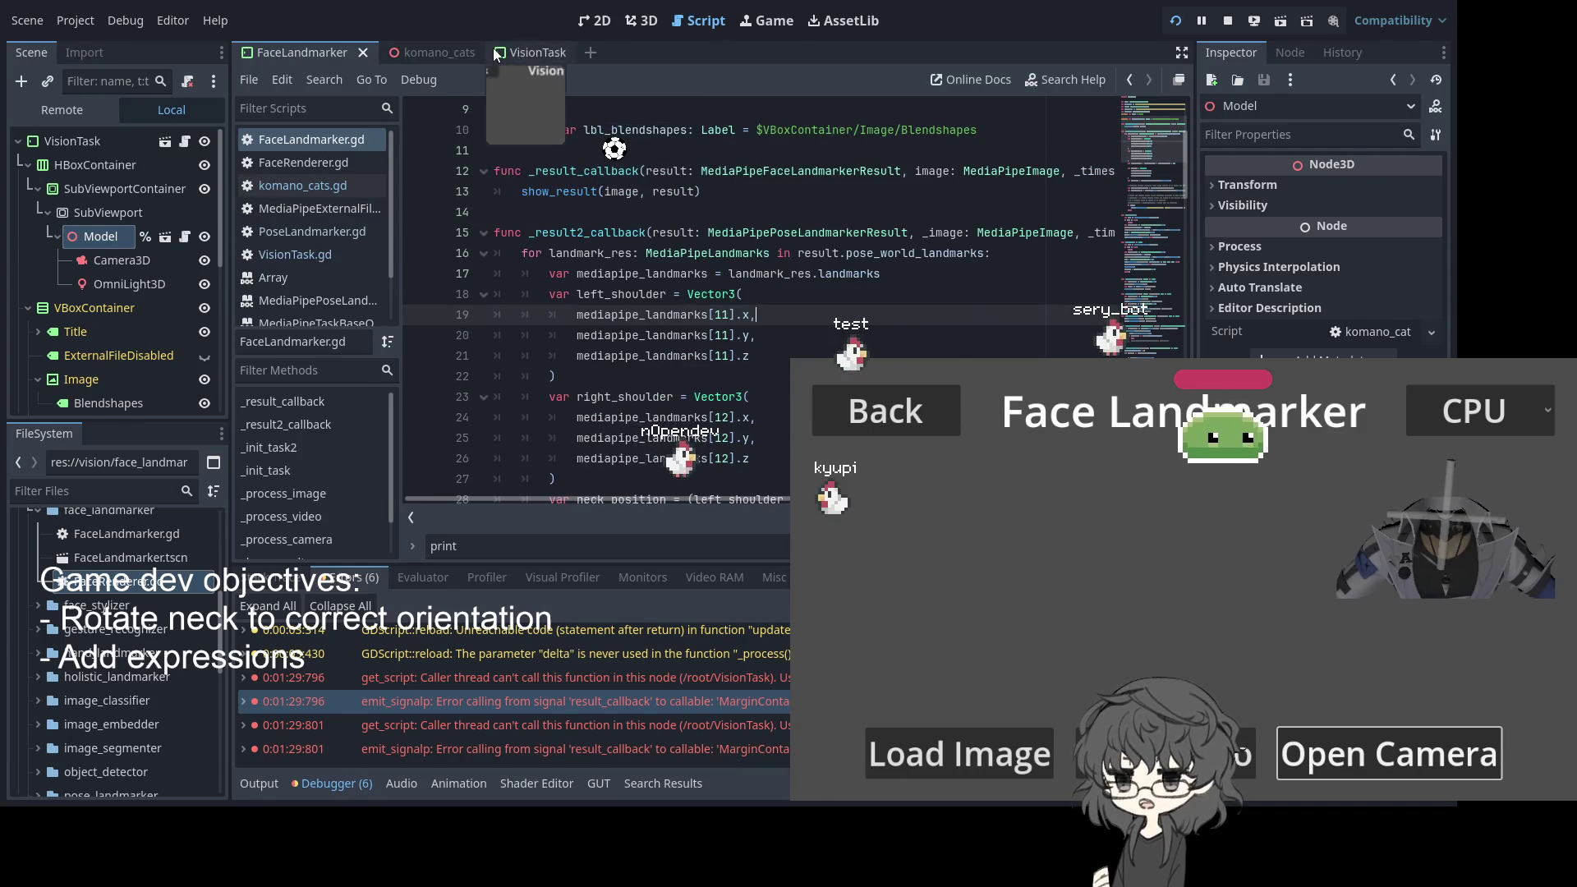
# Open komano_cats.gd and highlight target_basis, looking_at and up_vector on line 31
pyautogui.click(460, 52)
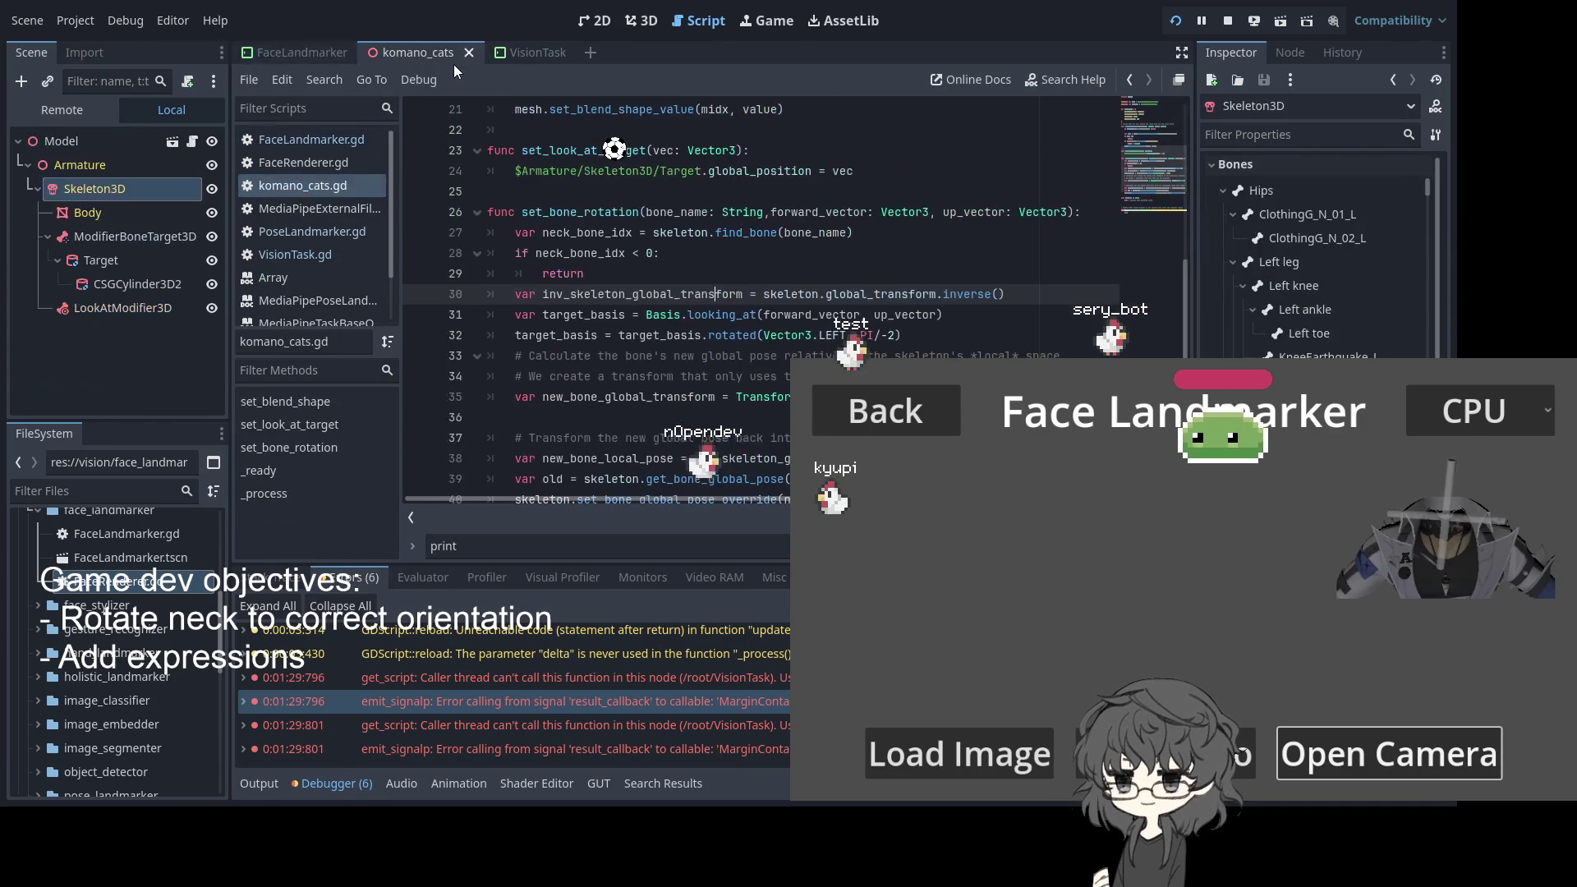
pyautogui.doubleClick(583, 314)
pyautogui.doubleClick(704, 314)
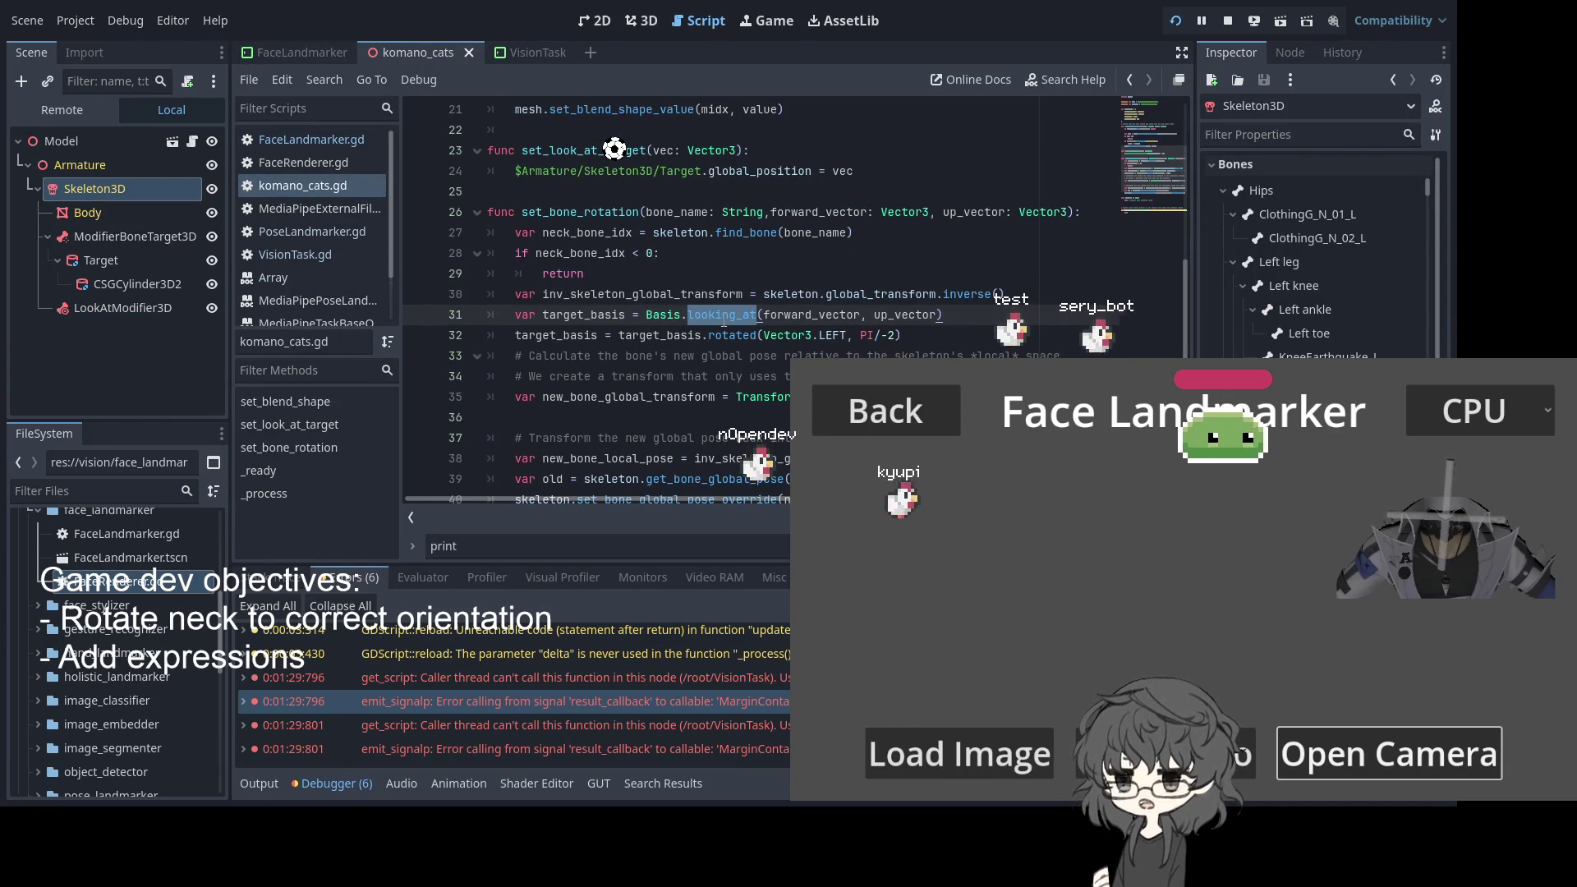
pyautogui.click(930, 313)
pyautogui.doubleClick(930, 314)
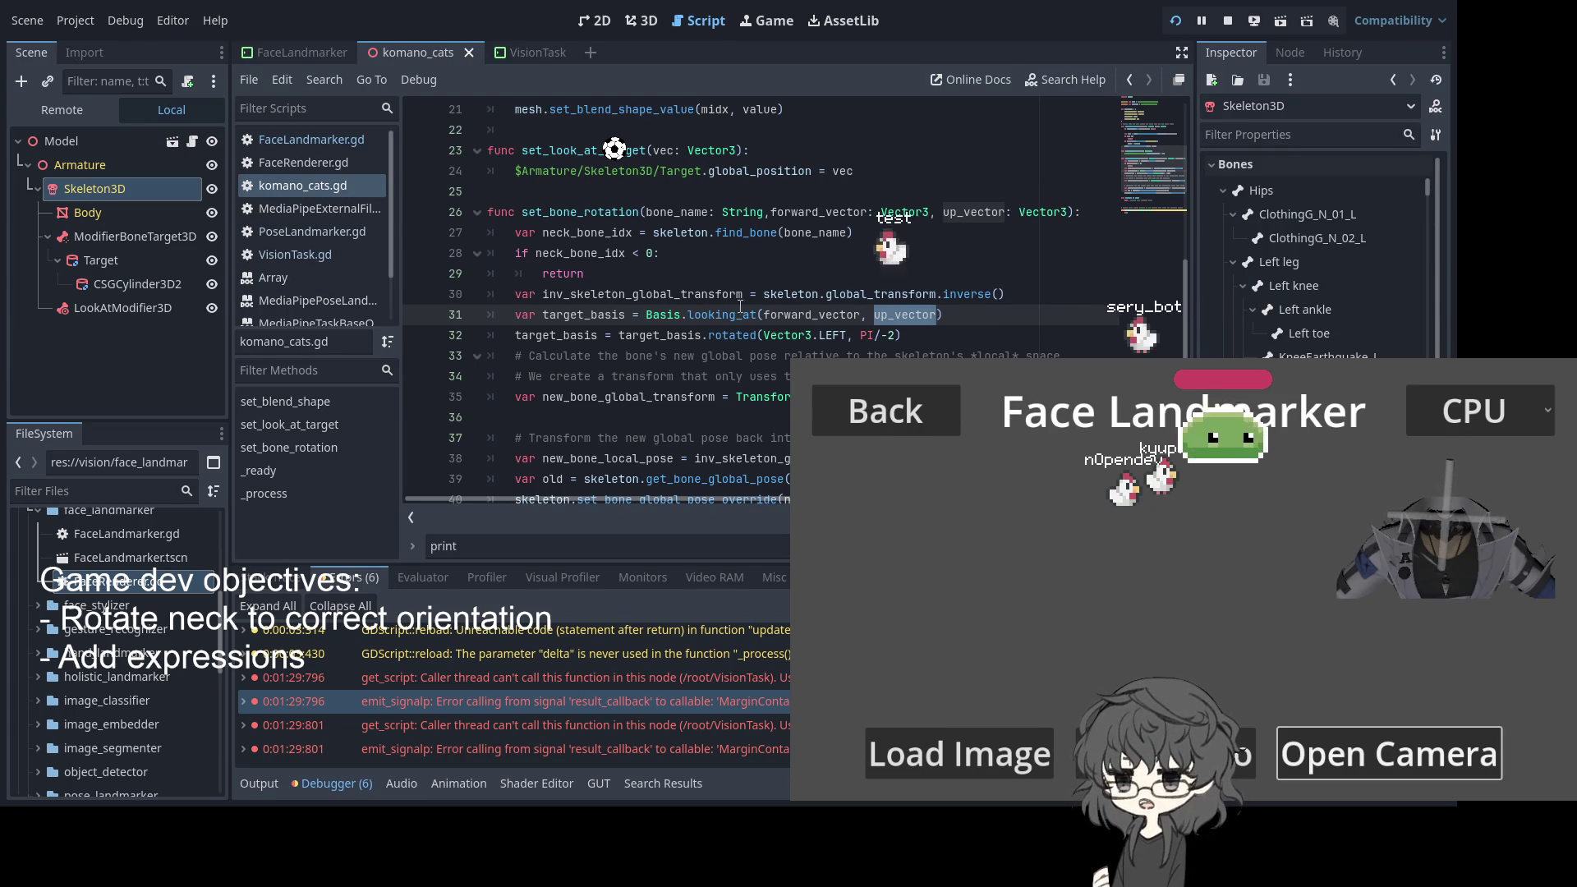
# Uncomment forward_vector = -forward_vector on line 44 of FaceLandmarker.gd and save
pyautogui.click(303, 51)
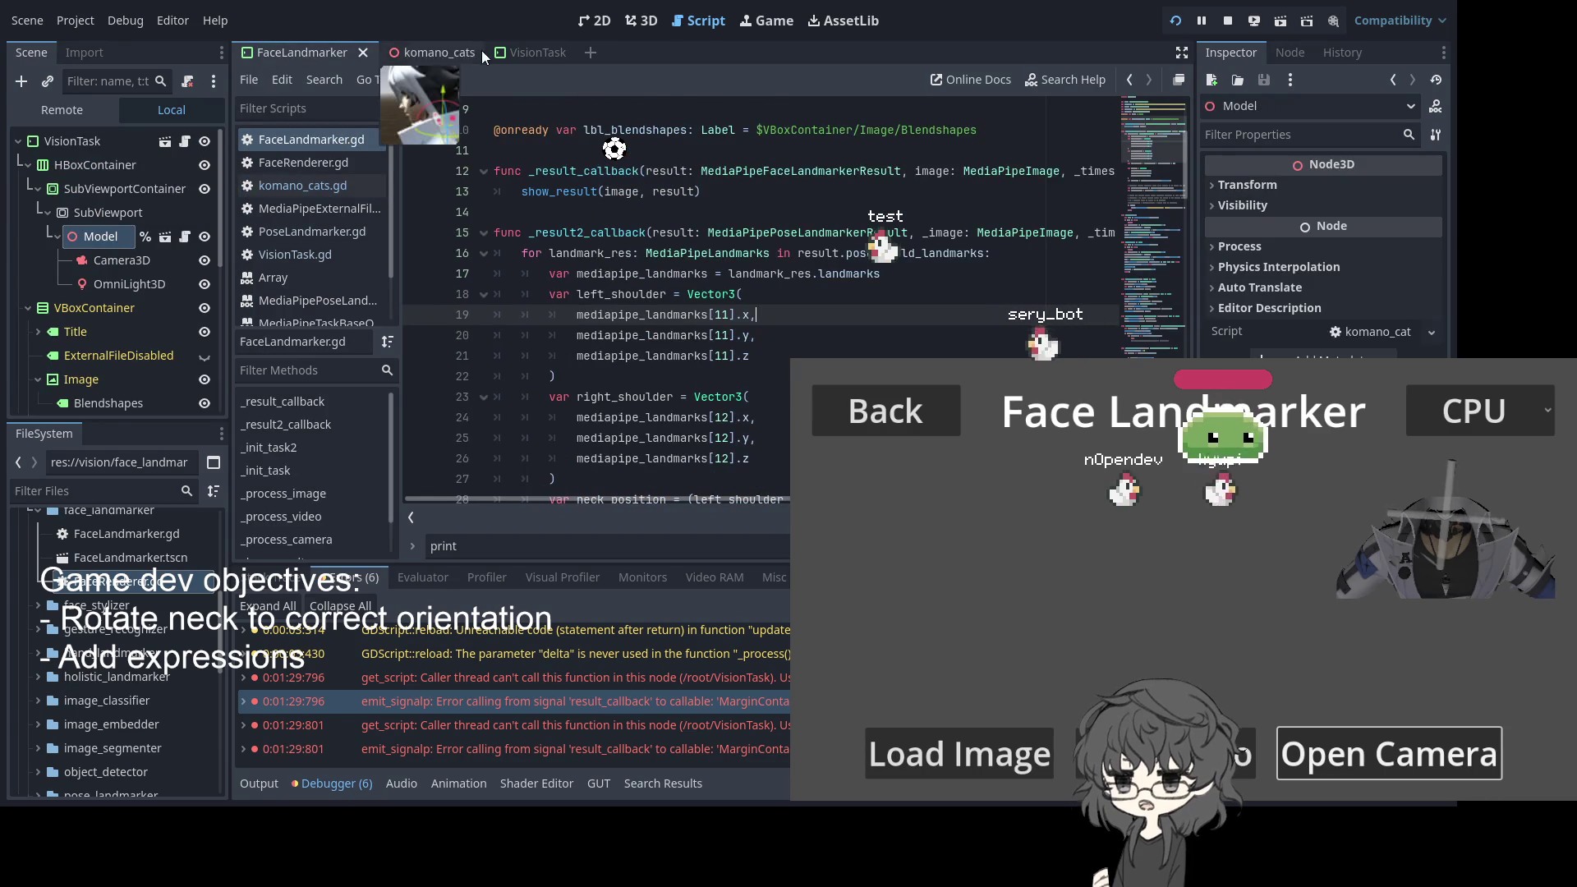
pyautogui.click(425, 46)
pyautogui.click(331, 44)
pyautogui.scroll(-8, 594, 327)
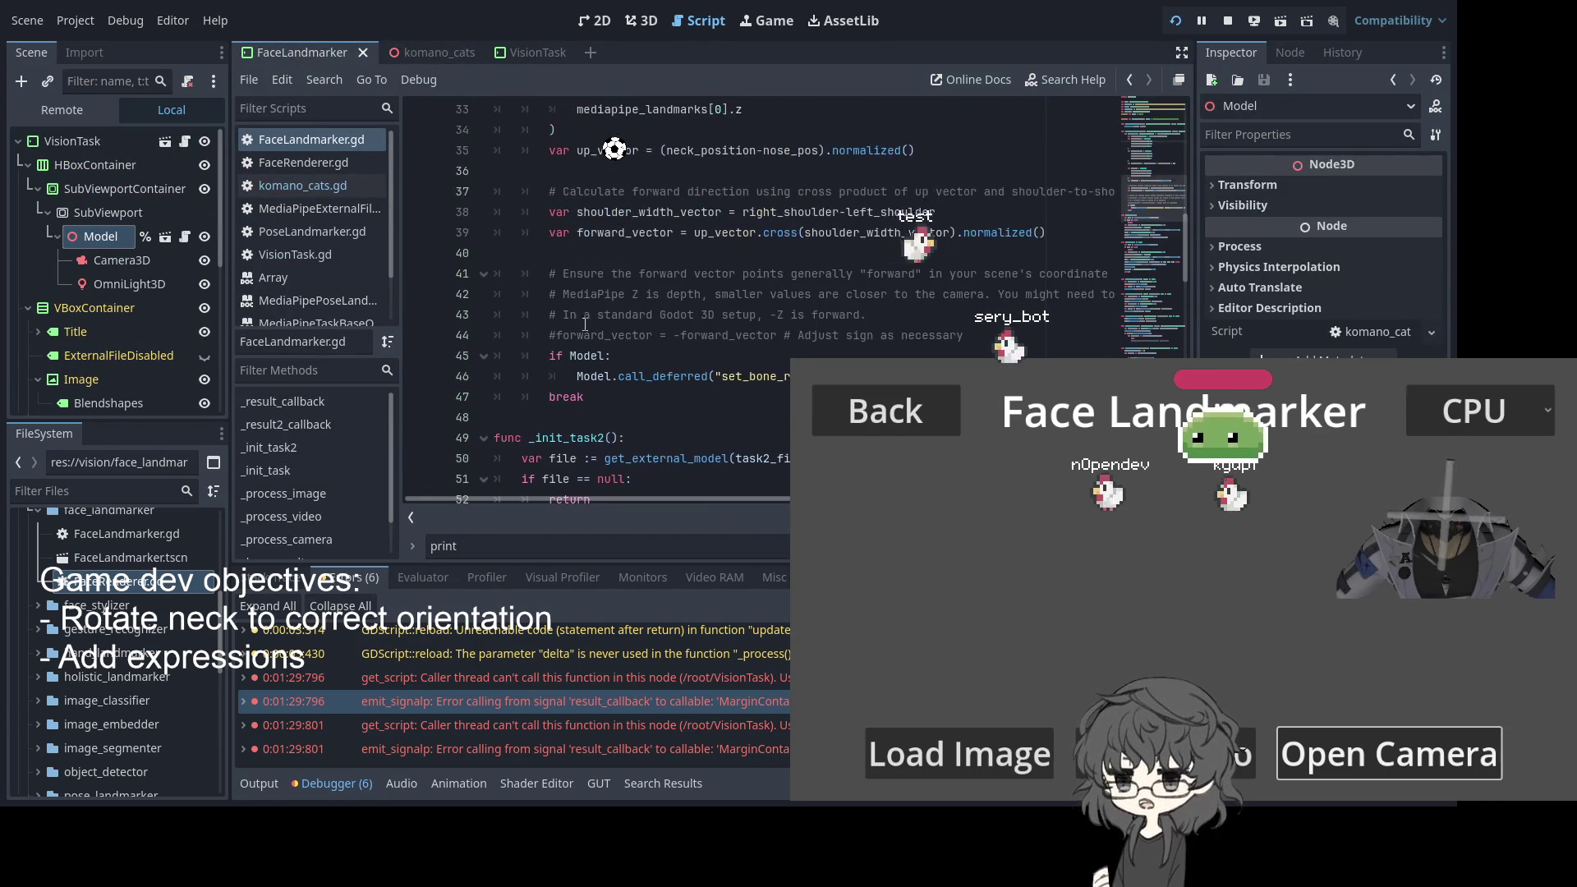
pyautogui.click(552, 335)
pyautogui.press('Delete')
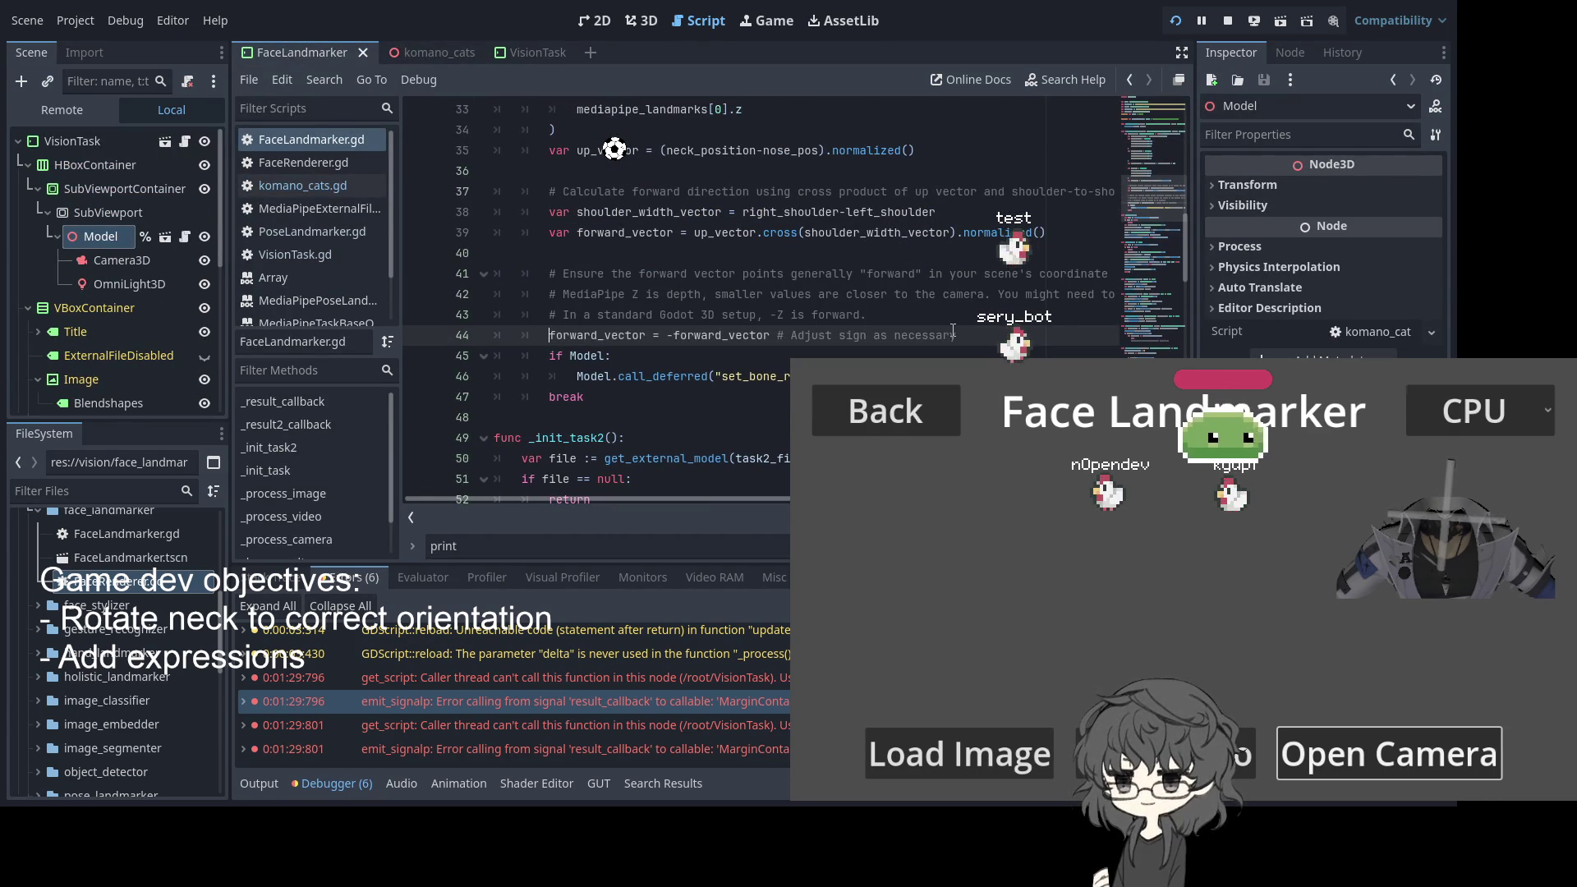
pyautogui.hotkey('ctrl', 's')
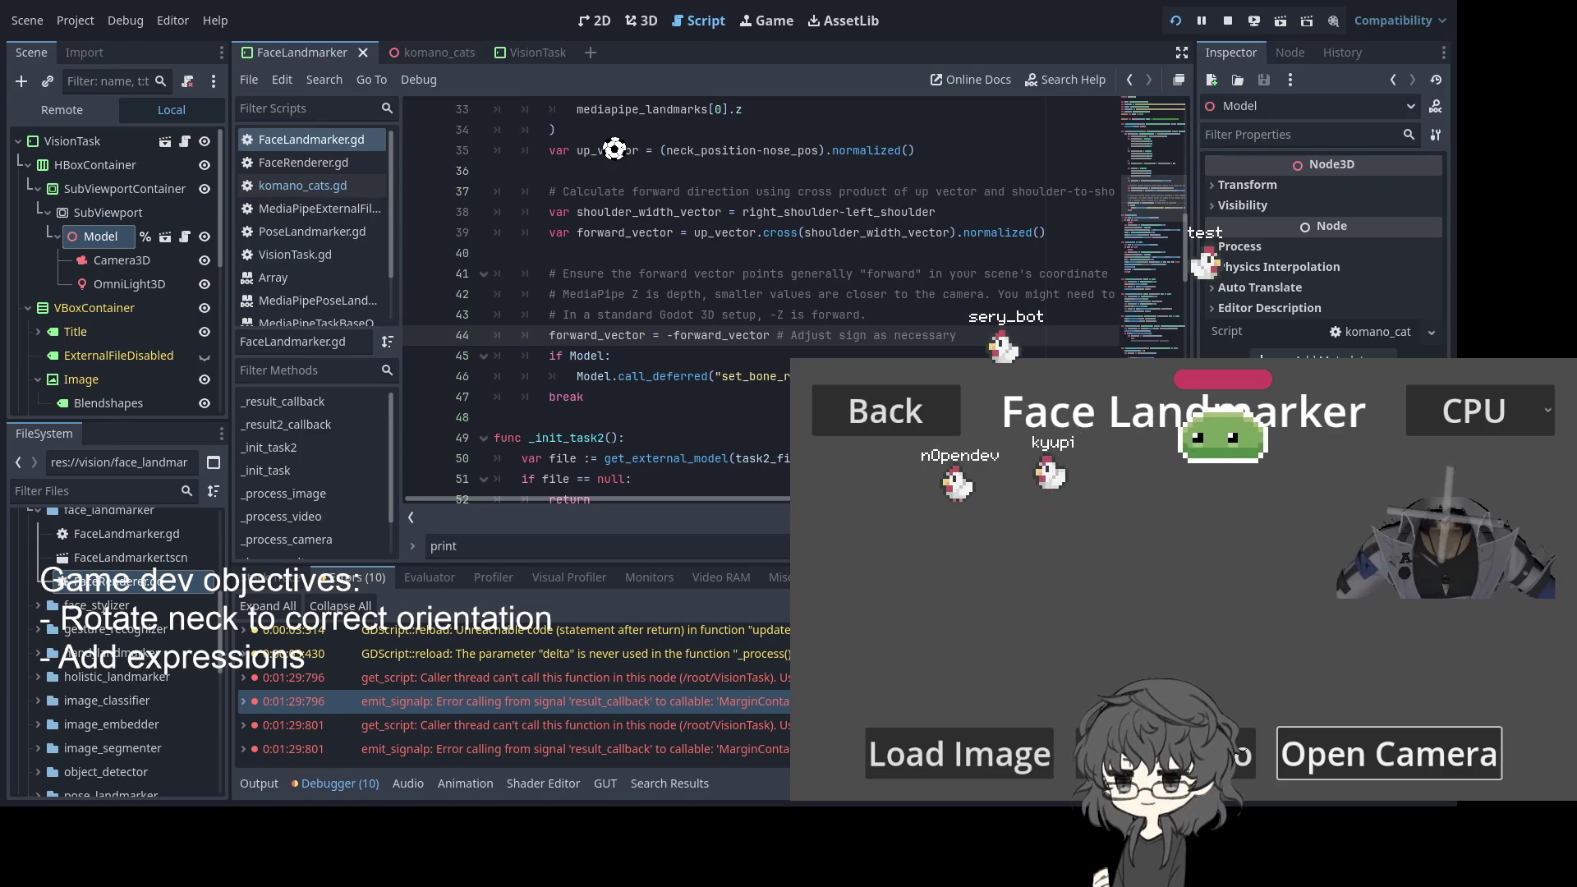
pyautogui.click(537, 274)
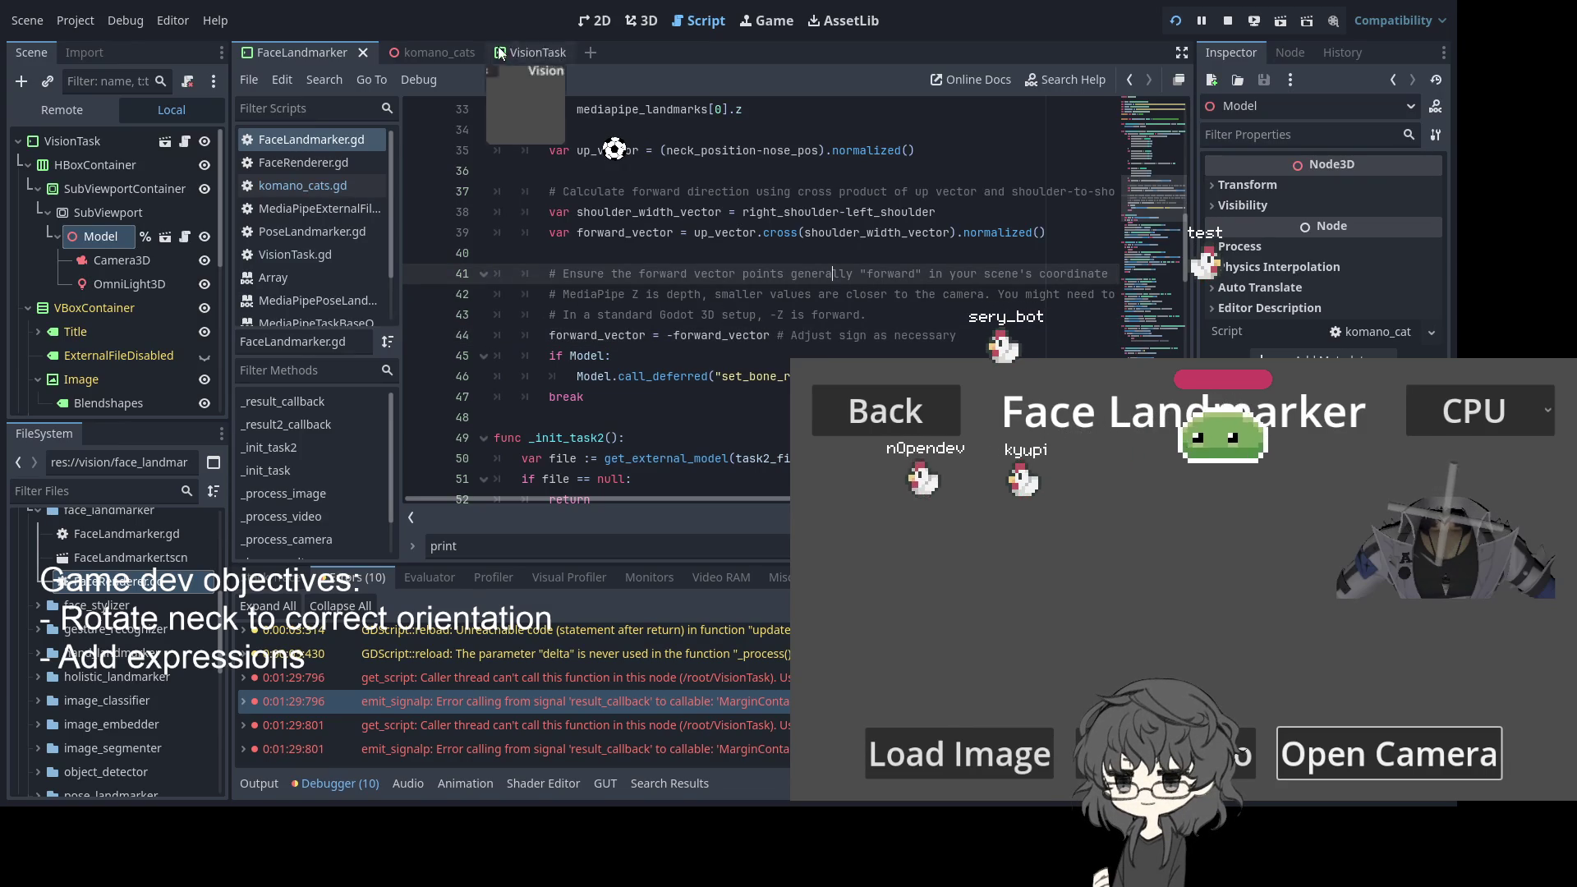
pyautogui.click(436, 55)
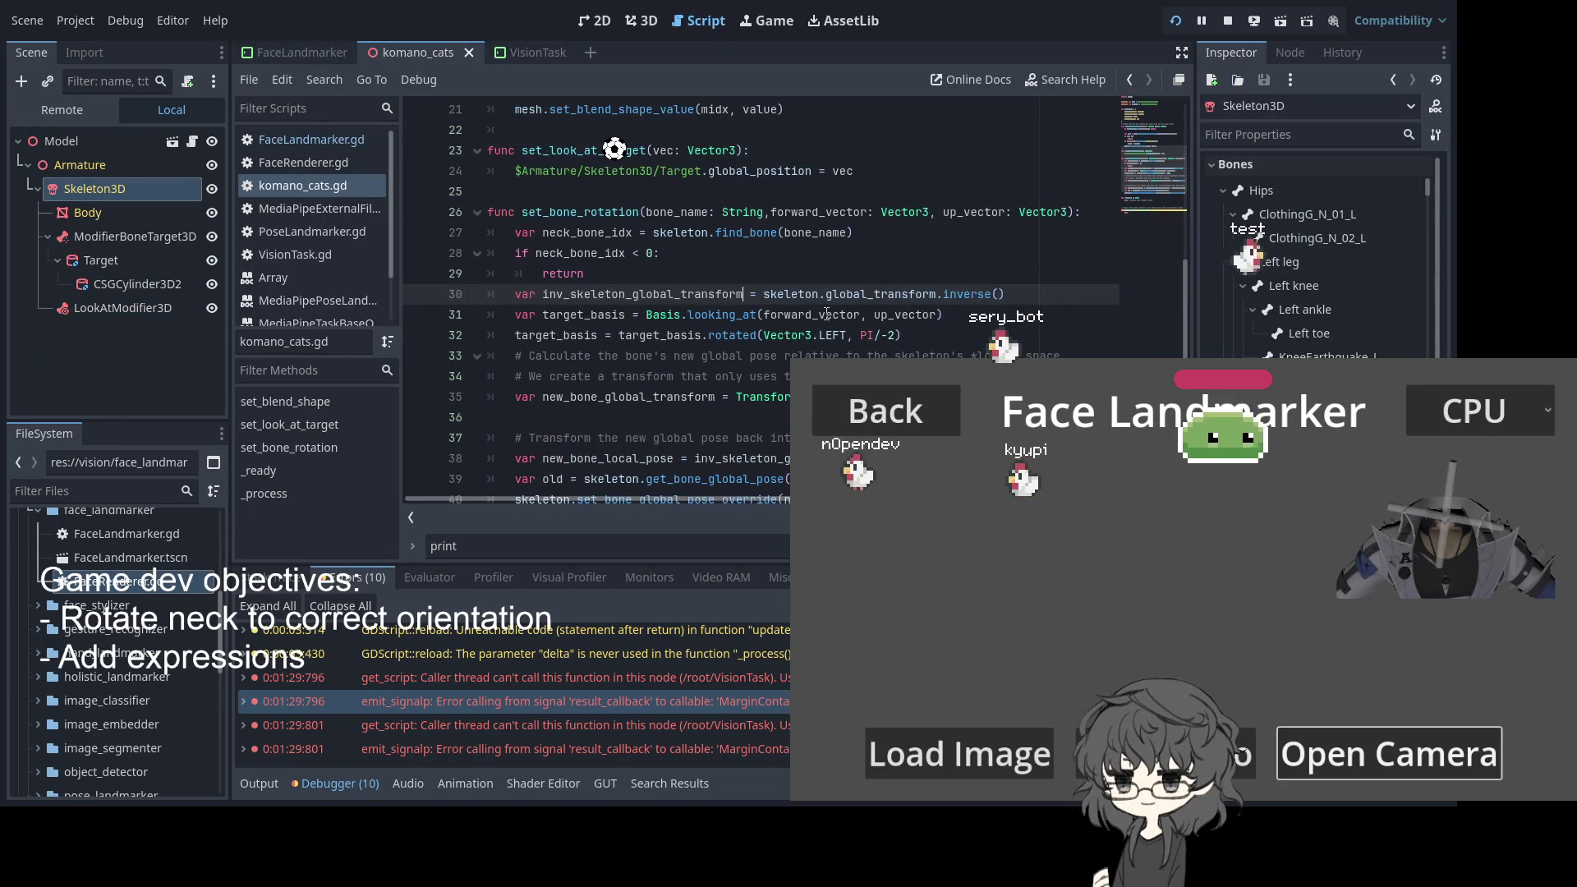
# Comment out the target_basis rotation on line 32 of komano_cats and save to test it
pyautogui.scroll(-1, 827, 313)
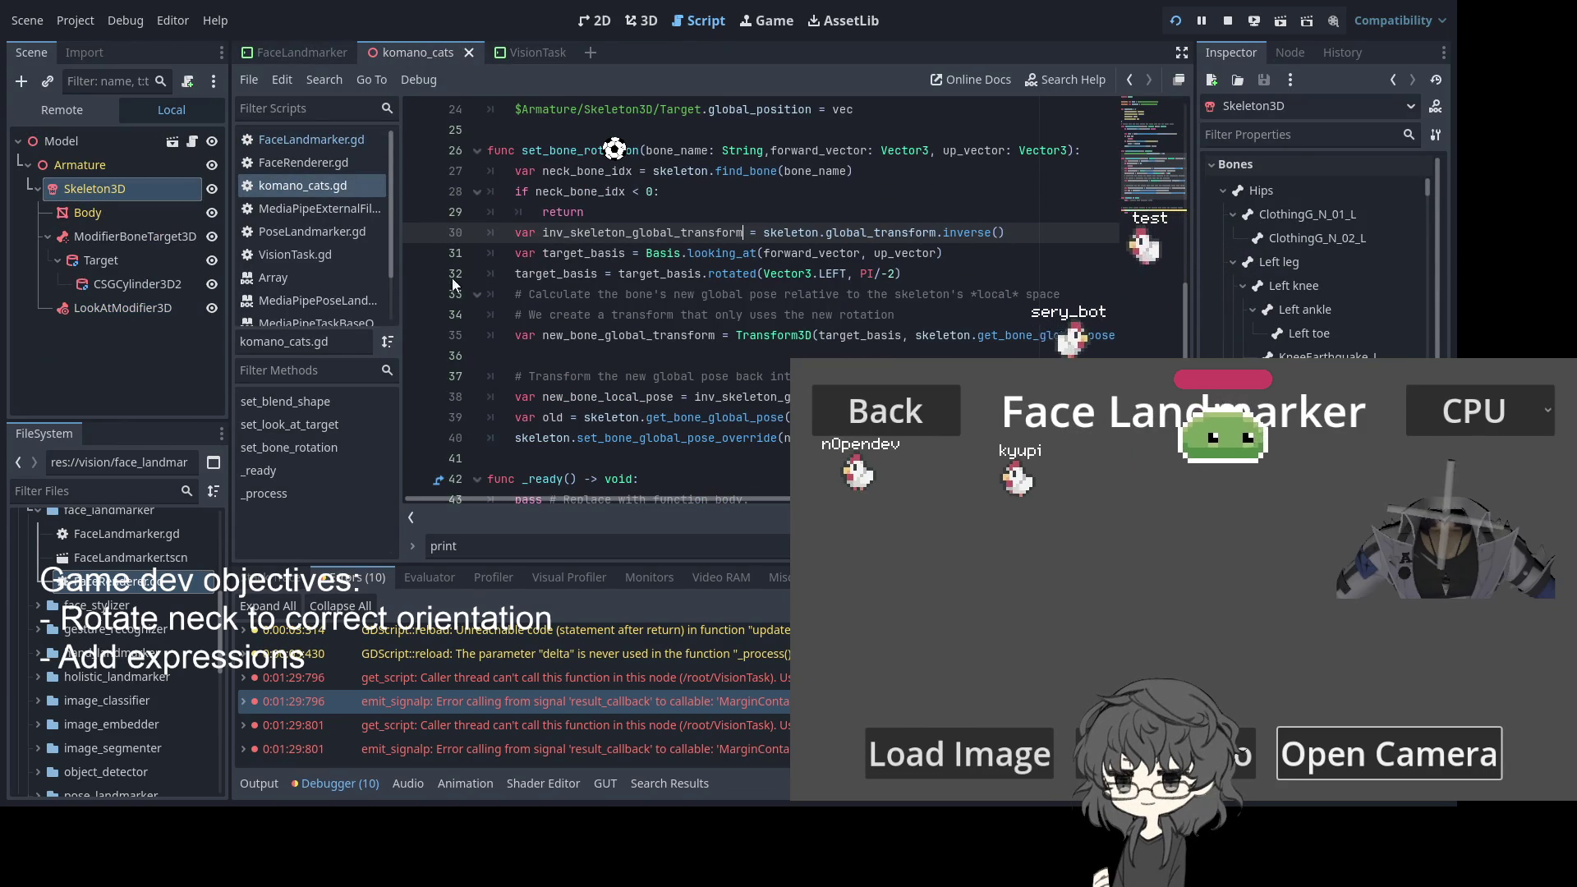
pyautogui.click(515, 273)
pyautogui.hotkey('ctrl', 'k')
pyautogui.hotkey('ctrl', 's')
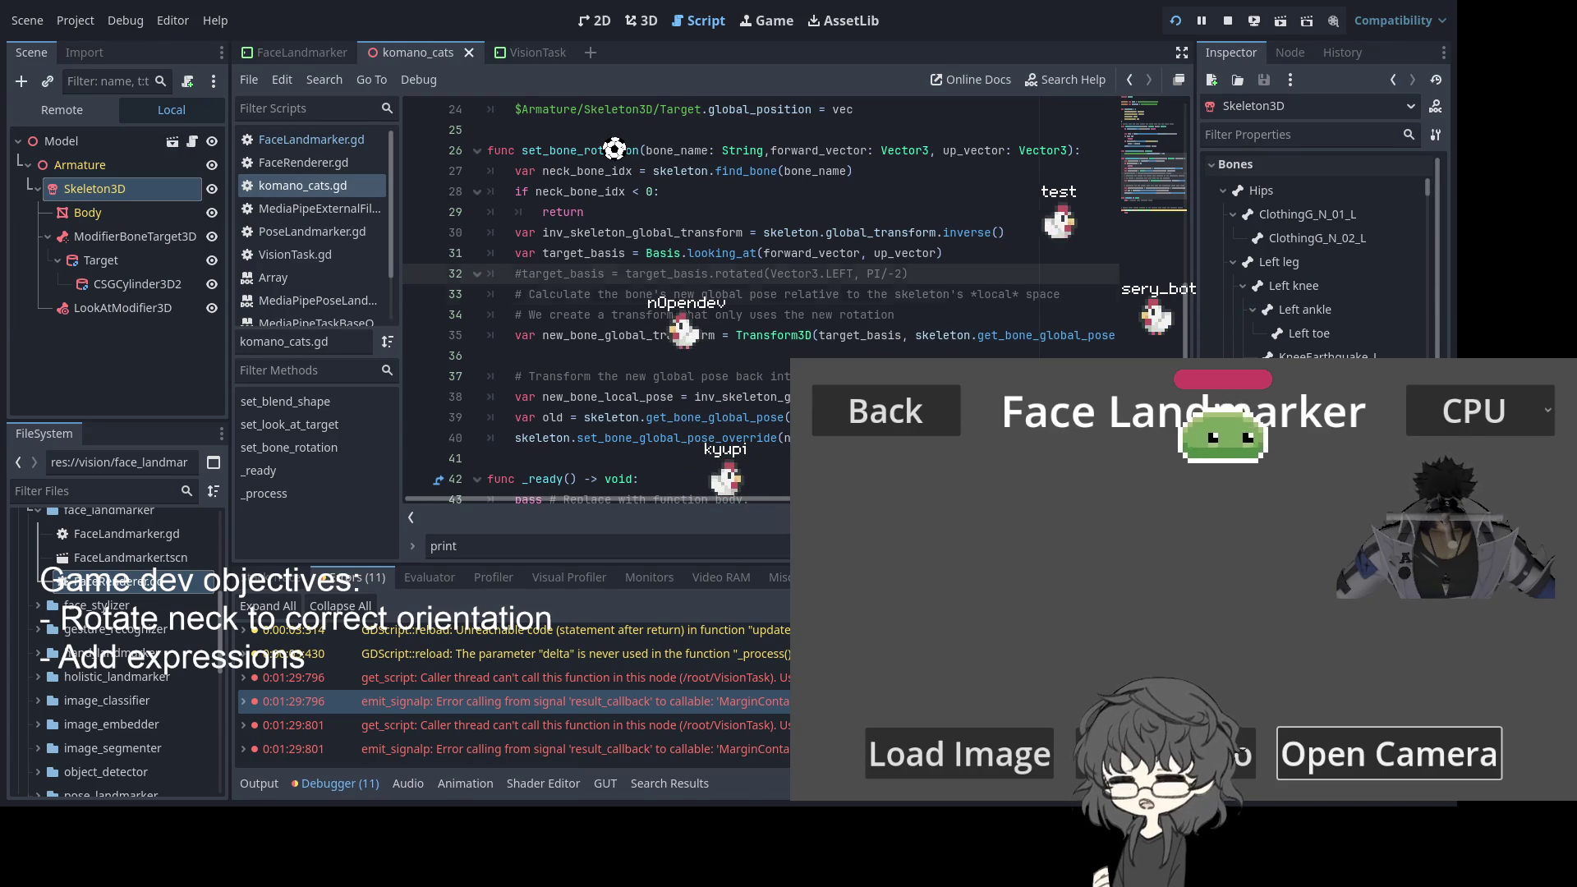
# Restore line 32 with the rotation angle changed from PI/-2 to PI/2, and save
pyautogui.press('Down')
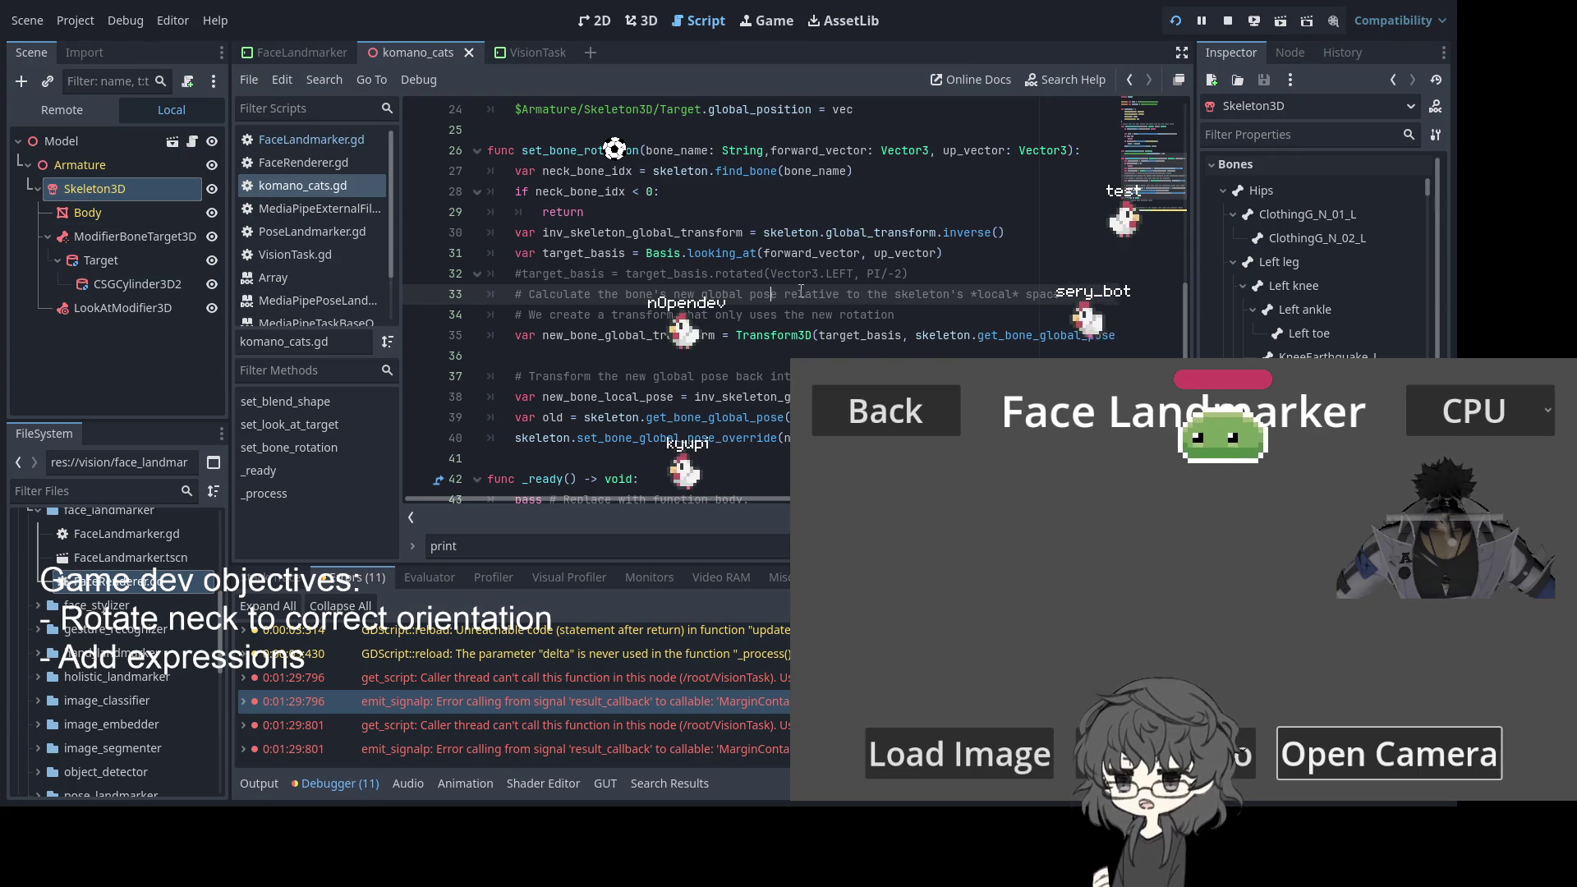
pyautogui.click(516, 273)
pyautogui.hotkey('ctrl', 'k')
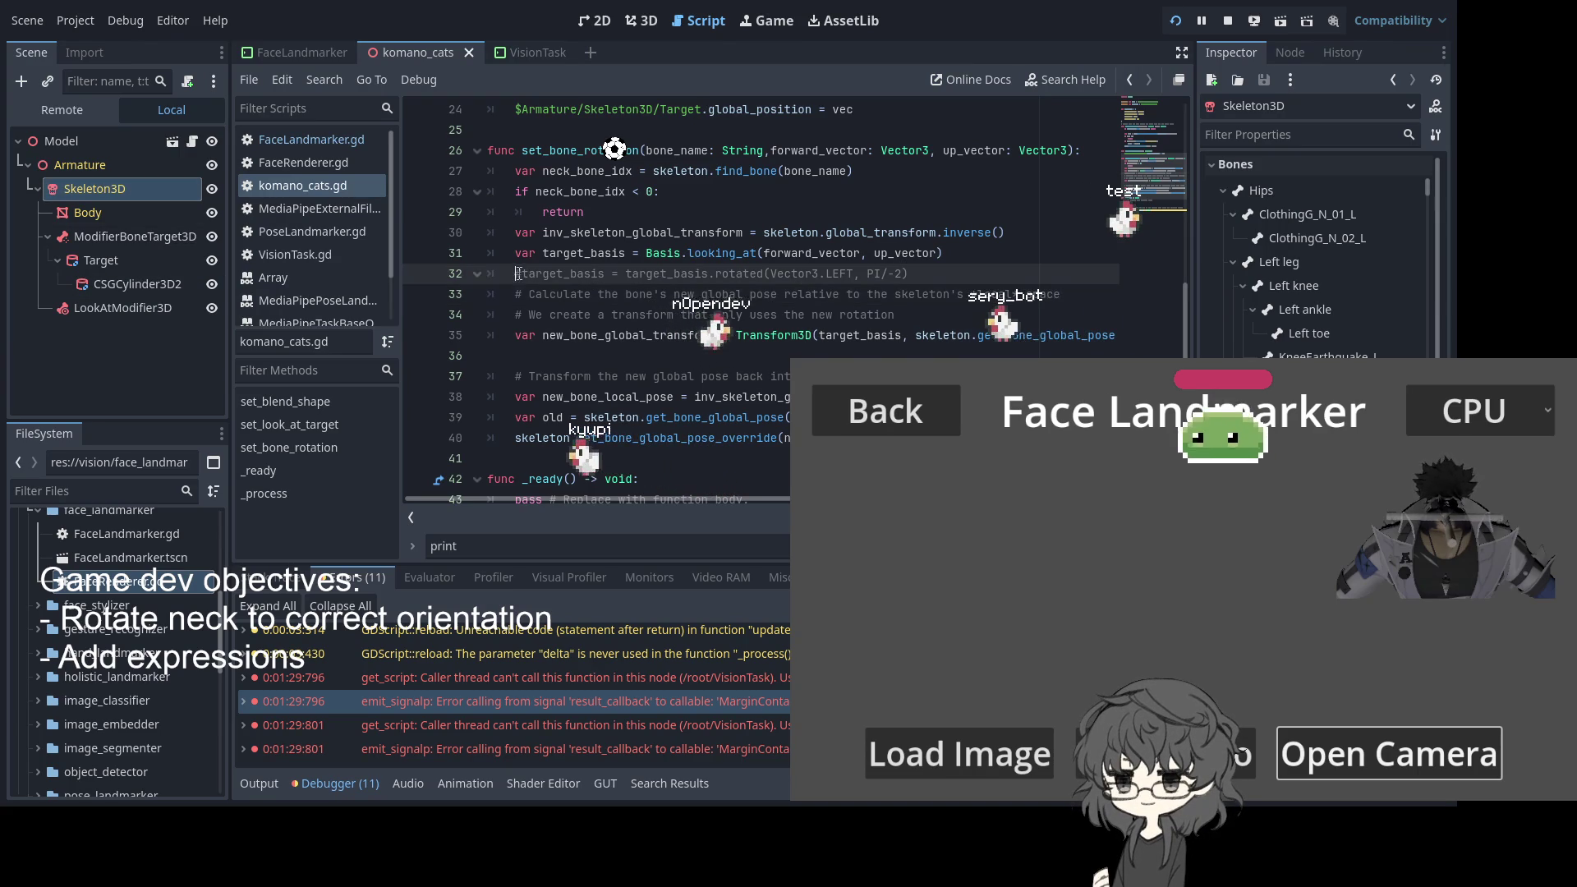
pyautogui.click(858, 274)
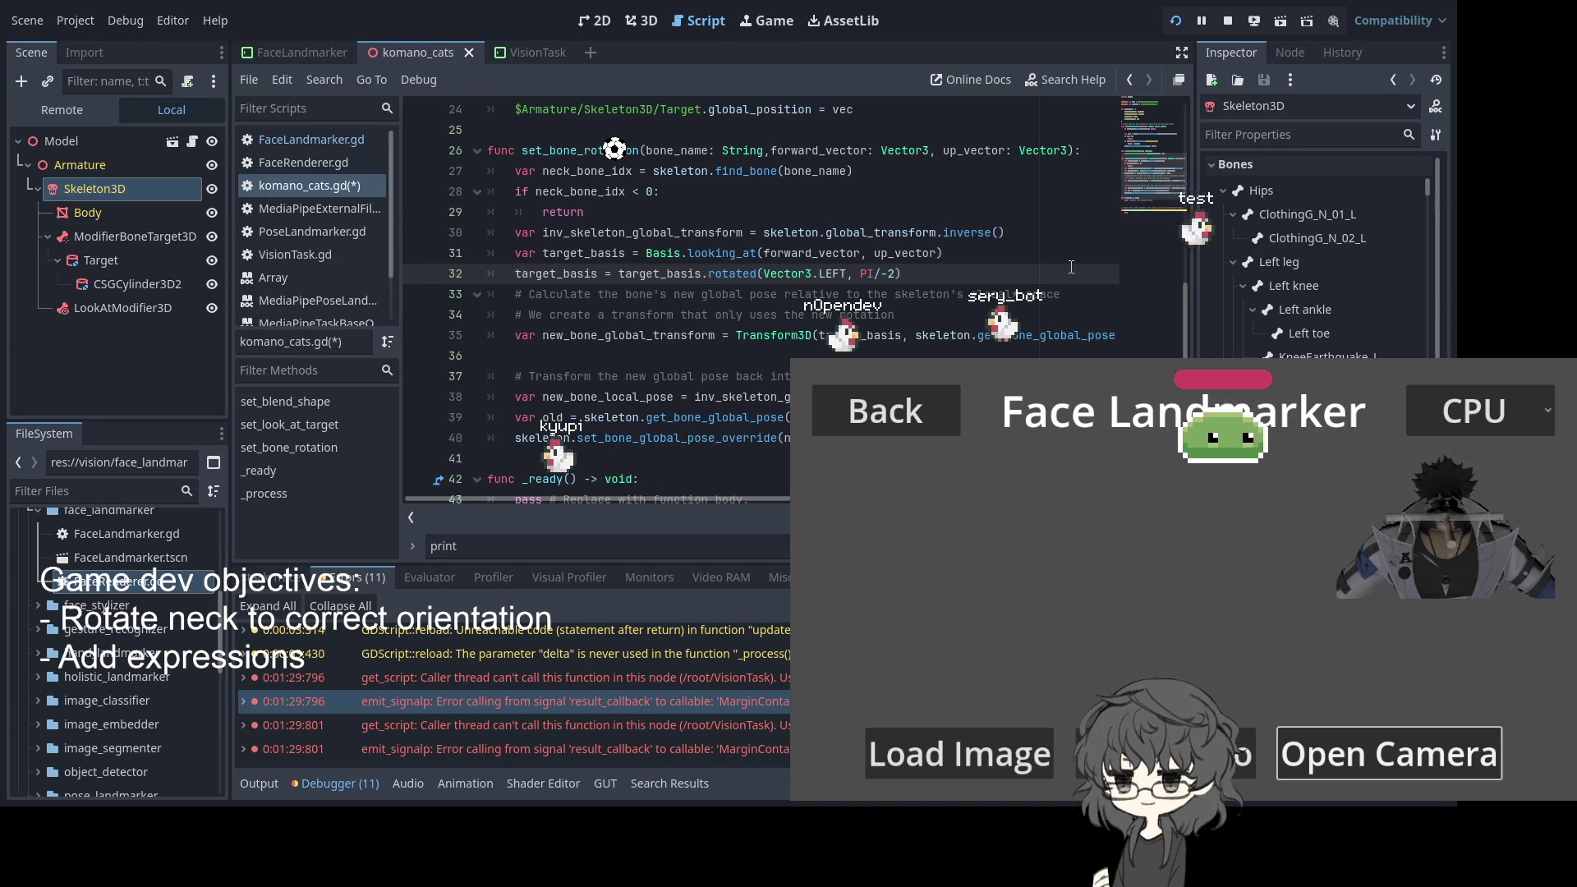
pyautogui.press('Delete')
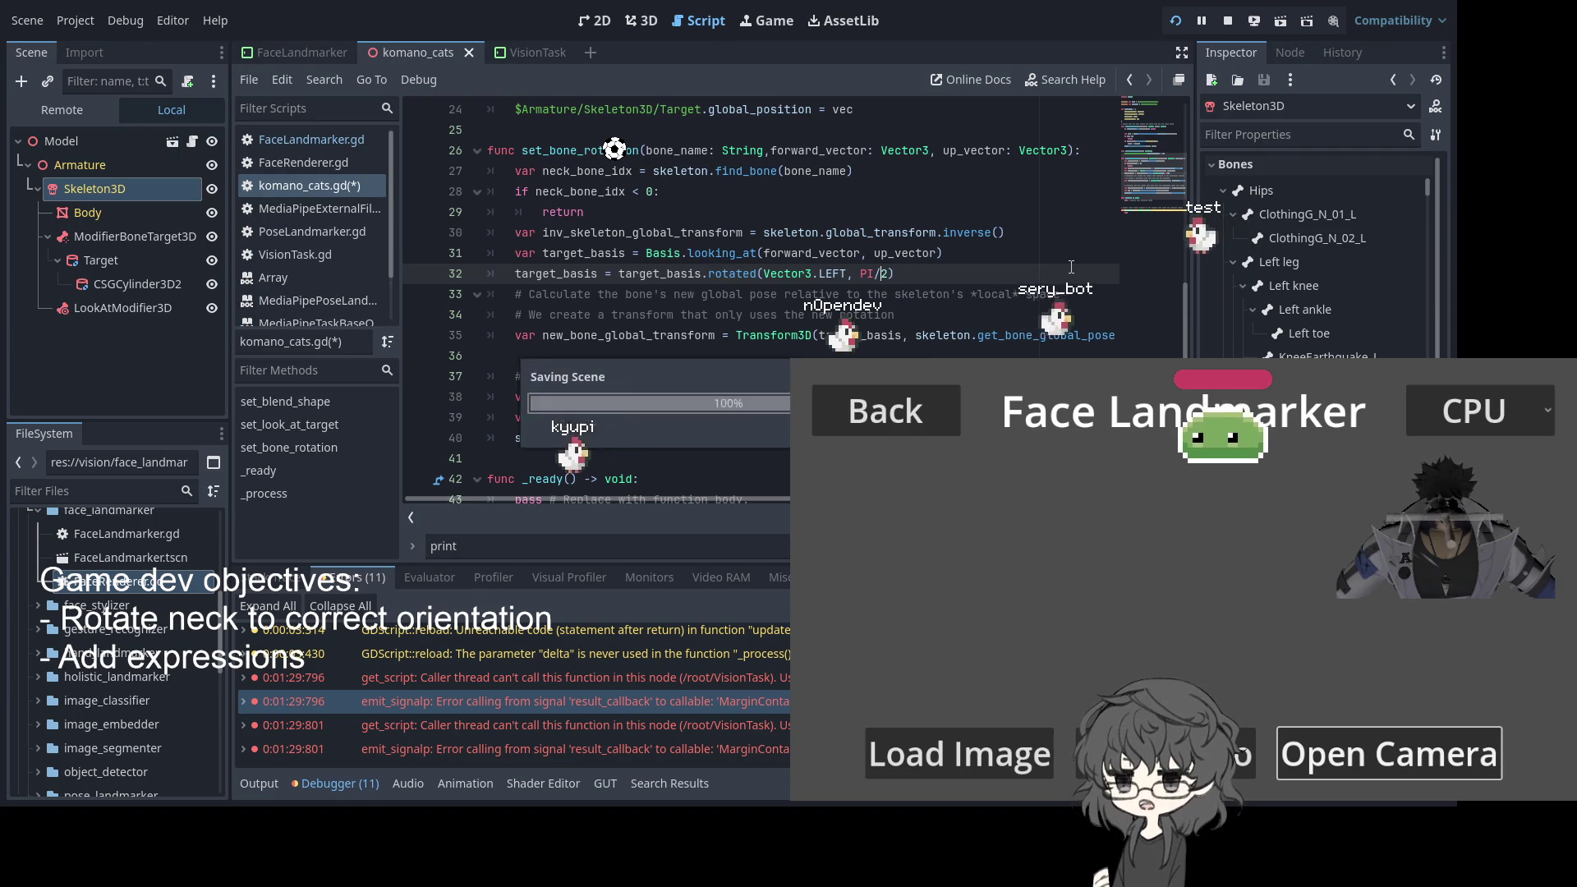
pyautogui.hotkey('ctrl', 's')
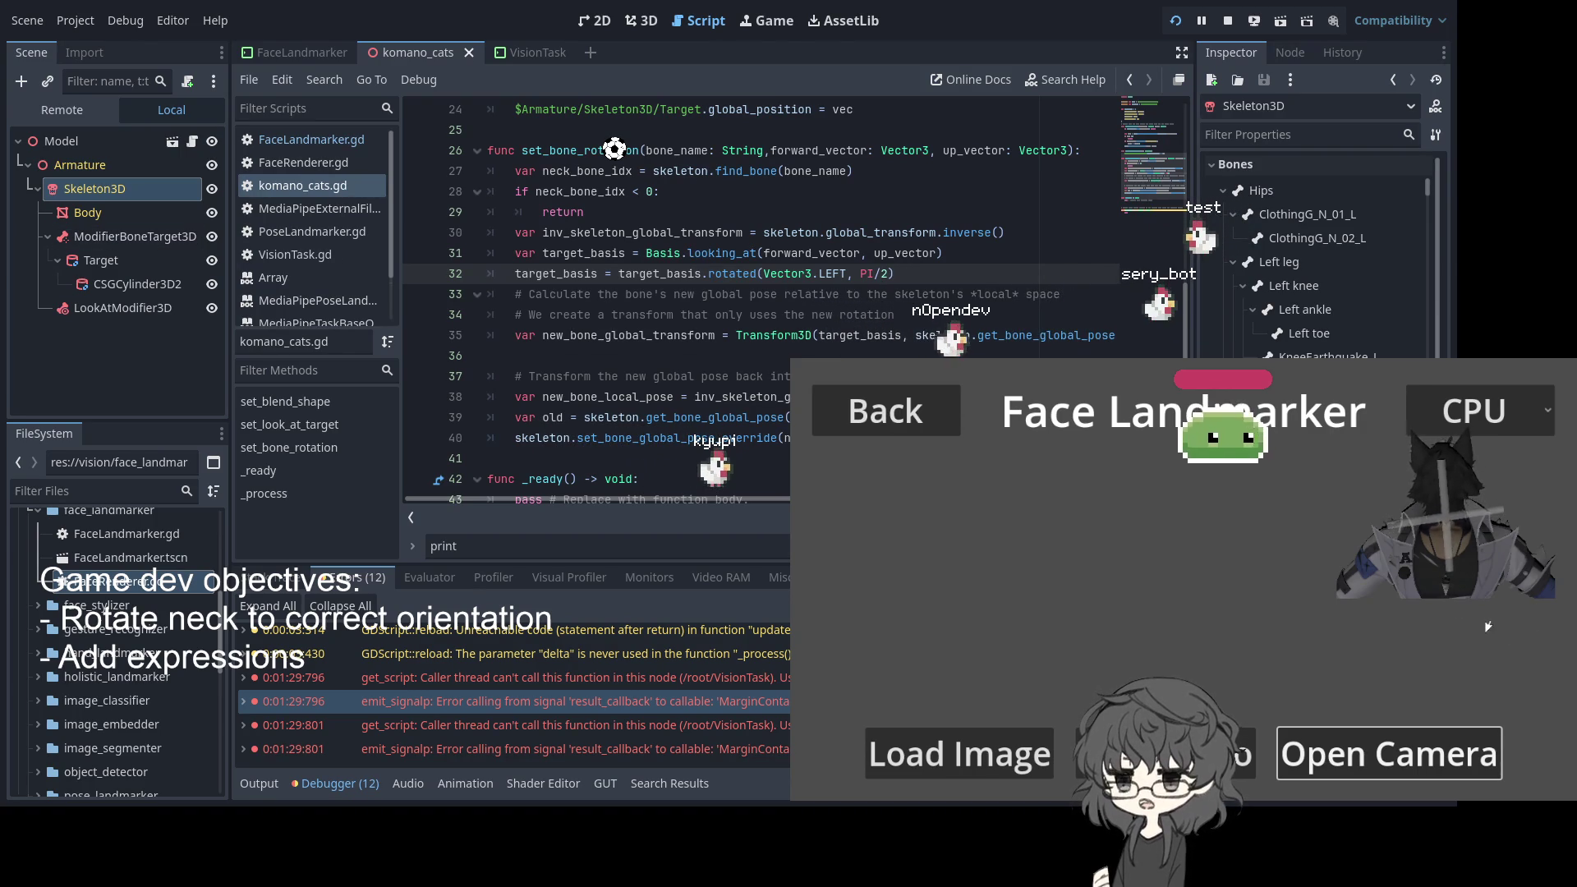
pyautogui.click(846, 294)
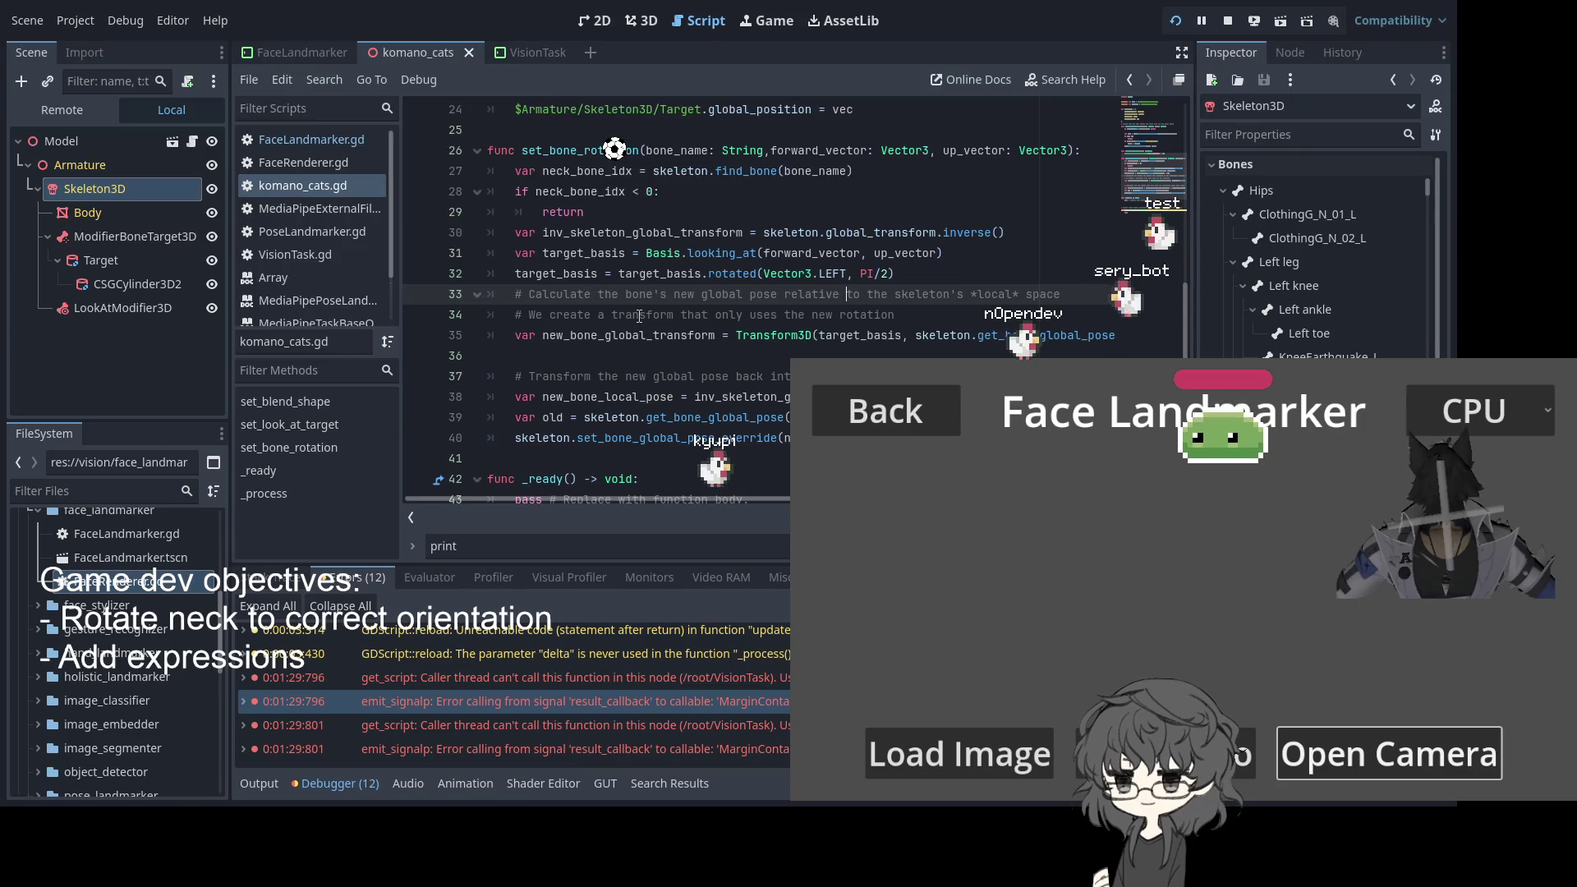
# Put a minus sign before forward_vector on line 31 and save the script
pyautogui.doubleClick(831, 238)
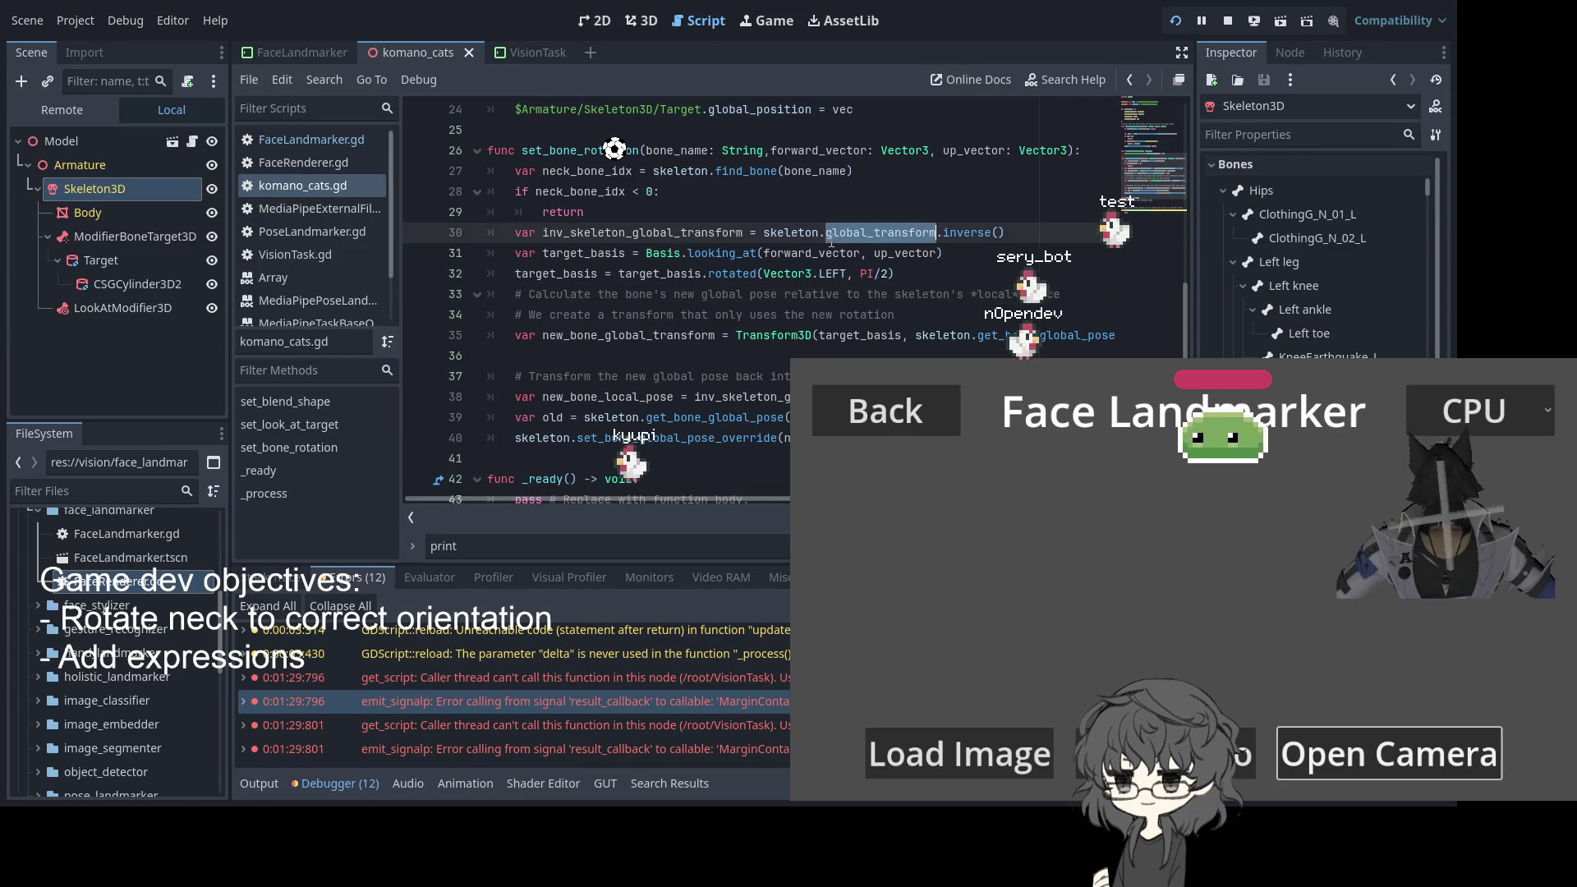
pyautogui.click(774, 253)
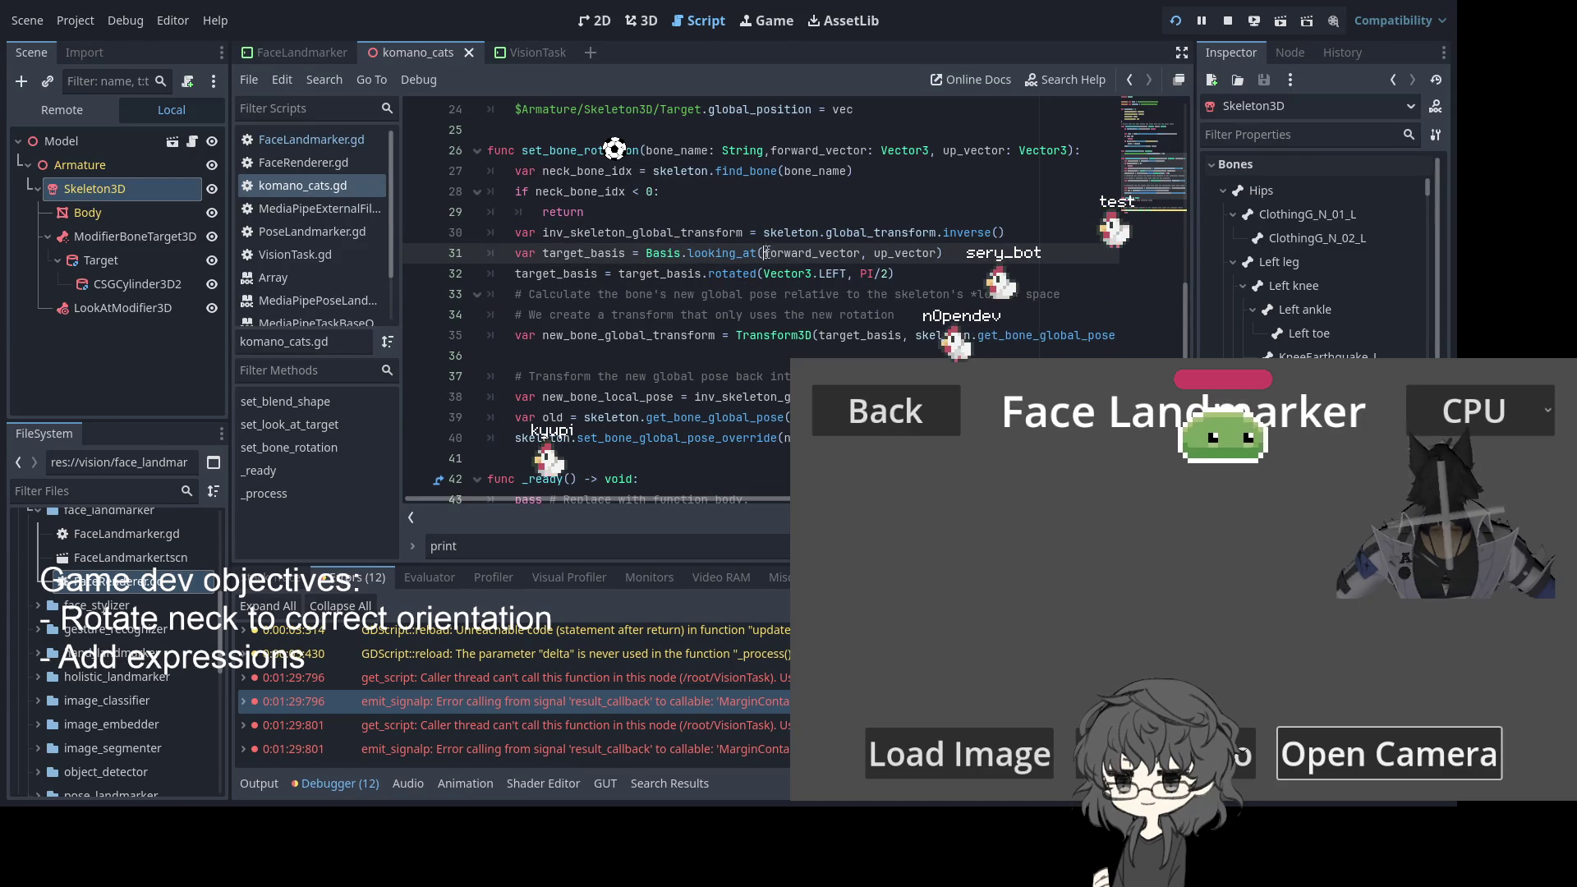
pyautogui.write('-')
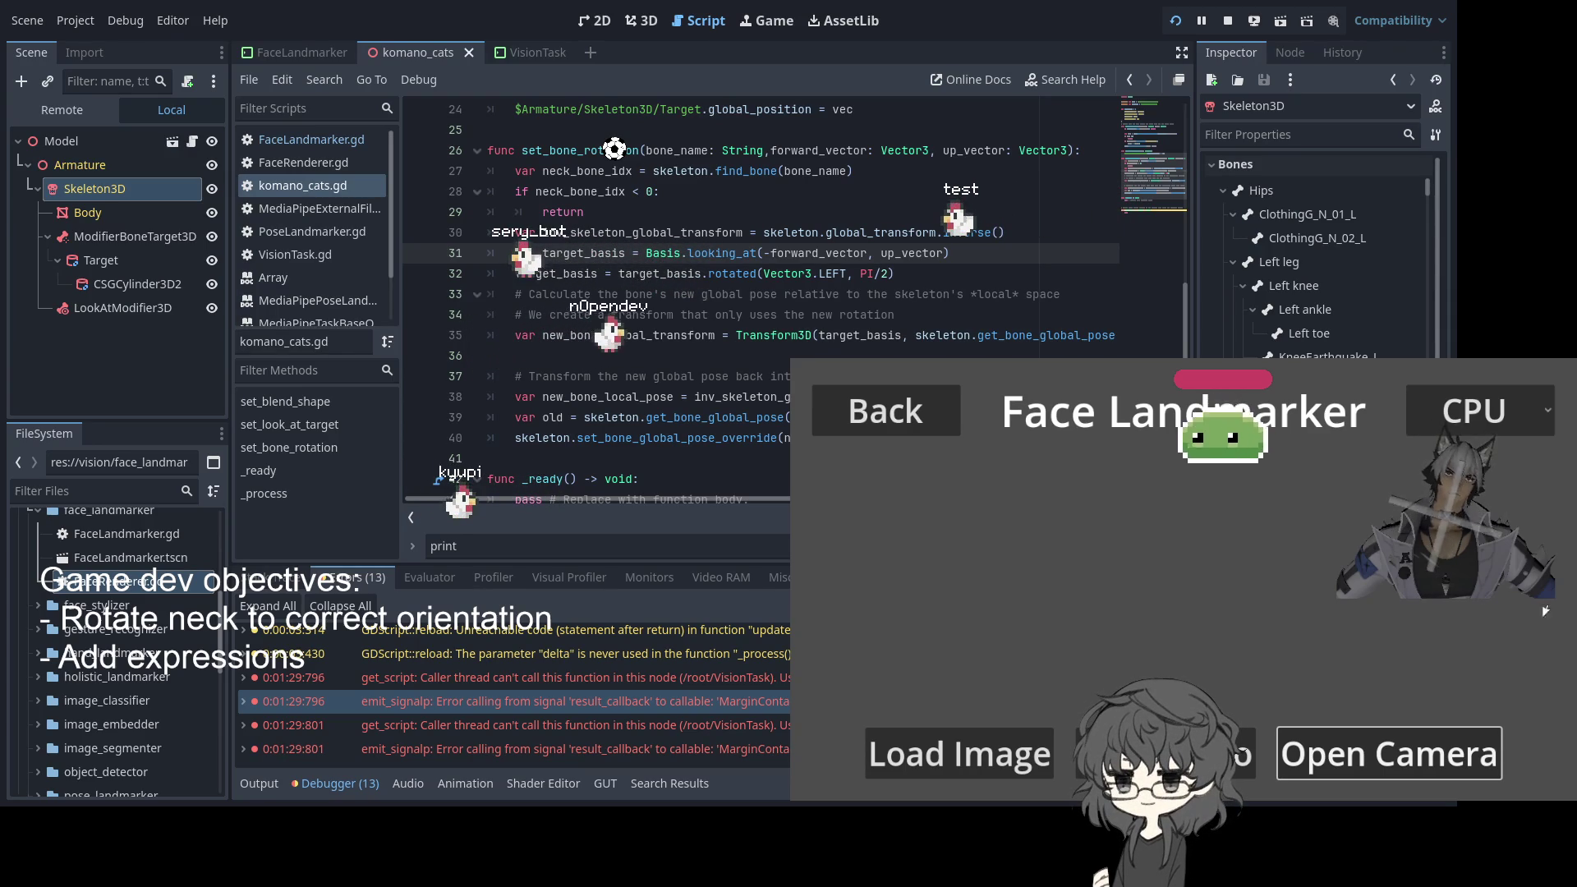
pyautogui.press('Down')
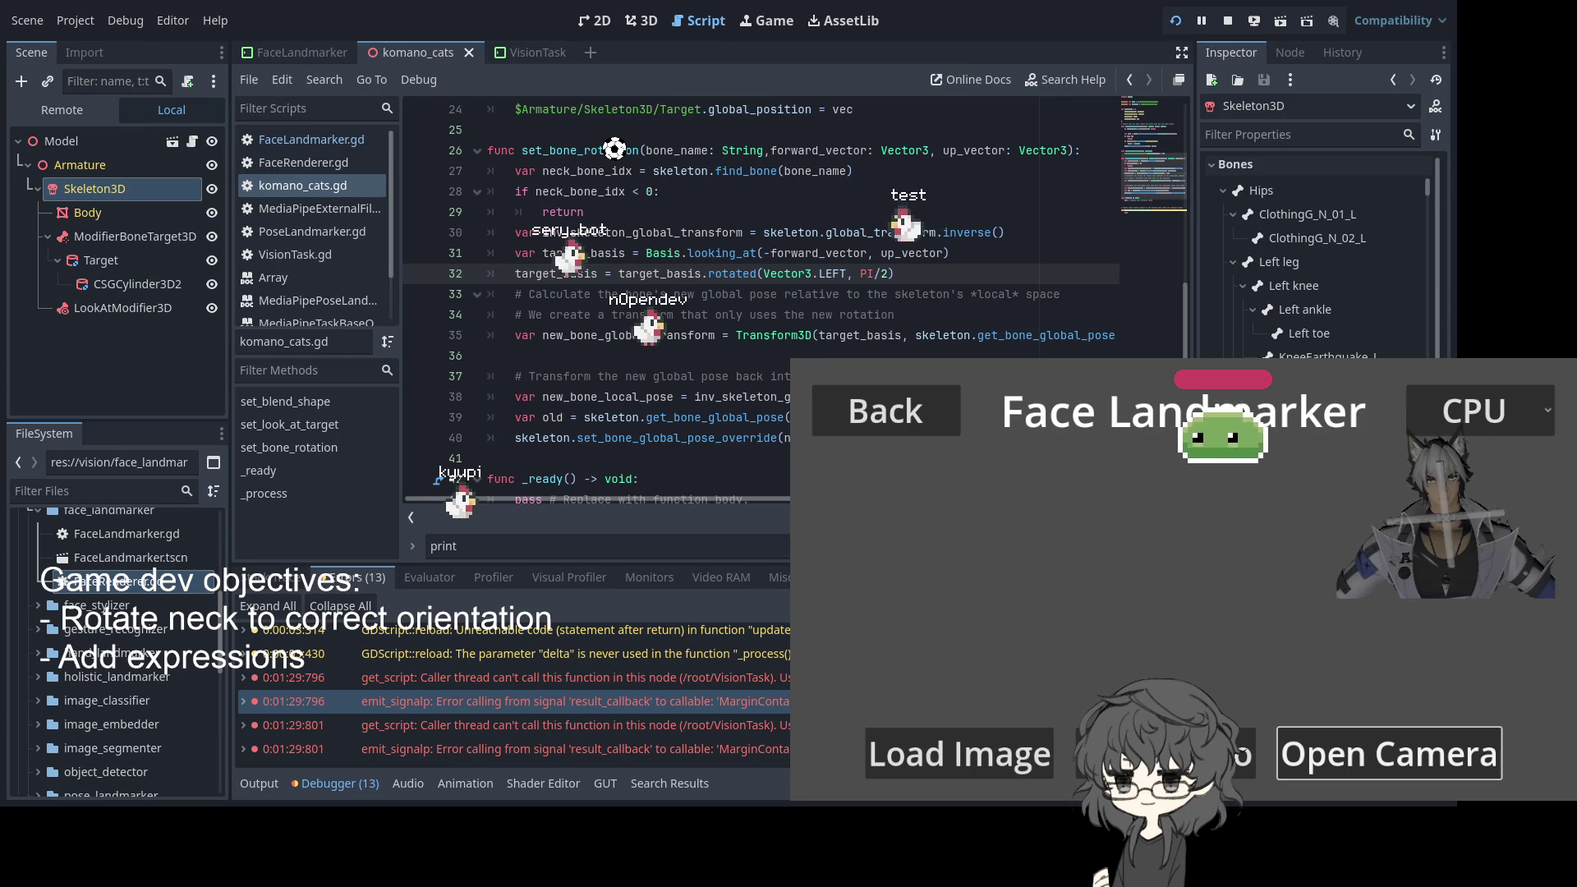
pyautogui.write('-')
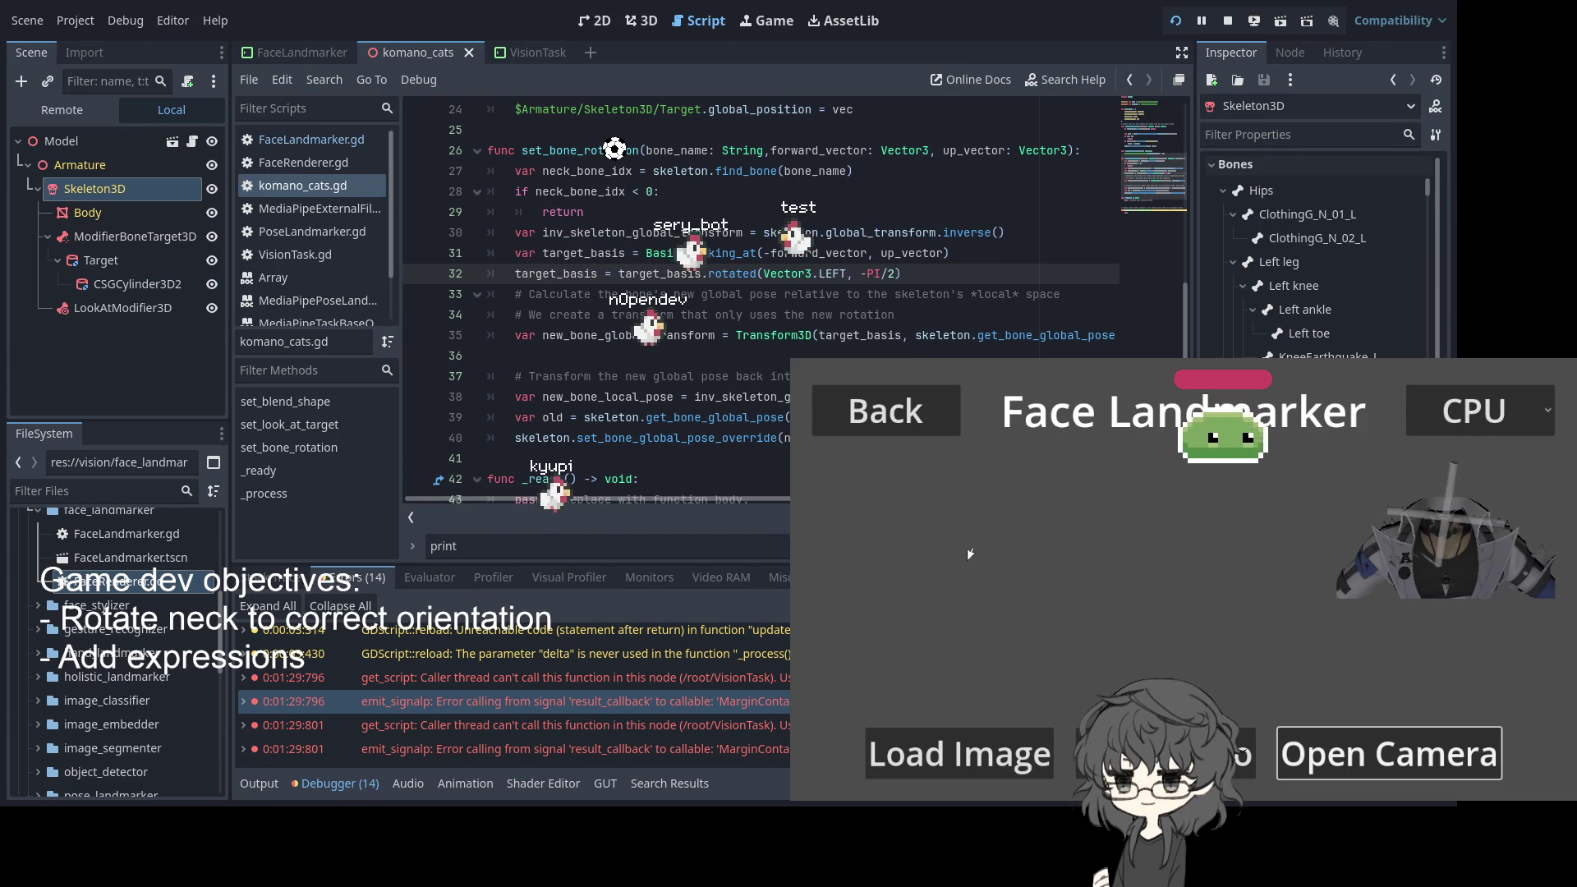
pyautogui.press('Down')
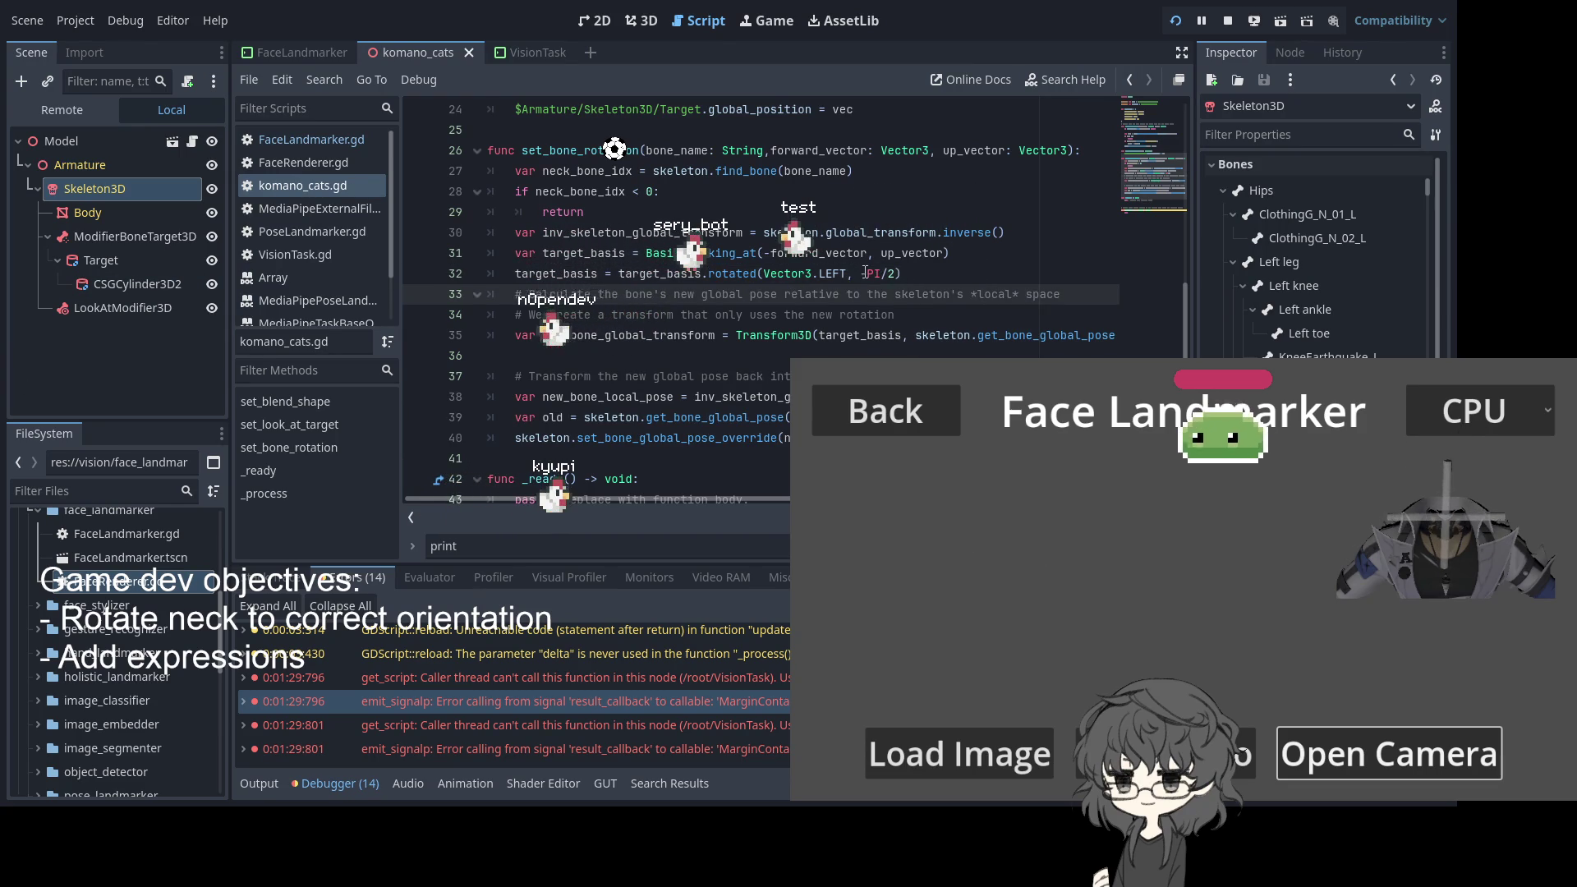
pyautogui.press('Up')
pyautogui.press('BackSpace')
pyautogui.hotkey('ctrl', 's')
# Make line 32 rotate around Vector3.RIGHT by -PI/2 and save
pyautogui.doubleClick(832, 273)
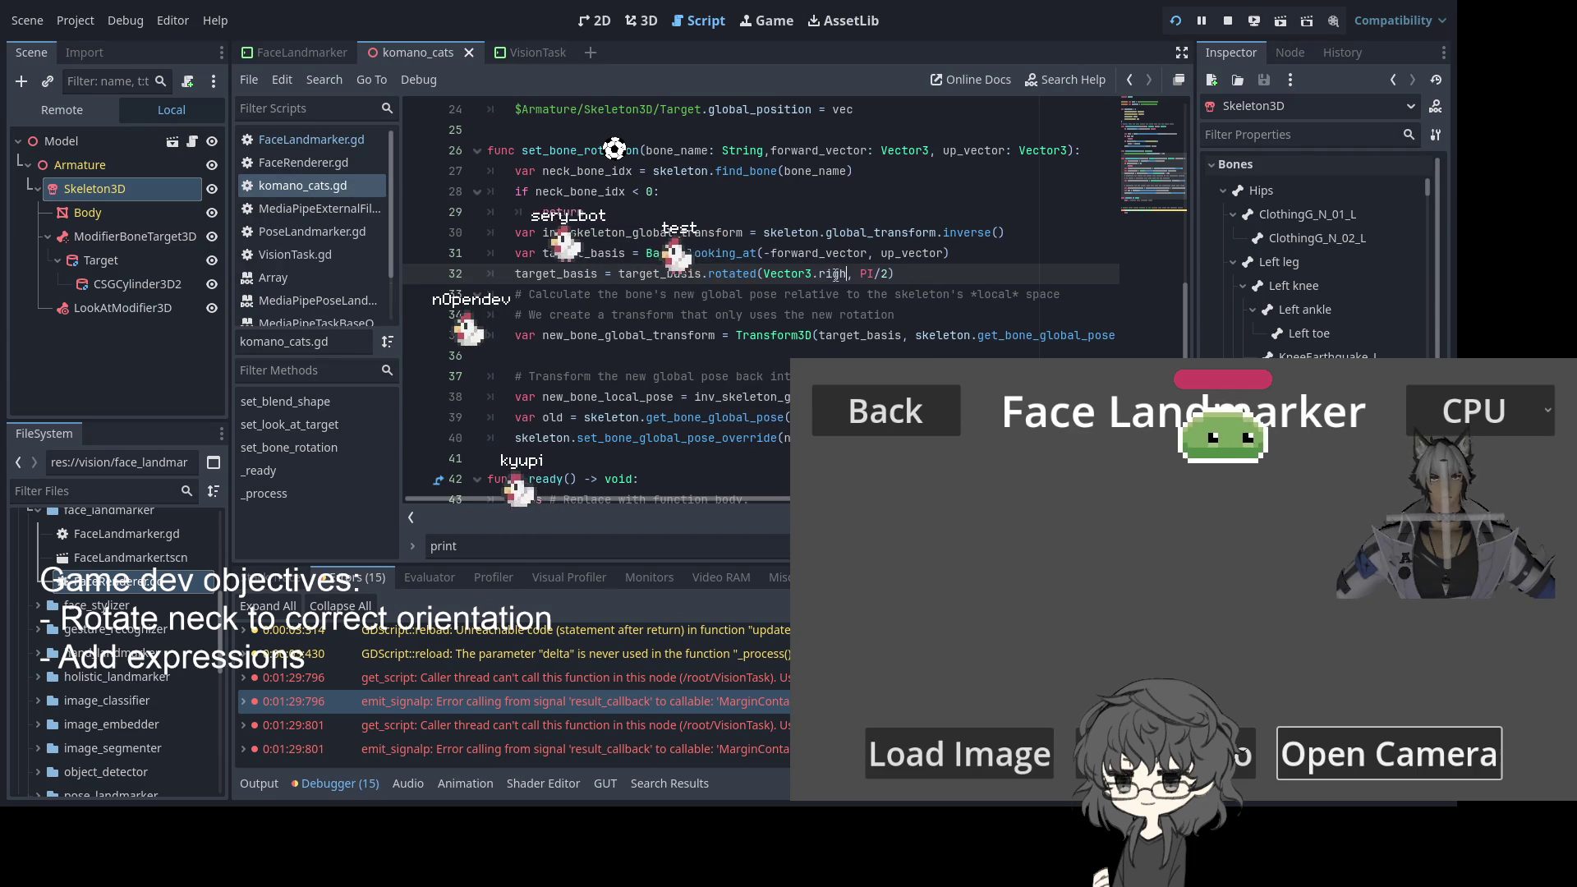
pyautogui.write('rig')
pyautogui.press('Return')
pyautogui.hotkey('ctrl', 's')
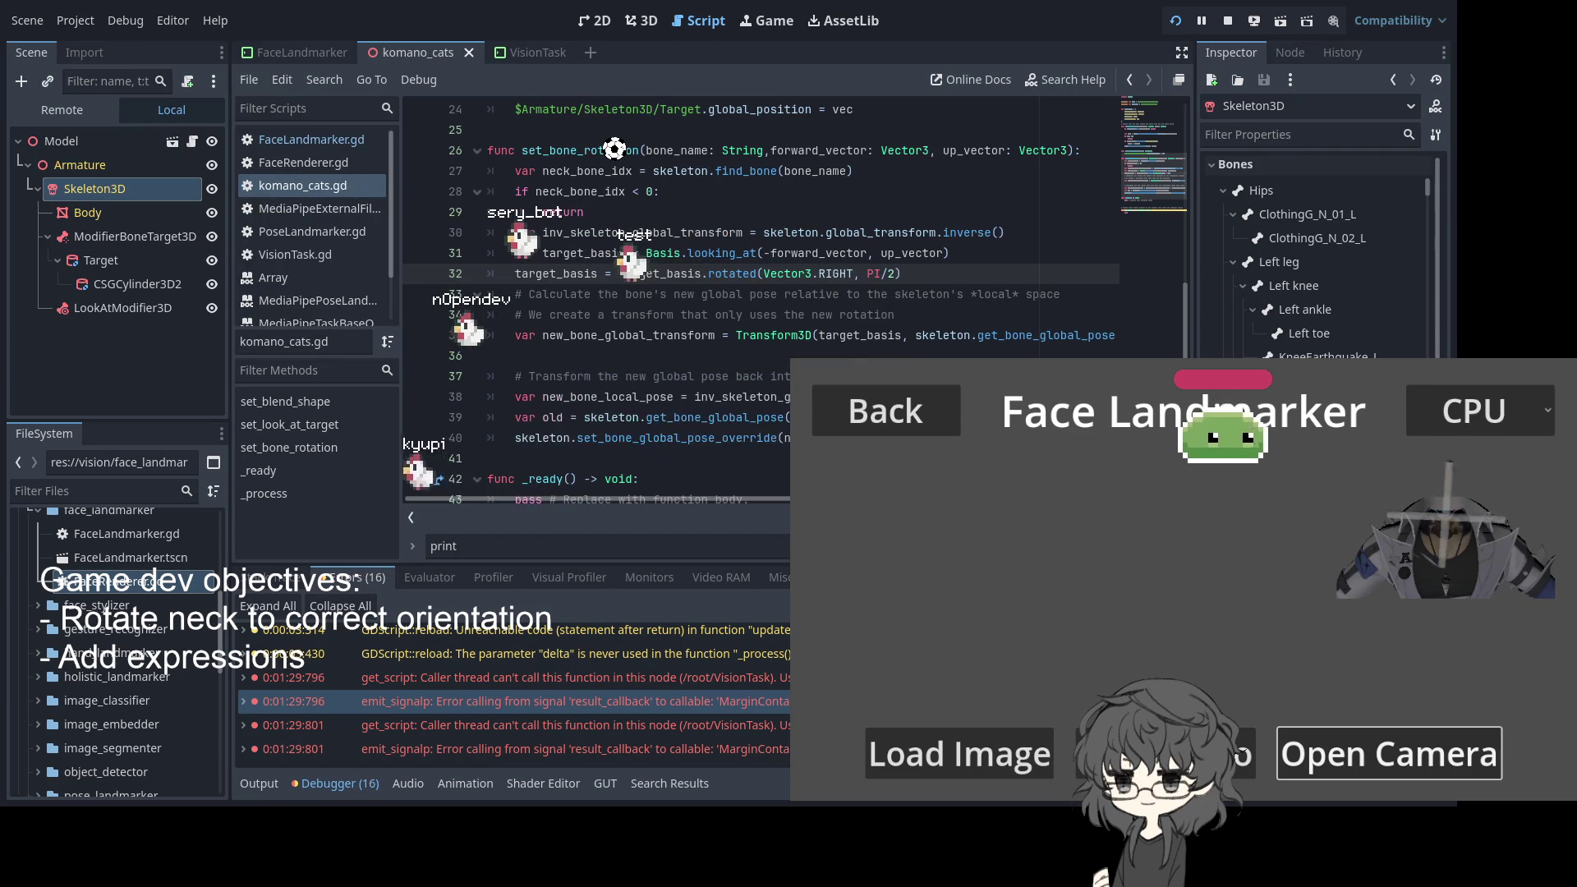
pyautogui.click(861, 273)
pyautogui.write('-')
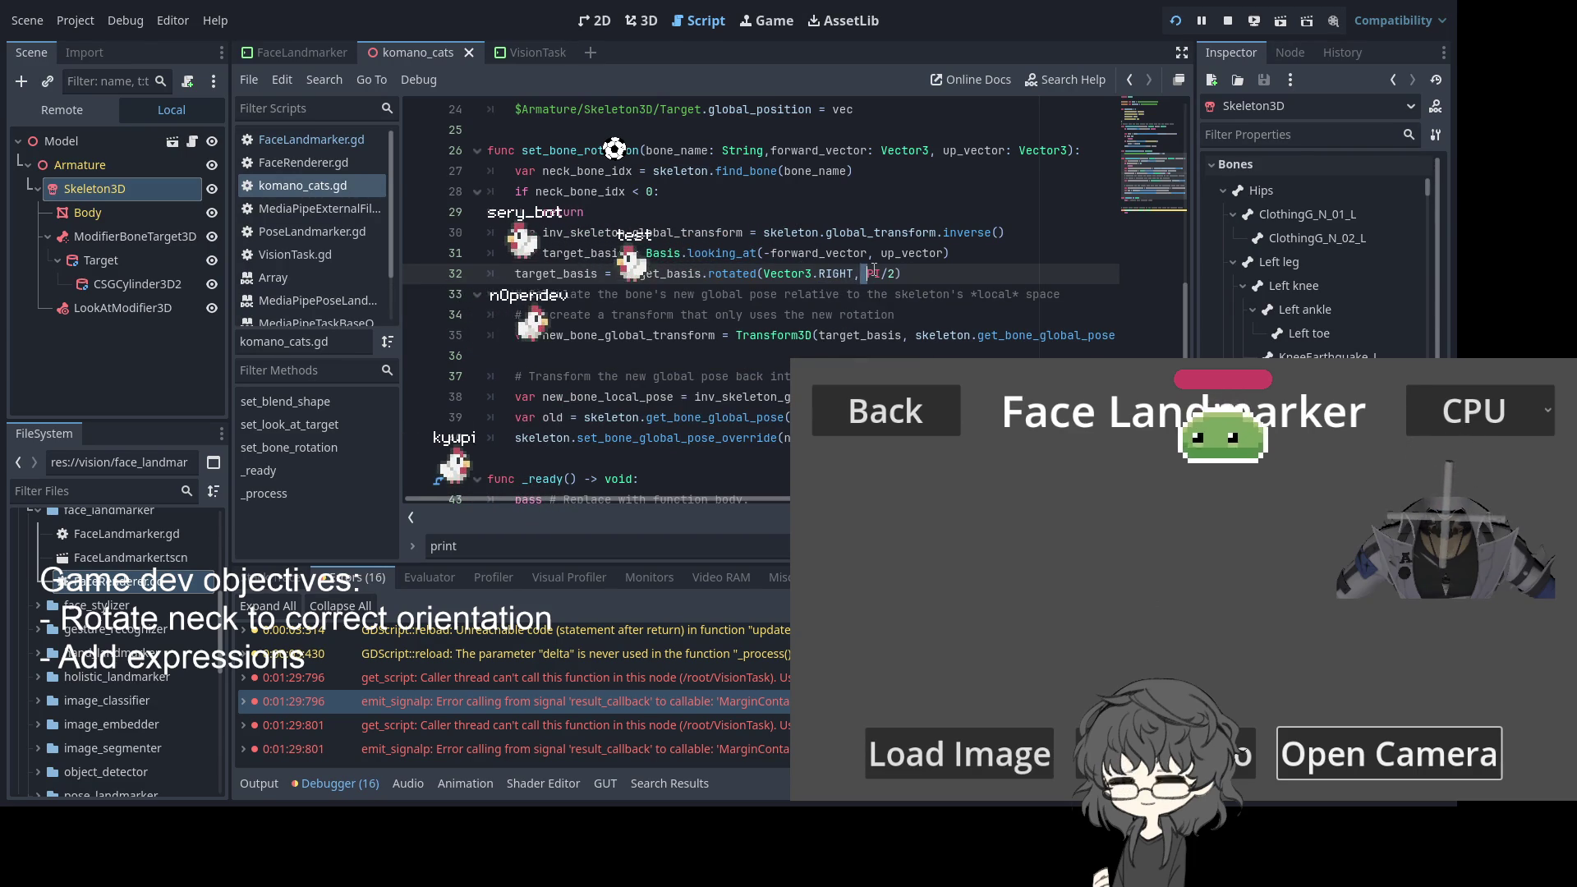
pyautogui.hotkey('ctrl', 's')
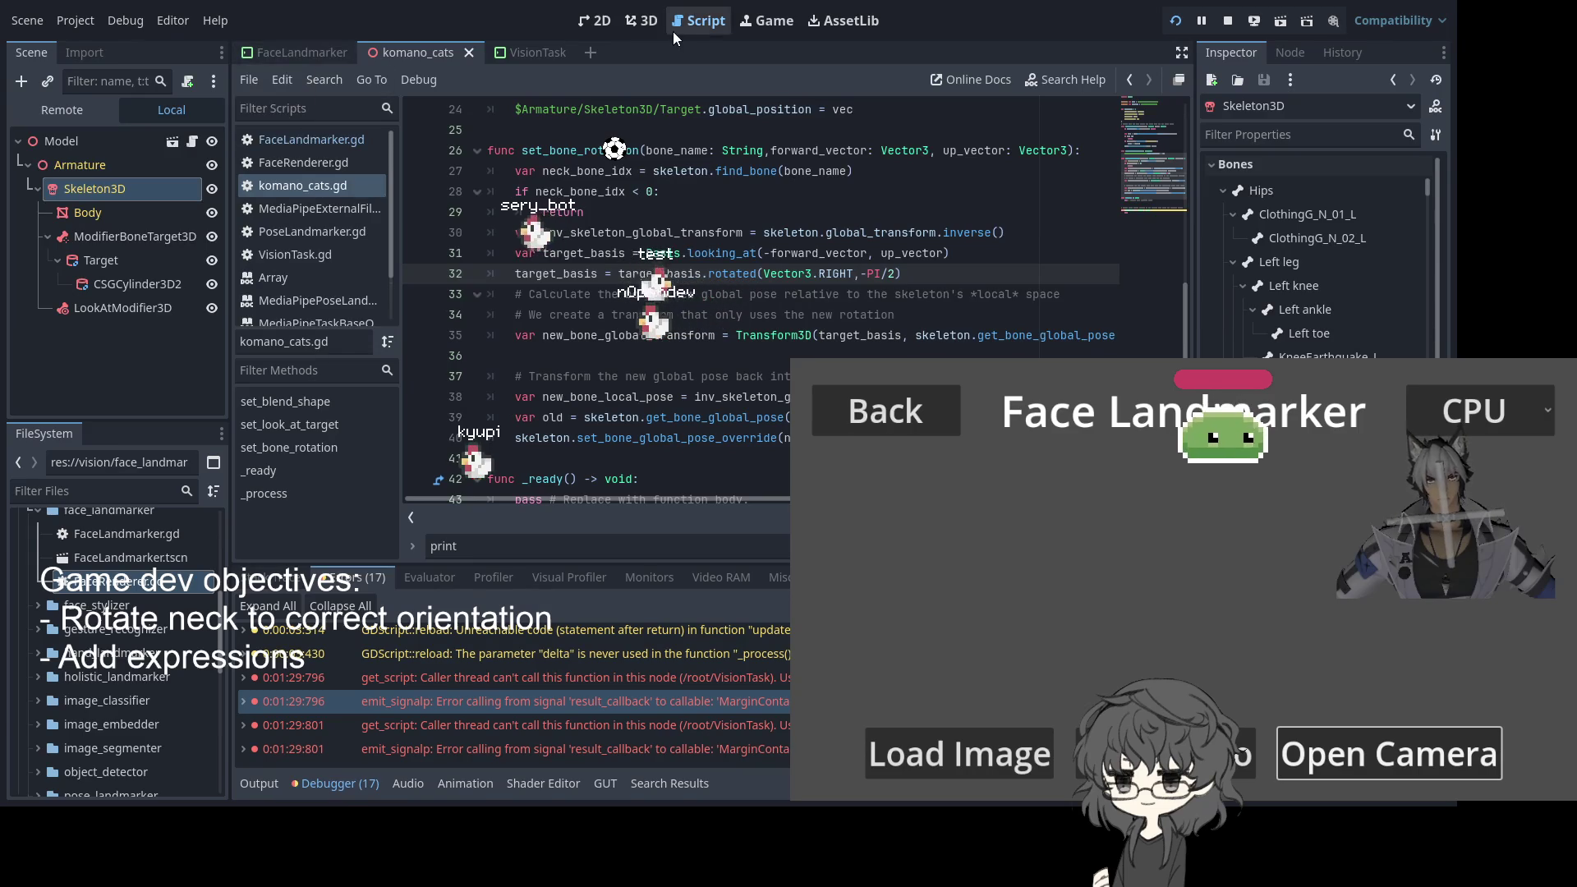
# In the 3D view, orbit around the avatar's skeleton and select the root Model node
pyautogui.click(645, 20)
pyautogui.scroll(-5, 479, 408)
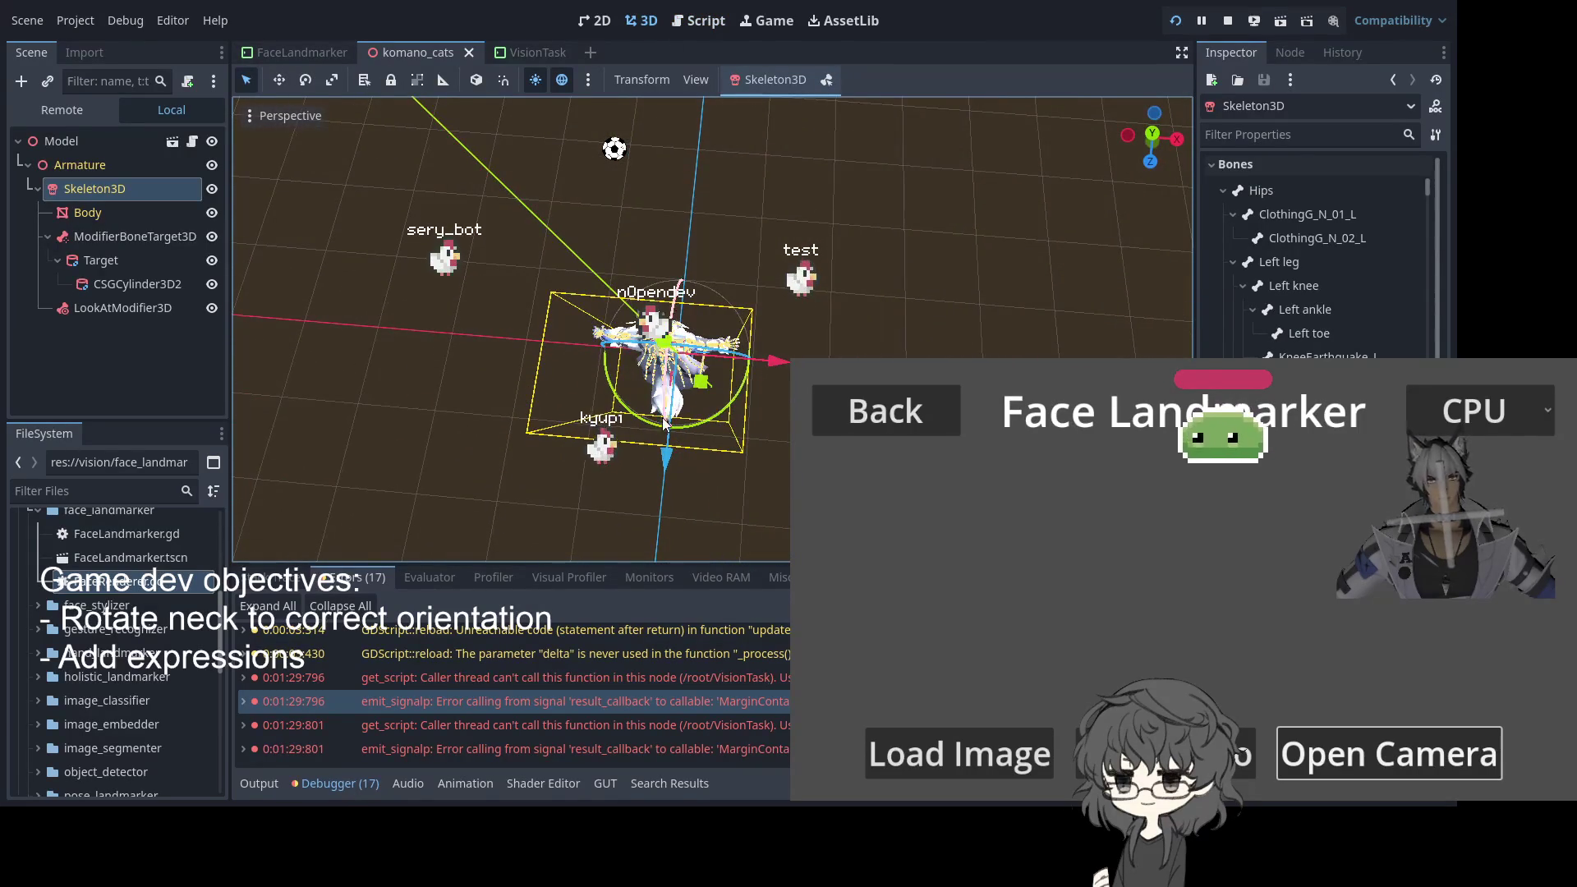
pyautogui.moveTo(756, 424)
pyautogui.mouseDown()
pyautogui.moveTo(910, 342)
pyautogui.moveTo(663, 419)
pyautogui.moveTo(600, 416)
pyautogui.mouseUp()
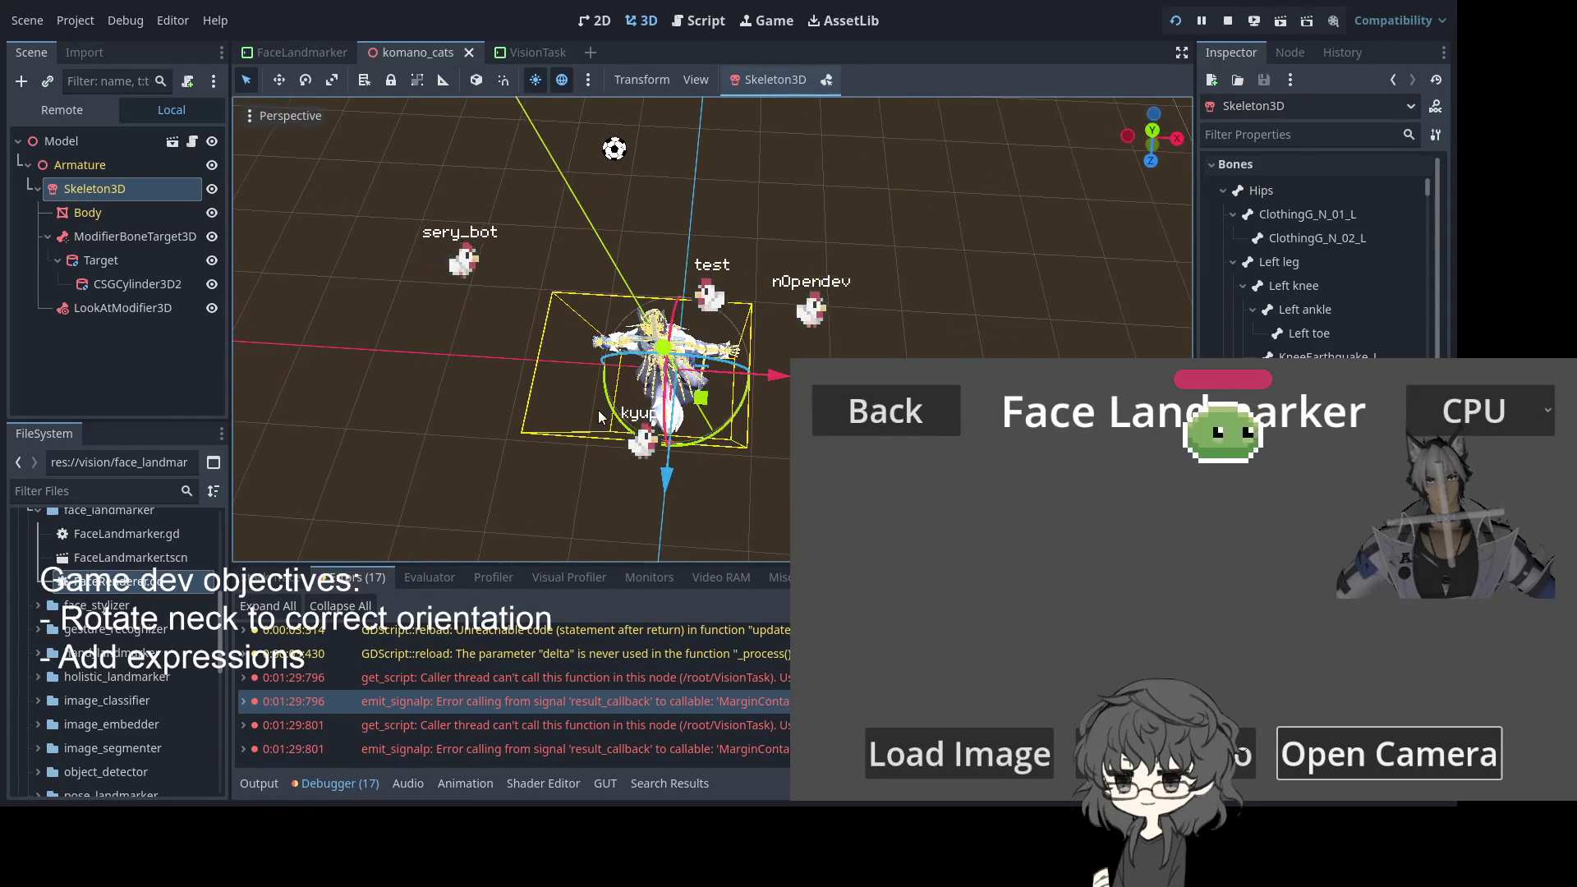
pyautogui.moveTo(722, 373)
pyautogui.mouseDown()
pyautogui.moveTo(496, 373)
pyautogui.moveTo(341, 339)
pyautogui.moveTo(701, 195)
pyautogui.moveTo(388, 318)
pyautogui.moveTo(681, 388)
pyautogui.moveTo(713, 480)
pyautogui.moveTo(748, 400)
pyautogui.mouseUp()
pyautogui.scroll(-3, 681, 387)
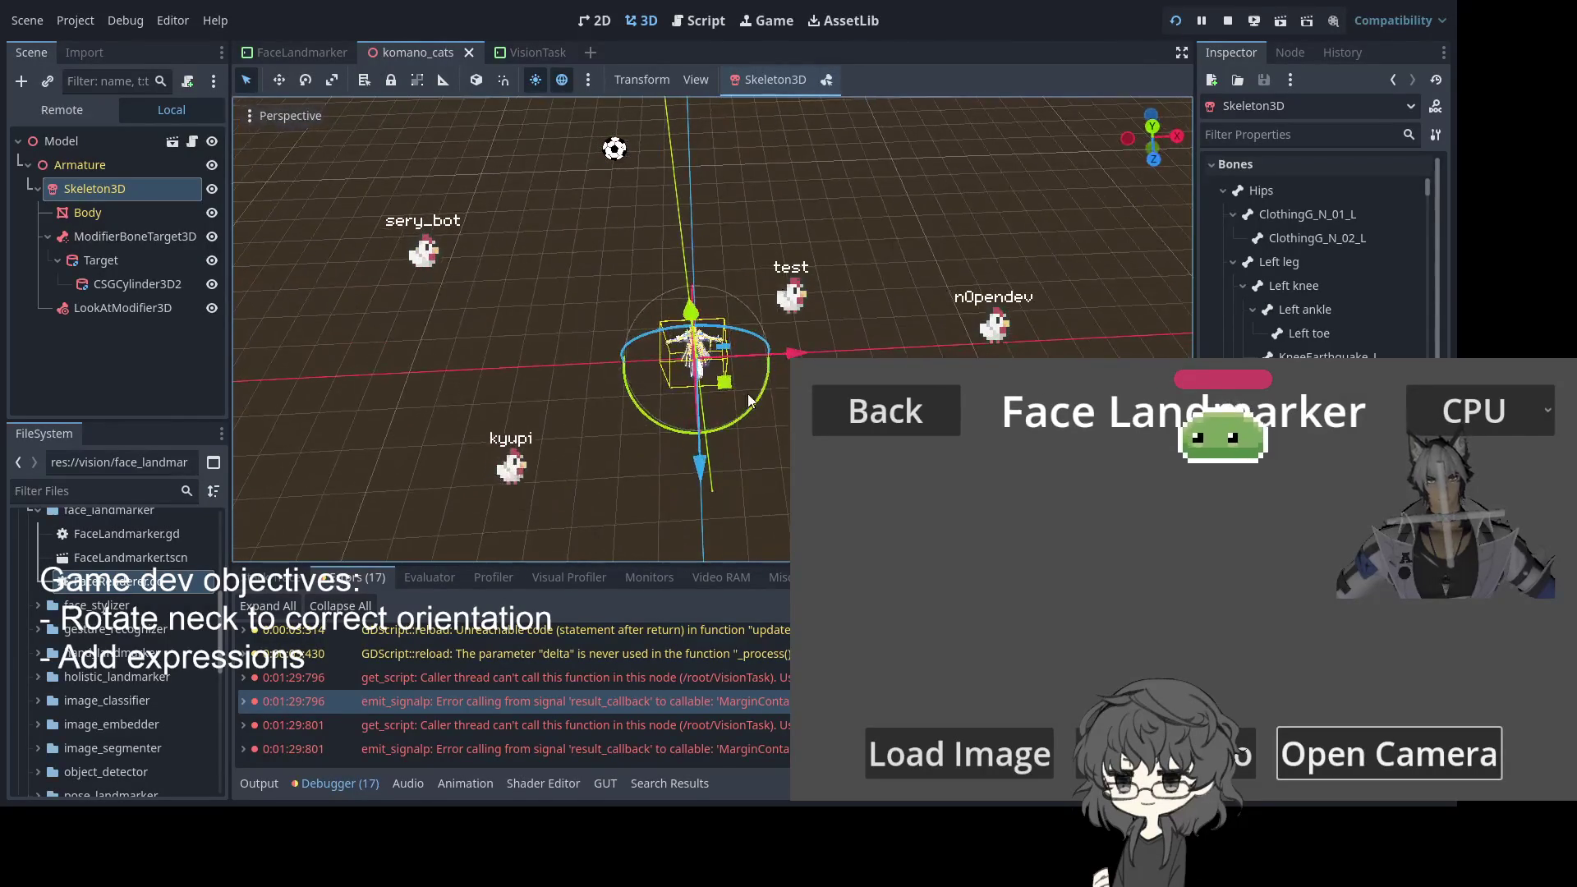
pyautogui.click(94, 145)
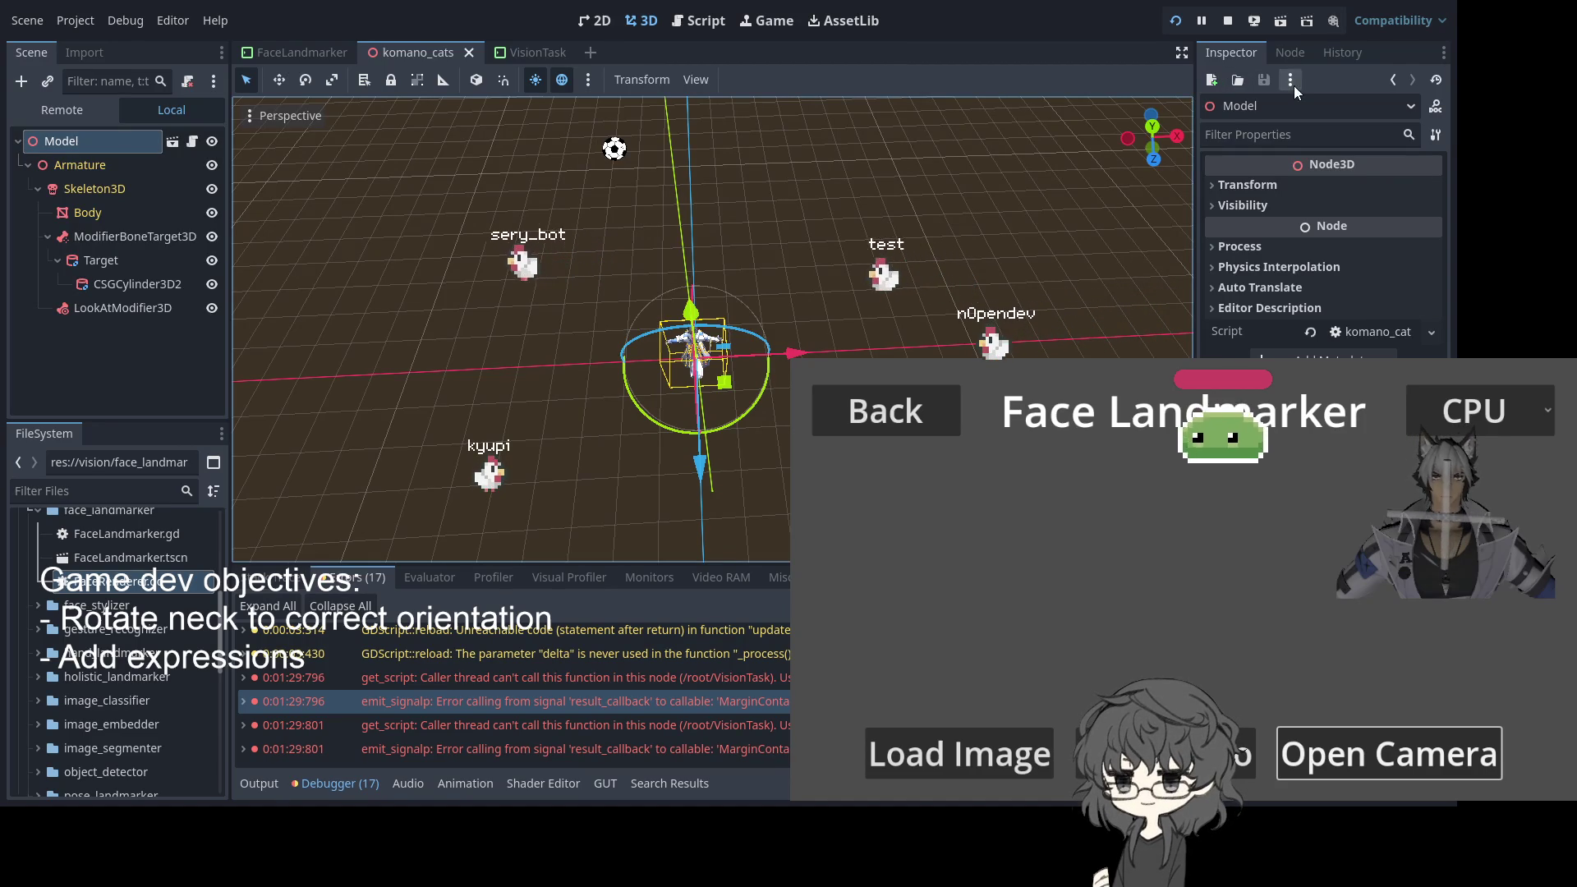
# Revert the Armature's Transform Rotation Y from 180° to 0° and save the komano_cats scene
pyautogui.click(1260, 183)
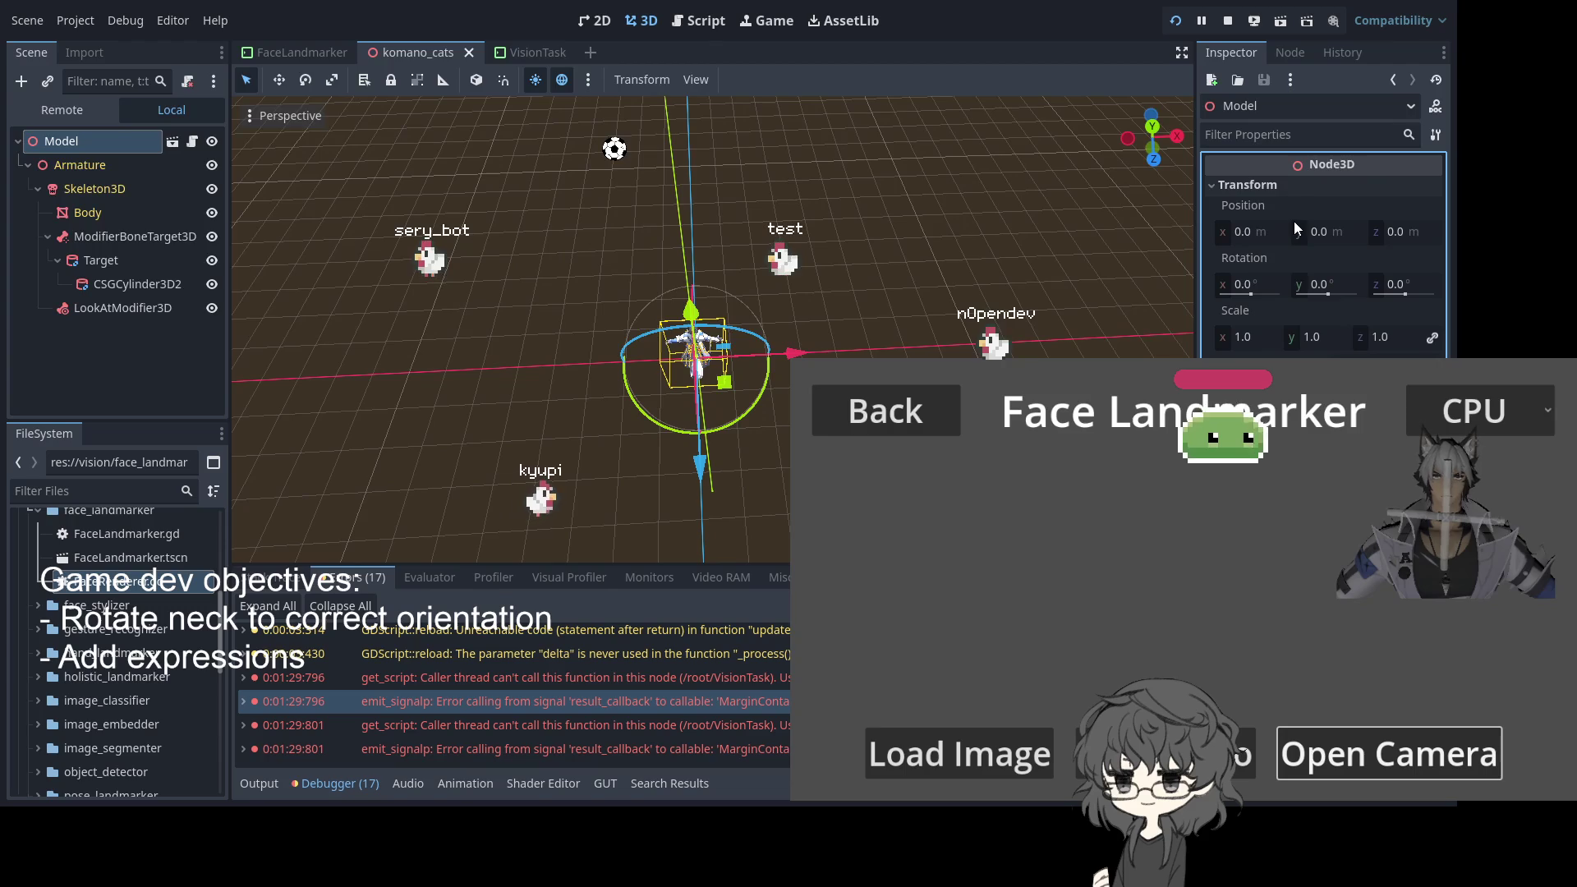
pyautogui.click(95, 165)
pyautogui.click(1278, 185)
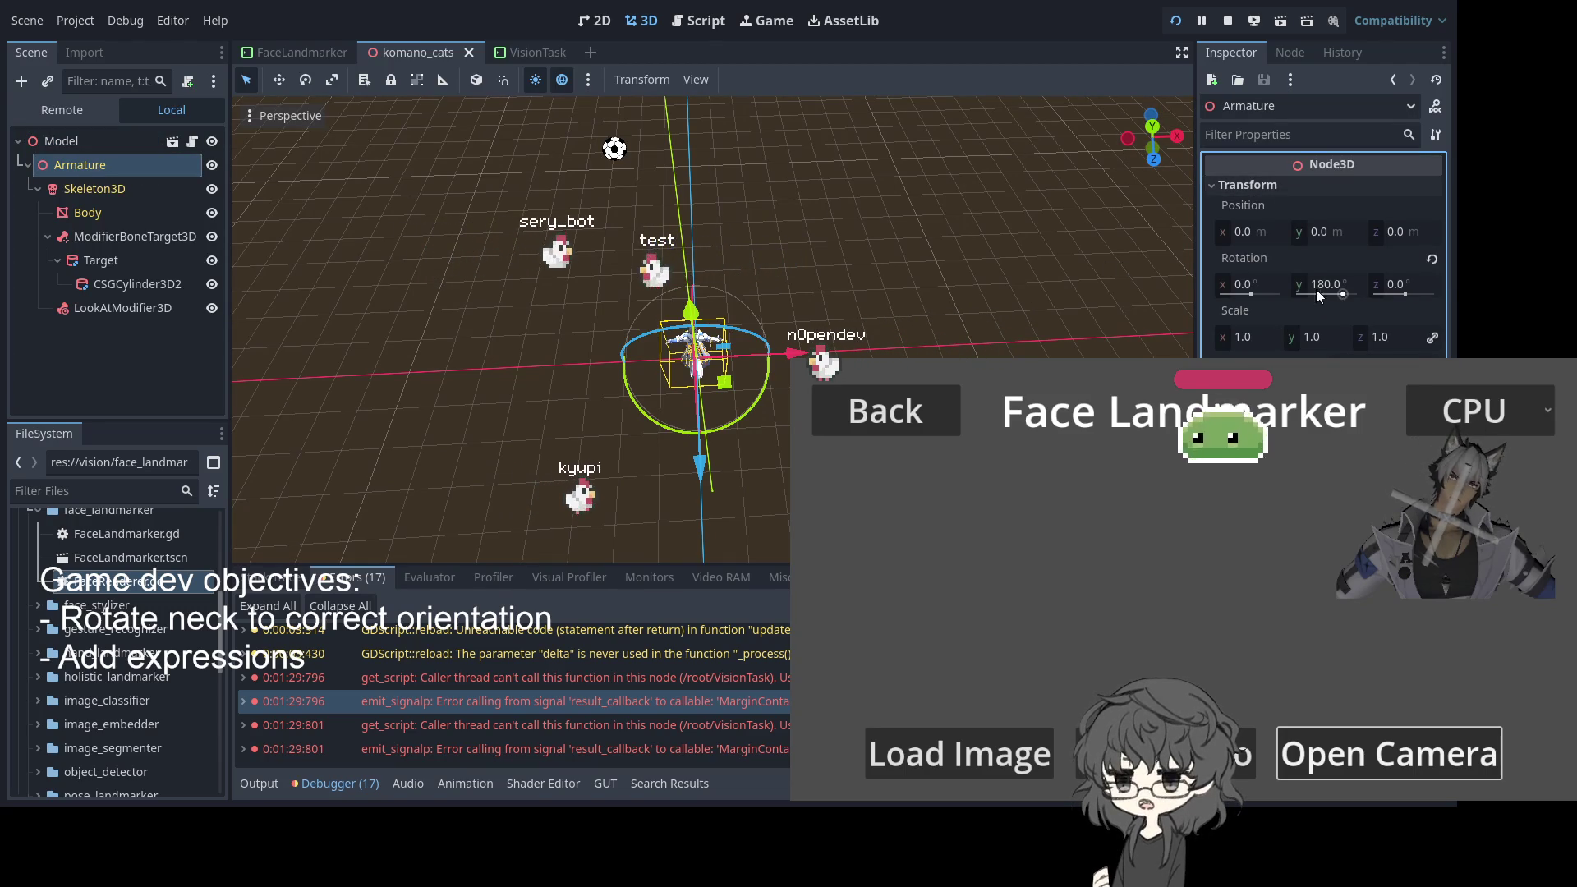
pyautogui.click(1432, 258)
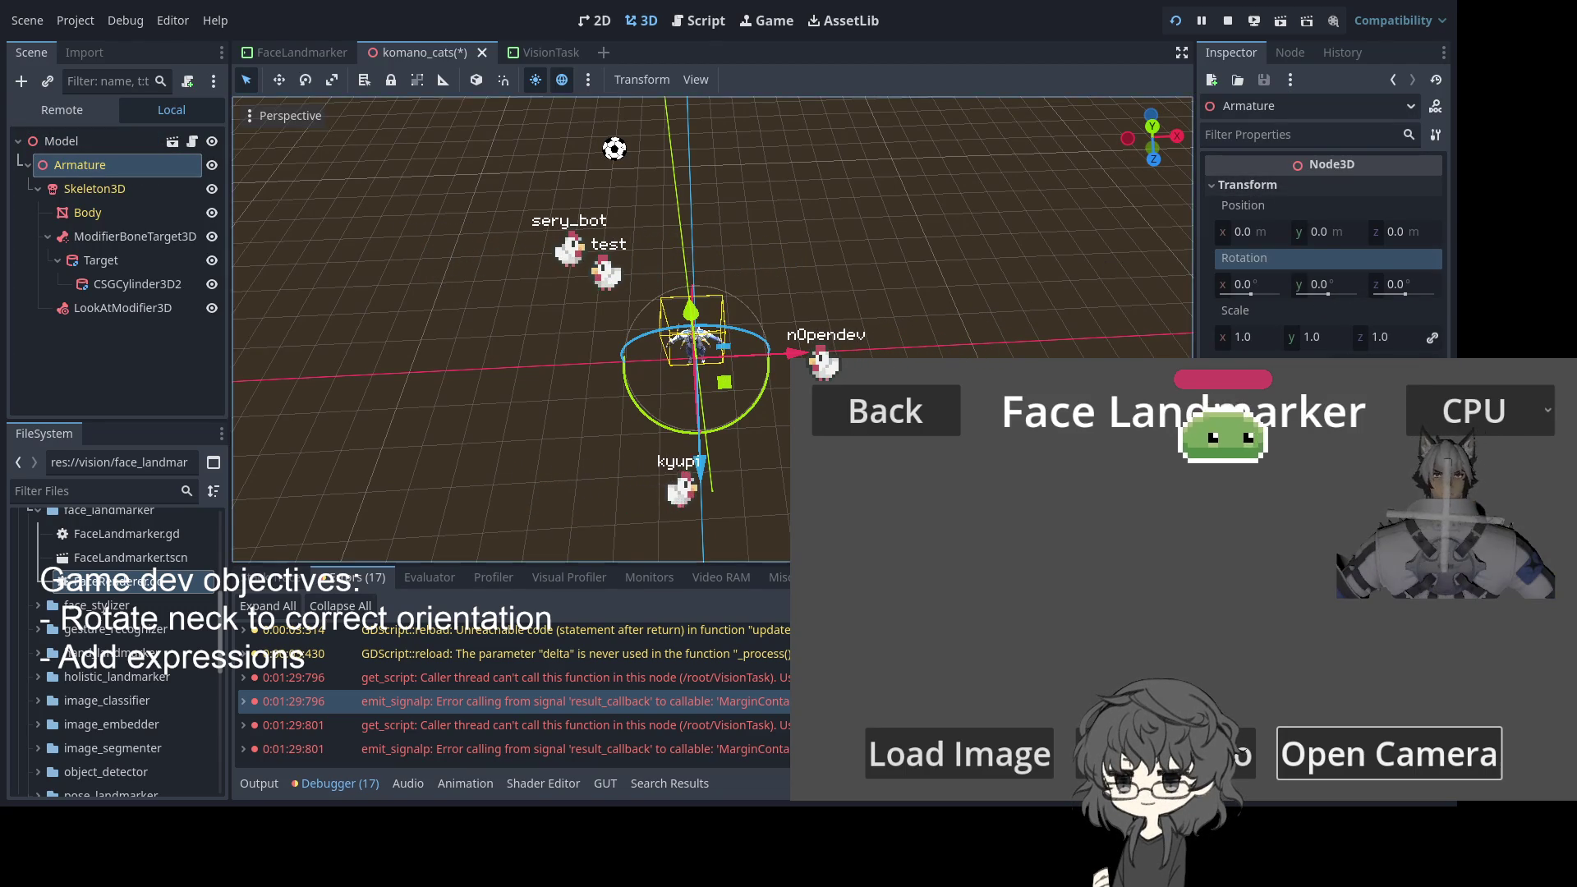
pyautogui.scroll(5, 712, 328)
pyautogui.moveTo(1152, 138); pyautogui.dragTo(1103, 141)
pyautogui.hotkey('ctrl', 's')
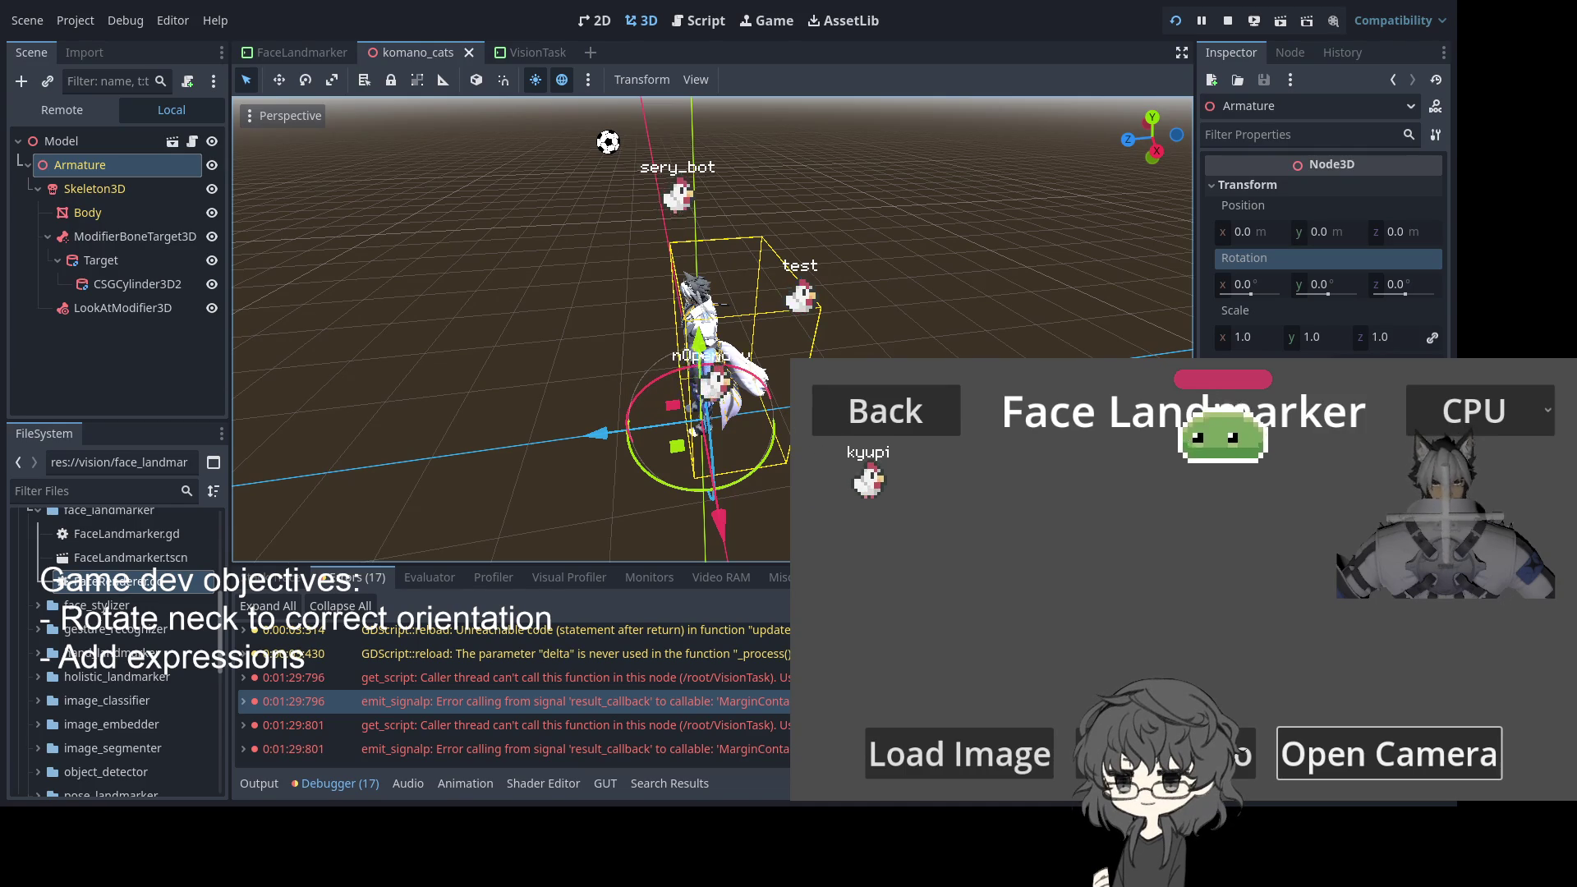
# In the FaceLandmarker scene, select the Model node and orbit around the avatar
pyautogui.click(297, 52)
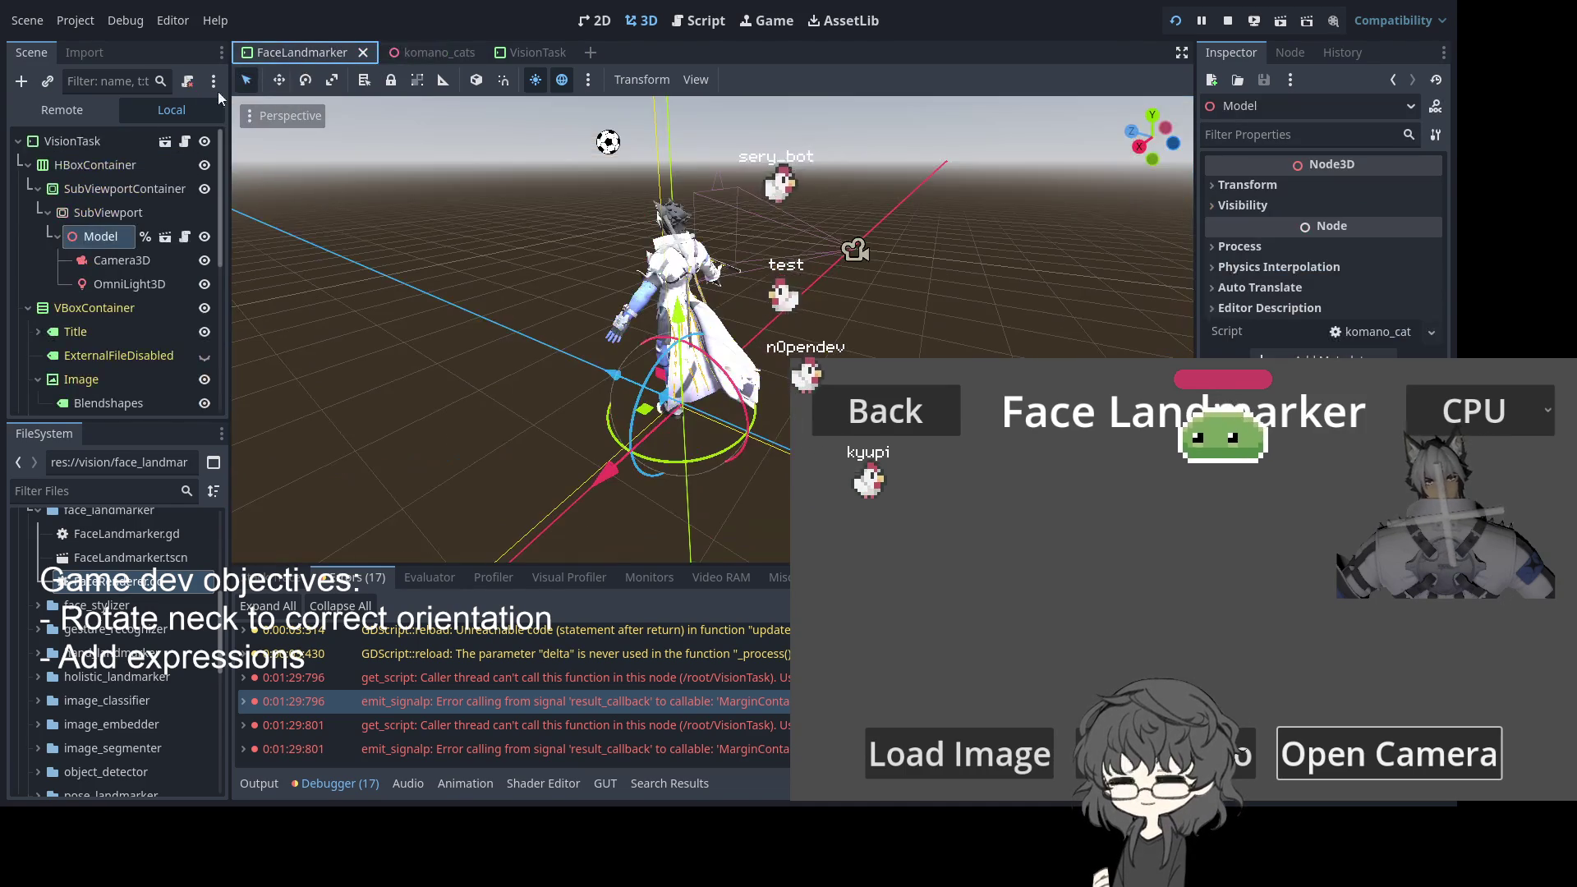
pyautogui.click(81, 140)
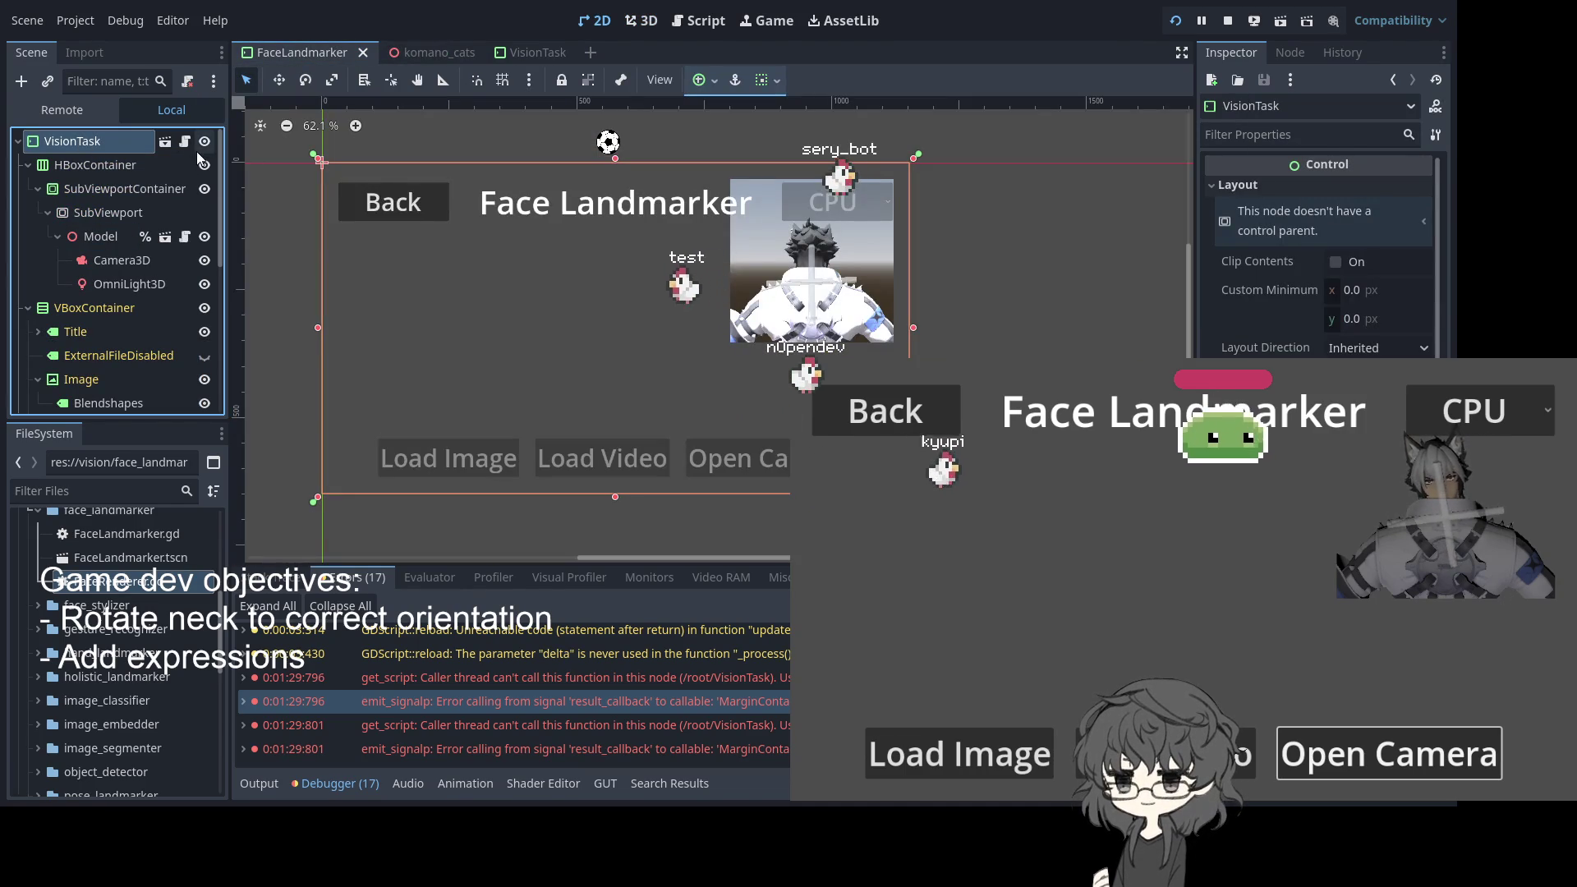
pyautogui.click(101, 235)
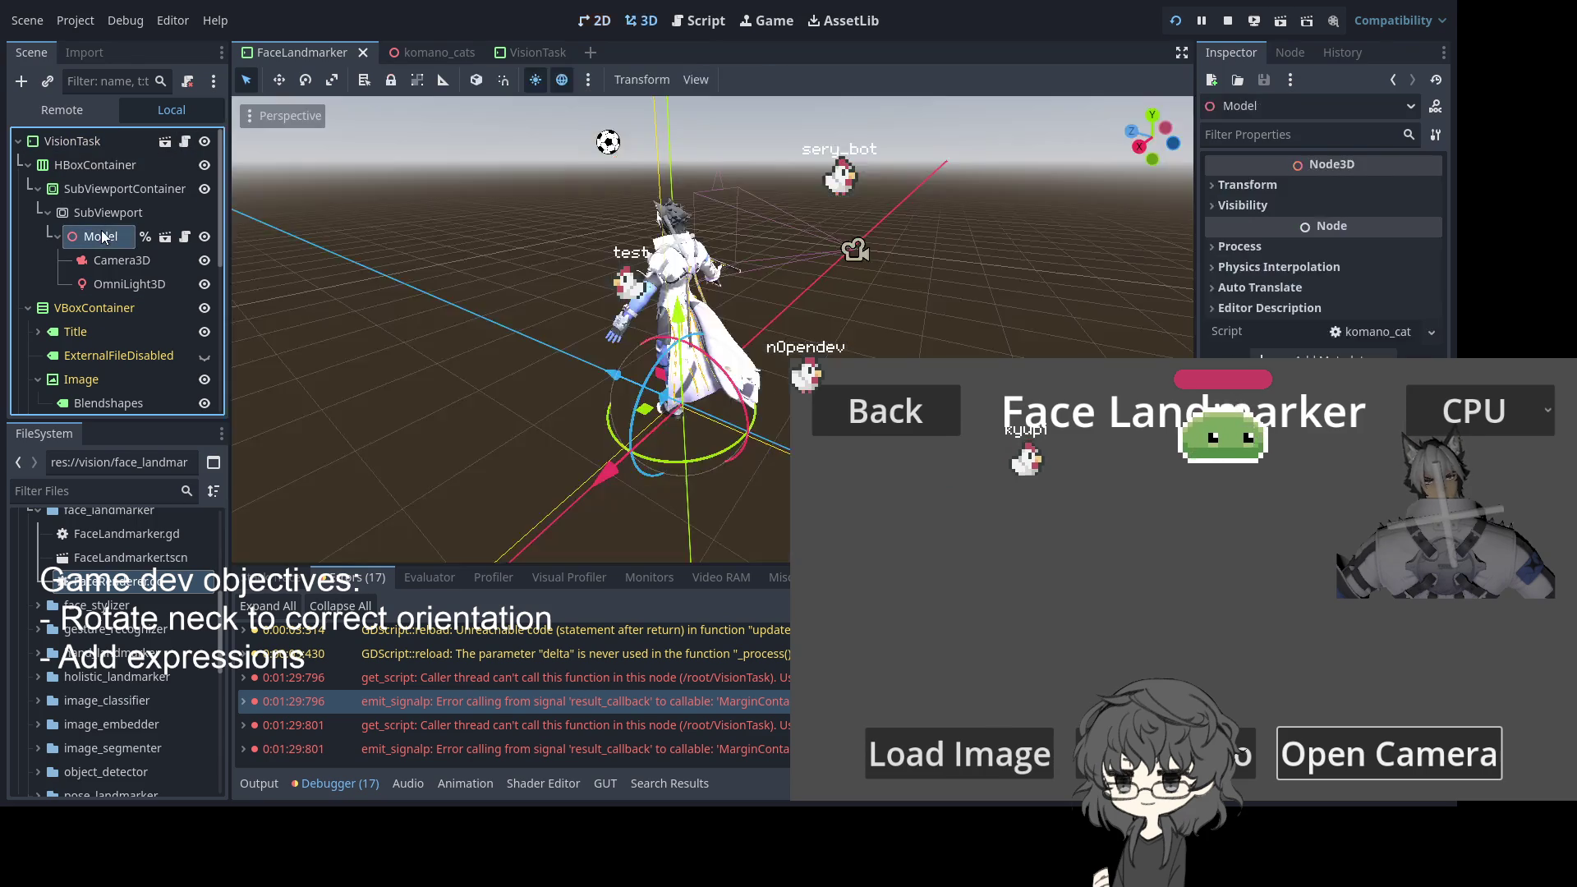
pyautogui.moveTo(609, 320)
pyautogui.mouseDown()
pyautogui.moveTo(765, 381)
pyautogui.moveTo(737, 437)
pyautogui.mouseUp()
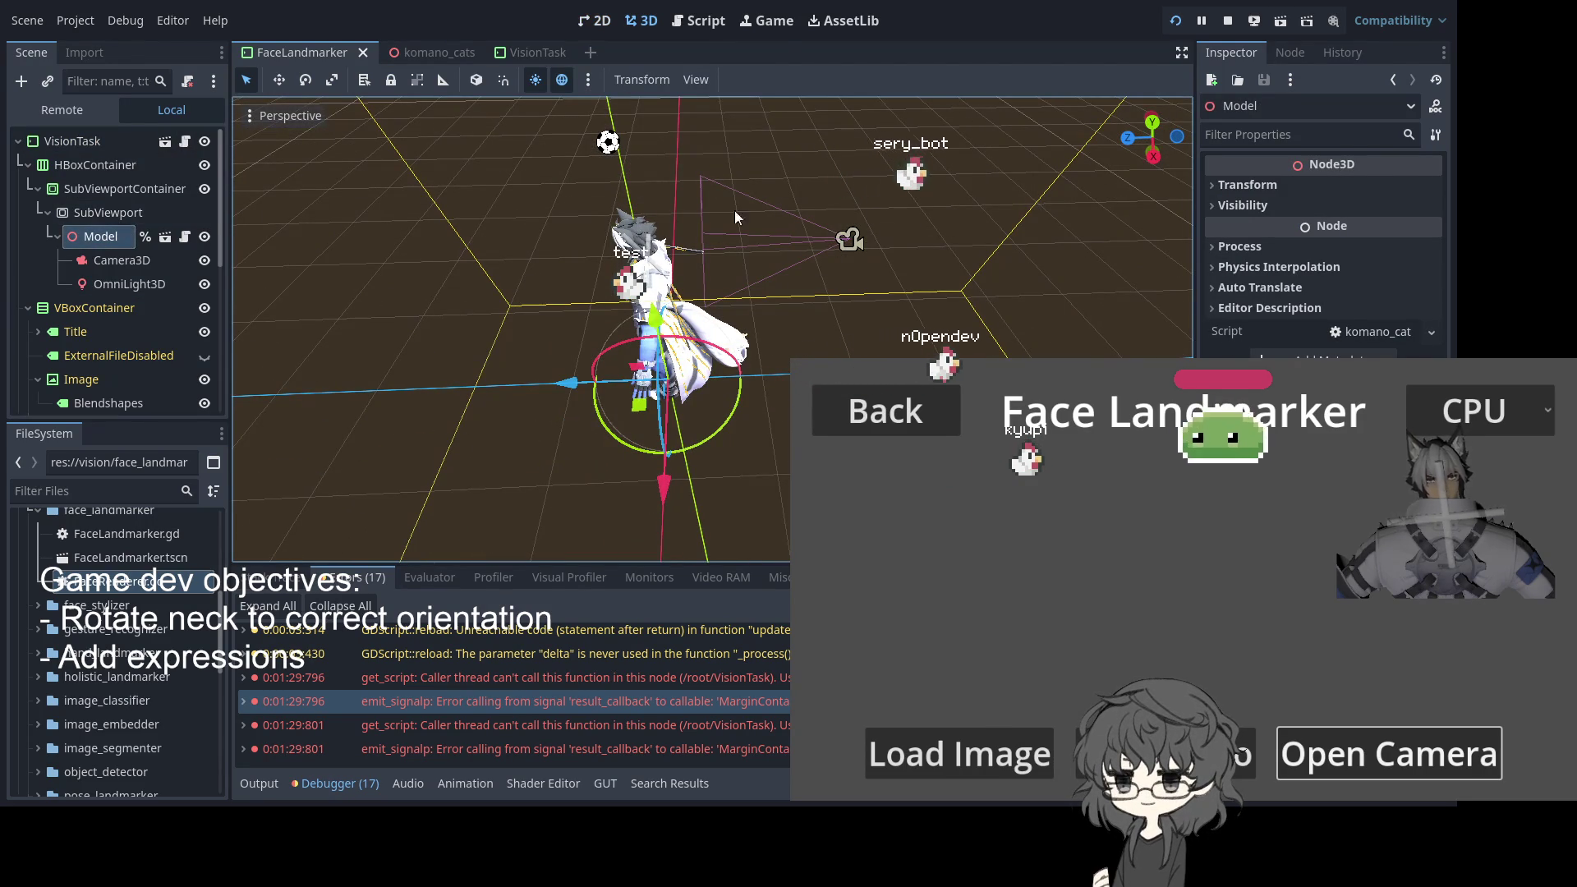
pyautogui.moveTo(526, 362)
pyautogui.mouseDown()
pyautogui.moveTo(599, 394)
pyautogui.moveTo(500, 377)
pyautogui.moveTo(618, 370)
pyautogui.mouseUp()
# Select Camera3D and drag it to a new position to reframe the avatar
pyautogui.click(123, 288)
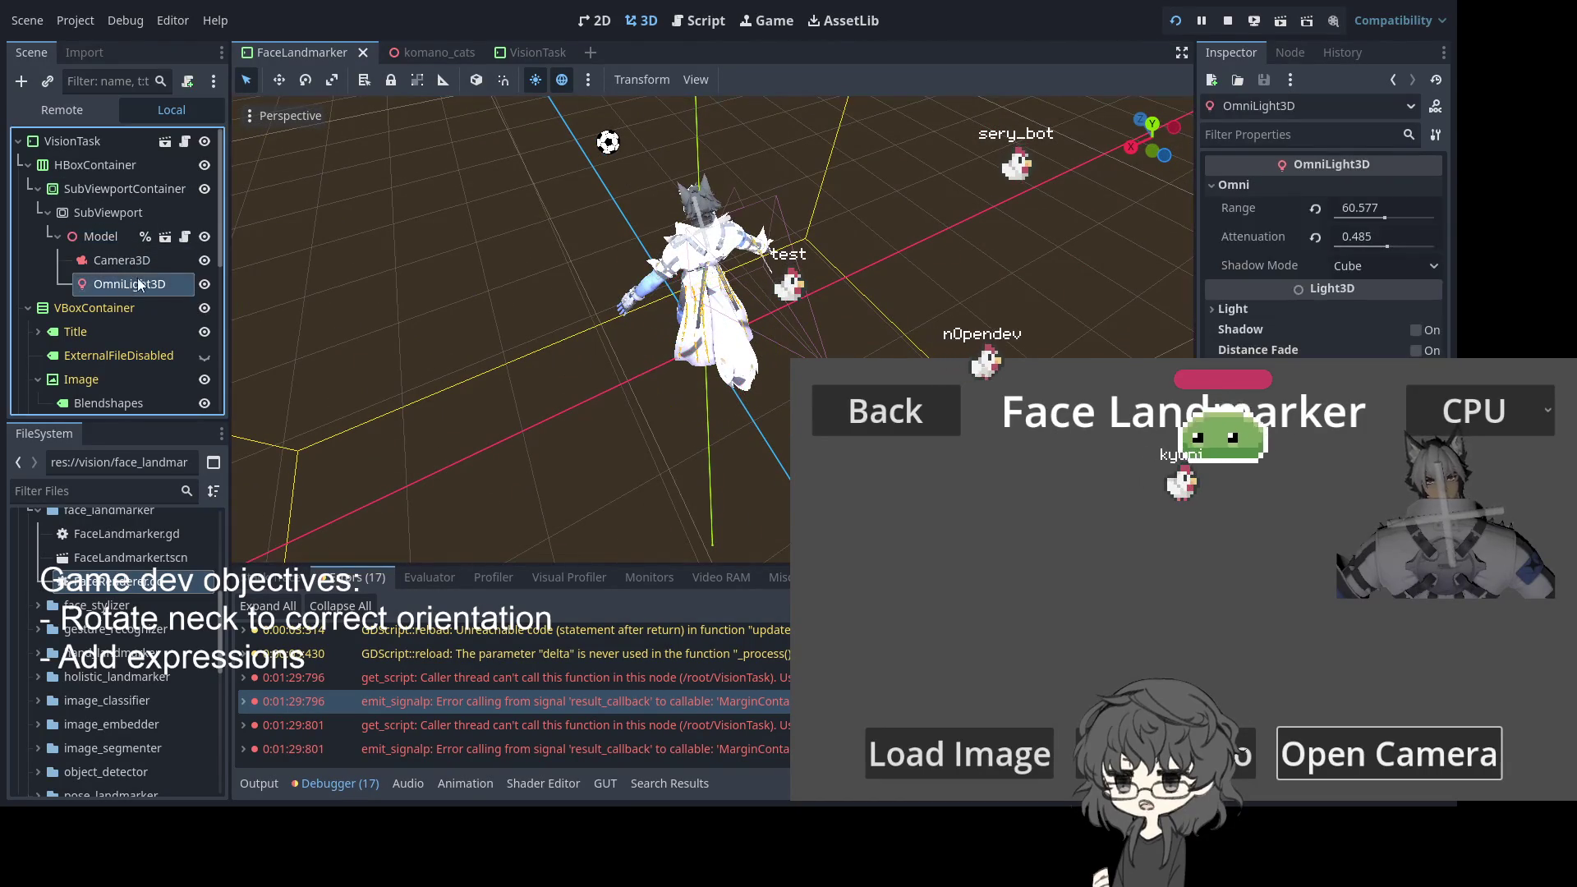
pyautogui.click(133, 259)
pyautogui.moveTo(780, 308)
pyautogui.mouseDown()
pyautogui.moveTo(550, 152)
pyautogui.moveTo(560, 184)
pyautogui.moveTo(810, 269)
pyautogui.moveTo(822, 287)
pyautogui.moveTo(836, 317)
pyautogui.moveTo(744, 542)
pyautogui.mouseUp()
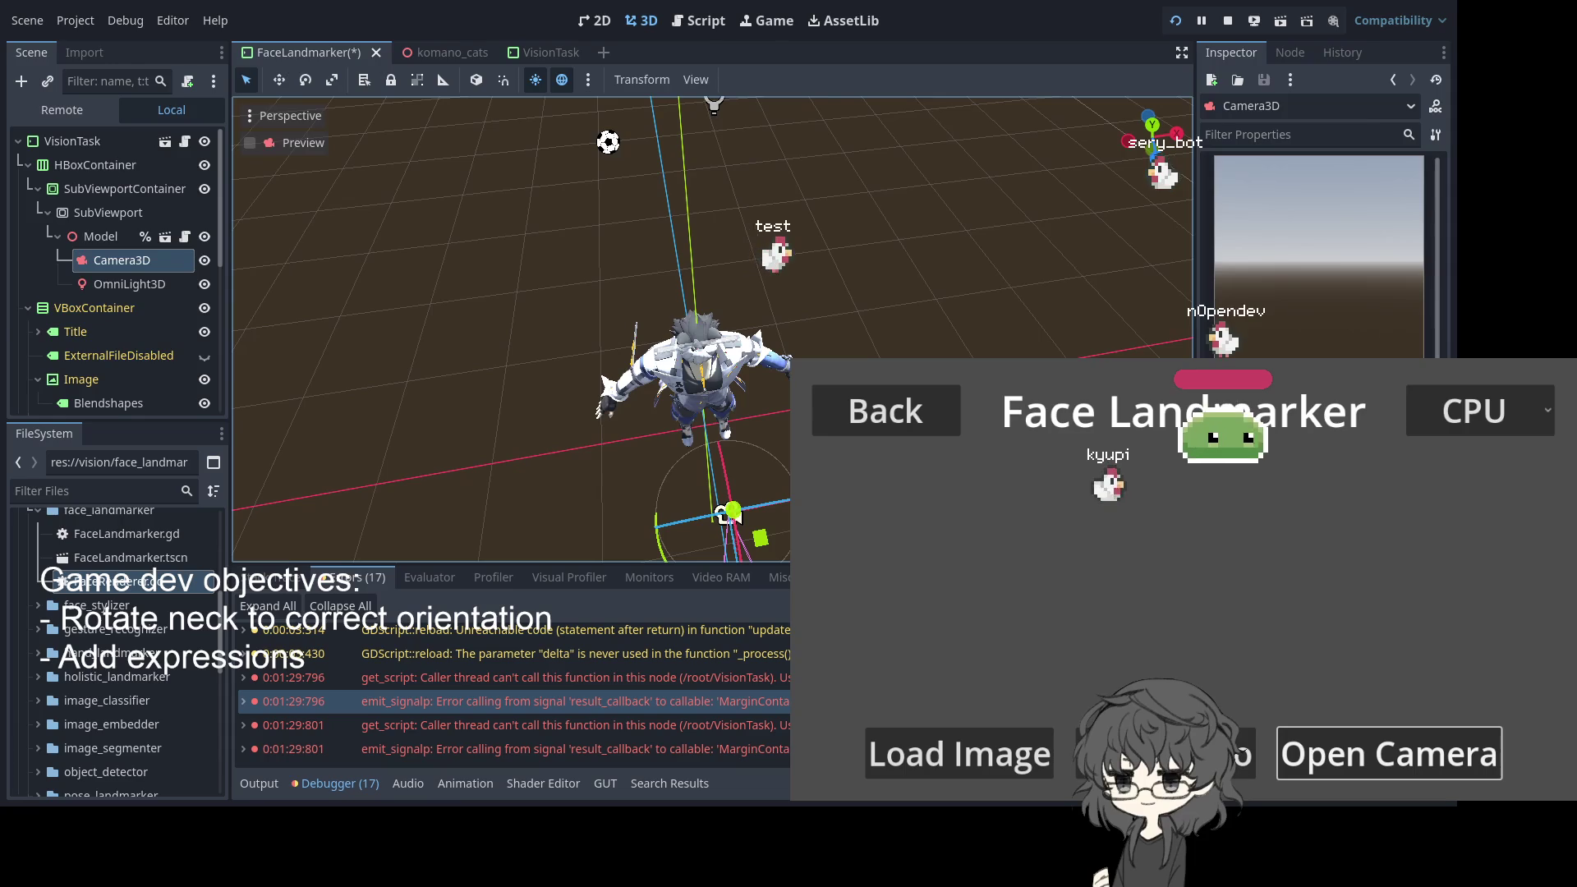
pyautogui.hotkey('alt', 'Tab')
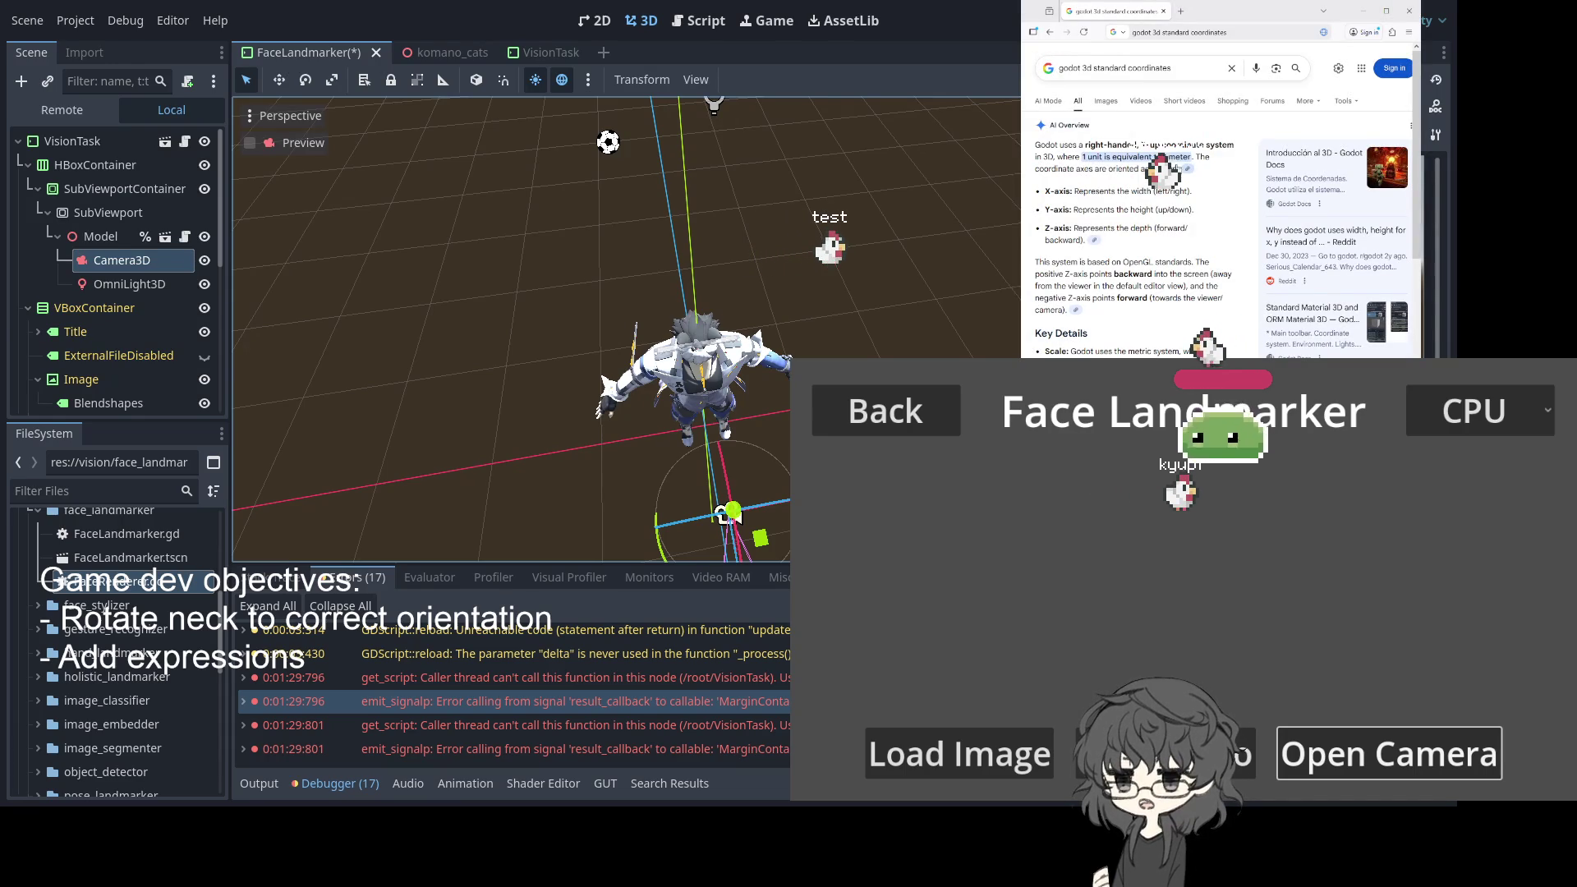
# Search Google for 'godot where should my forward point' and open the Reddit Model Front = +Z thread
pyautogui.click(1187, 69)
pyautogui.hotkey('ctrl', 'a')
pyautogui.write('godot where')
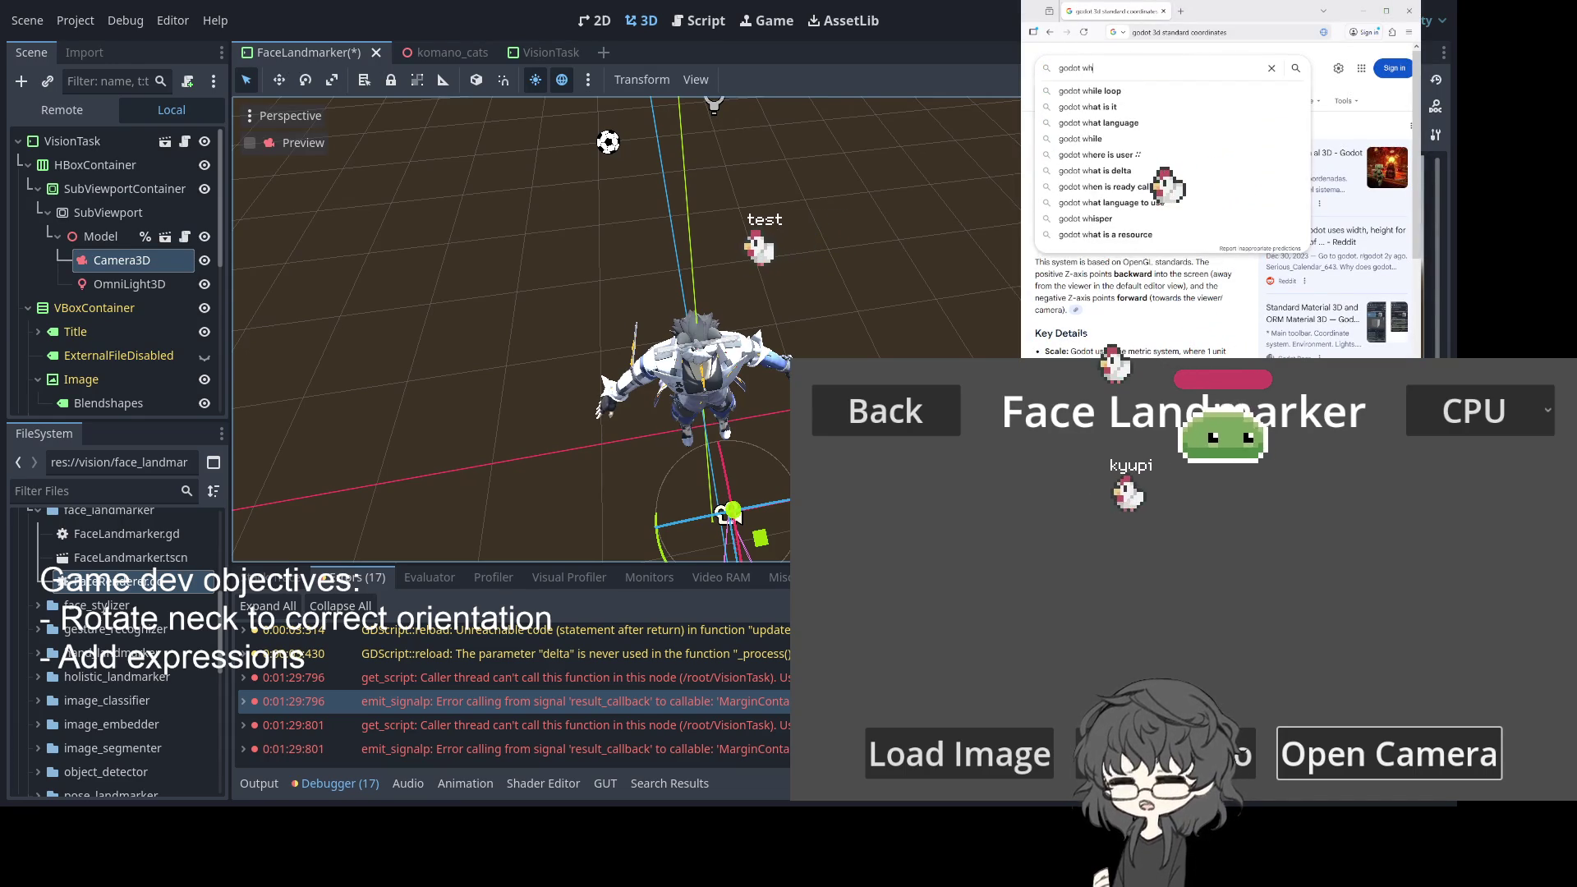
pyautogui.write(' sho')
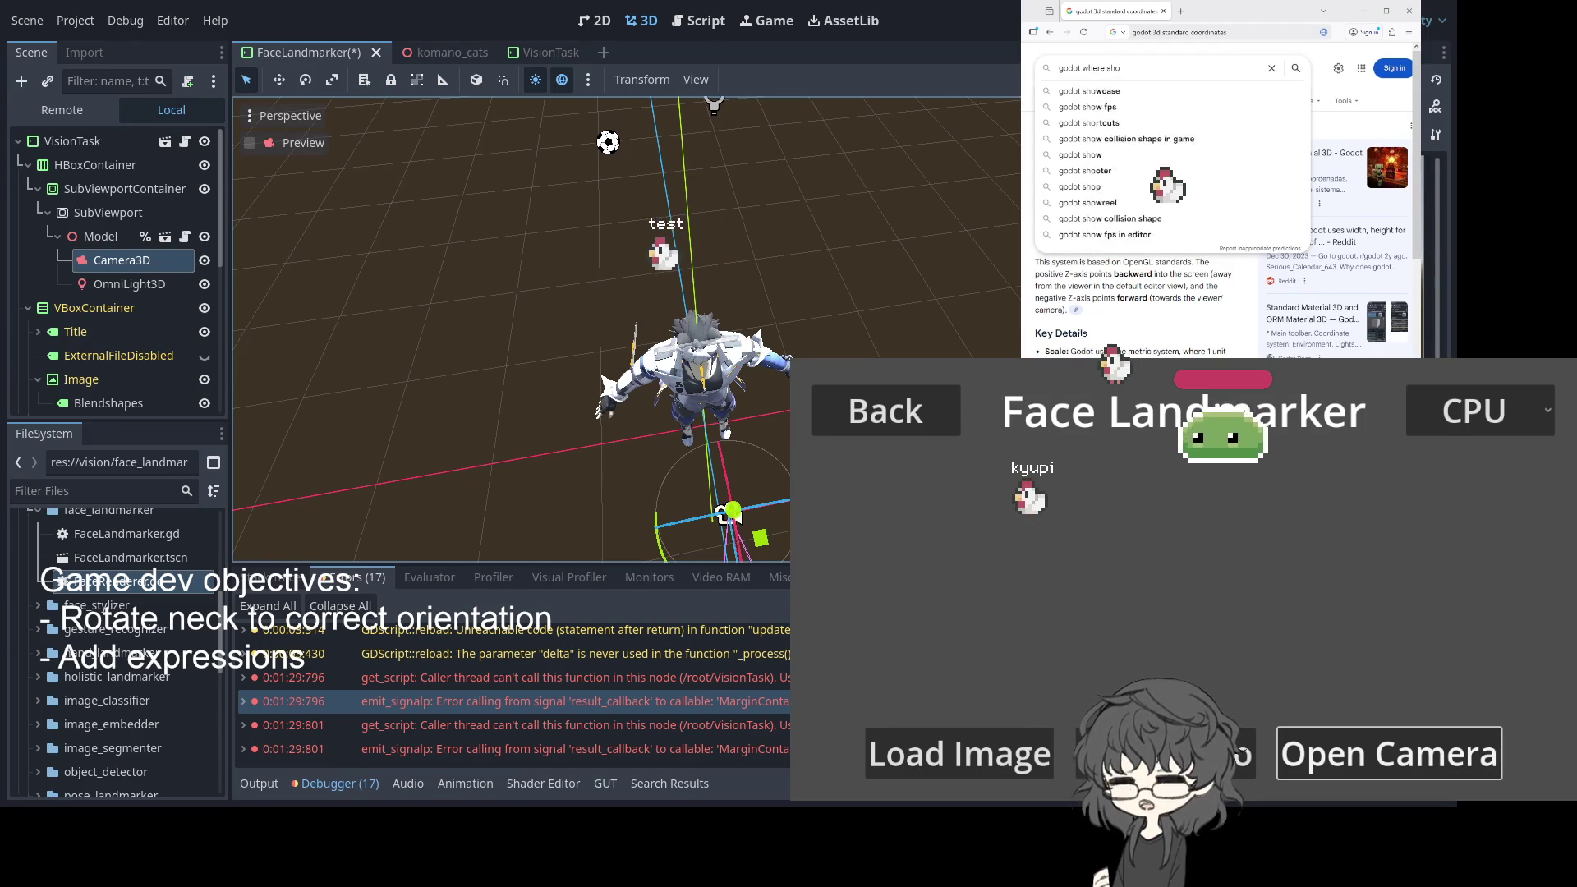
pyautogui.write('uld my fo')
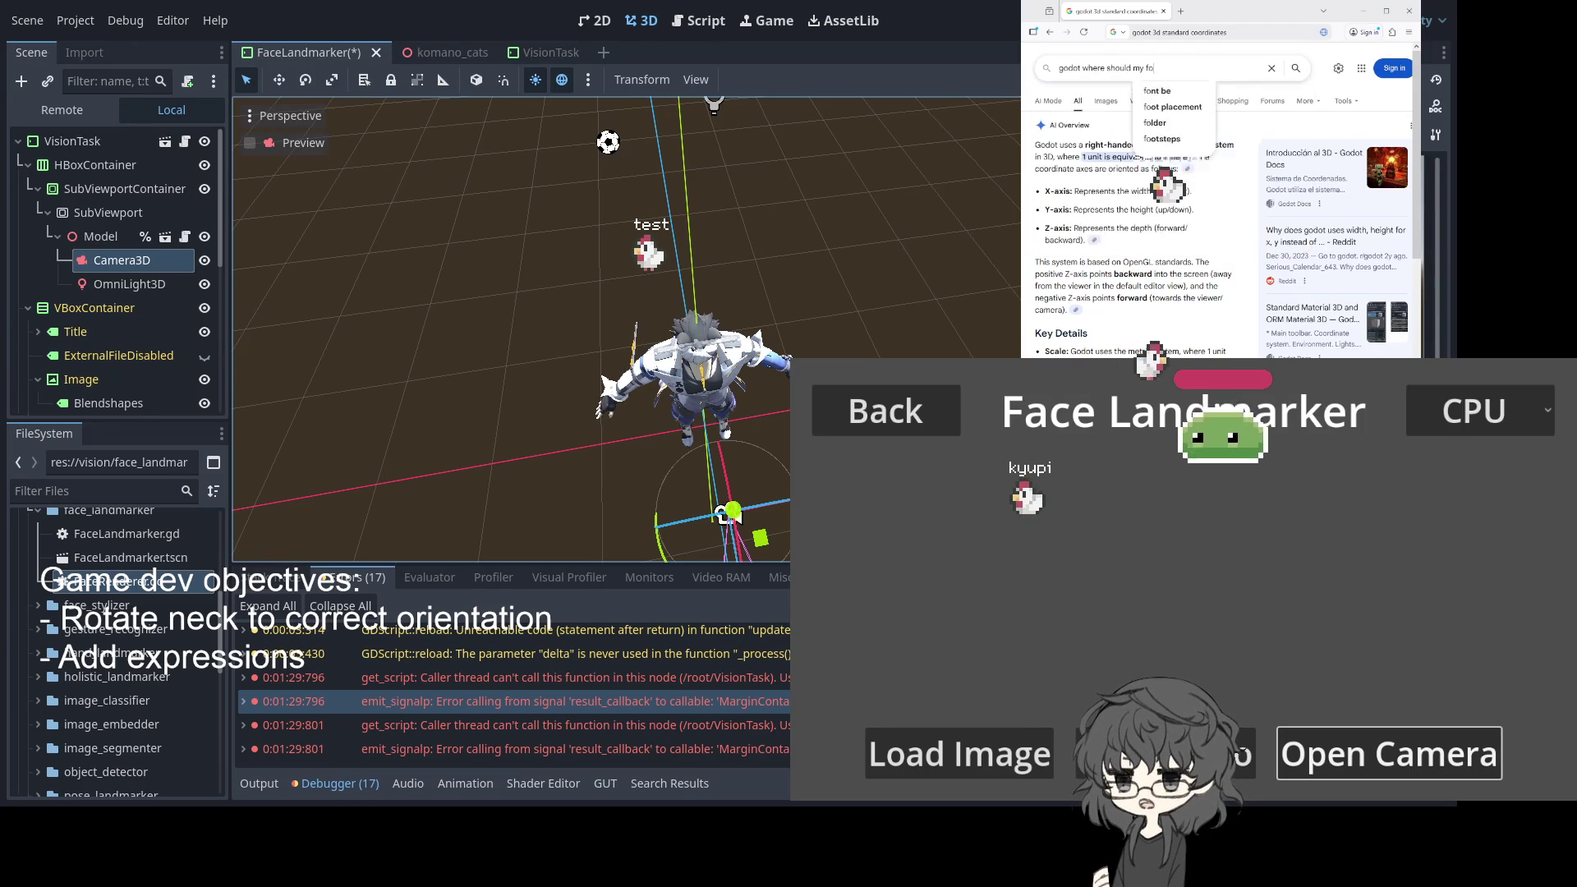
pyautogui.write('rward point')
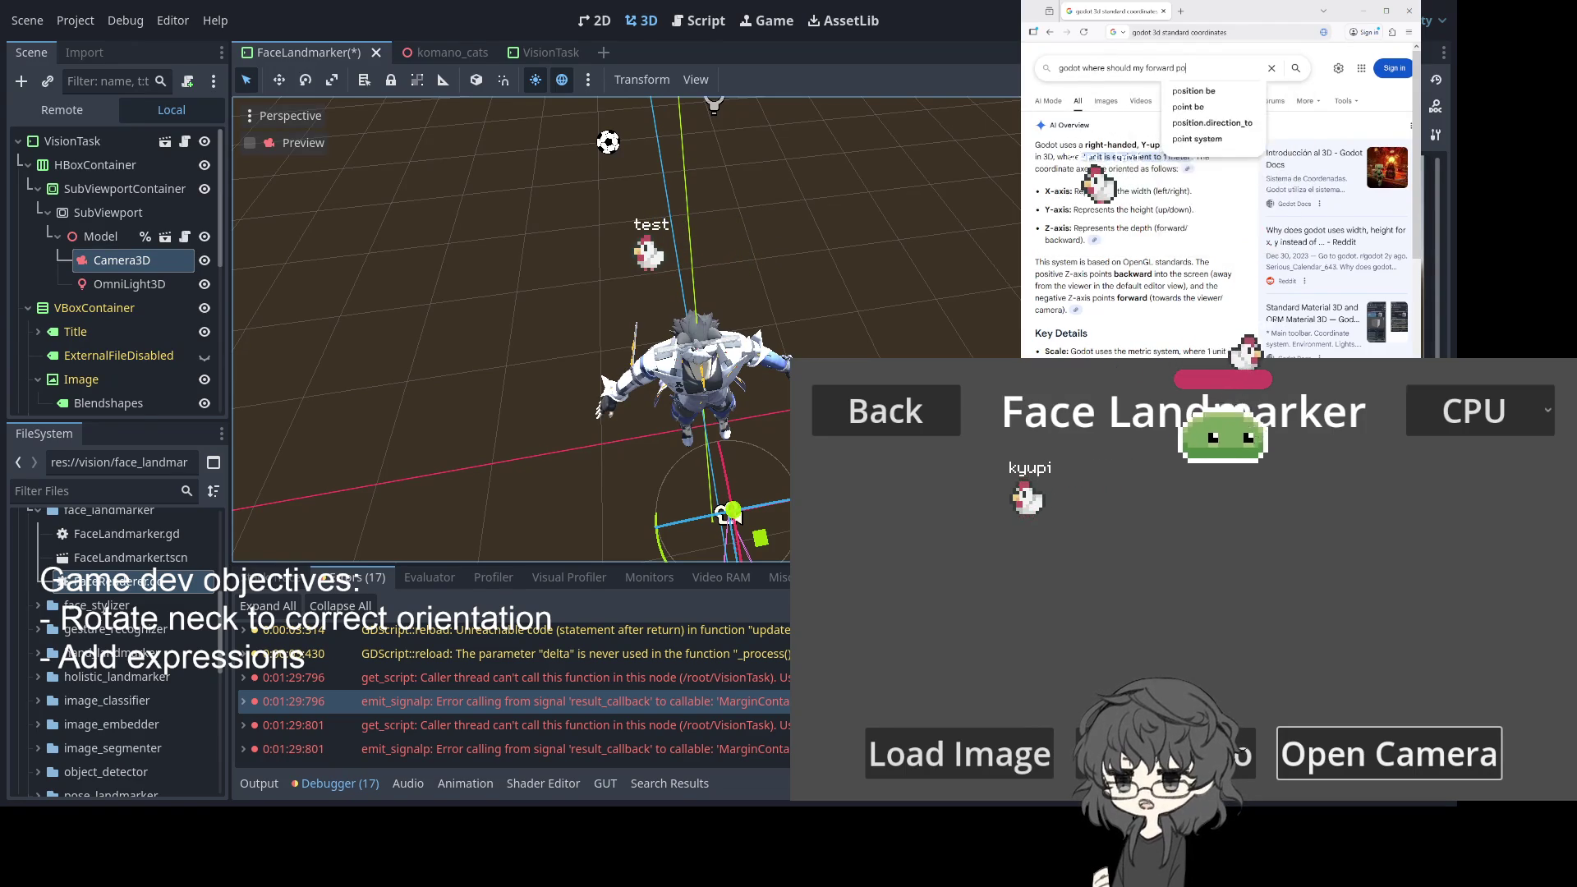
pyautogui.press('Return')
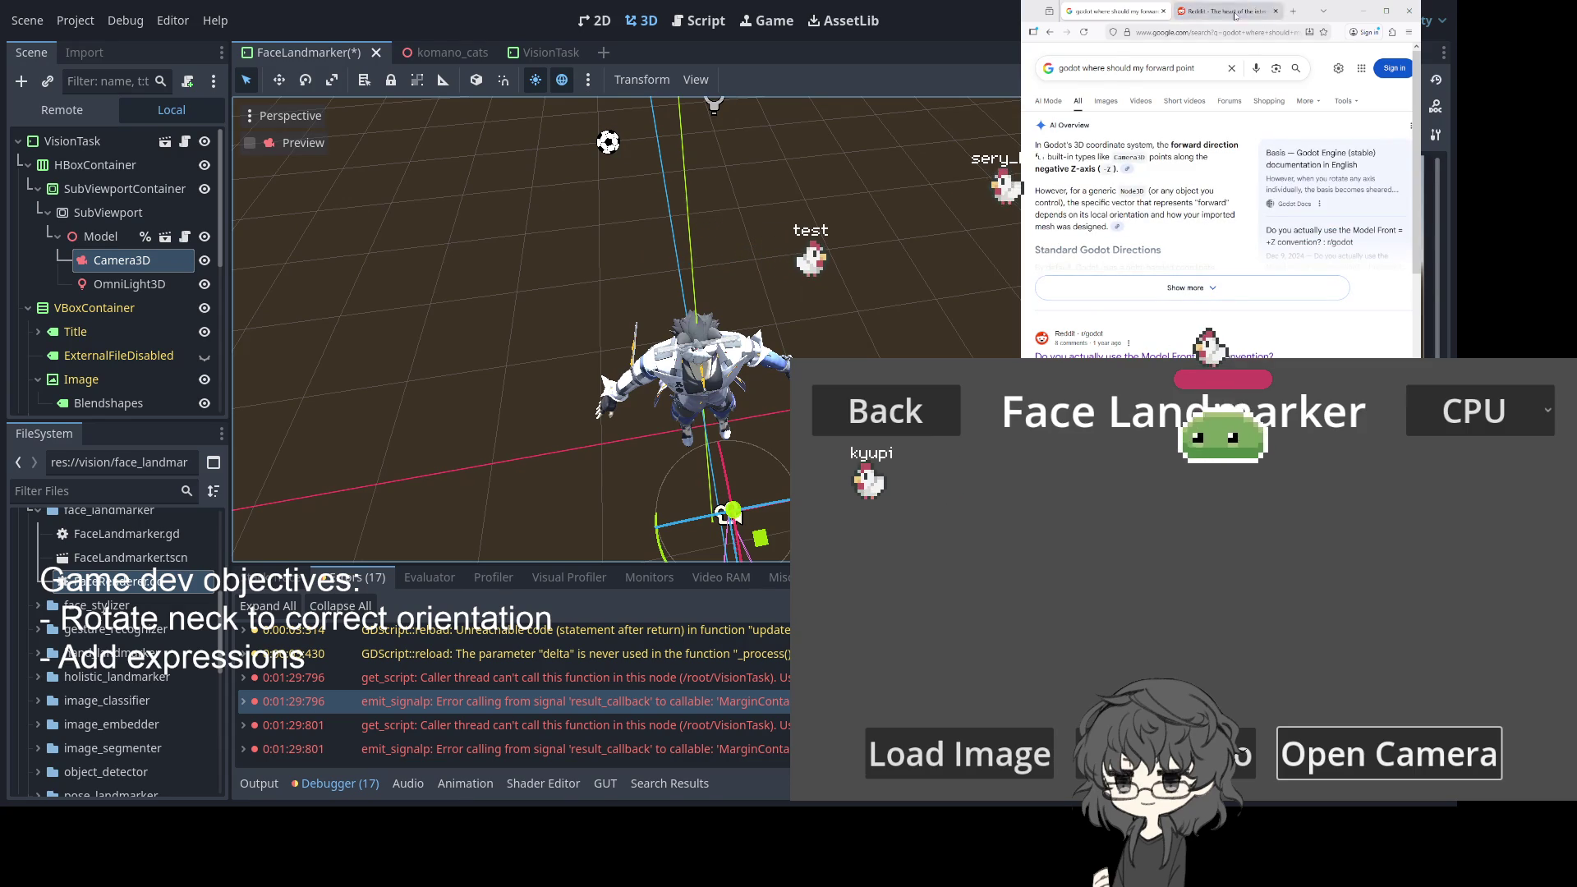
pyautogui.click(1243, 13)
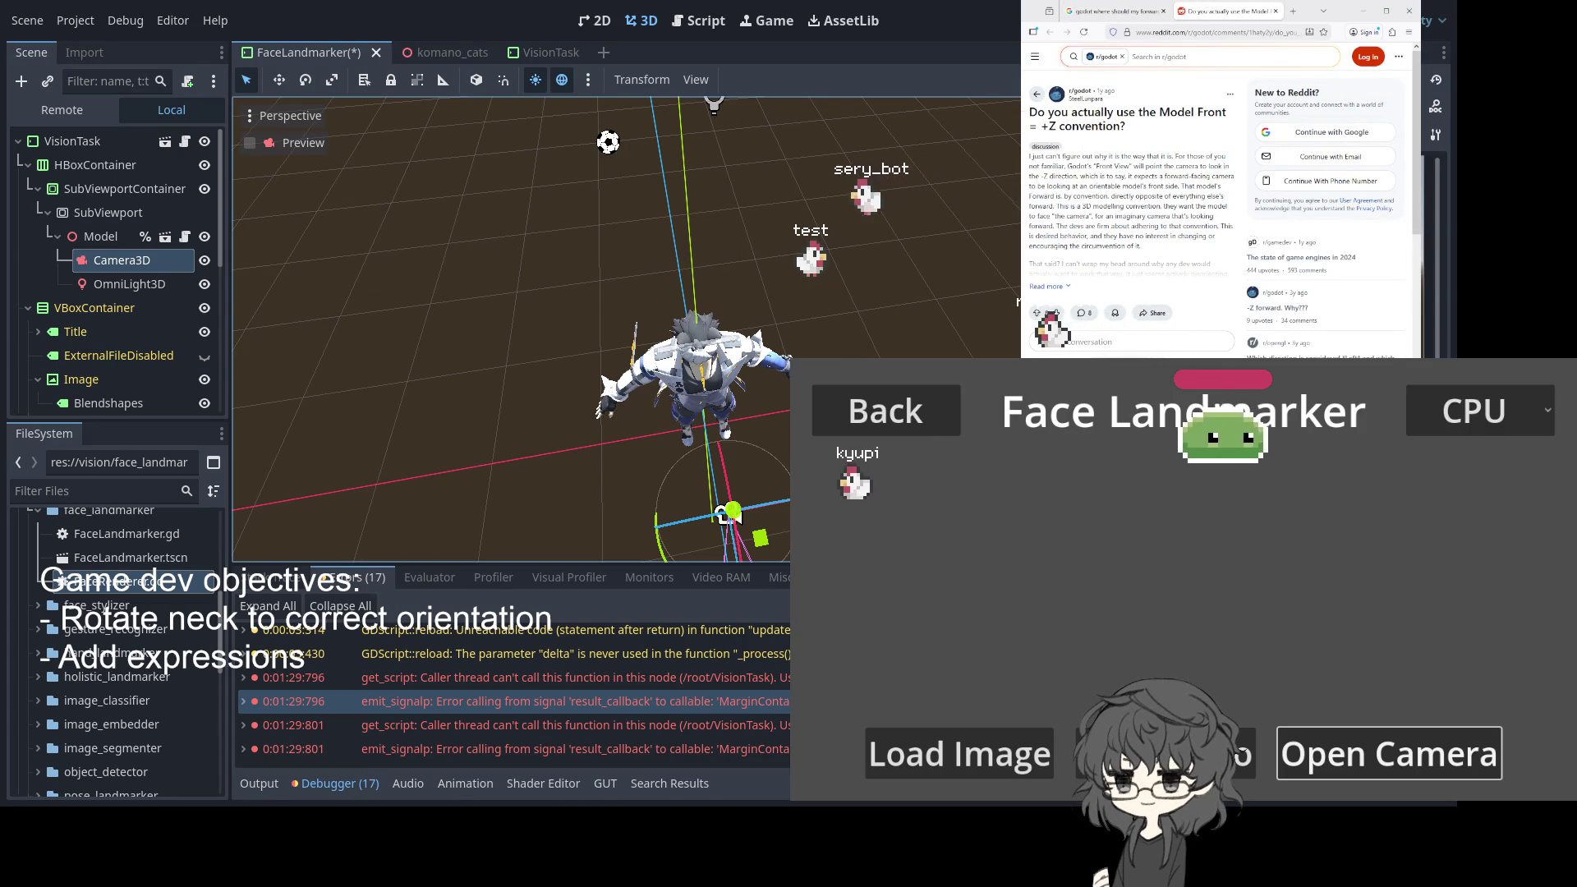
pyautogui.scroll(-2, 1161, 327)
# Scroll through the replies on the Reddit Model Front = +Z thread
pyautogui.scroll(-1, 1093, 355)
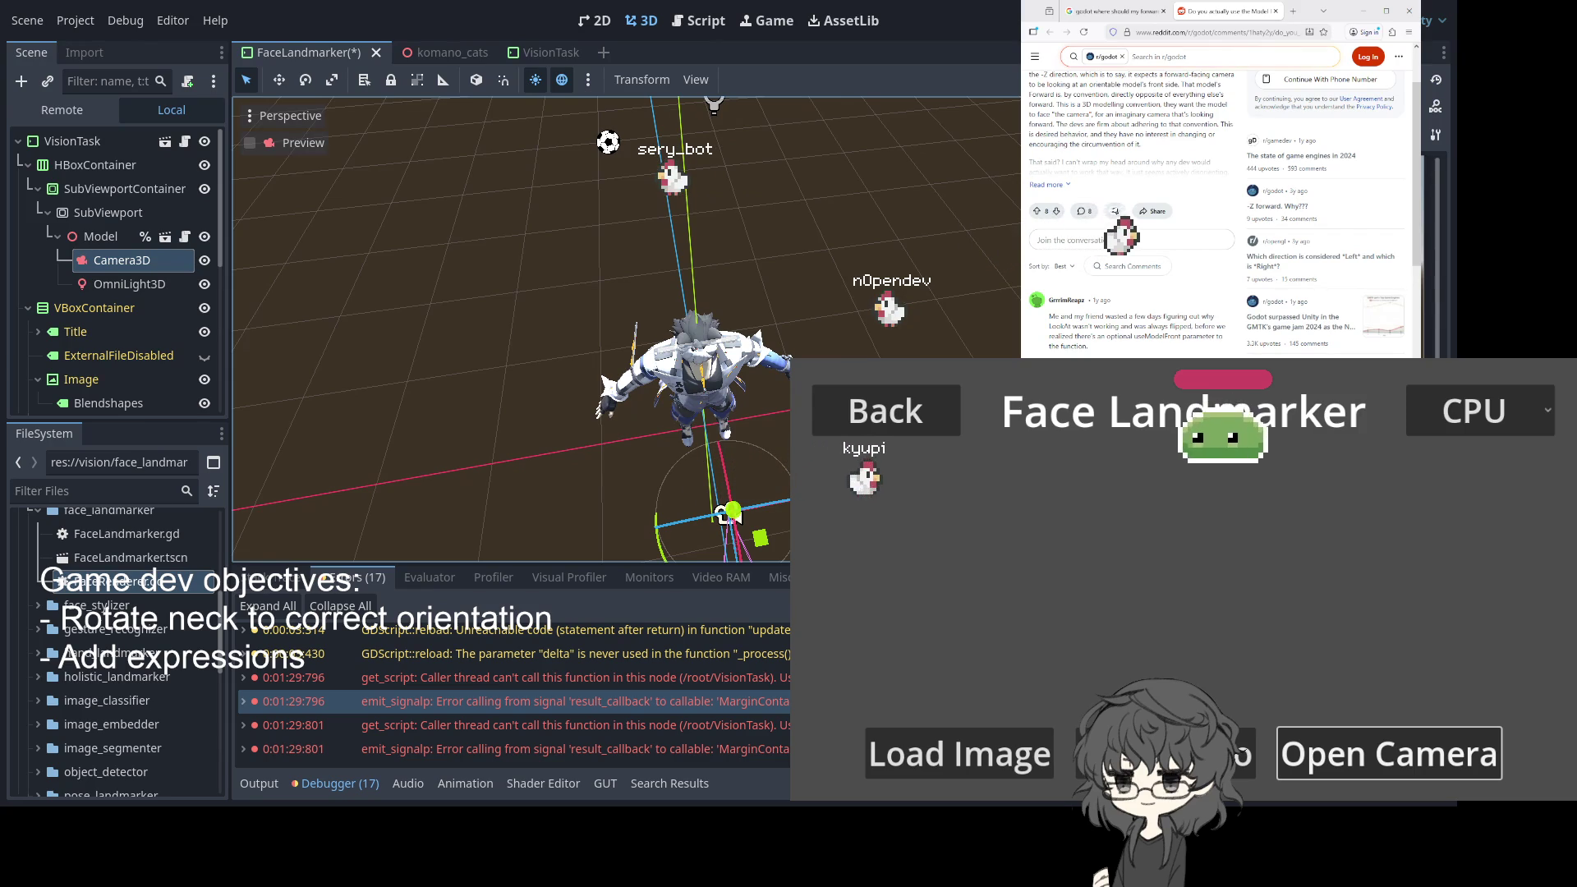
pyautogui.scroll(-2, 1219, 213)
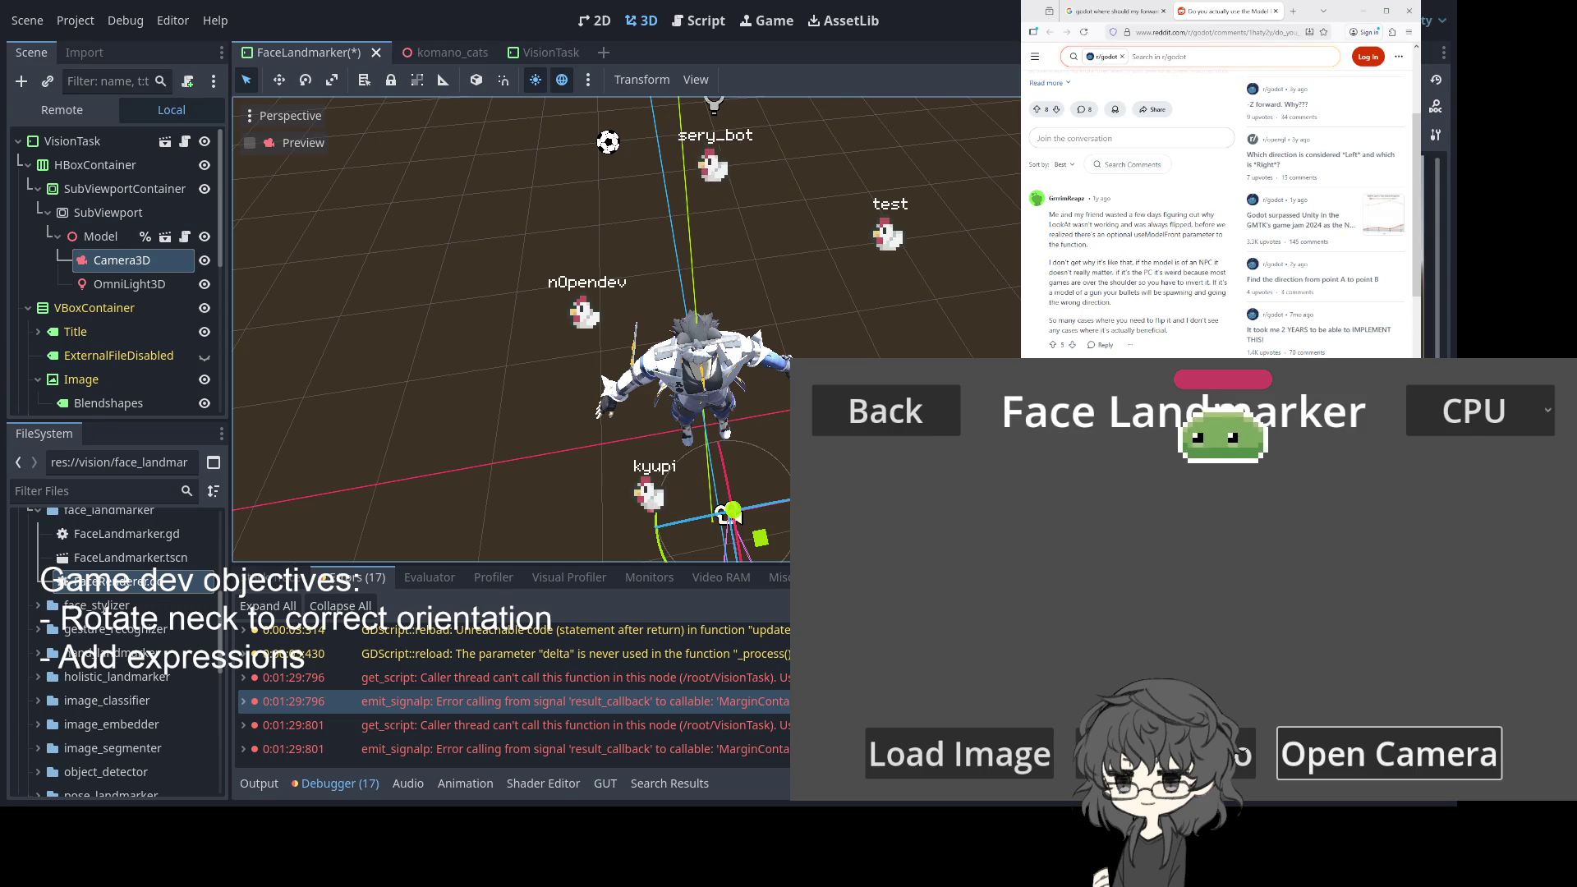
pyautogui.scroll(-2, 1134, 205)
pyautogui.scroll(-2, 1133, 205)
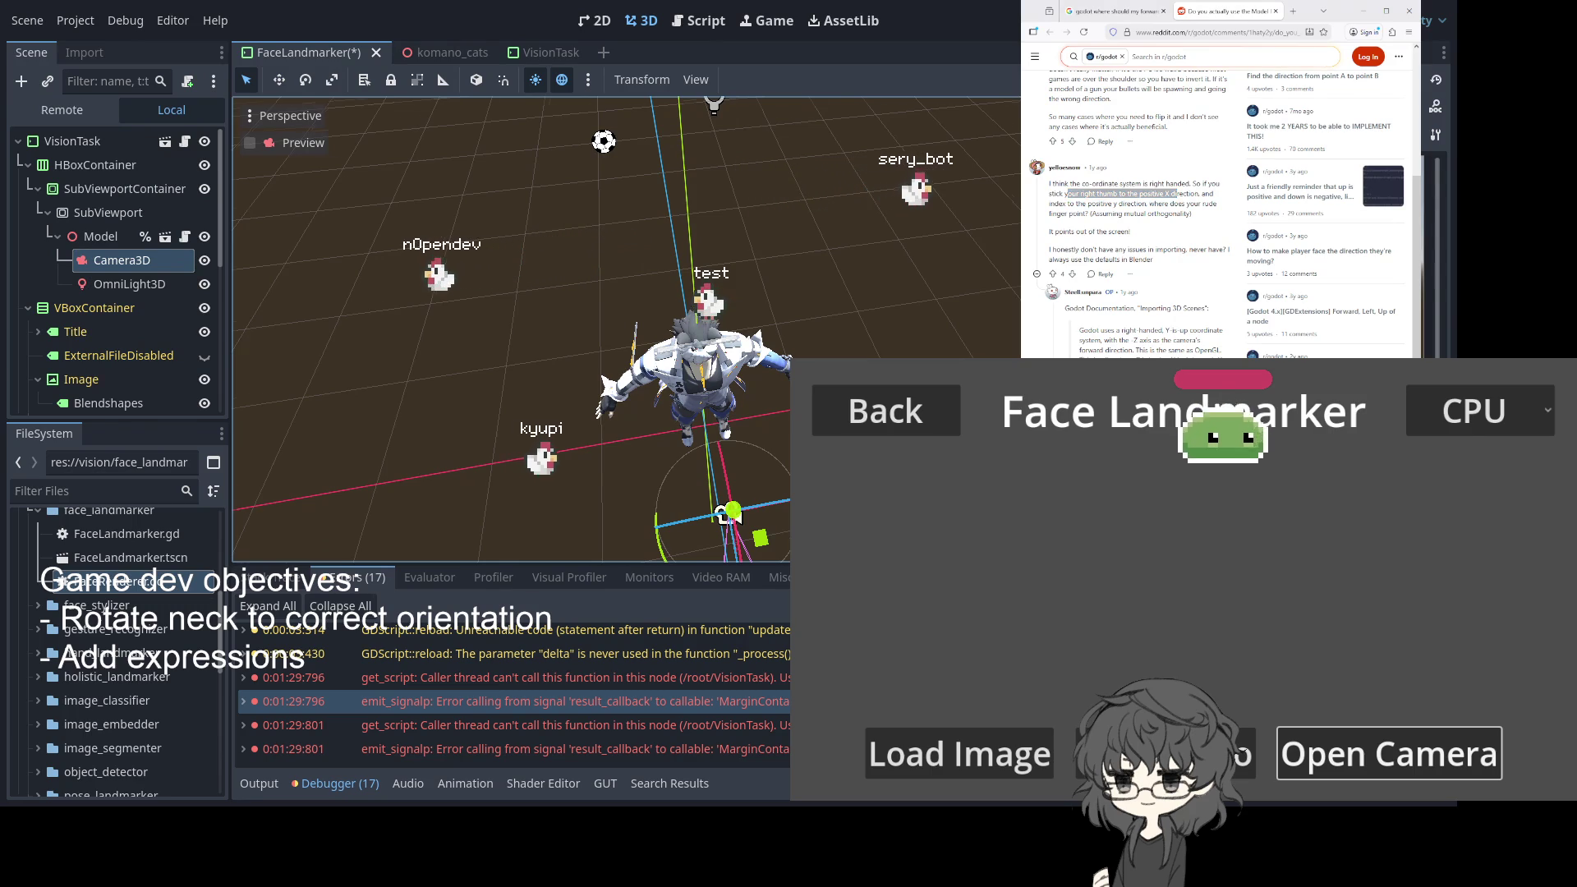
pyautogui.scroll(-4, 745, 298)
pyautogui.moveTo(800, 347)
pyautogui.mouseDown()
pyautogui.moveTo(751, 337)
pyautogui.moveTo(1005, 268)
pyautogui.moveTo(997, 287)
pyautogui.moveTo(762, 284)
pyautogui.moveTo(749, 263)
pyautogui.moveTo(760, 417)
pyautogui.moveTo(683, 402)
pyautogui.moveTo(580, 326)
pyautogui.moveTo(919, 358)
pyautogui.mouseUp()
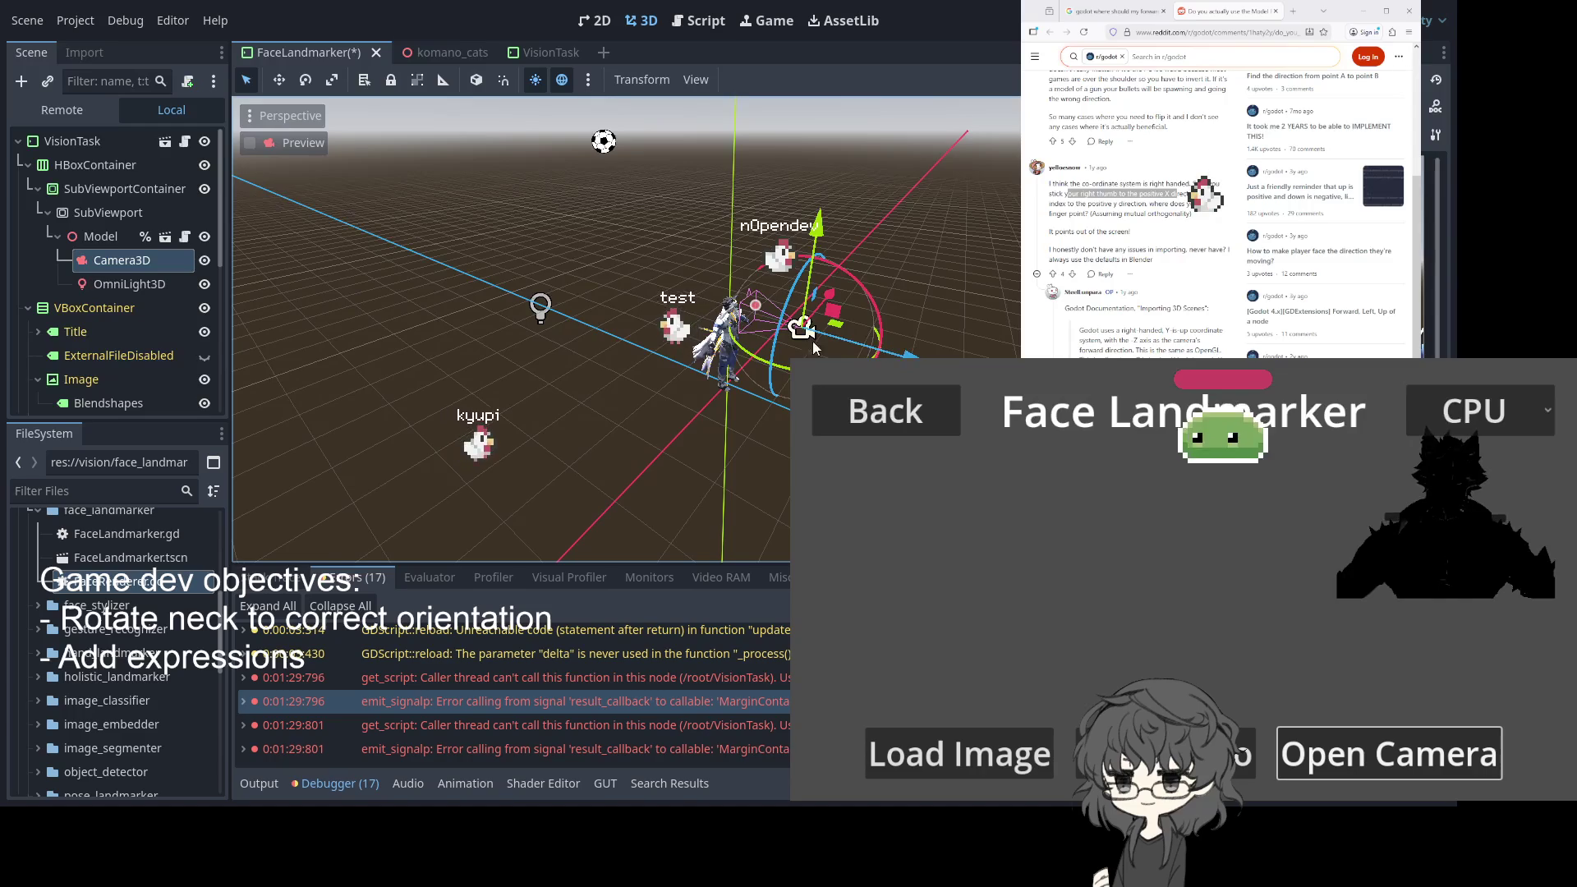
# Widen the camera's field of view to 53.33, stop the demo, and shift the light along Z
pyautogui.moveTo(751, 307); pyautogui.dragTo(761, 311)
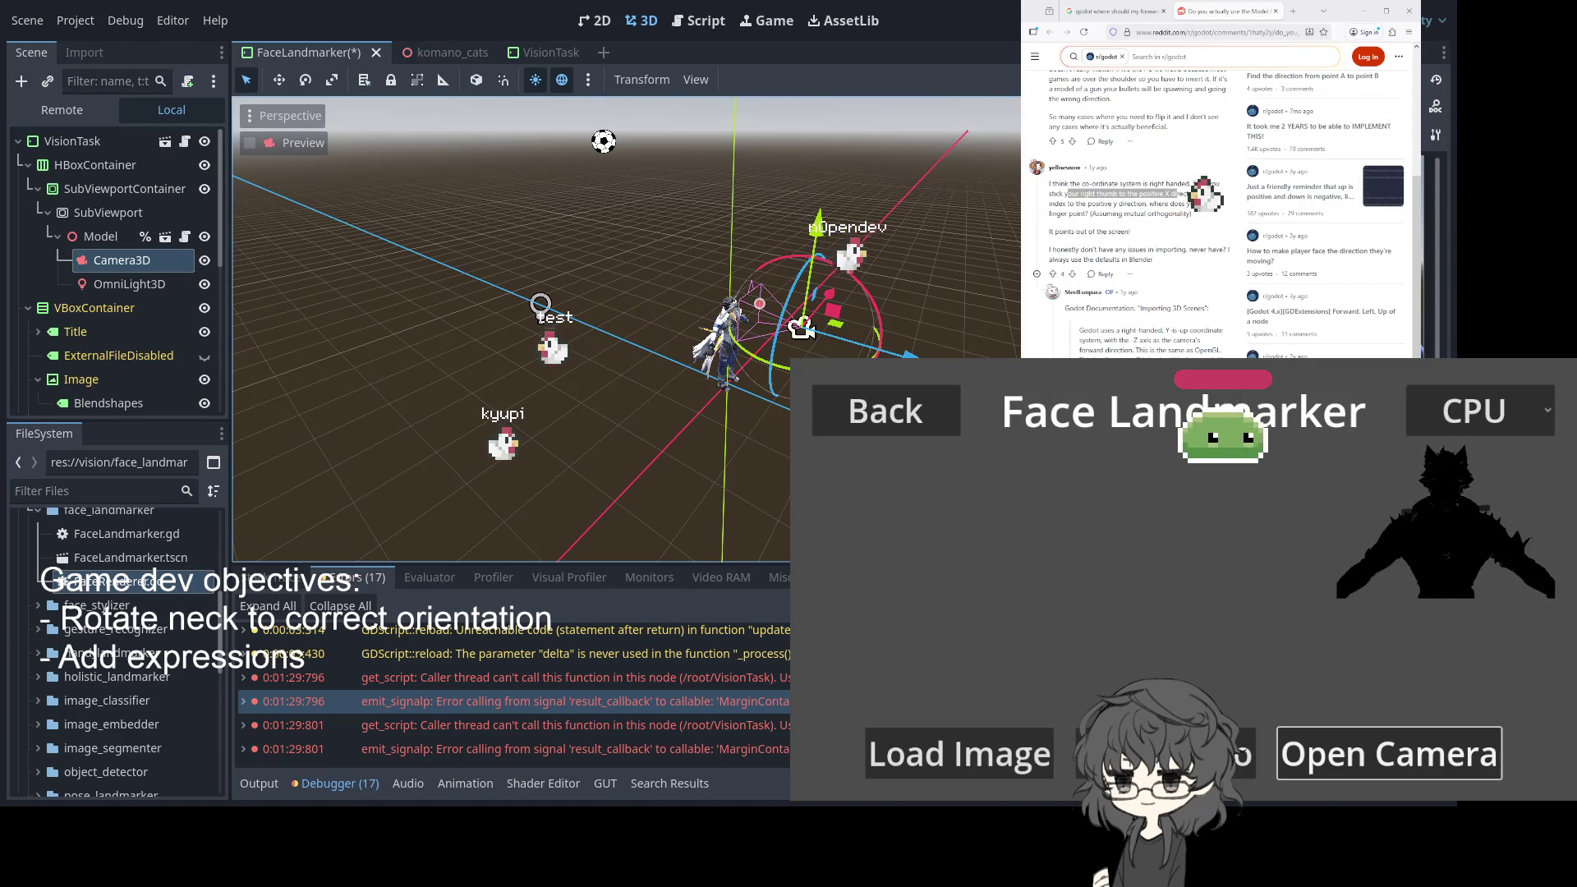
pyautogui.press('F5')
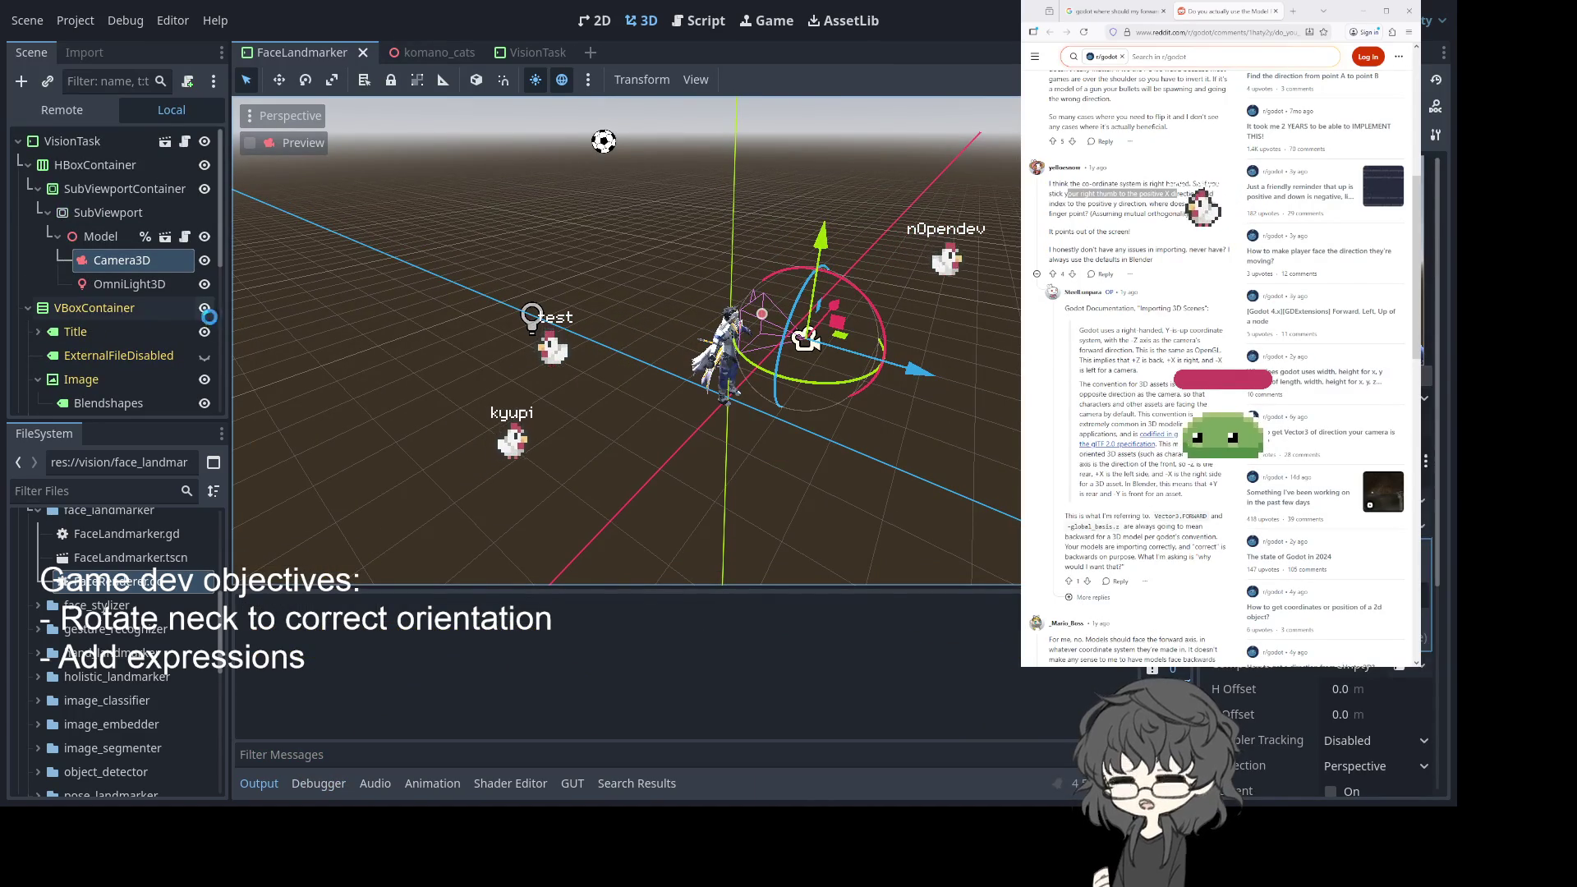
pyautogui.click(540, 312)
pyautogui.moveTo(579, 330); pyautogui.dragTo(988, 436)
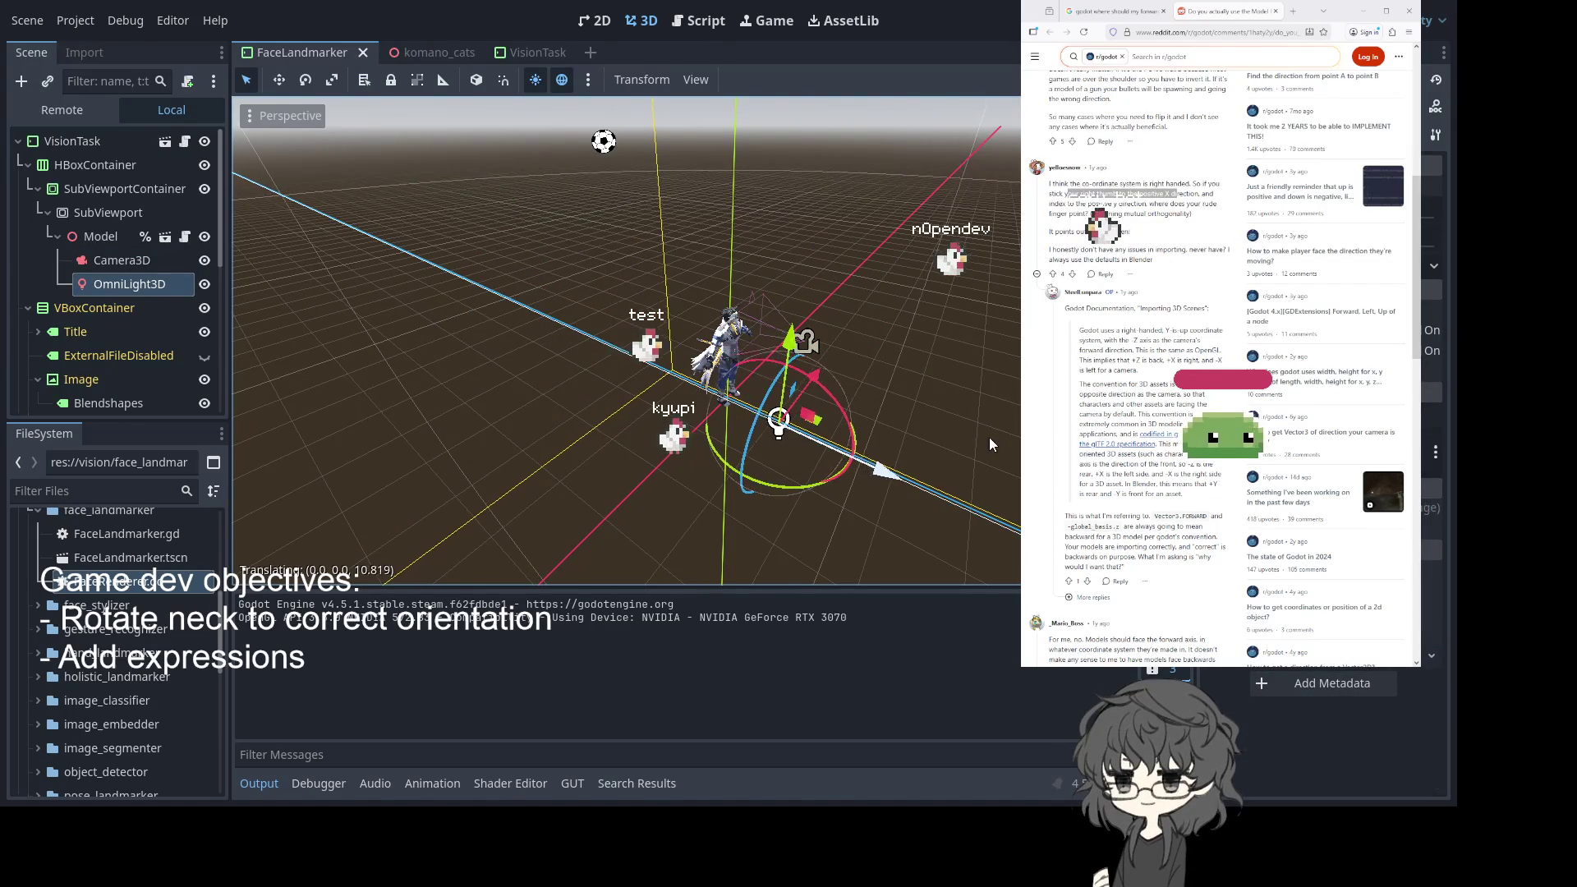
pyautogui.click(773, 343)
pyautogui.moveTo(772, 343); pyautogui.dragTo(612, 368)
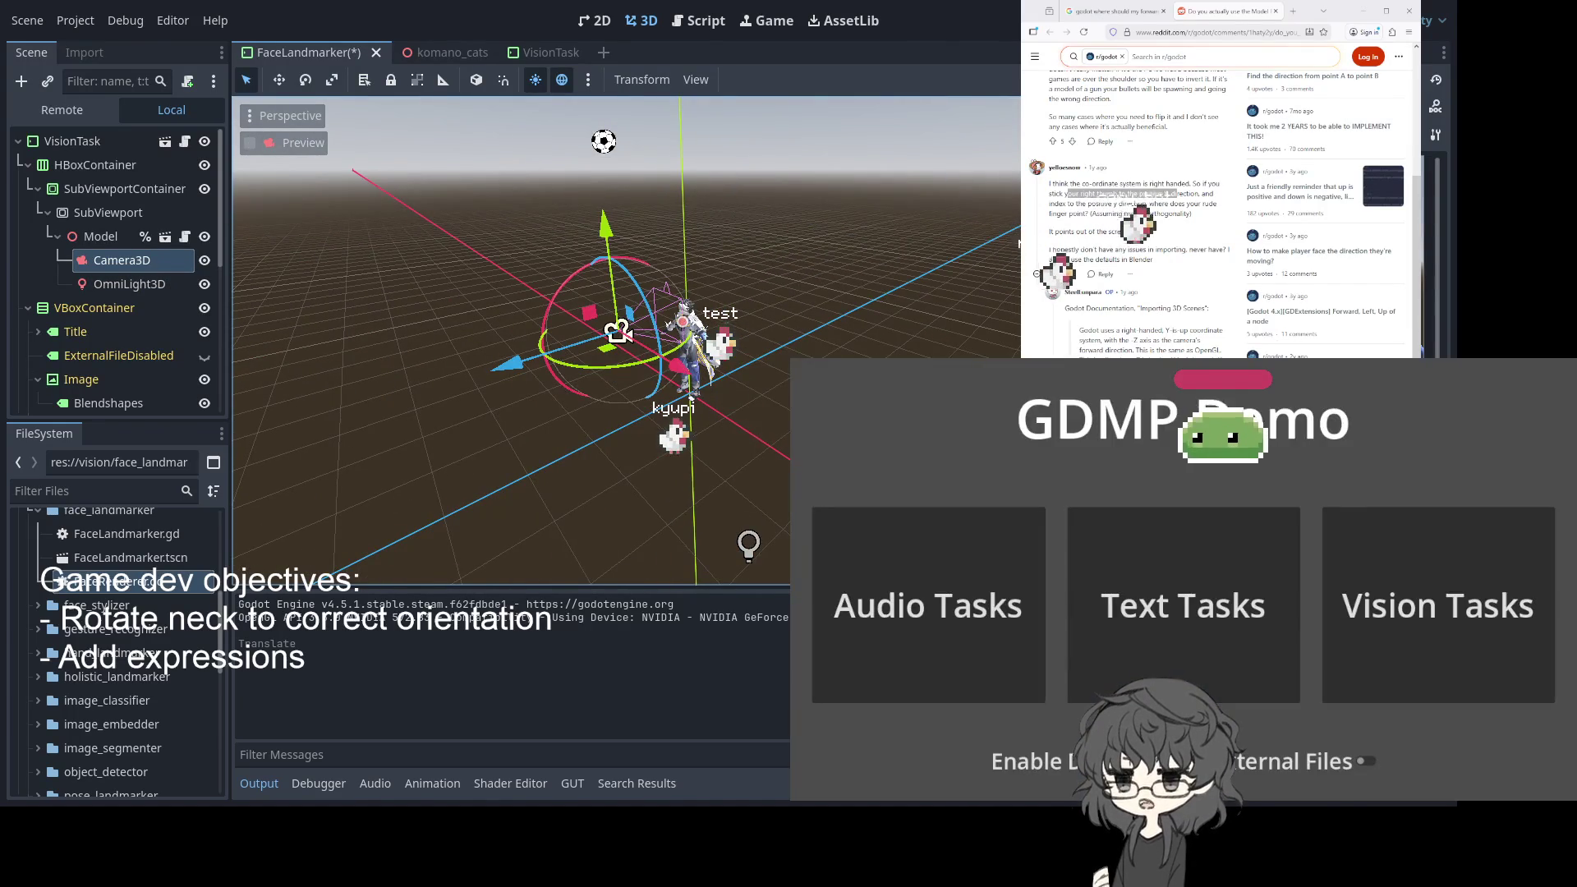
pyautogui.click(113, 259)
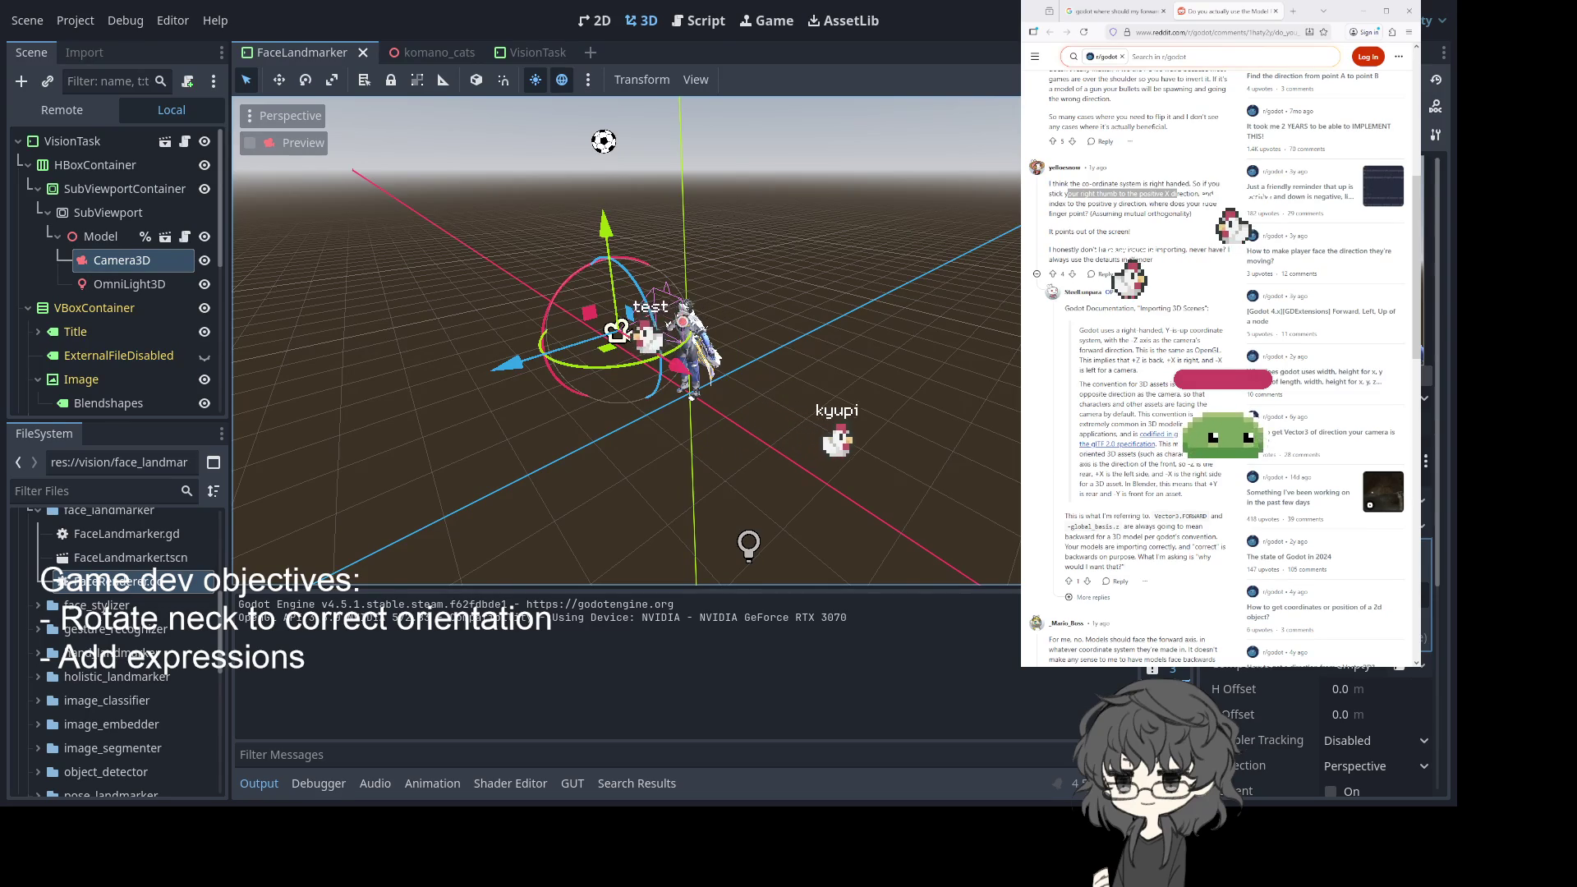
pyautogui.scroll(5, 881, 377)
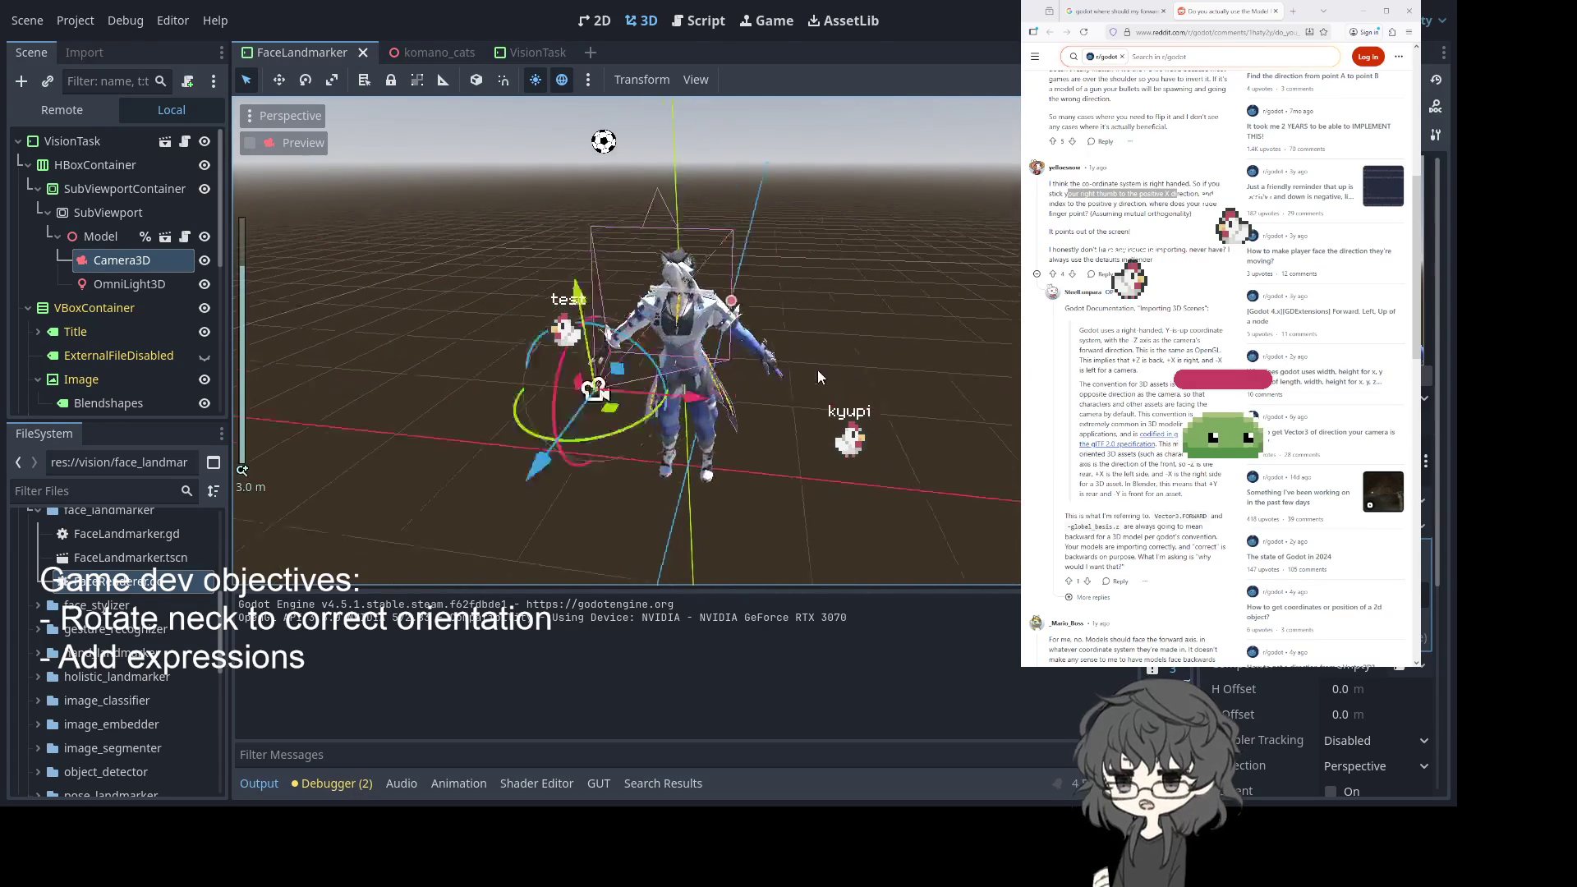
pyautogui.moveTo(850, 375); pyautogui.dragTo(315, 277)
pyautogui.scroll(-8, 550, 422)
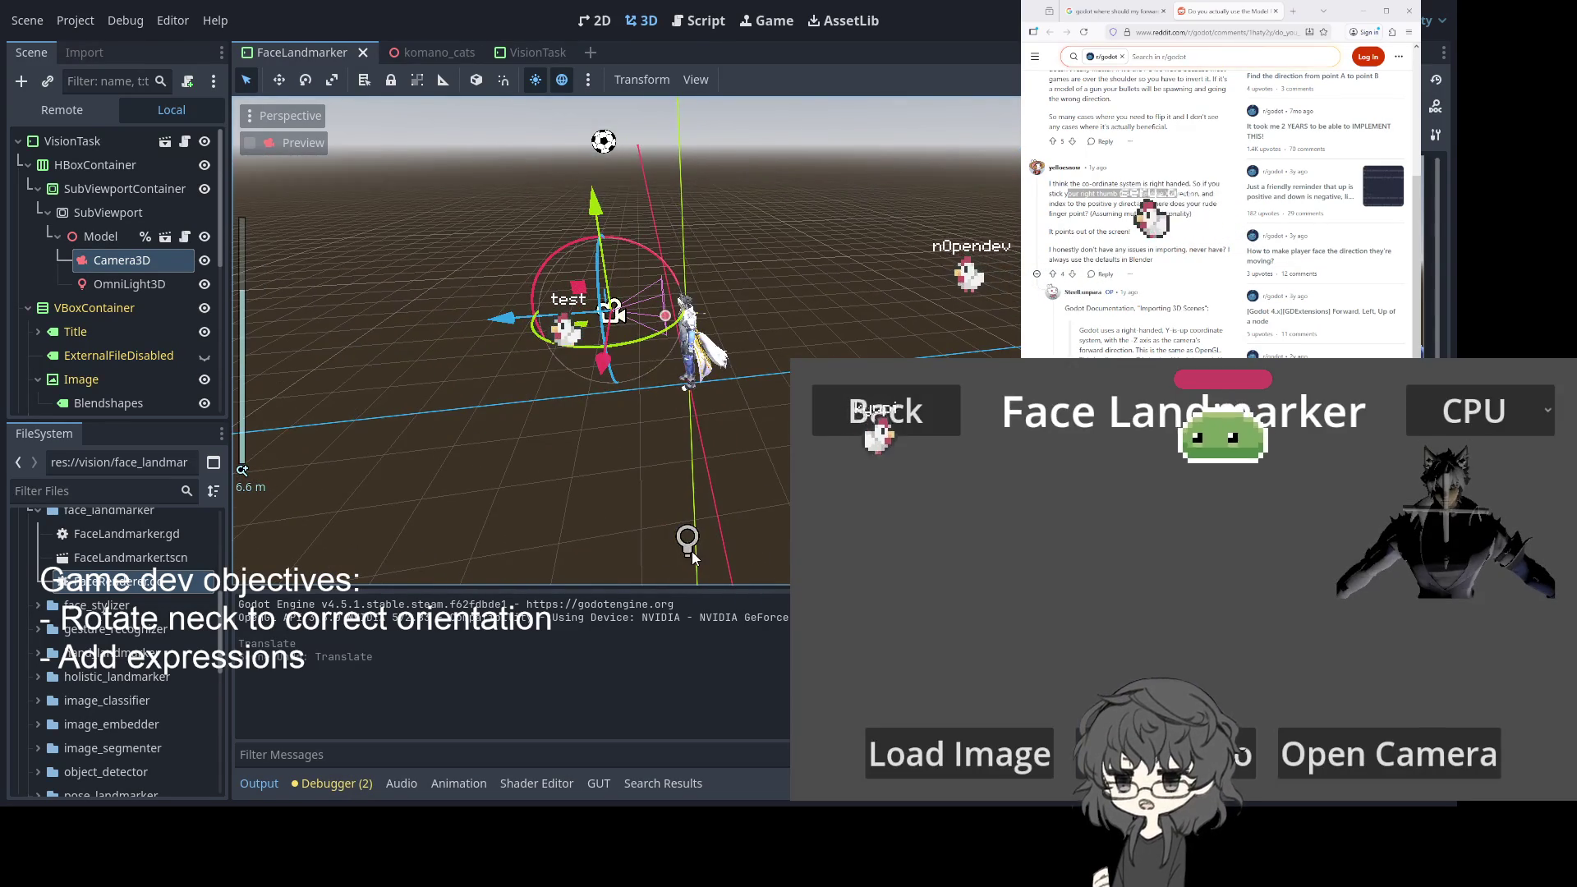
# Move the omni light along X and raise it well above the avatar
pyautogui.click(760, 534)
pyautogui.moveTo(772, 484)
pyautogui.mouseDown()
pyautogui.moveTo(739, 524)
pyautogui.moveTo(723, 509)
pyautogui.mouseUp()
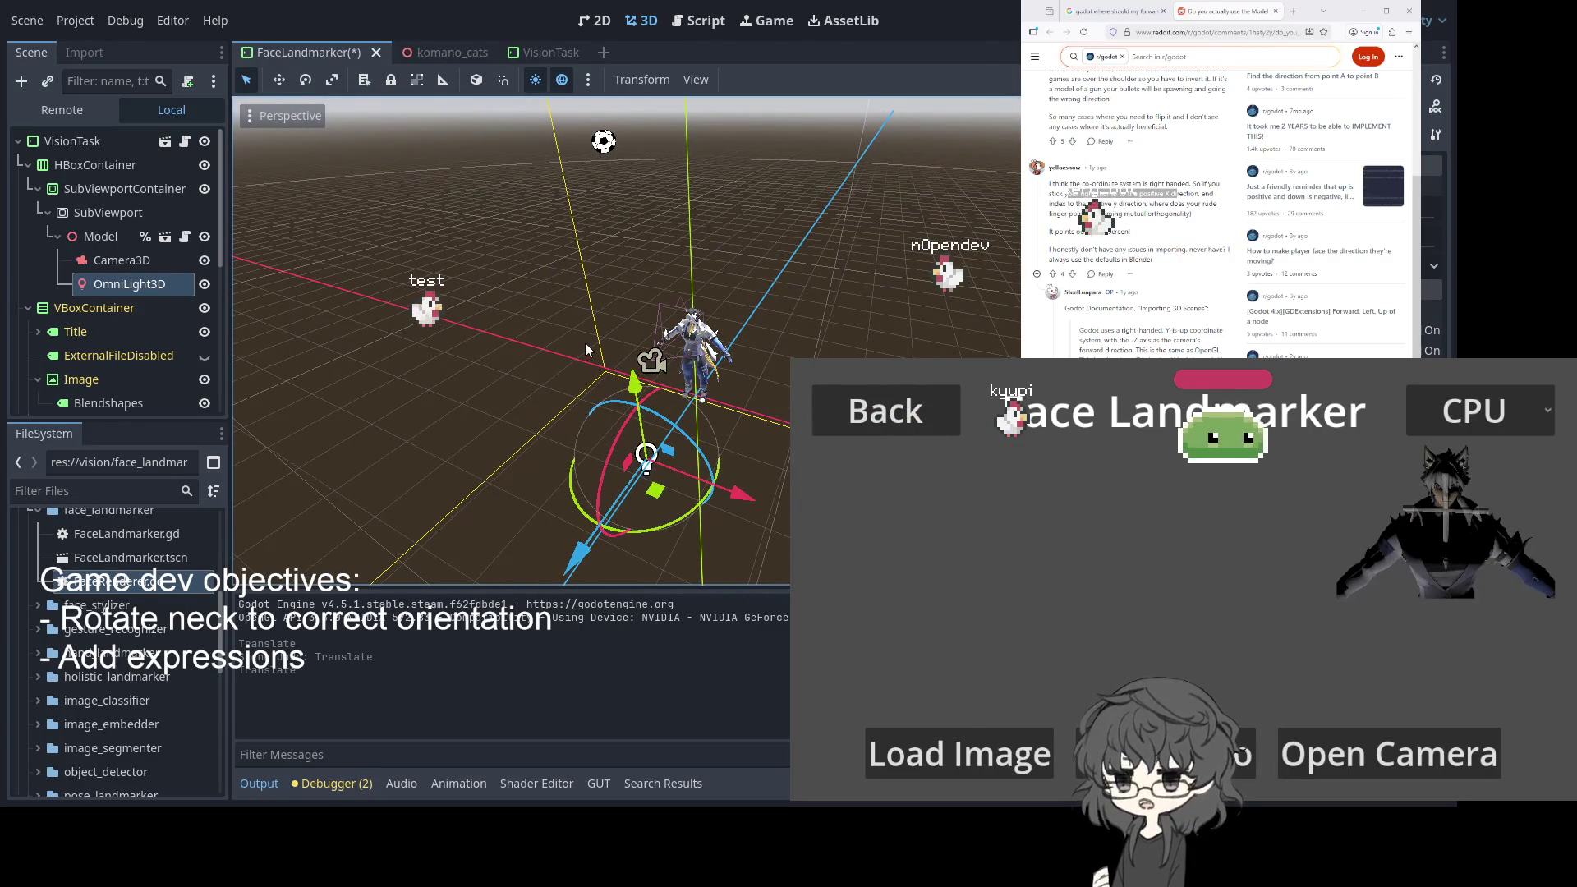
pyautogui.moveTo(647, 384); pyautogui.dragTo(619, 314)
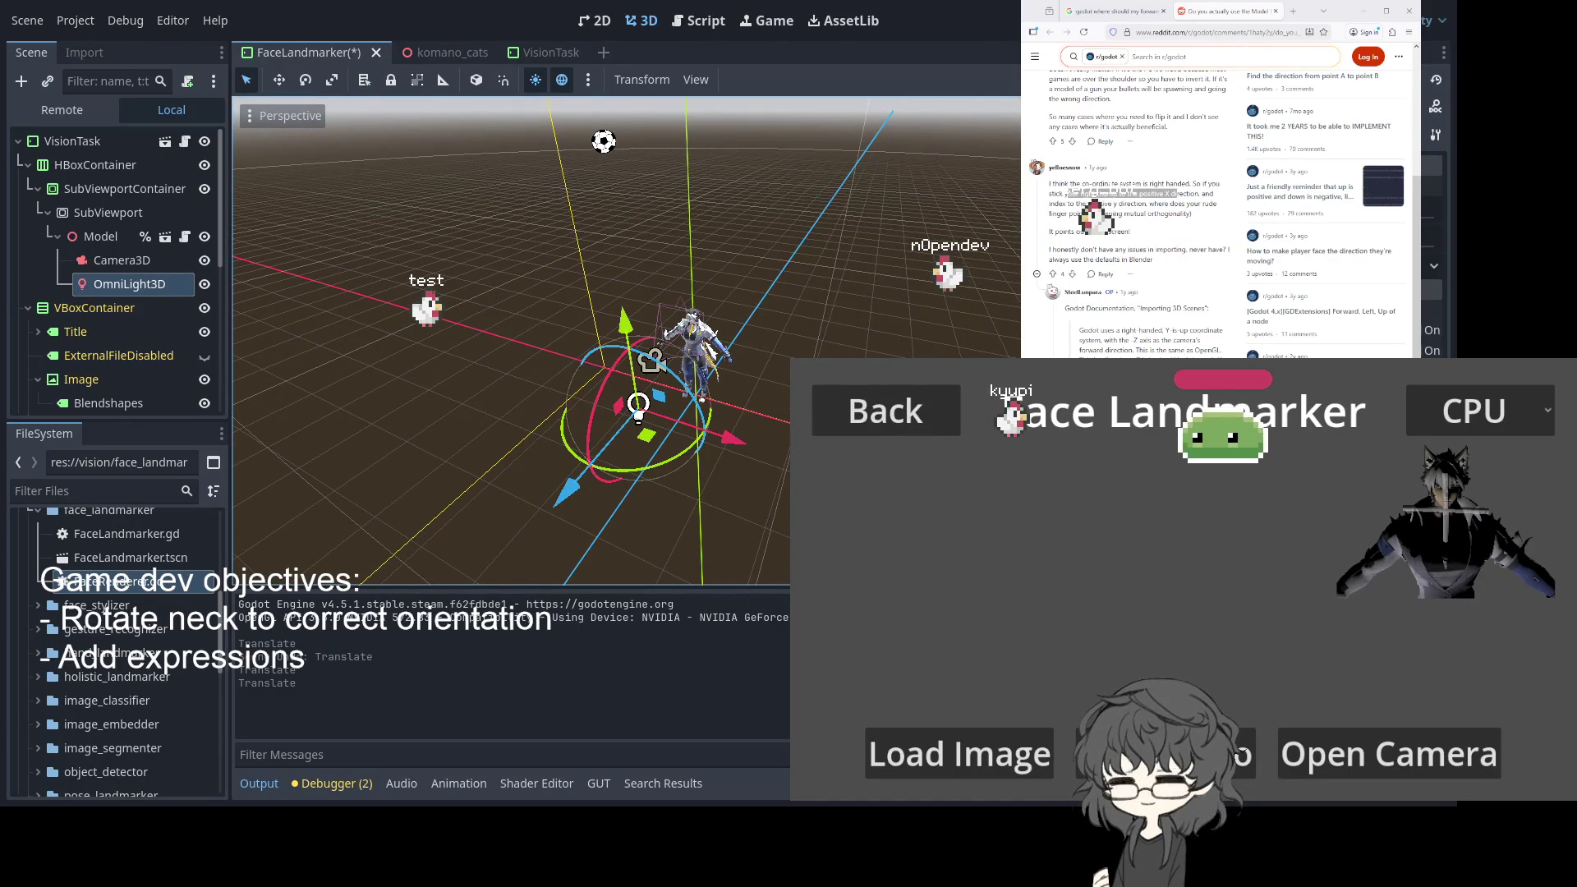
pyautogui.moveTo(668, 250); pyautogui.dragTo(665, 205)
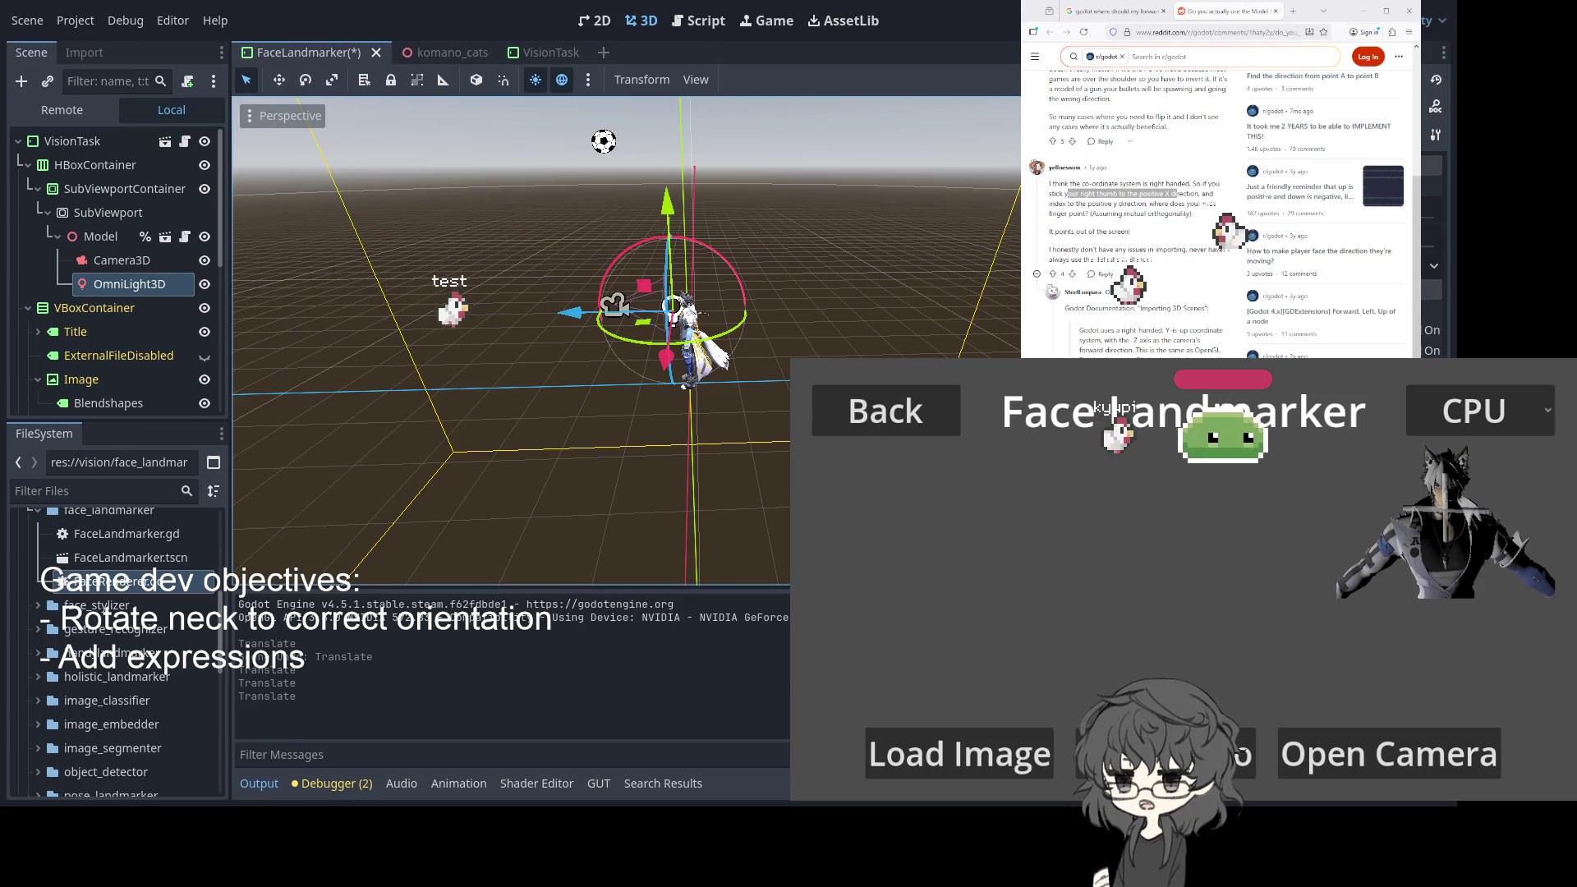
pyautogui.moveTo(751, 379)
pyautogui.mouseDown()
pyautogui.moveTo(781, 384)
pyautogui.moveTo(747, 353)
pyautogui.mouseUp()
pyautogui.moveTo(762, 280); pyautogui.dragTo(763, 264)
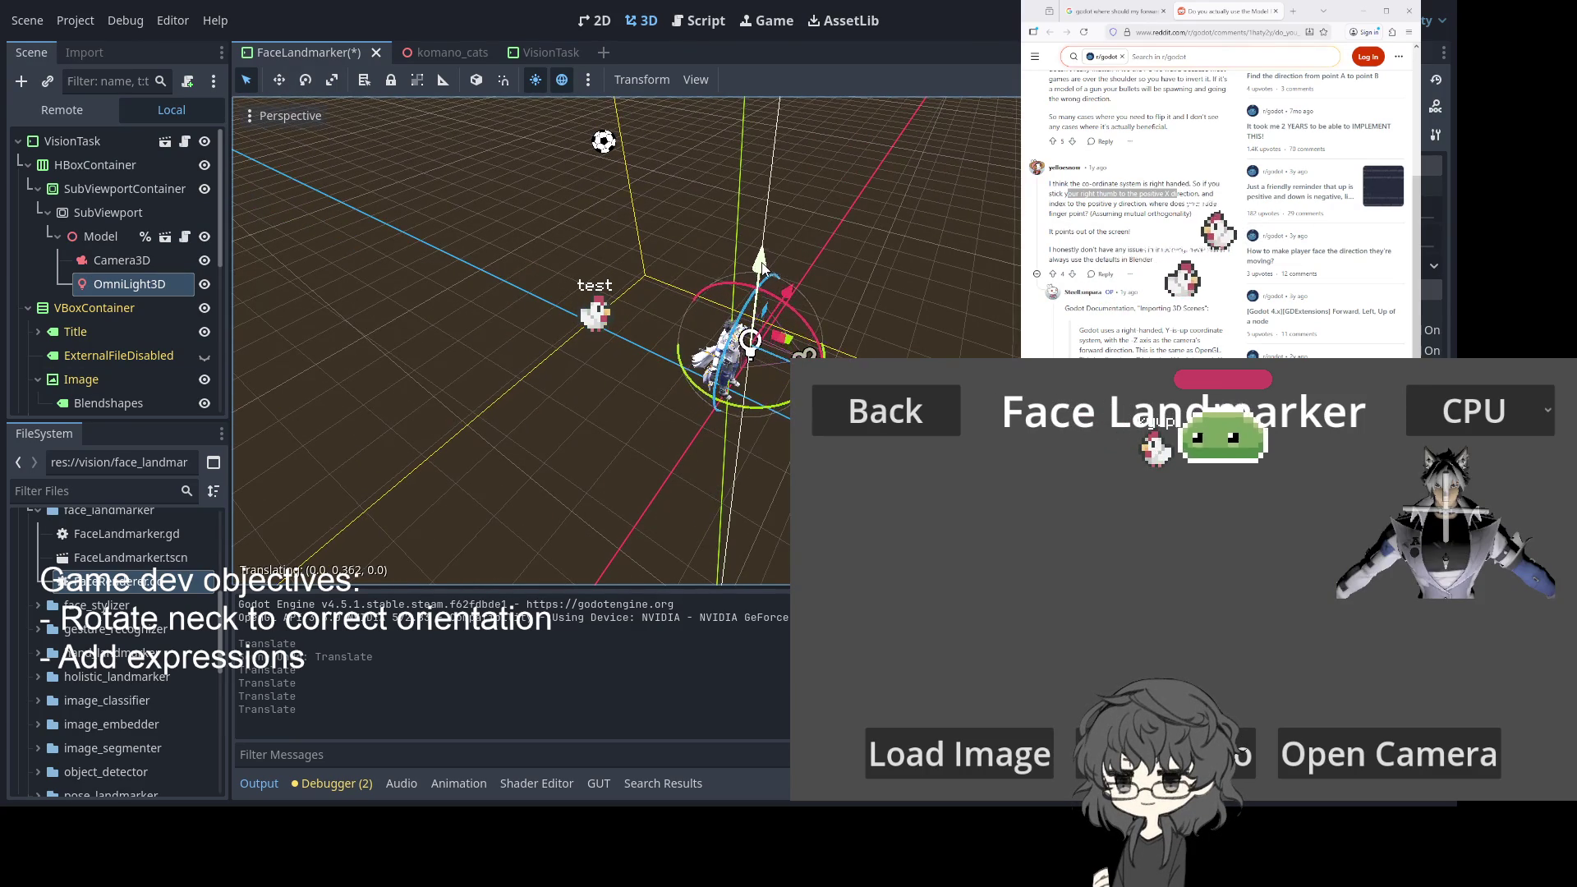
# Try moving Camera3D along its Z axis, then undo the move
pyautogui.click(772, 357)
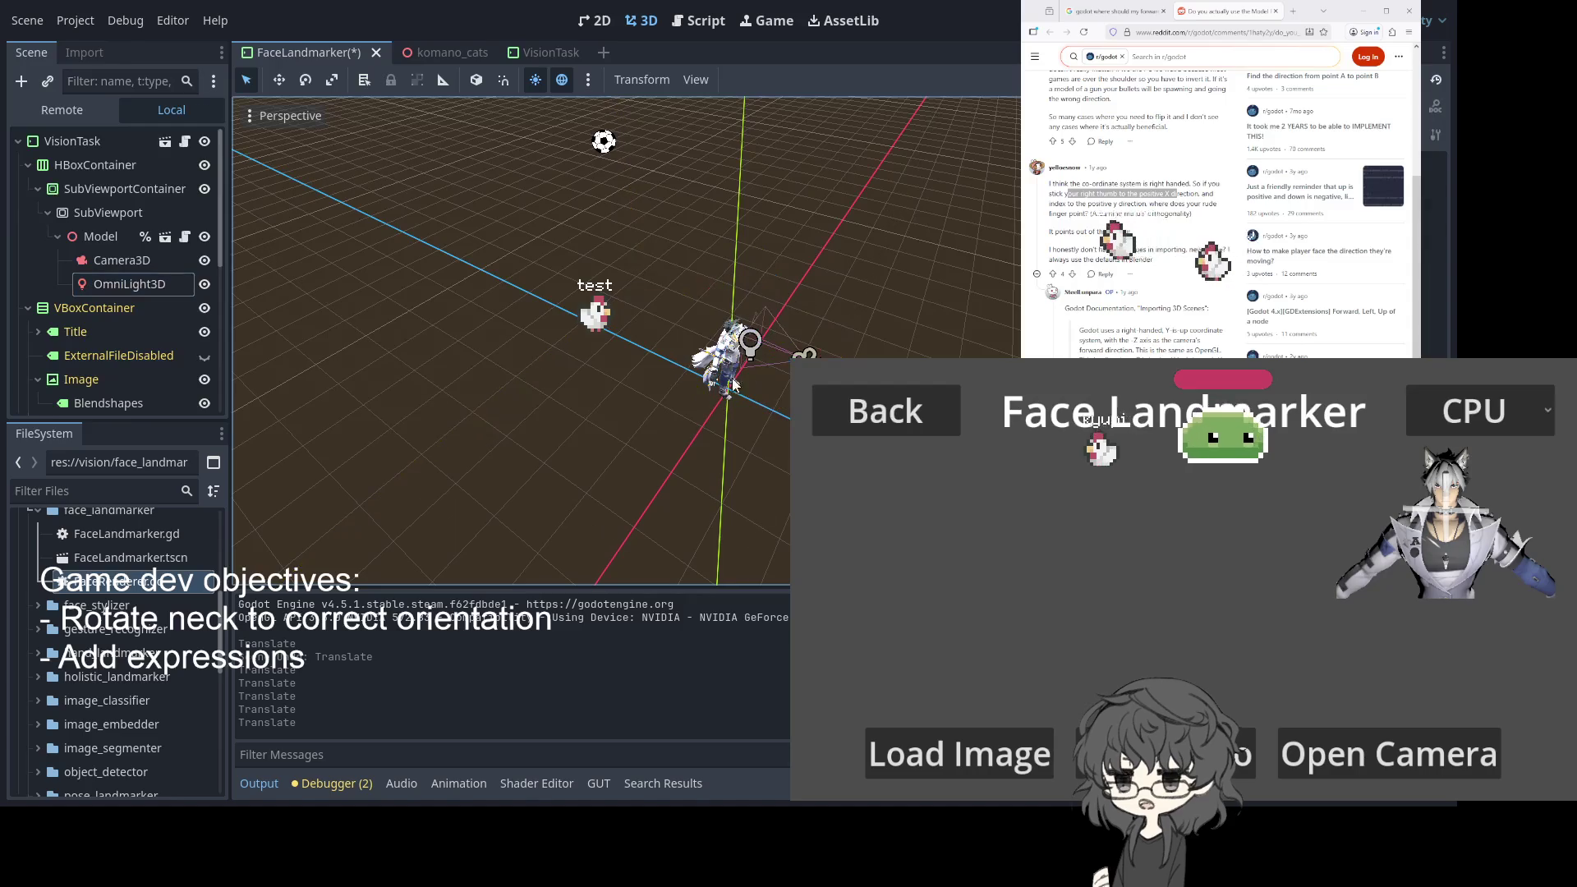
pyautogui.moveTo(803, 353)
pyautogui.mouseDown()
pyautogui.moveTo(821, 386)
pyautogui.moveTo(394, 342)
pyautogui.mouseUp()
pyautogui.moveTo(632, 394); pyautogui.dragTo(603, 406)
pyautogui.hotkey('ctrl', 'z')
pyautogui.scroll(3, 624, 341)
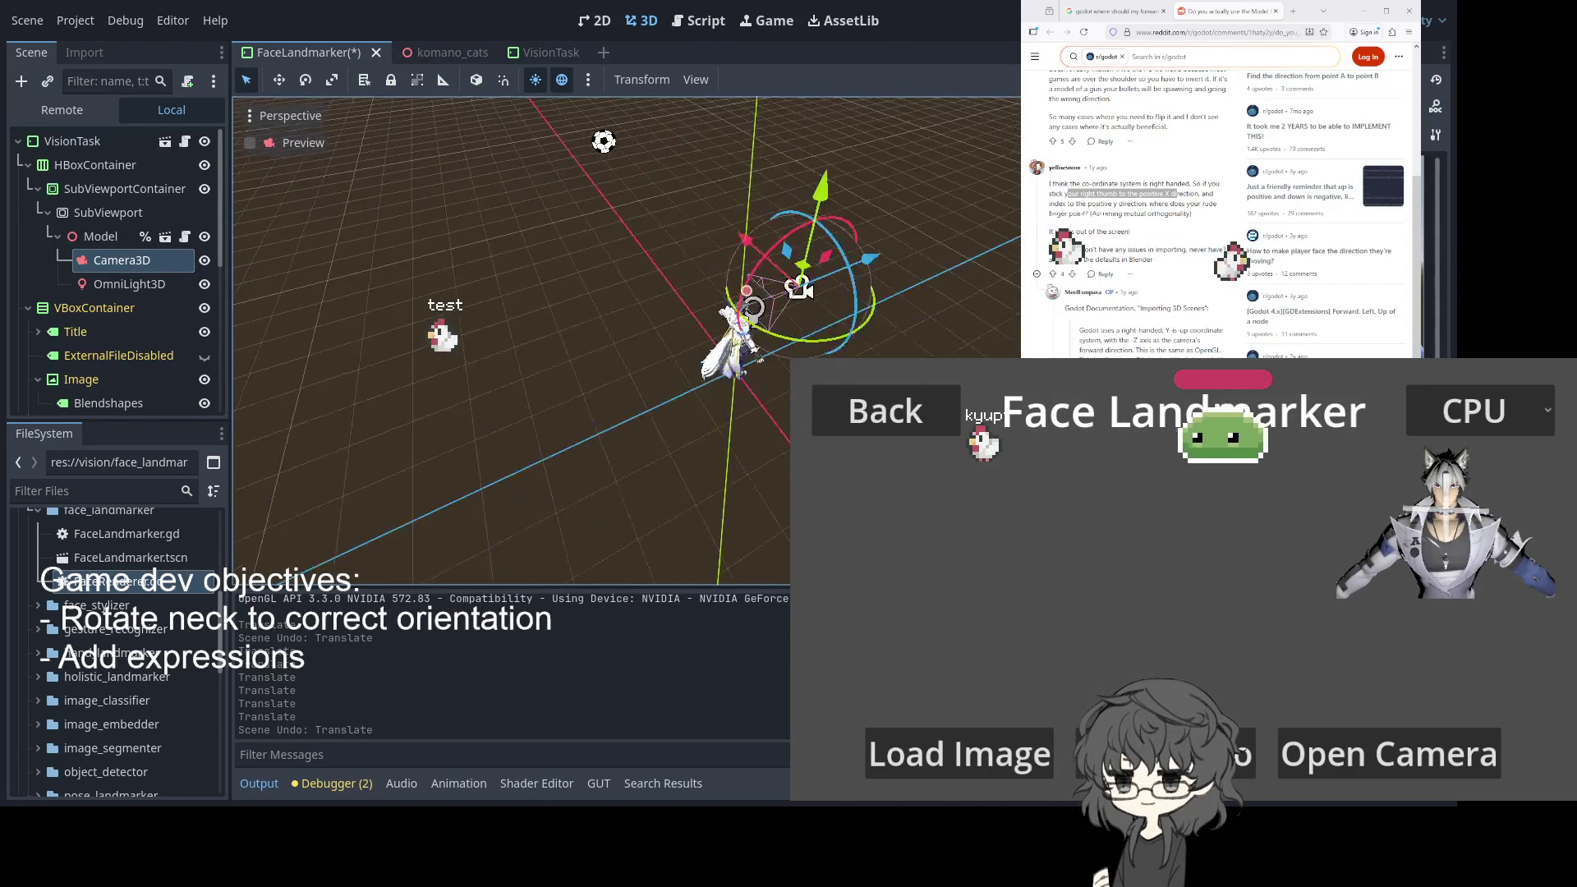
# Move the omni light to the right and rerun the project to check the lighting
pyautogui.click(92, 286)
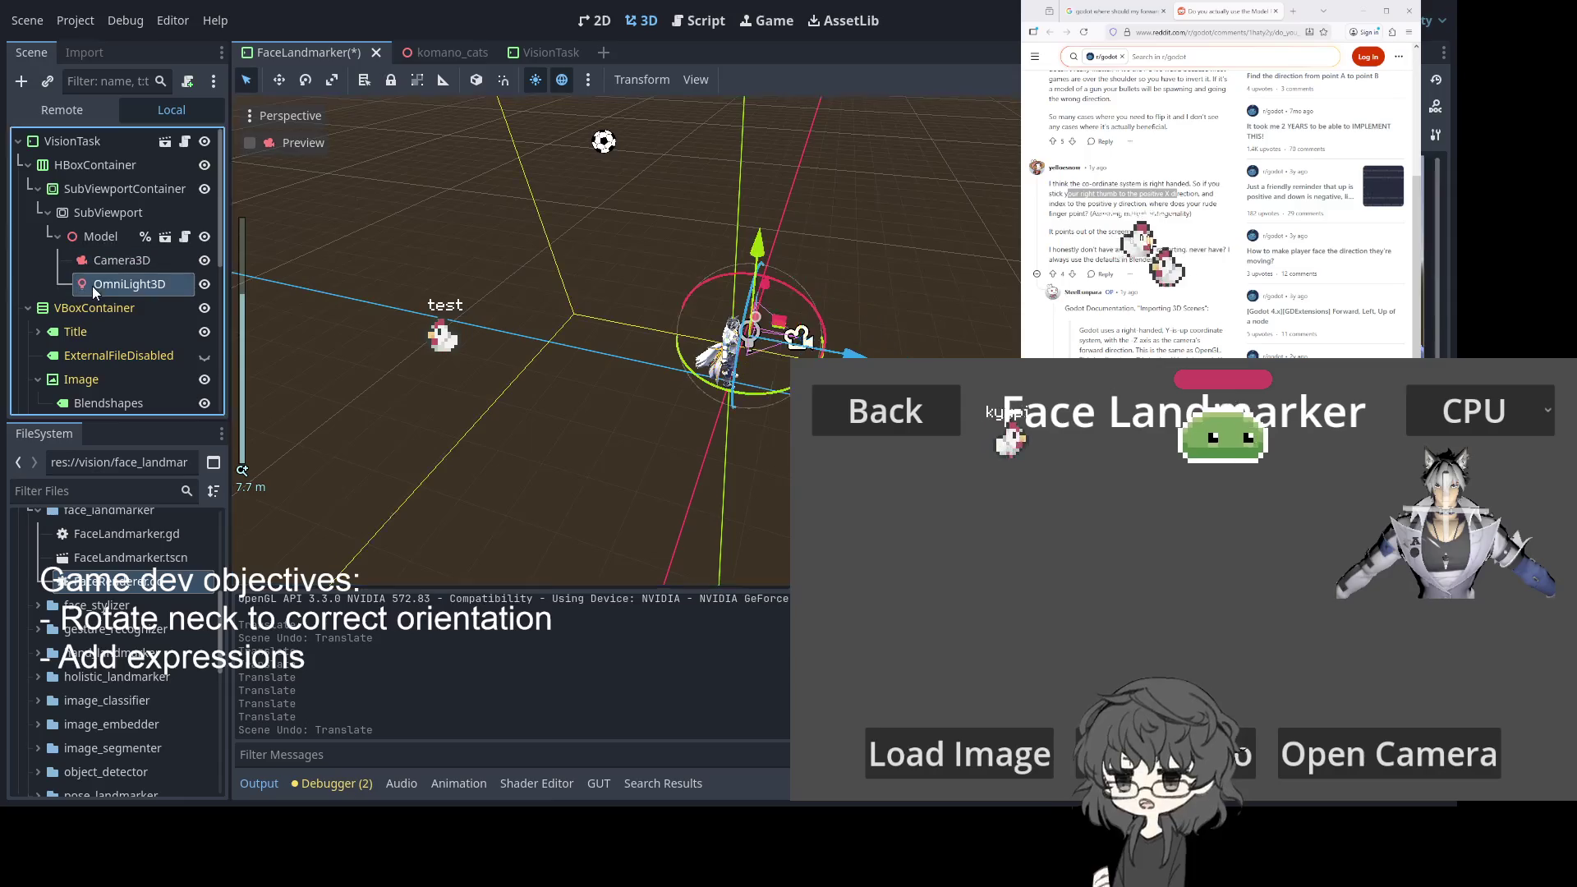
pyautogui.moveTo(749, 331); pyautogui.dragTo(919, 525)
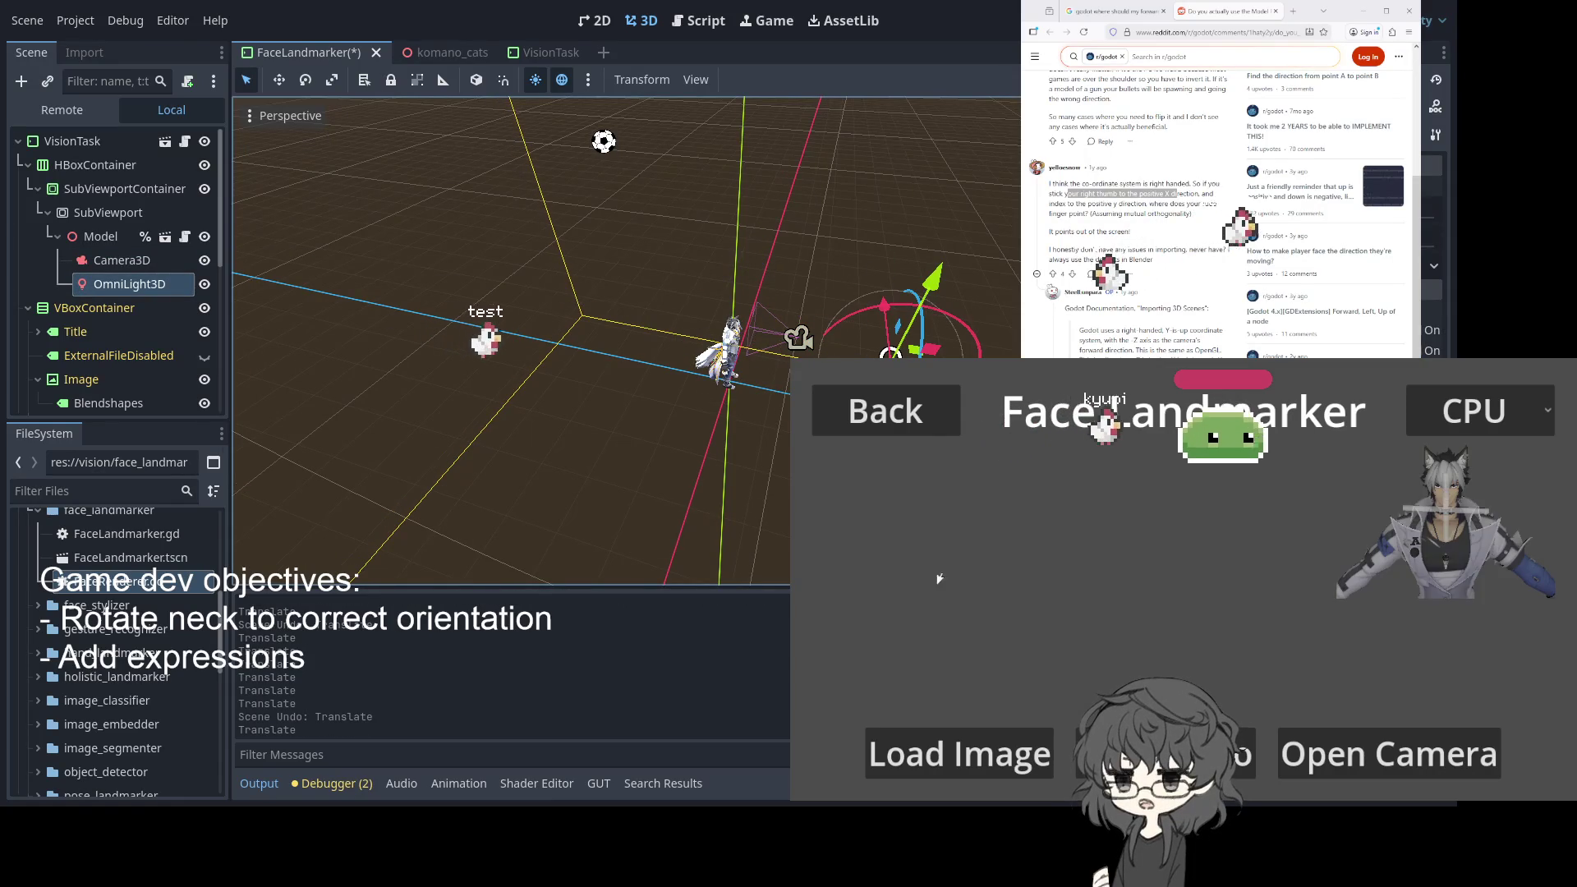
pyautogui.moveTo(721, 361); pyautogui.dragTo(721, 361)
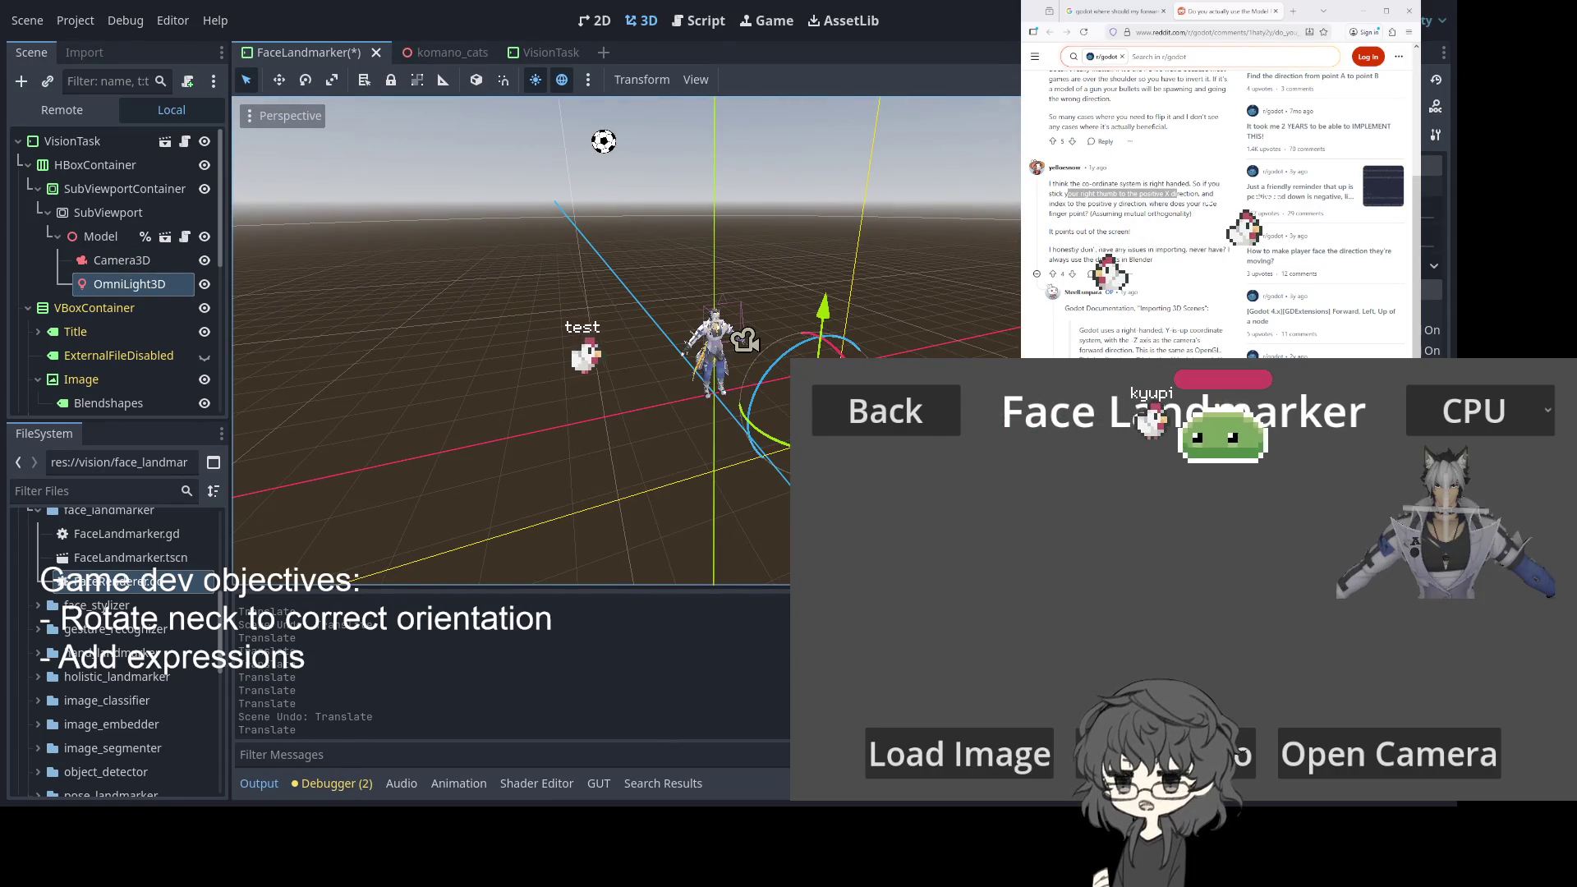
pyautogui.press('F5')
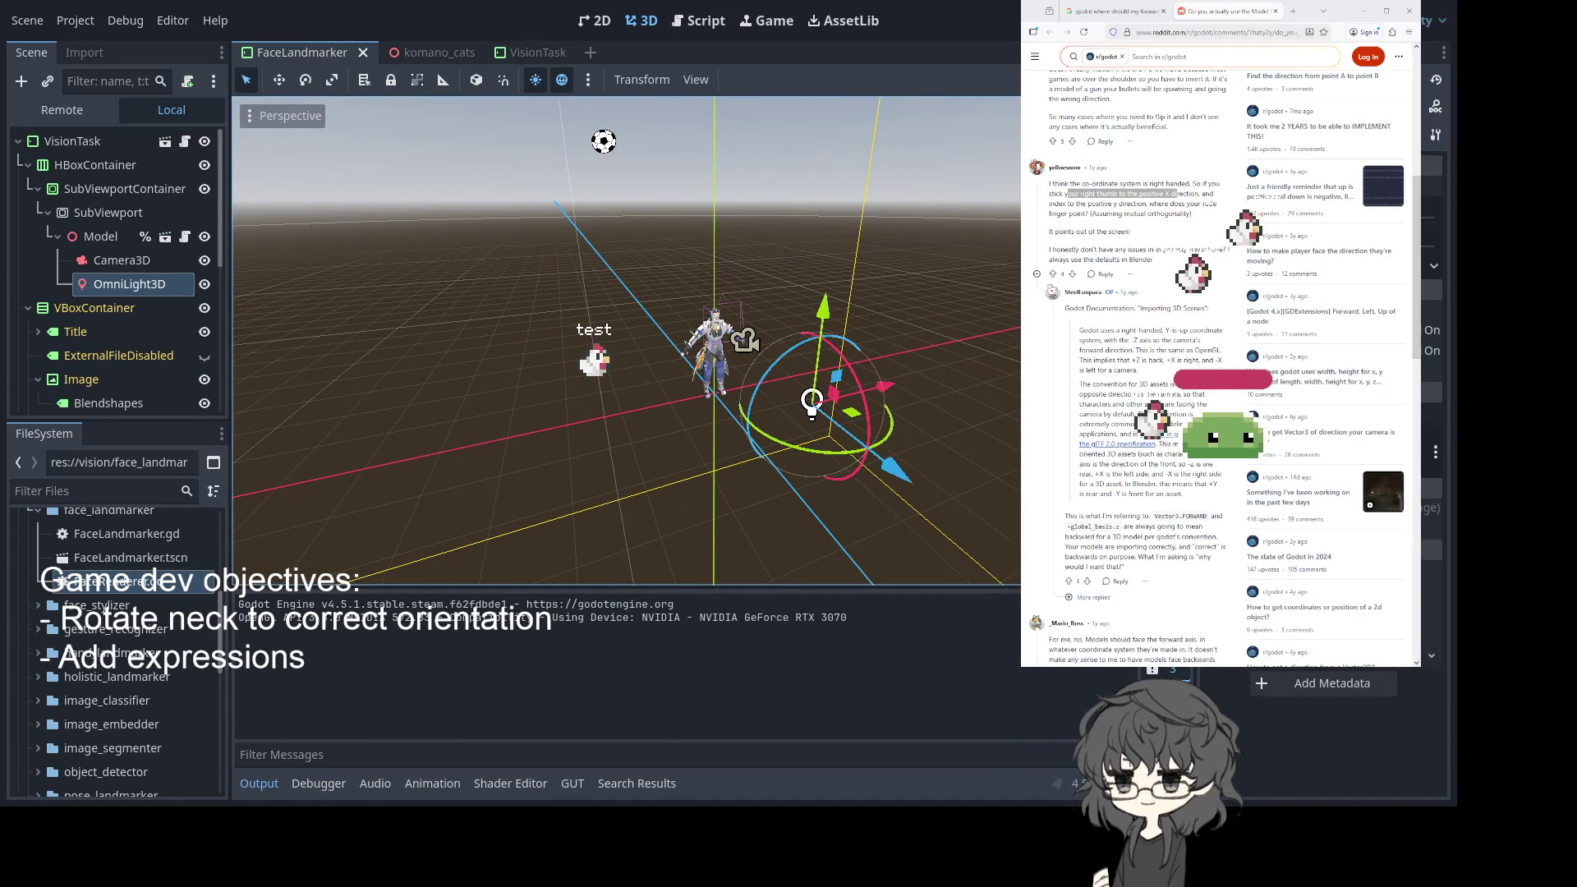
# Reparent OmniLight3D under Camera3D, undo a trial camera rotation, then save and rerun
pyautogui.click(118, 266)
pyautogui.moveTo(121, 282); pyautogui.dragTo(120, 263)
pyautogui.moveTo(726, 359); pyautogui.dragTo(762, 368)
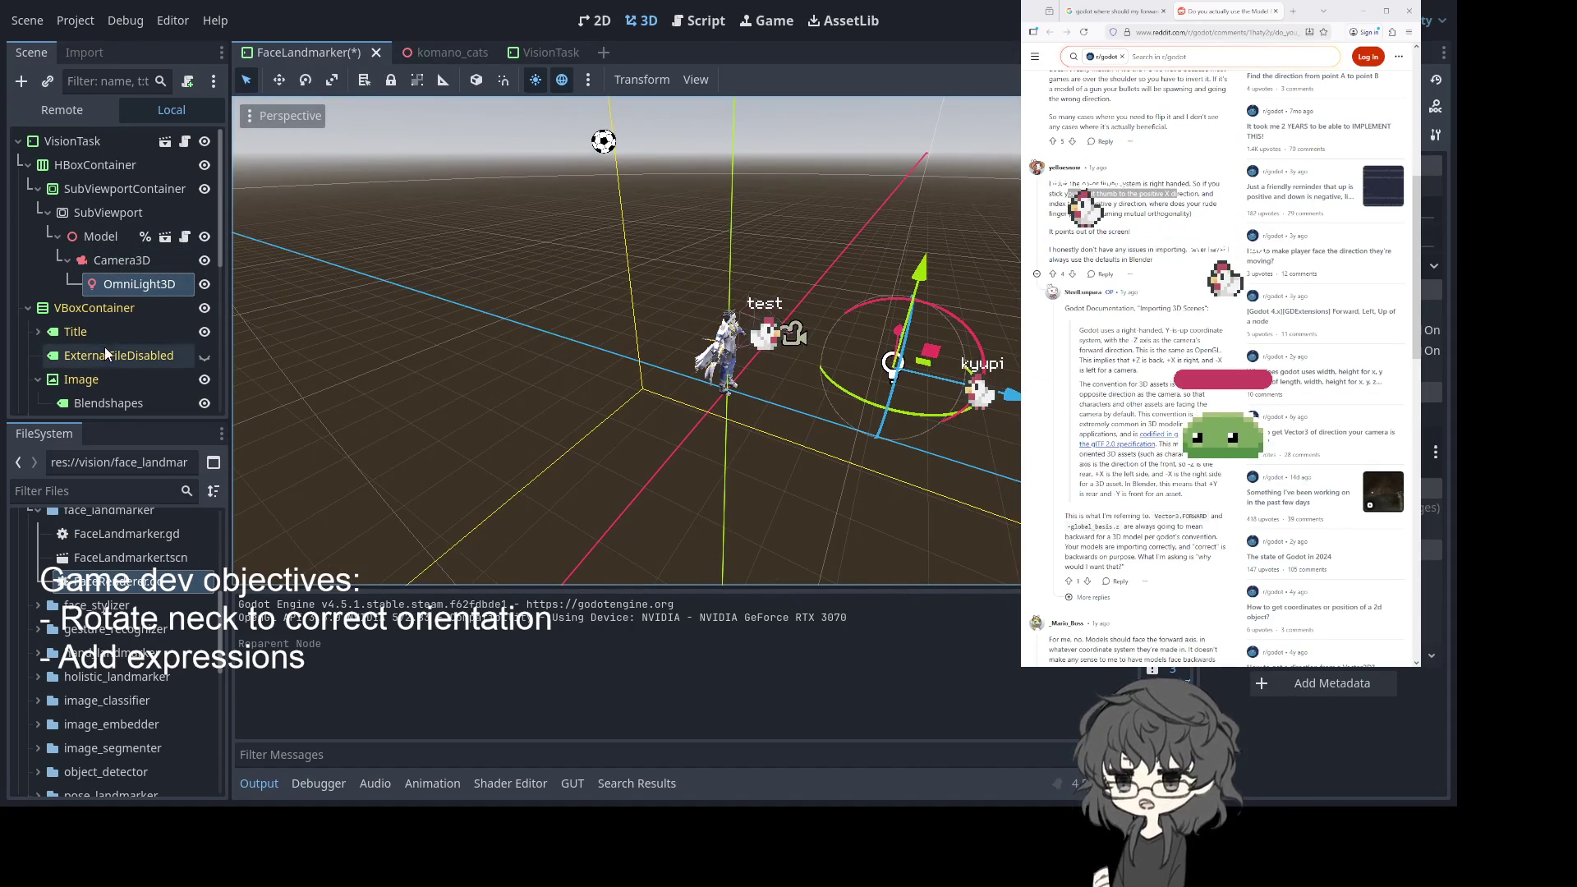
pyautogui.click(119, 253)
pyautogui.moveTo(864, 336)
pyautogui.mouseDown()
pyautogui.moveTo(866, 356)
pyautogui.moveTo(934, 358)
pyautogui.mouseUp()
pyautogui.hotkey('ctrl', 'z')
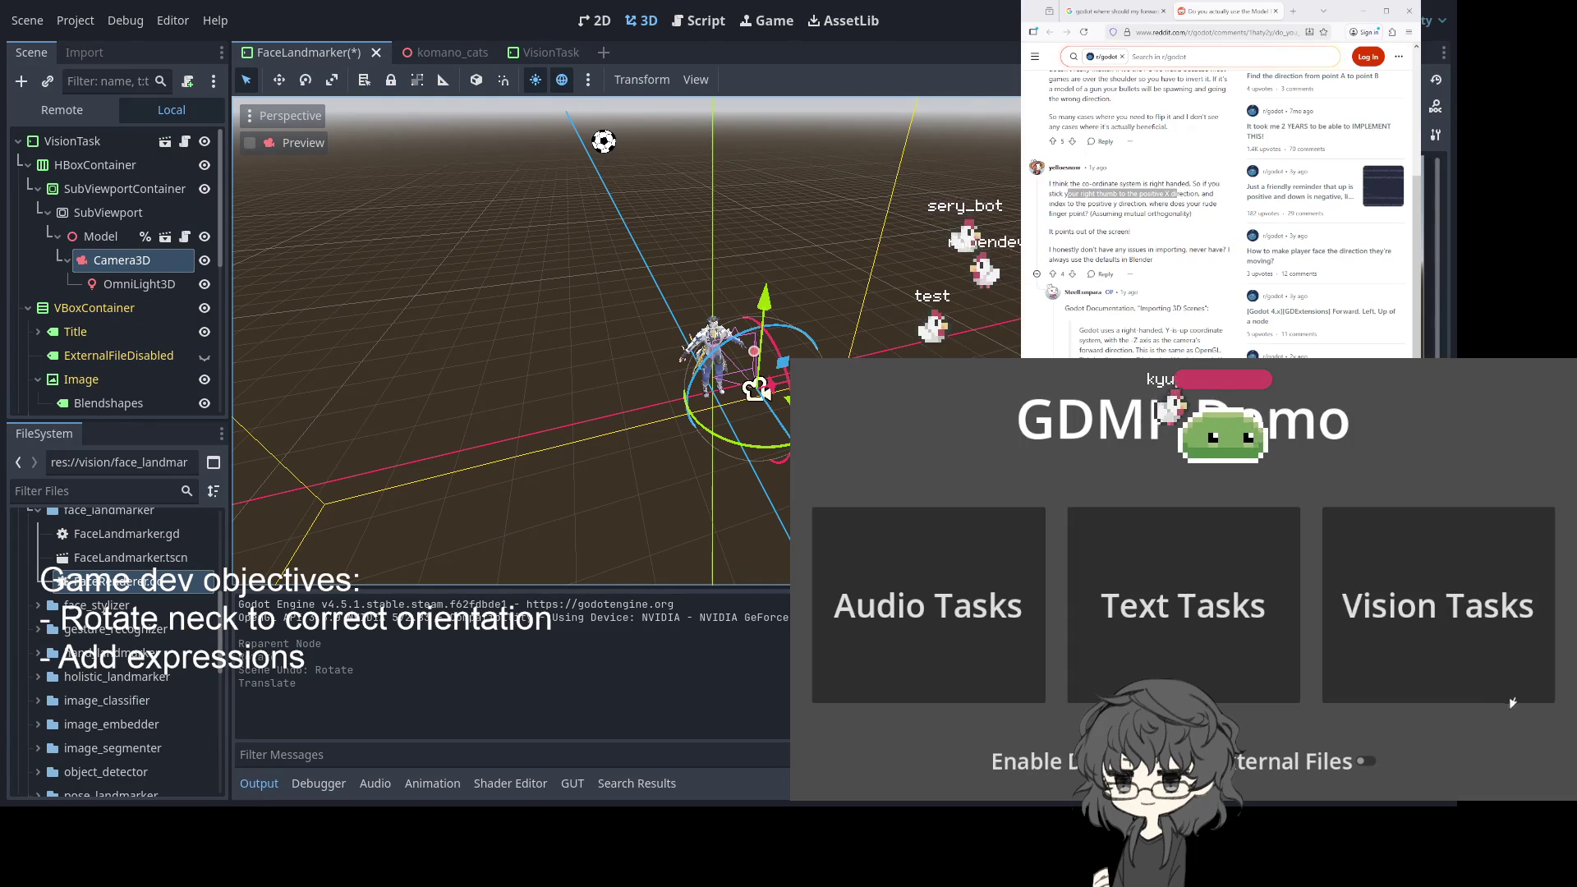
pyautogui.press('F5')
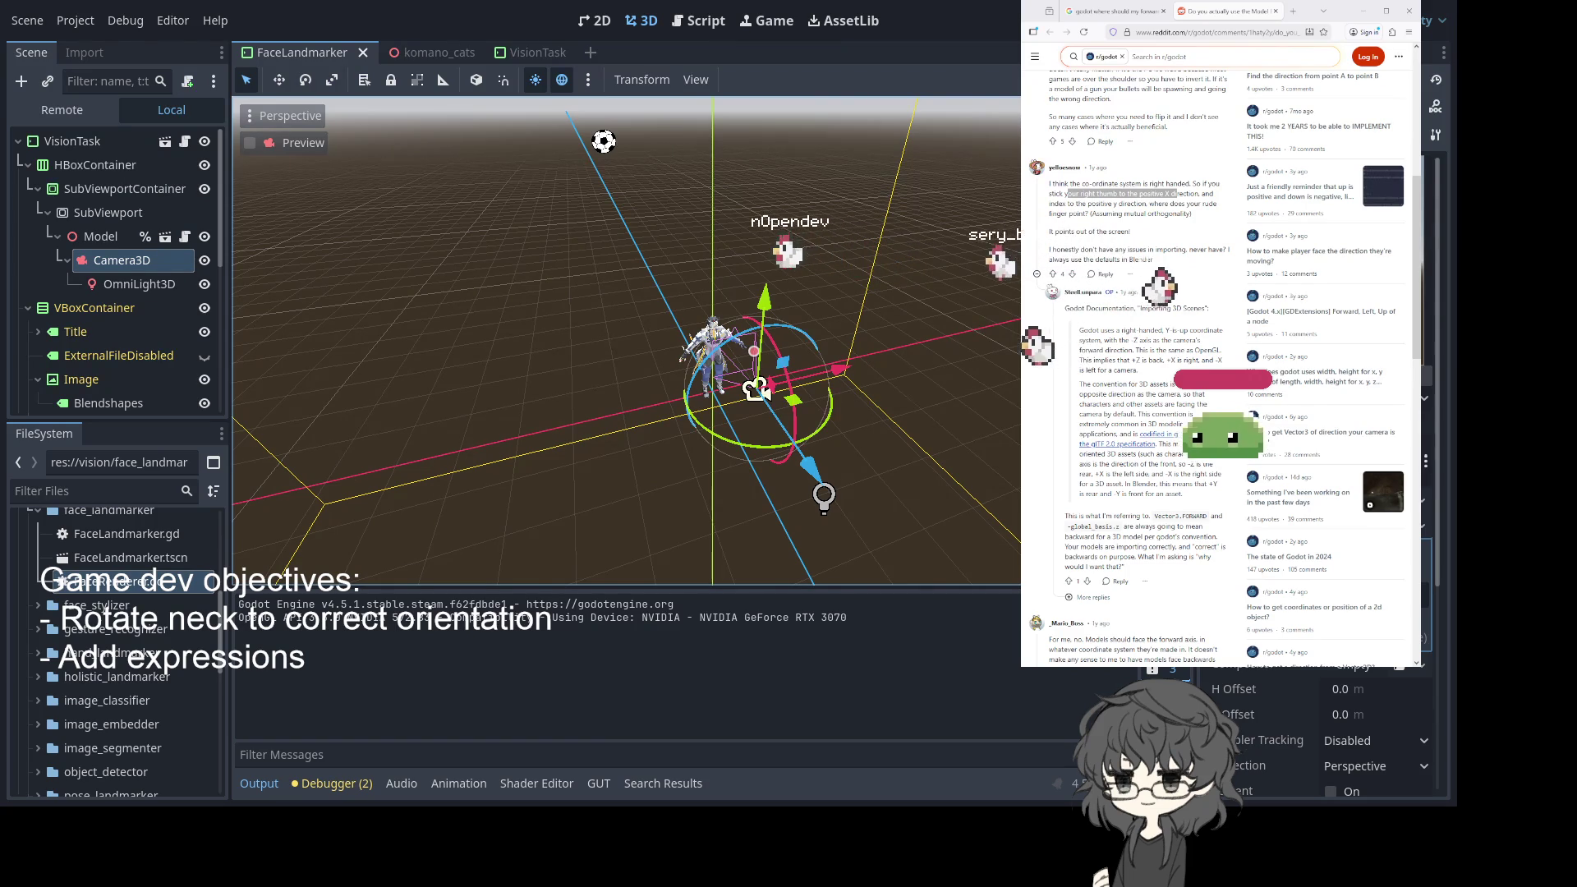
# Start the demo's Face Landmarker with the webcam at 640x480@24(YUY2) format
pyautogui.click(1379, 584)
pyautogui.click(1387, 753)
pyautogui.click(1183, 459)
pyautogui.click(1060, 496)
pyautogui.click(1059, 520)
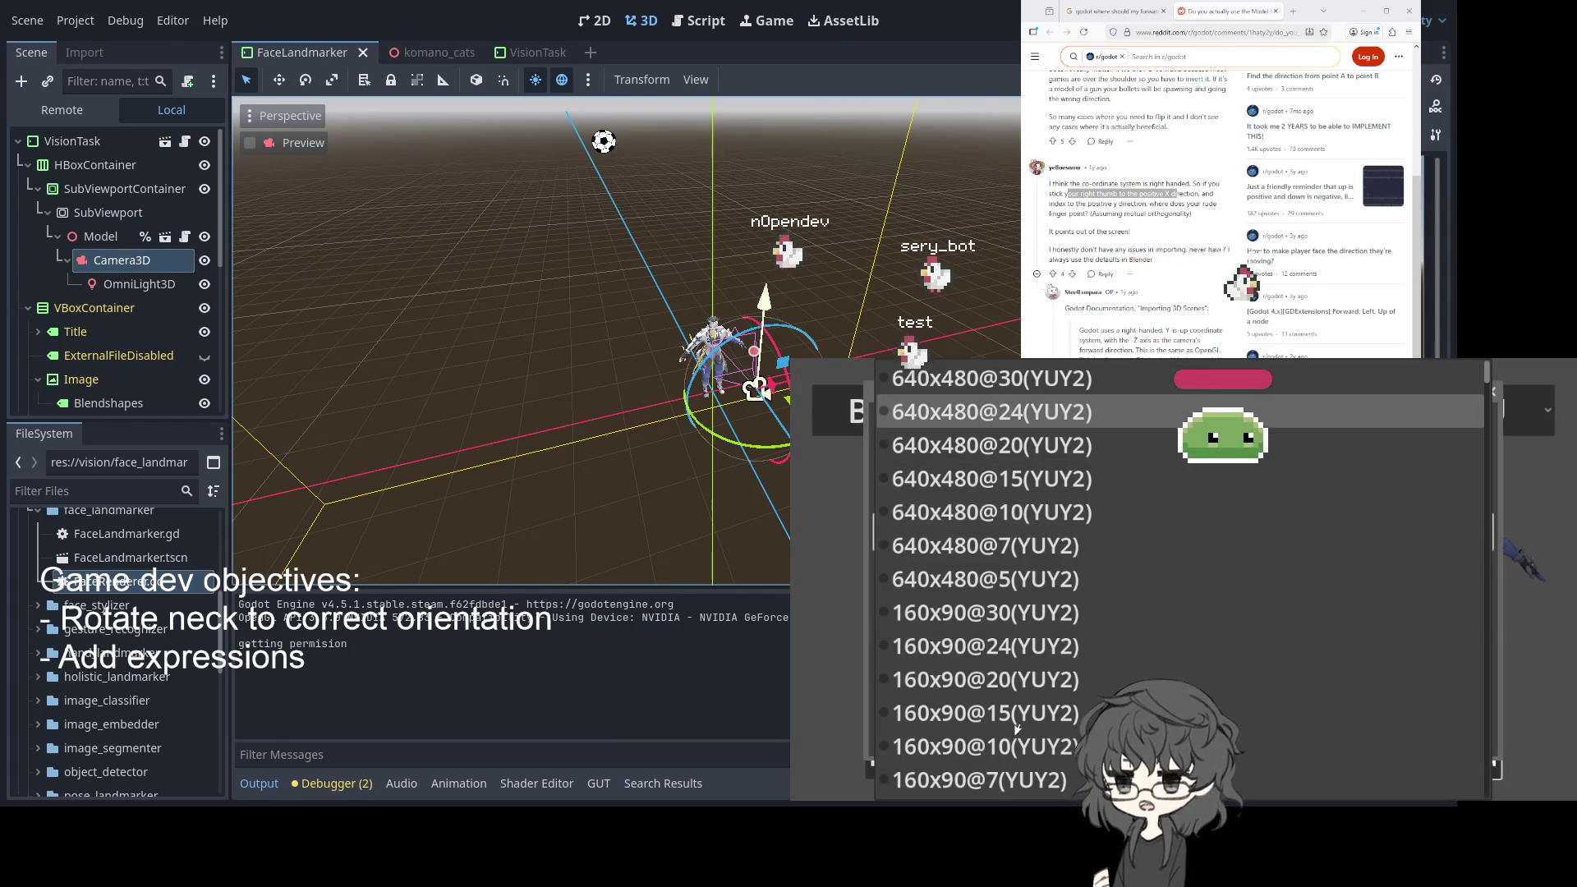
pyautogui.click(994, 411)
pyautogui.click(1058, 731)
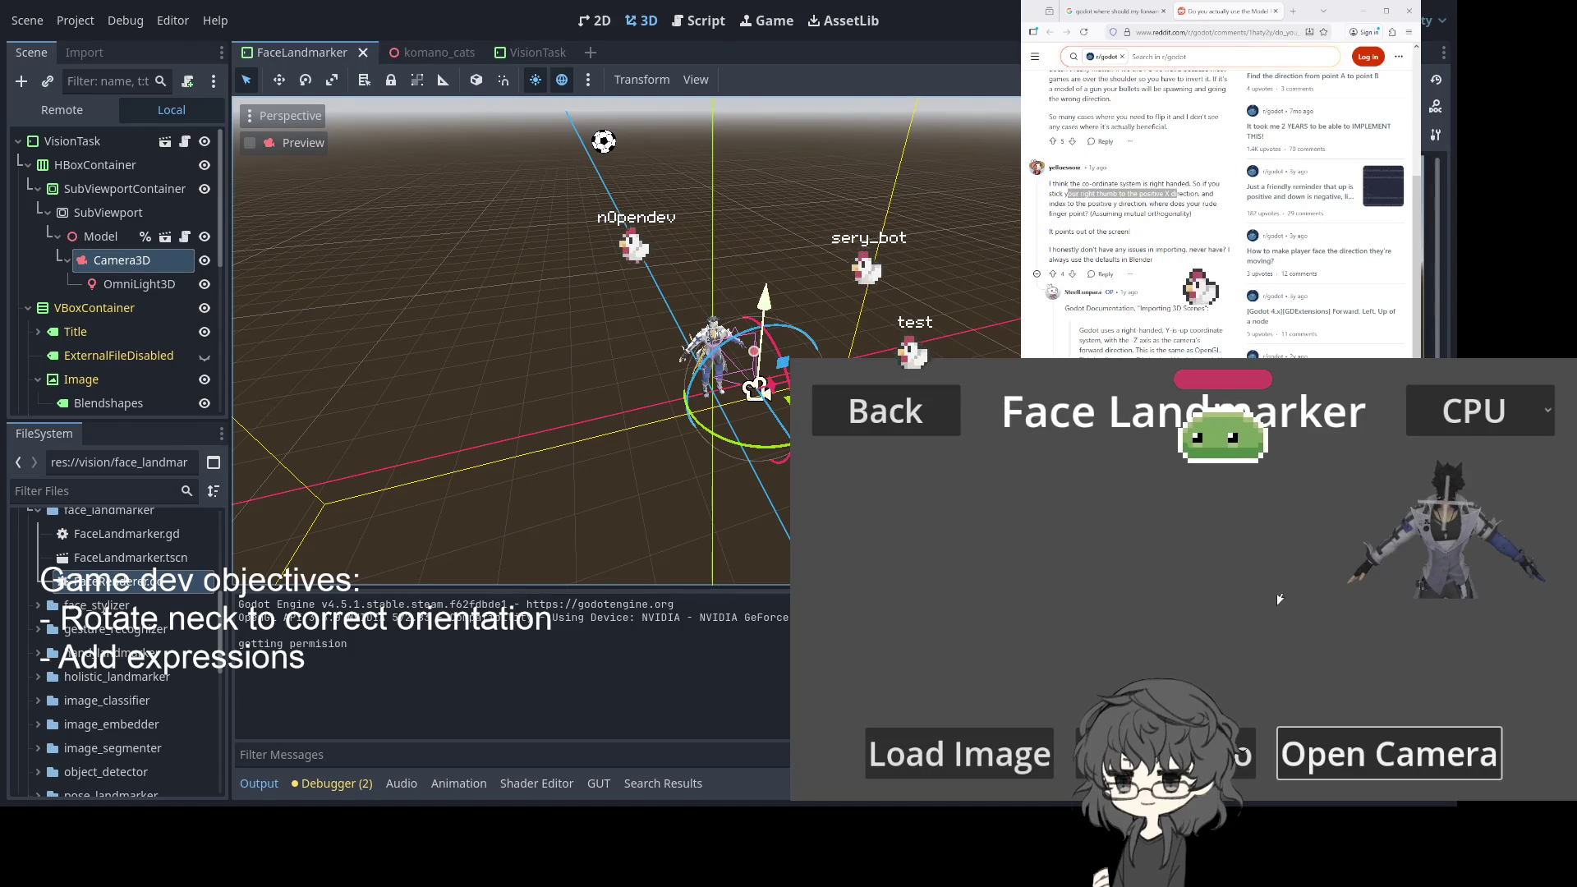
pyautogui.moveTo(756, 384); pyautogui.dragTo(813, 371)
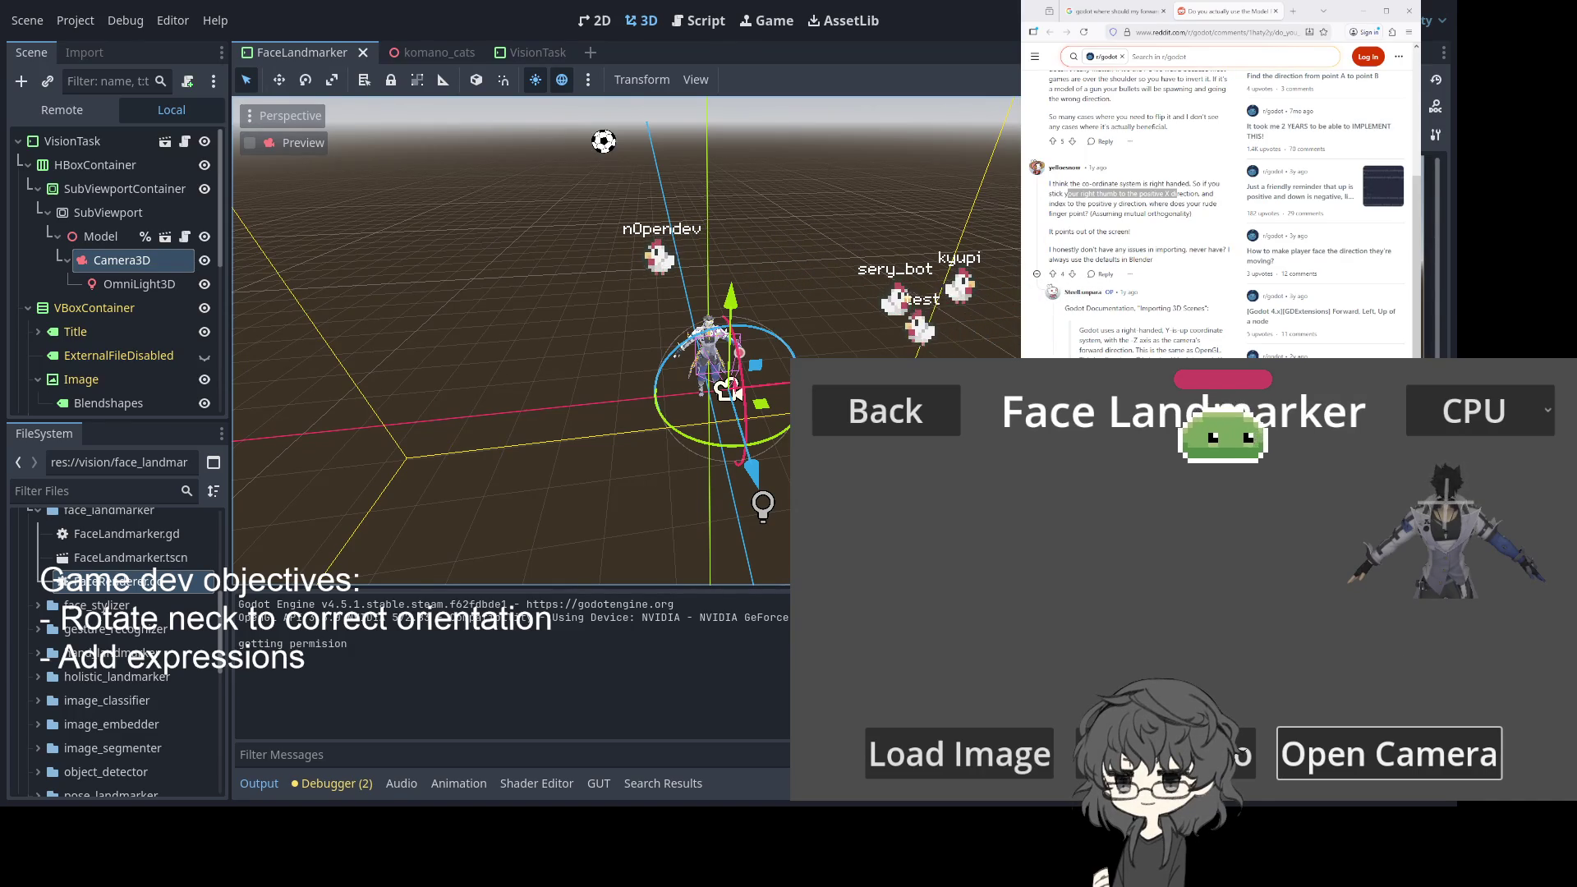
pyautogui.moveTo(431, 52)
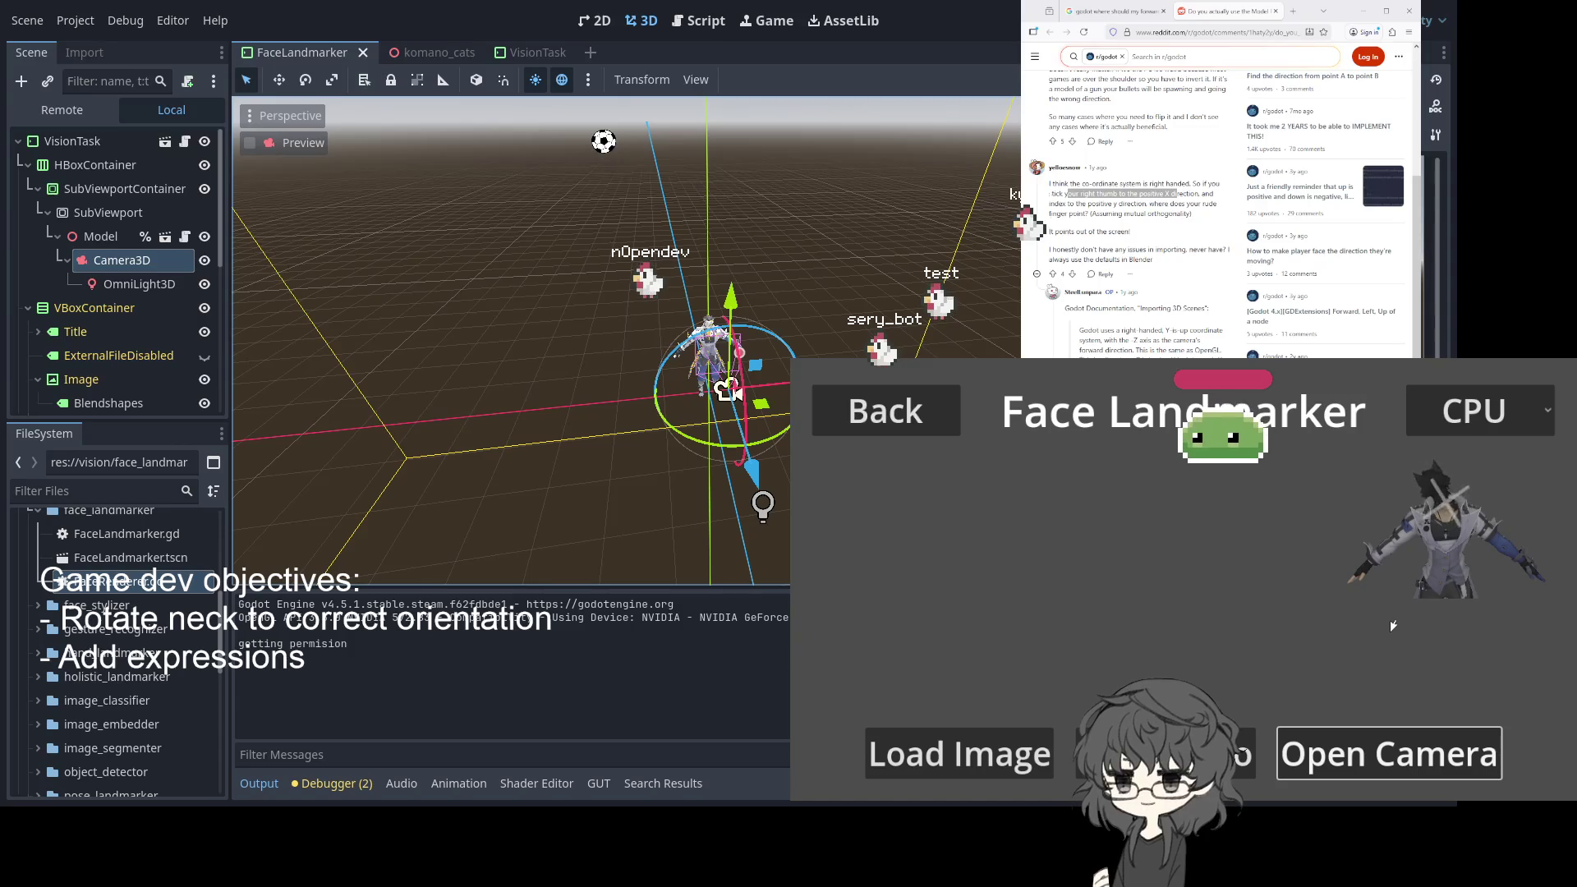
pyautogui.scroll(3, 951, 317)
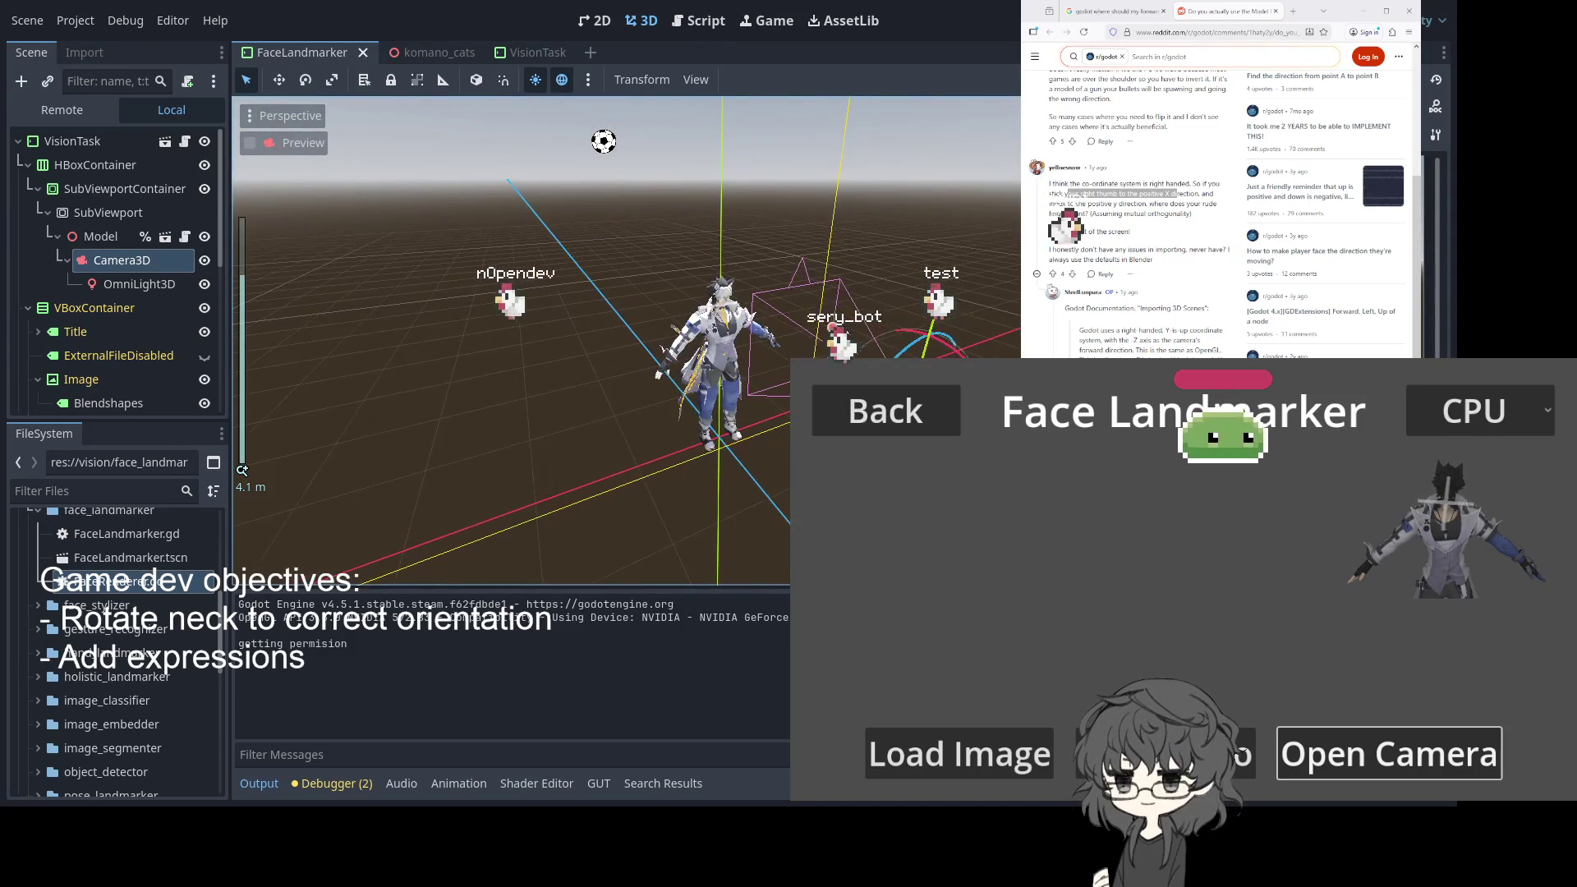
# Comment out line 44 of the VisionTask's FaceLandmarker.gd script with '#' and save
pyautogui.click(122, 237)
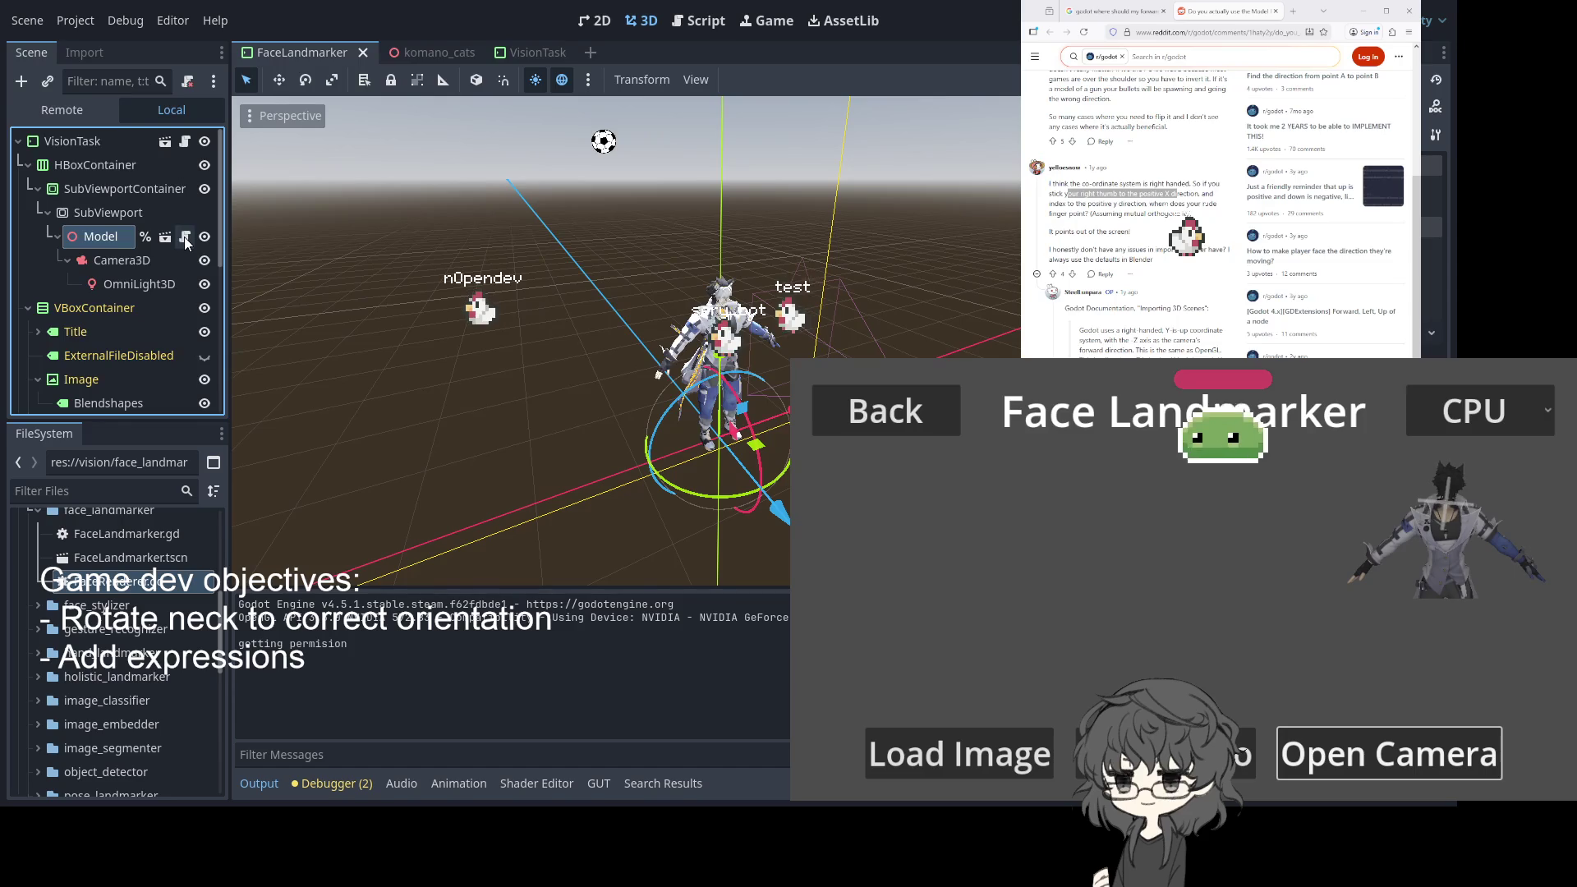
pyautogui.click(186, 141)
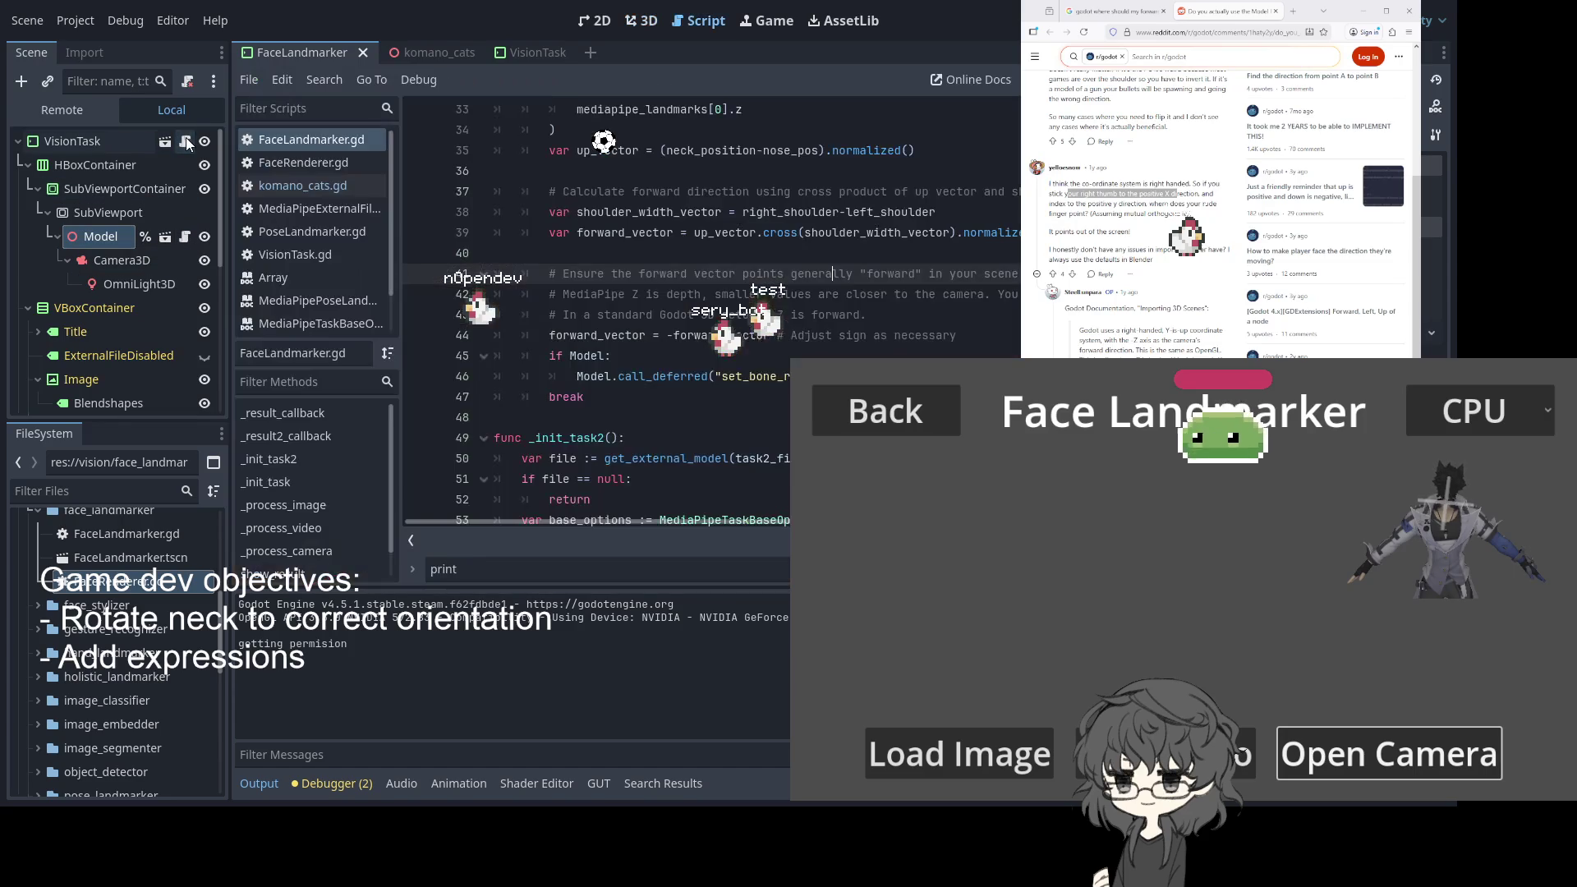
pyautogui.scroll(1, 822, 328)
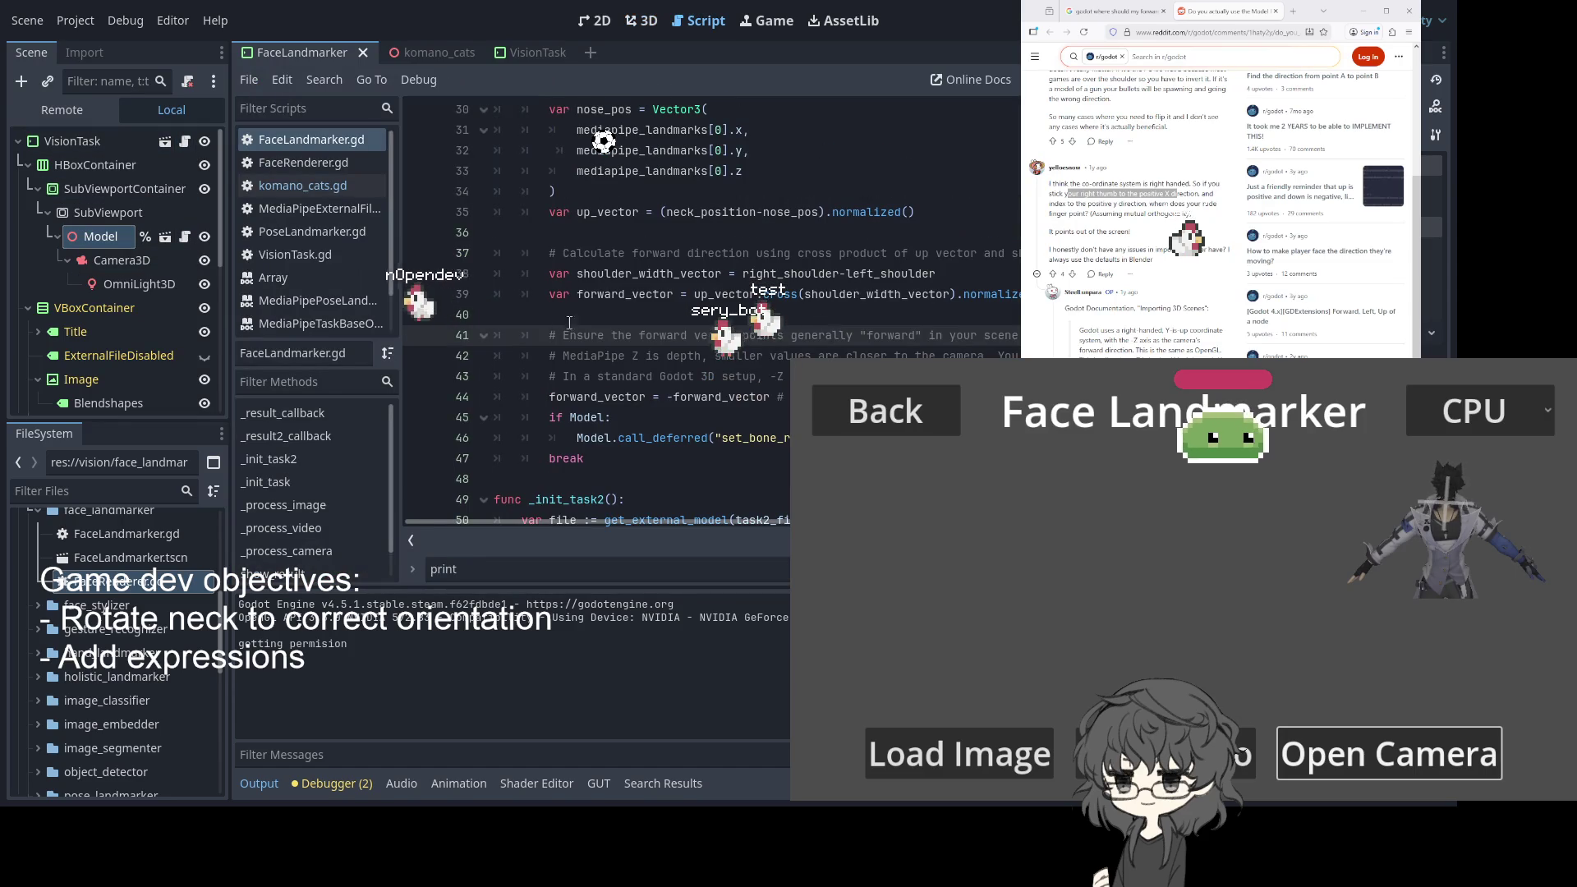
pyautogui.click(562, 384)
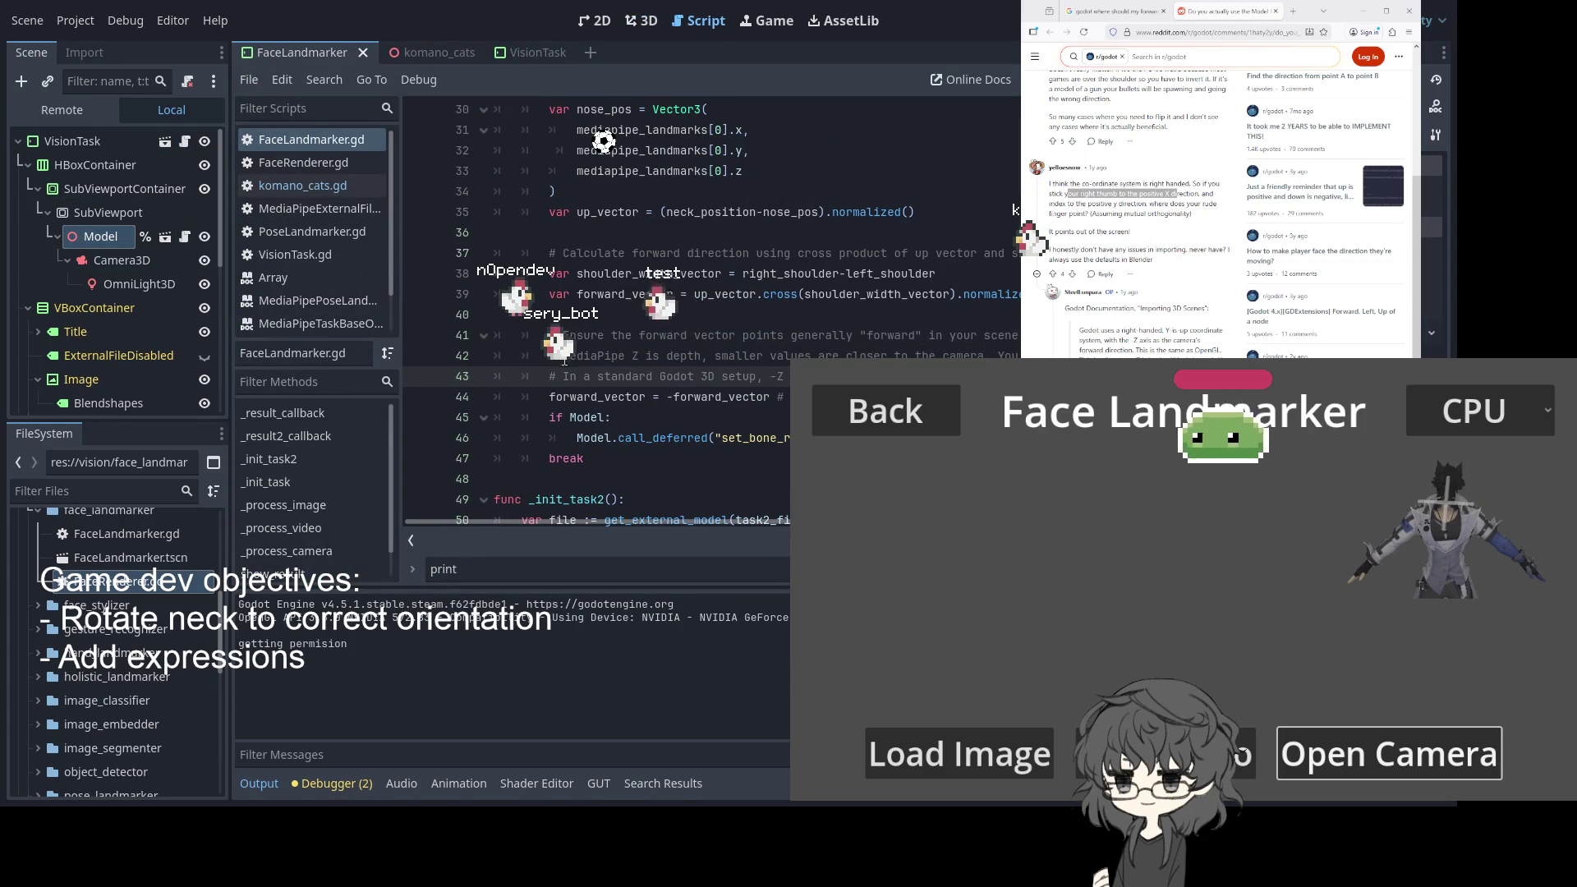
pyautogui.click(551, 398)
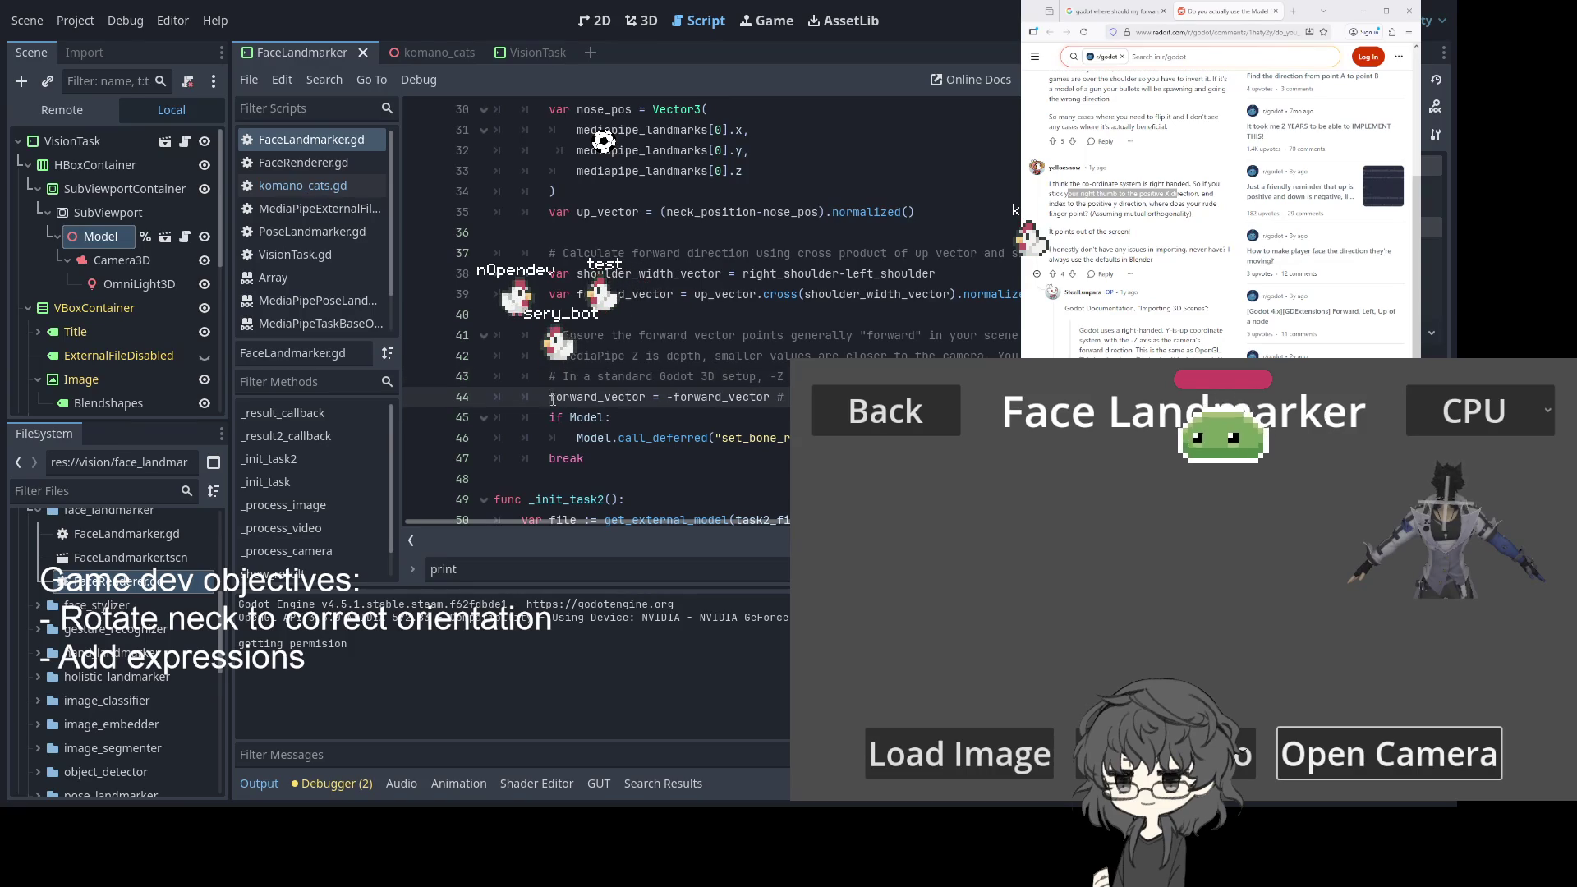
pyautogui.write('#')
pyautogui.hotkey('ctrl', 's')
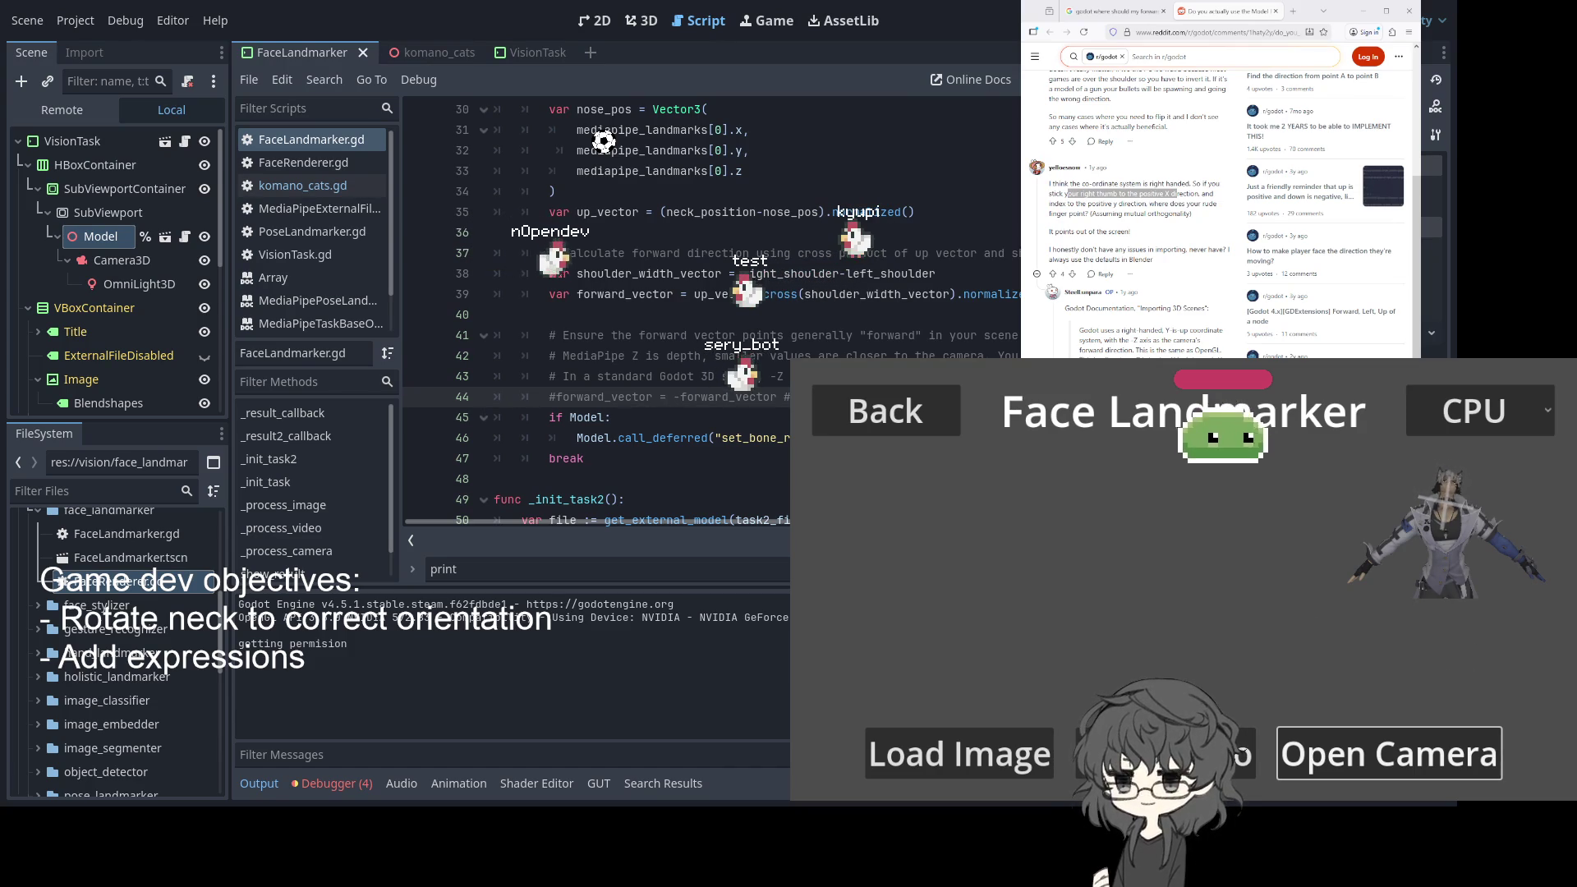
# In komano_cats.gd, try neck rotation divisors -PI/1.5 and -PI/2.5 on line 32, saving each
pyautogui.press('Up')
pyautogui.press('Up')
pyautogui.press('Up')
pyautogui.click(184, 238)
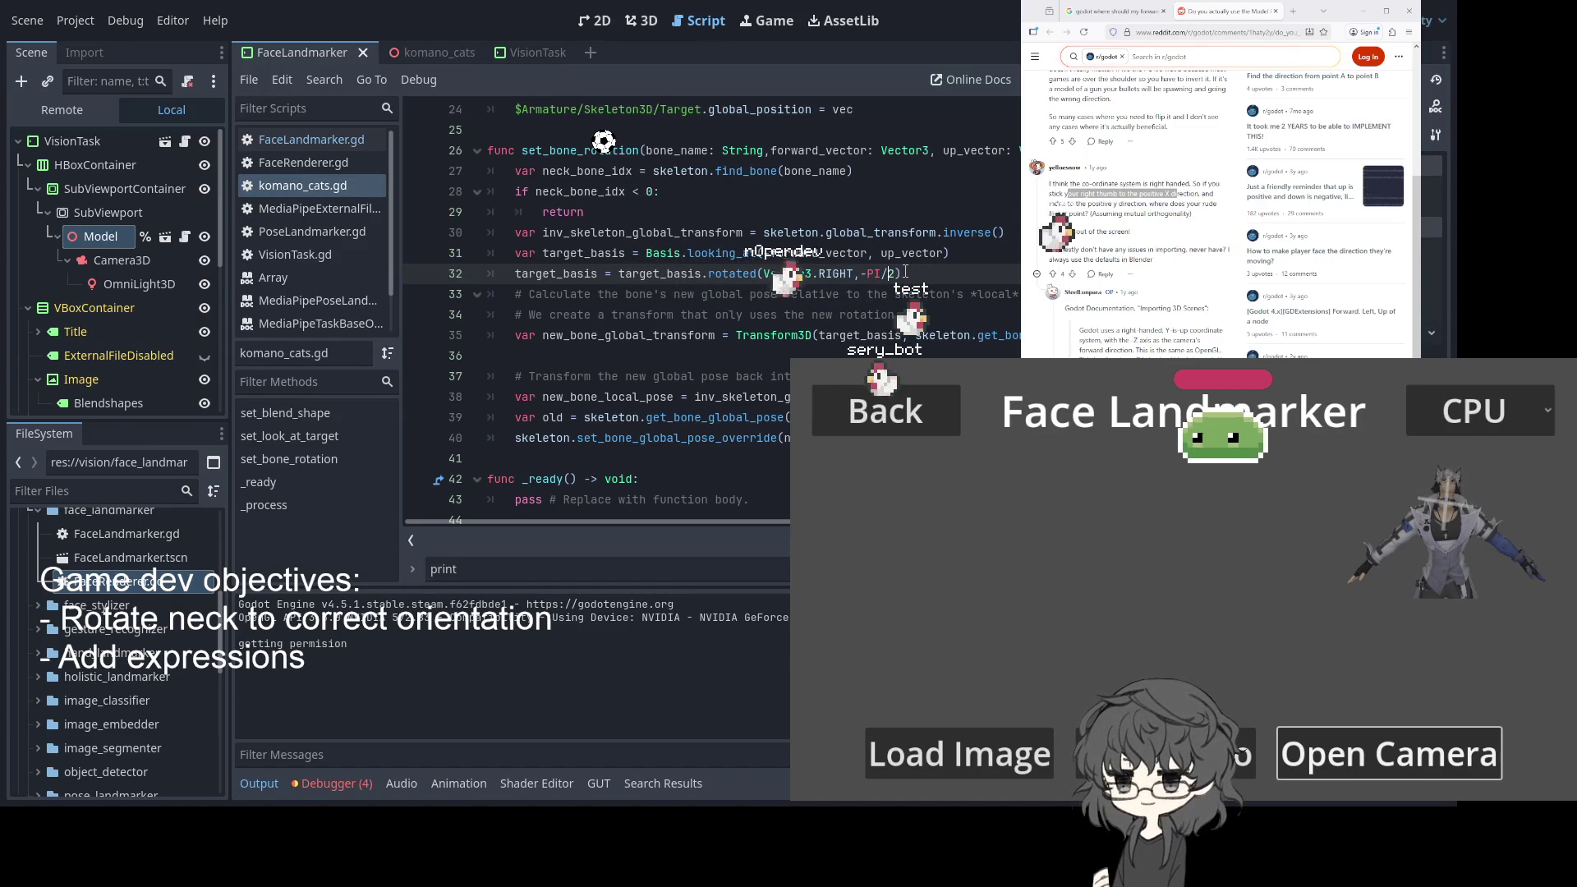
pyautogui.press('BackSpace')
pyautogui.press('BackSpace')
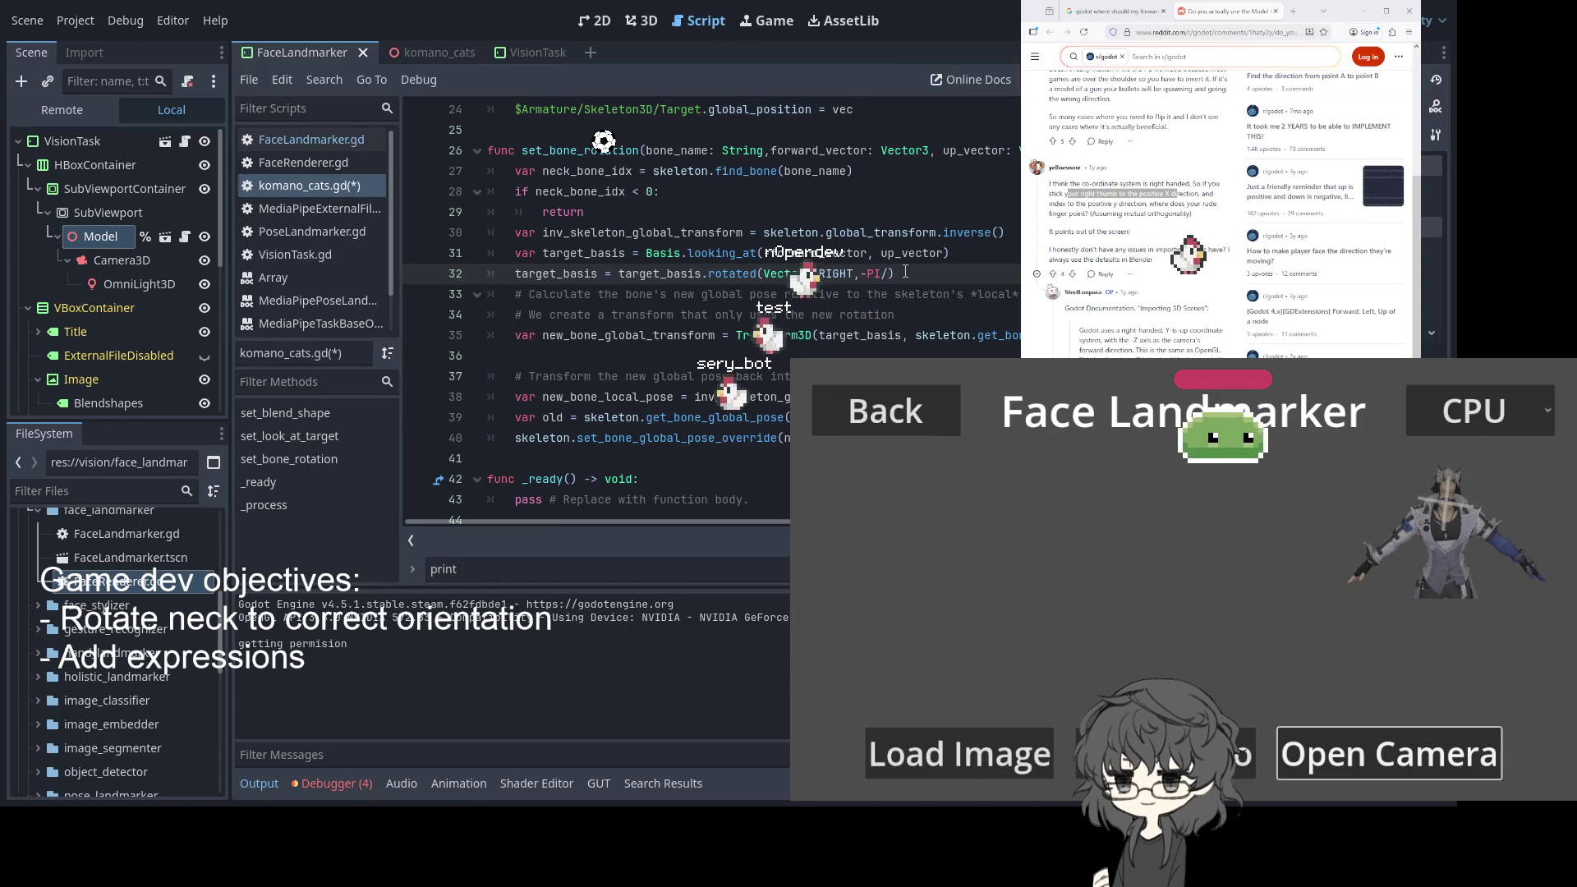
pyautogui.write('15')
pyautogui.hotkey('ctrl', 's')
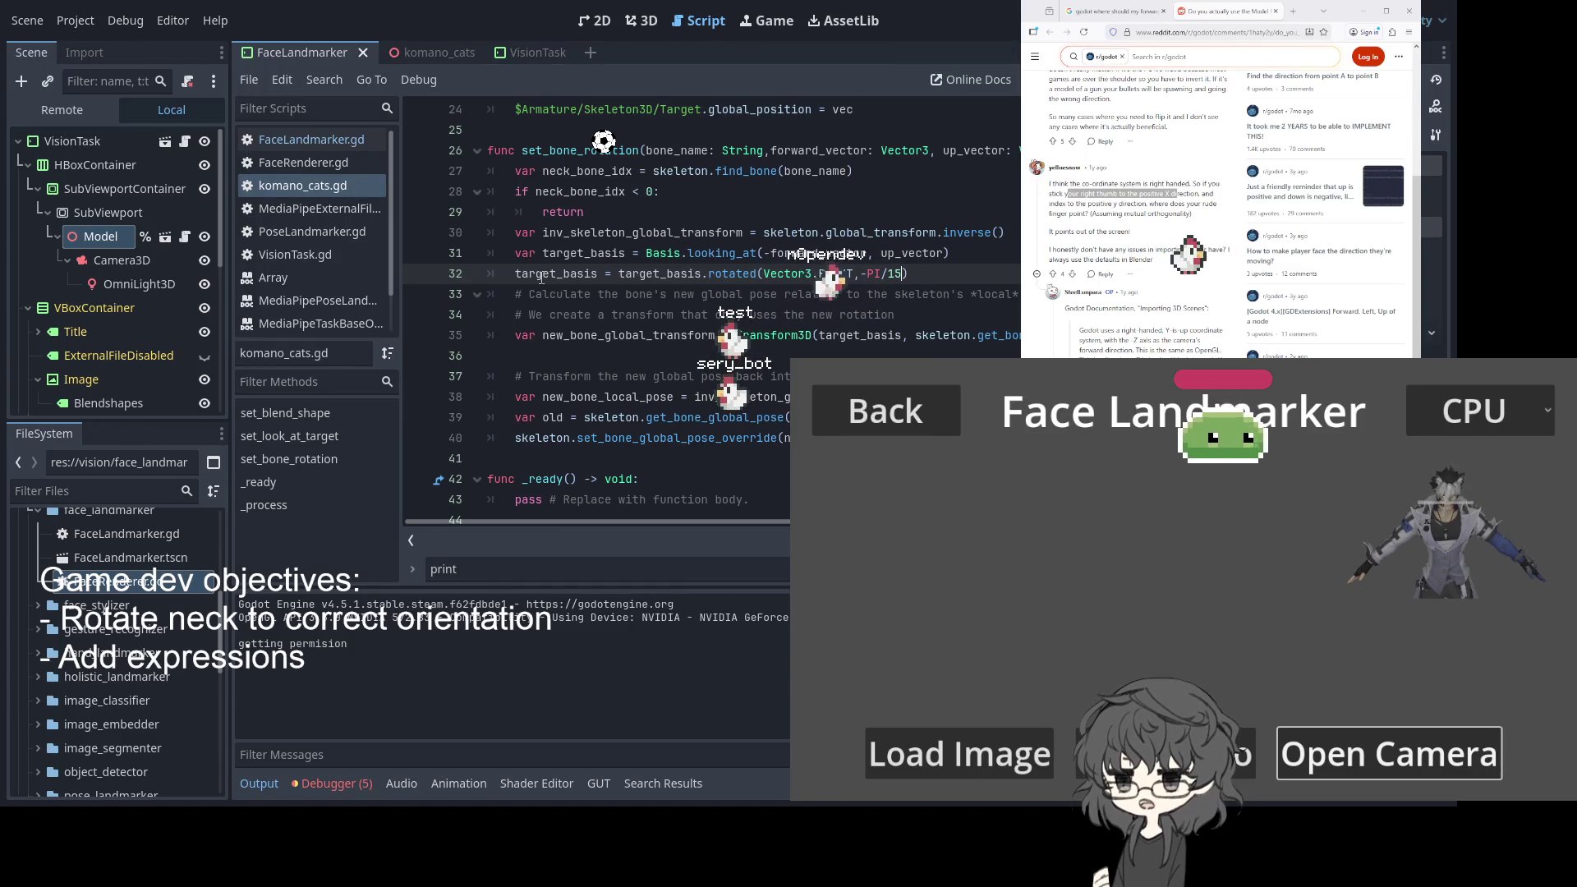
pyautogui.write('.')
pyautogui.hotkey('ctrl', 's')
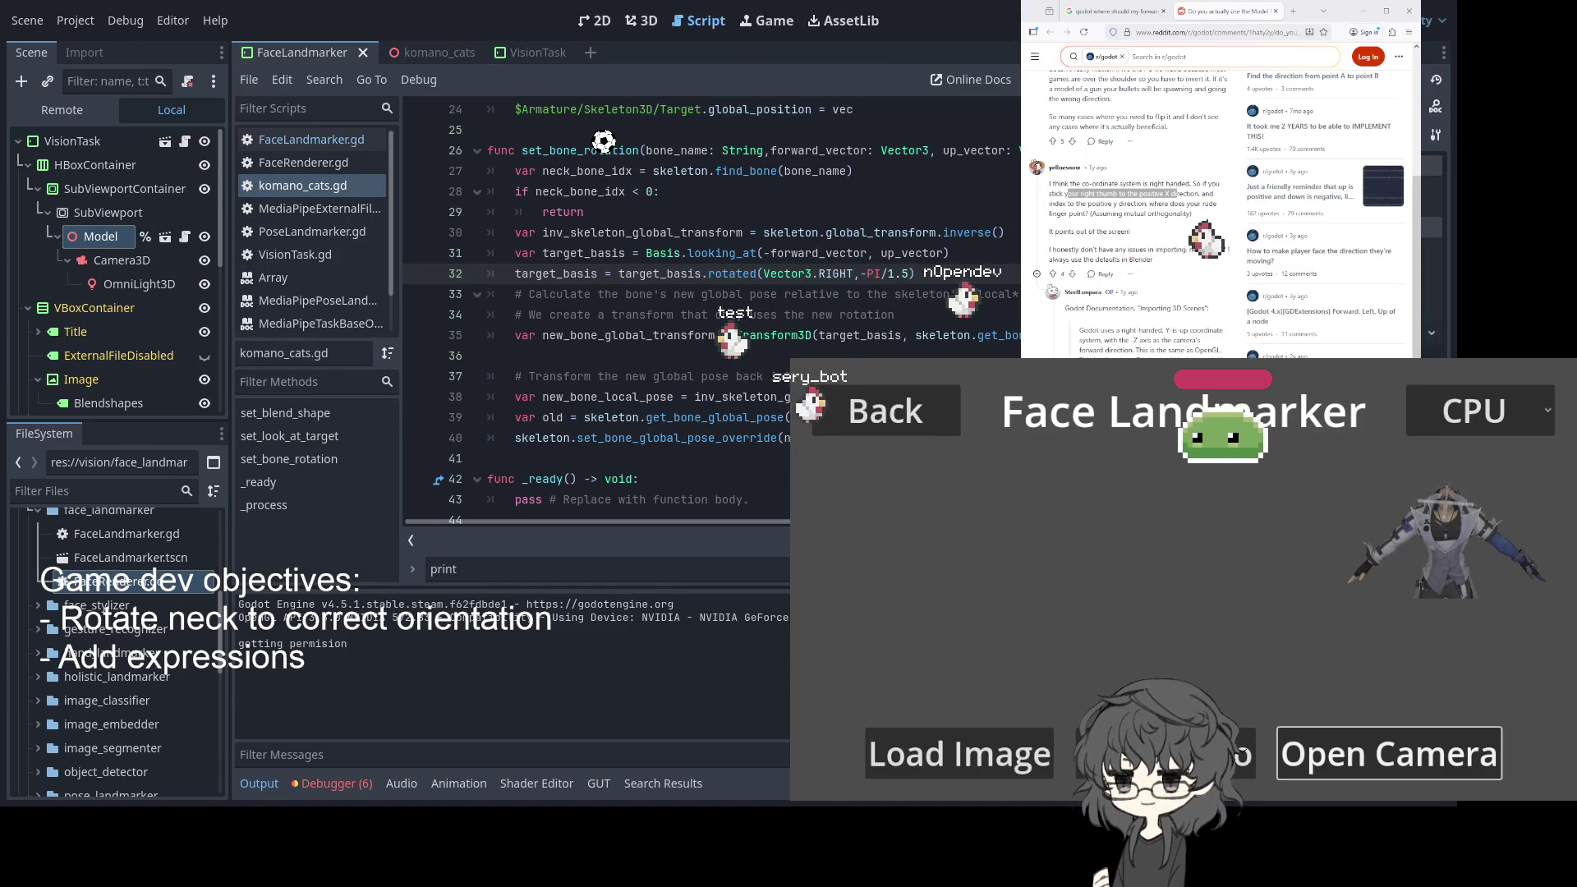
pyautogui.press('BackSpace')
pyautogui.press('BackSpace')
pyautogui.write('2.')
pyautogui.hotkey('ctrl', 's')
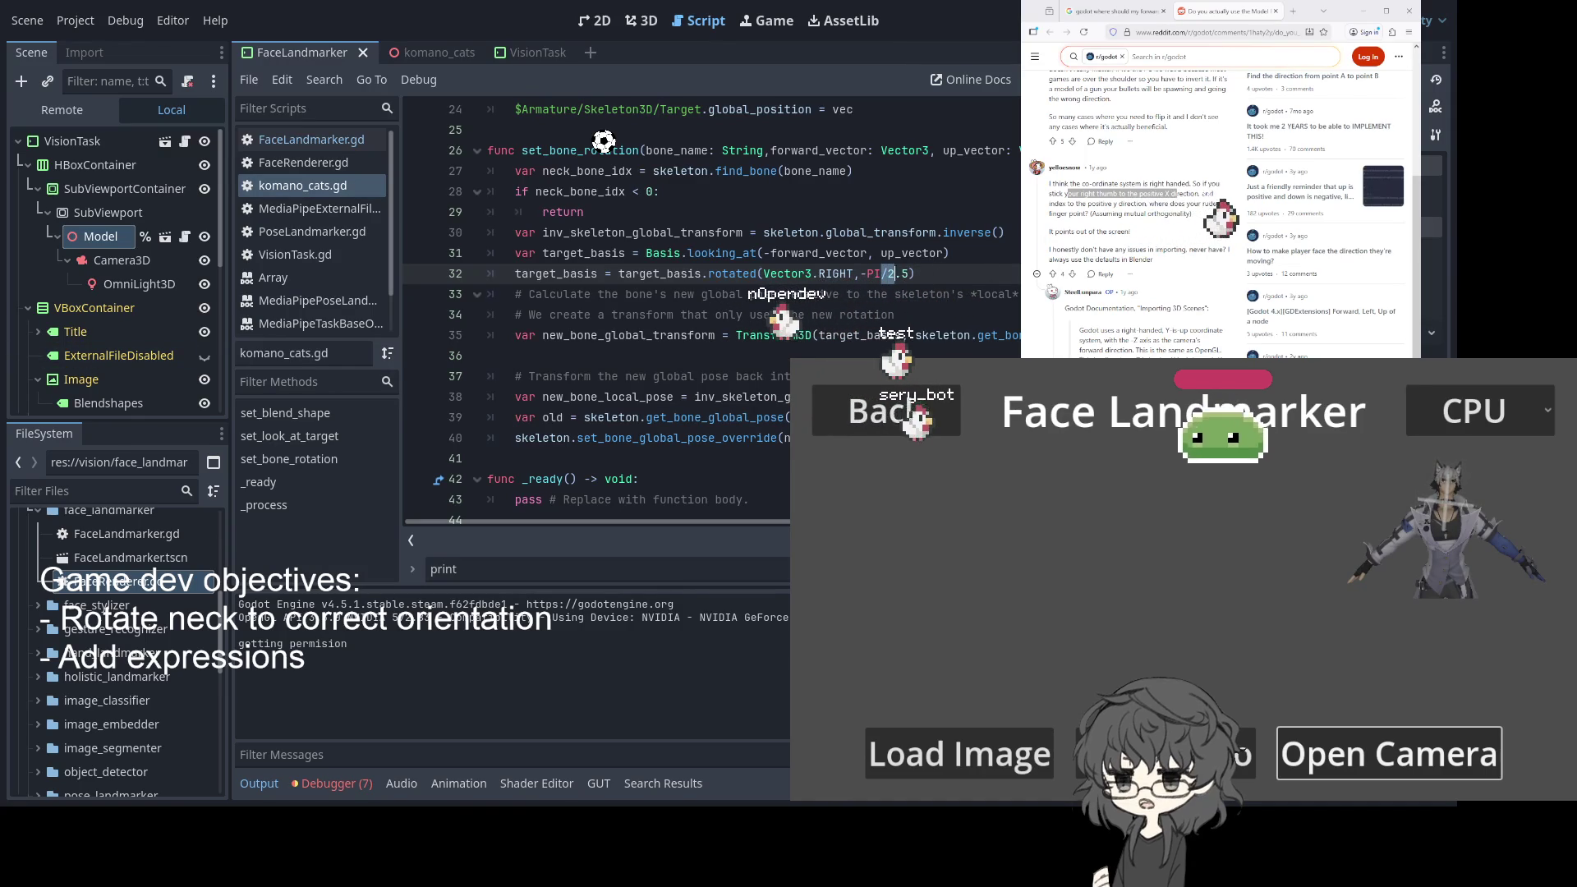
# Replace the '/2.5' divisor with a PI multiplier, trying 0.75, 1.75 and 1.25
pyautogui.moveTo(881, 274); pyautogui.dragTo(906, 273)
pyautogui.write('*')
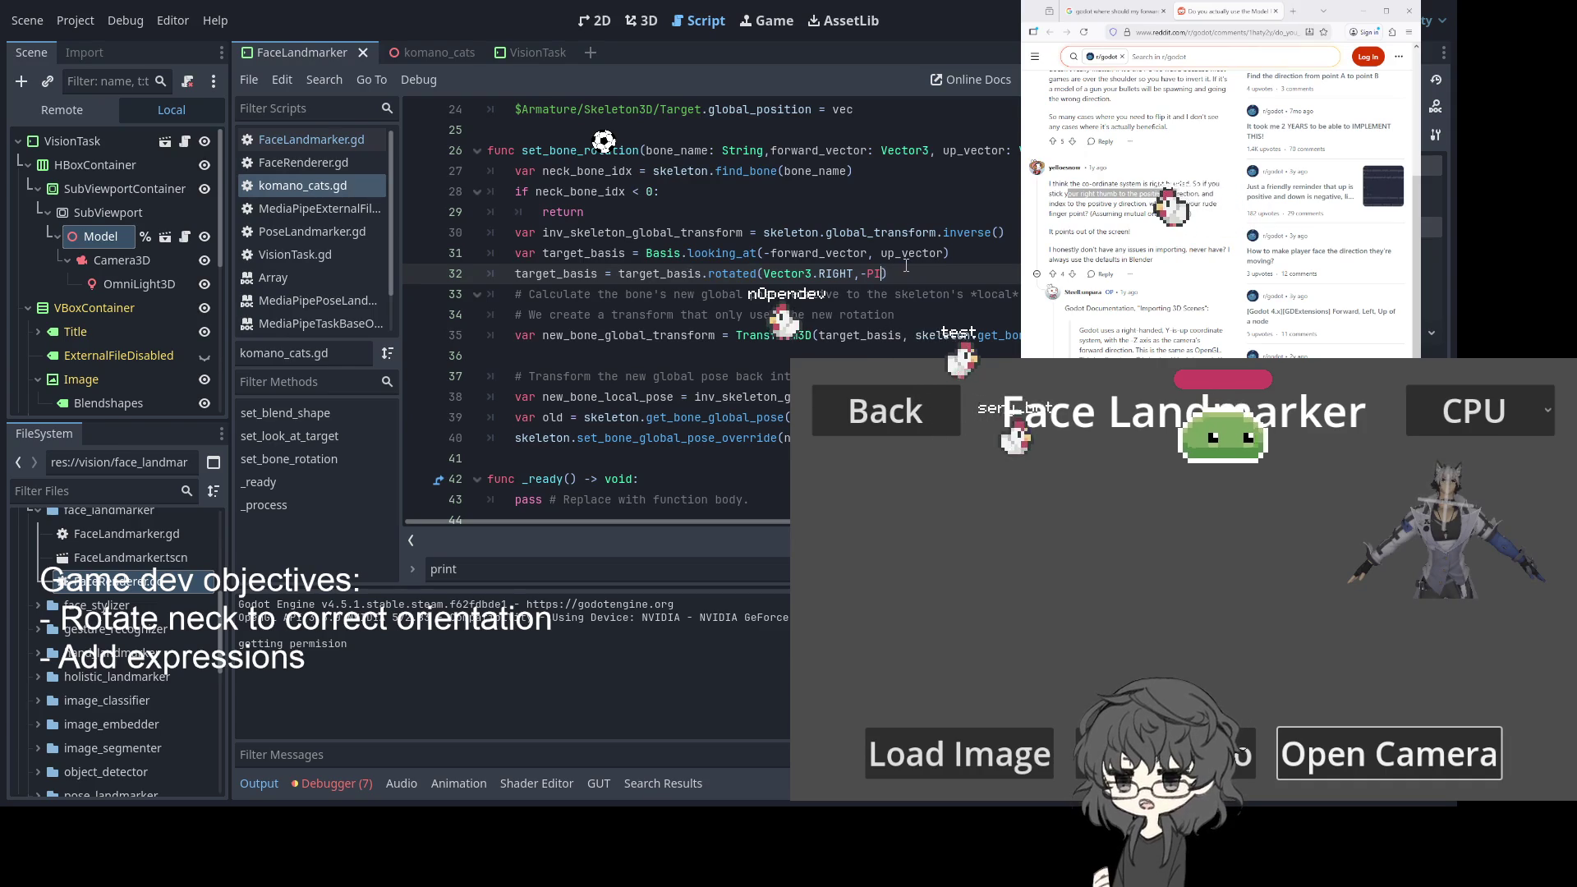
pyautogui.write('07')
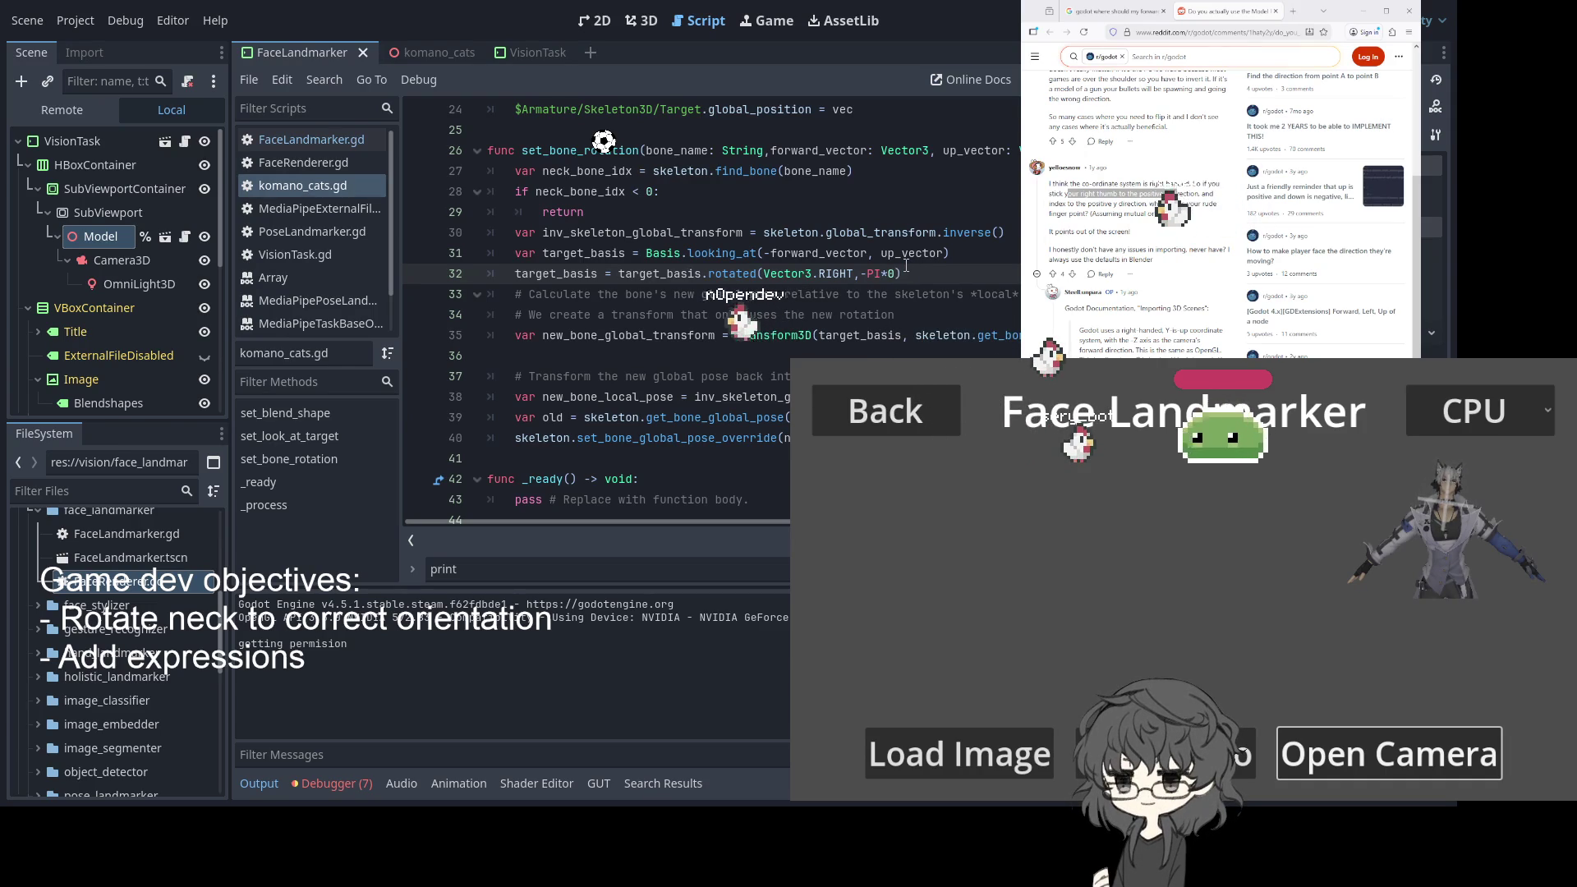
pyautogui.write('75')
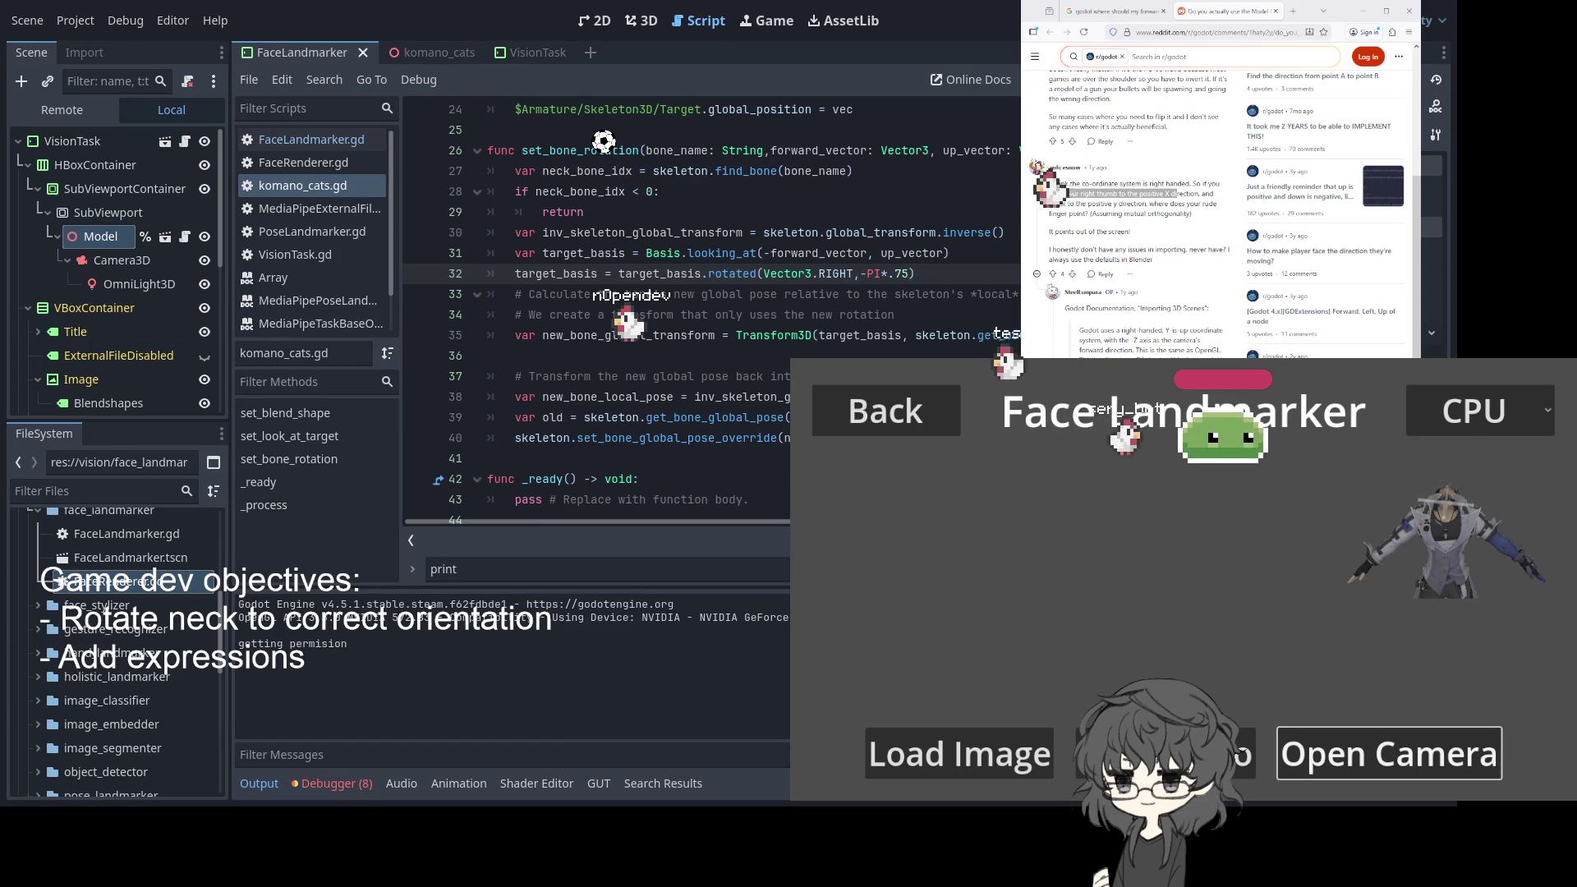
pyautogui.write('1')
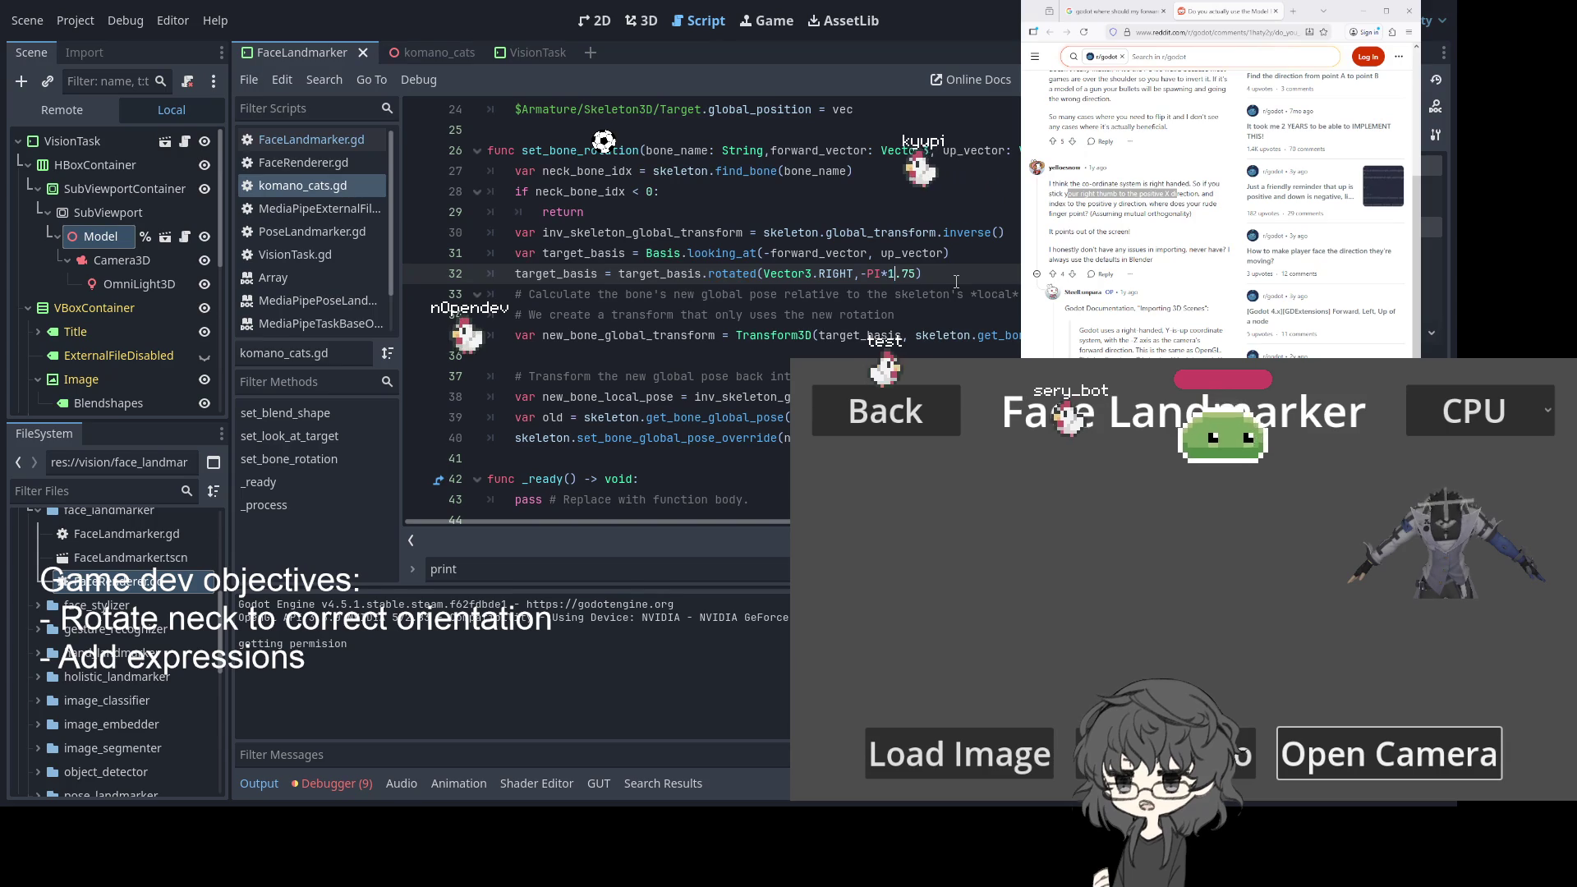
pyautogui.press('BackSpace')
pyautogui.press('BackSpace')
pyautogui.write('25')
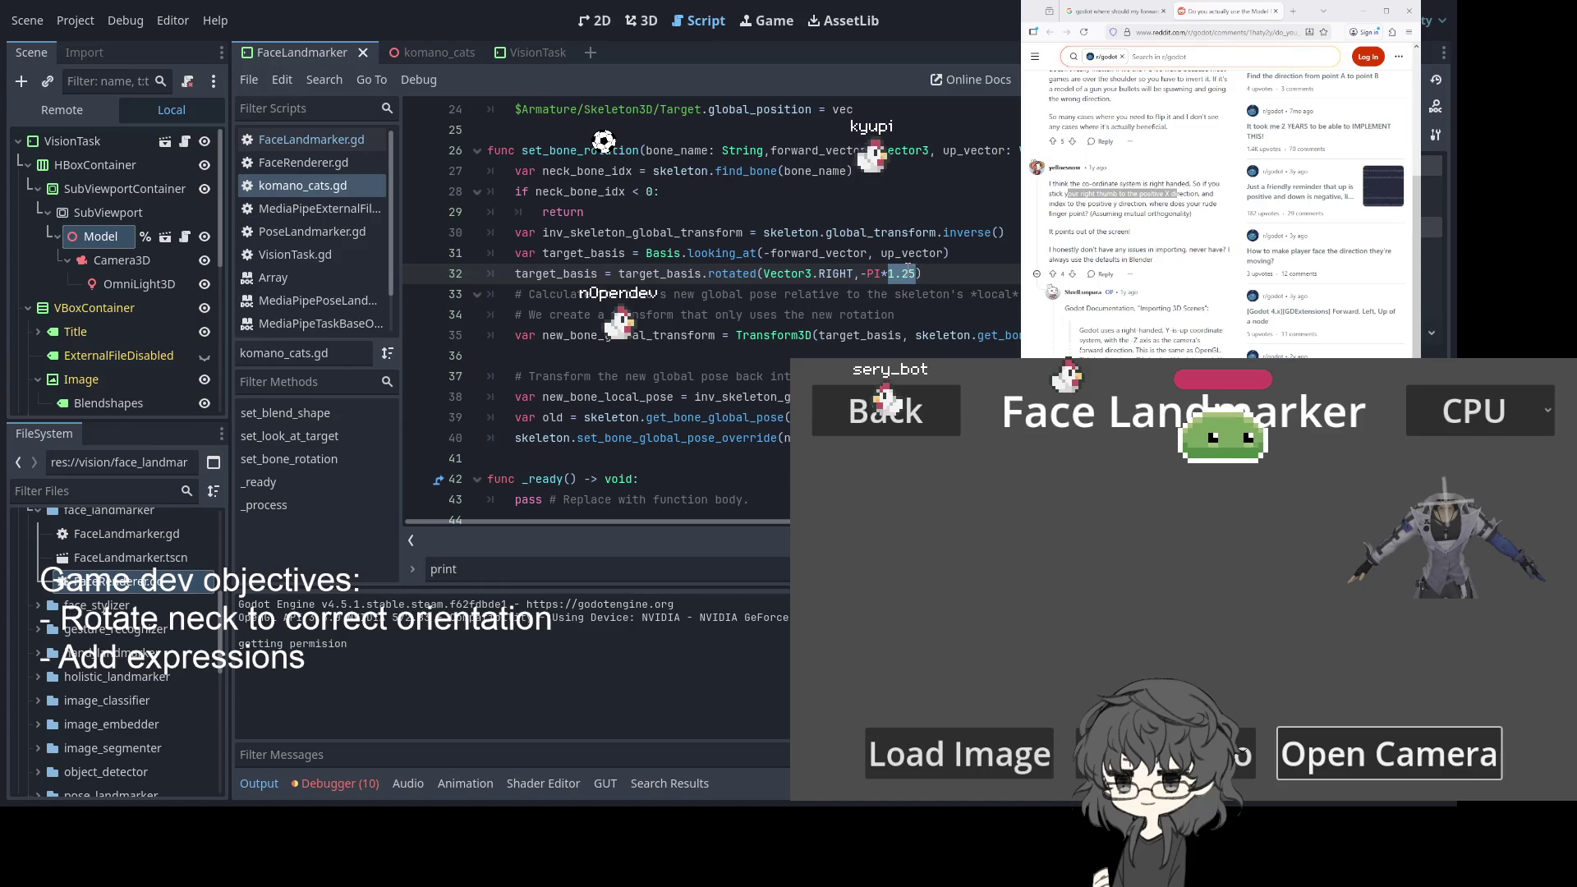
# Step the line-32 PI multiplier through 0.7, 0.8 and 0.2, ending at 0.25, saving after each change
pyautogui.write('.')
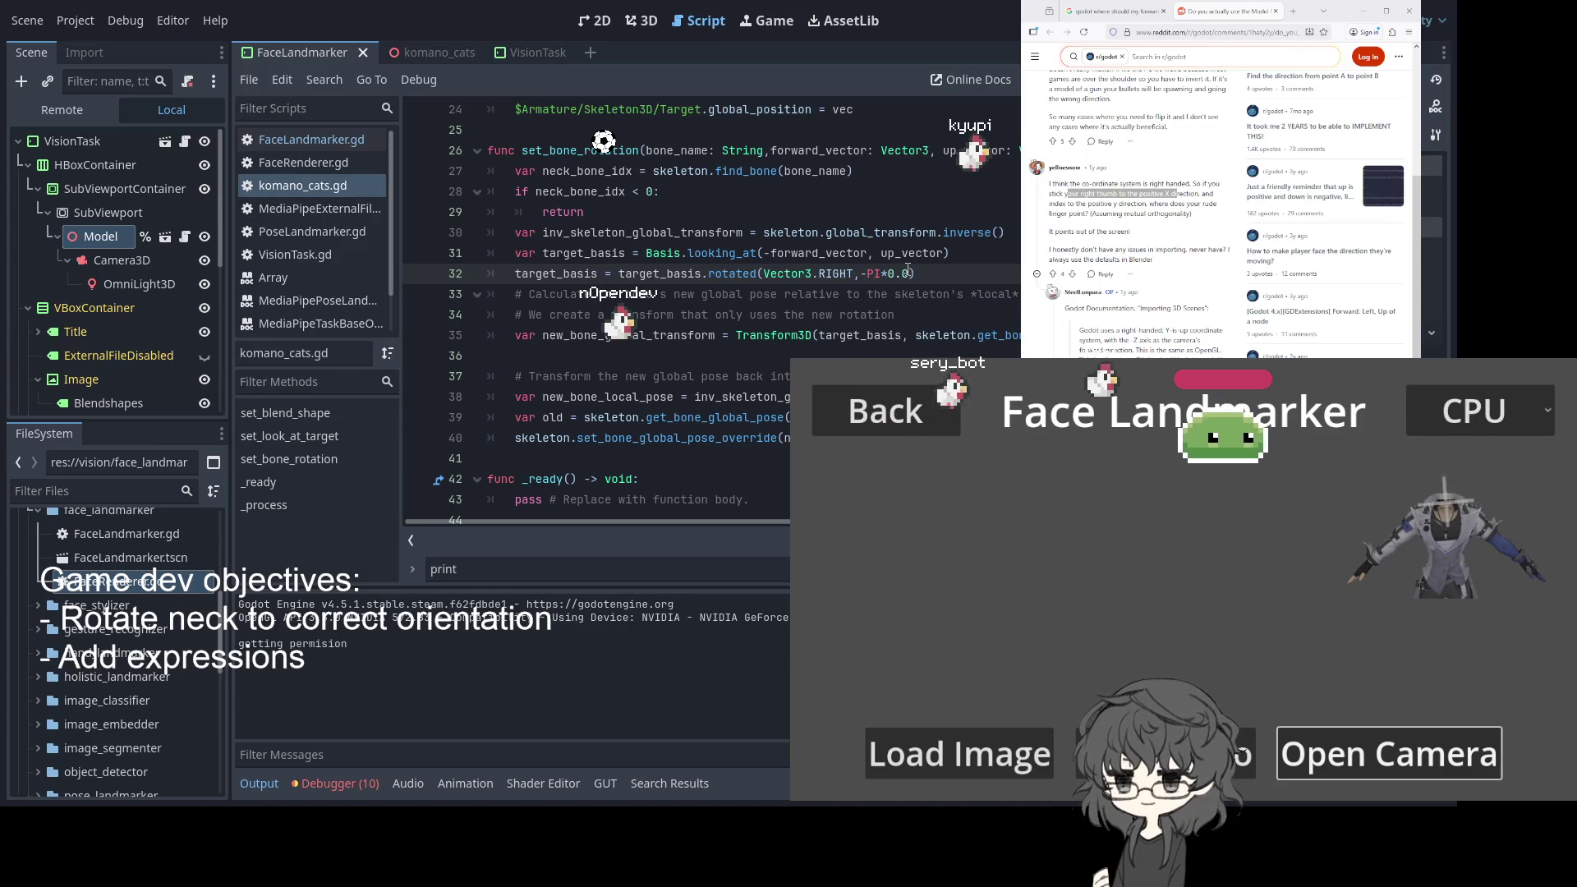
pyautogui.write('7')
pyautogui.hotkey('ctrl', 's')
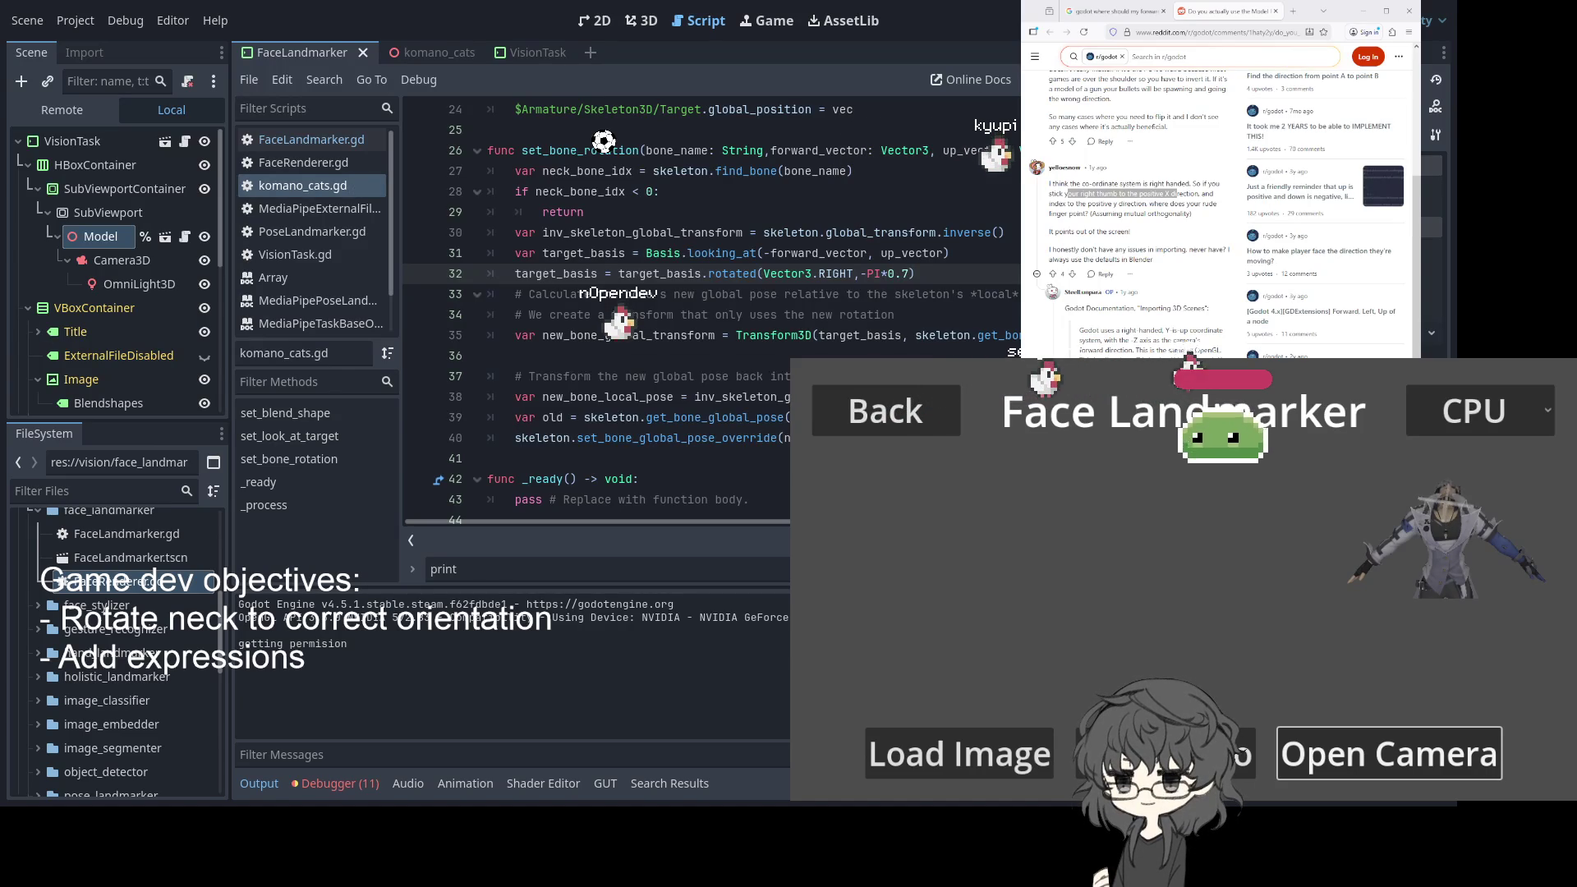
pyautogui.press('BackSpace')
pyautogui.write('8')
pyautogui.hotkey('ctrl', 's')
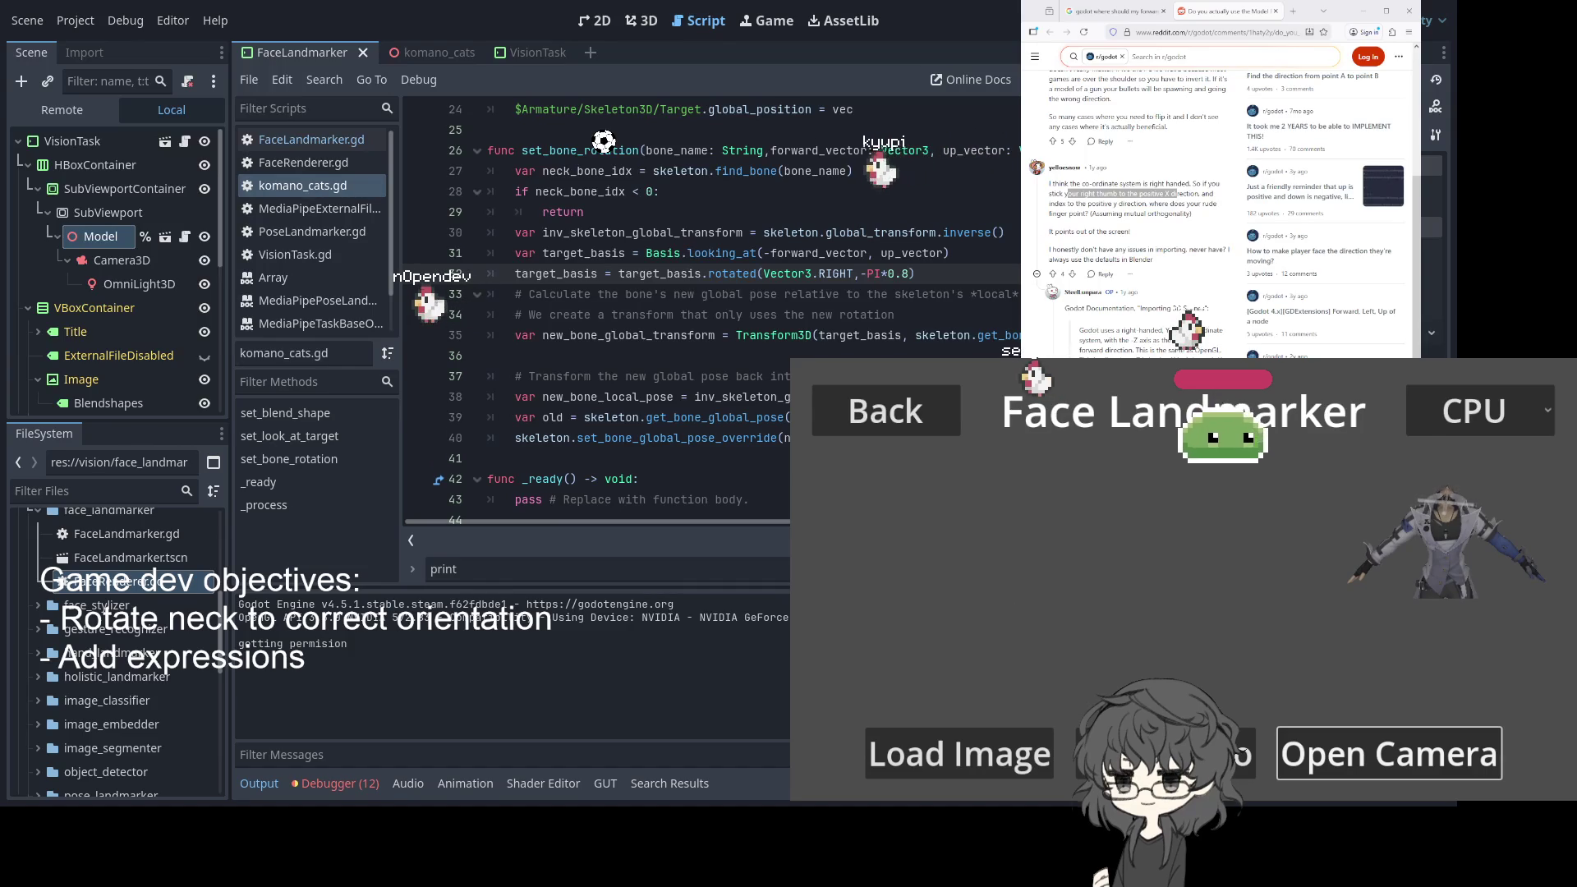
pyautogui.press('BackSpace')
pyautogui.write('2')
pyautogui.hotkey('ctrl', 's')
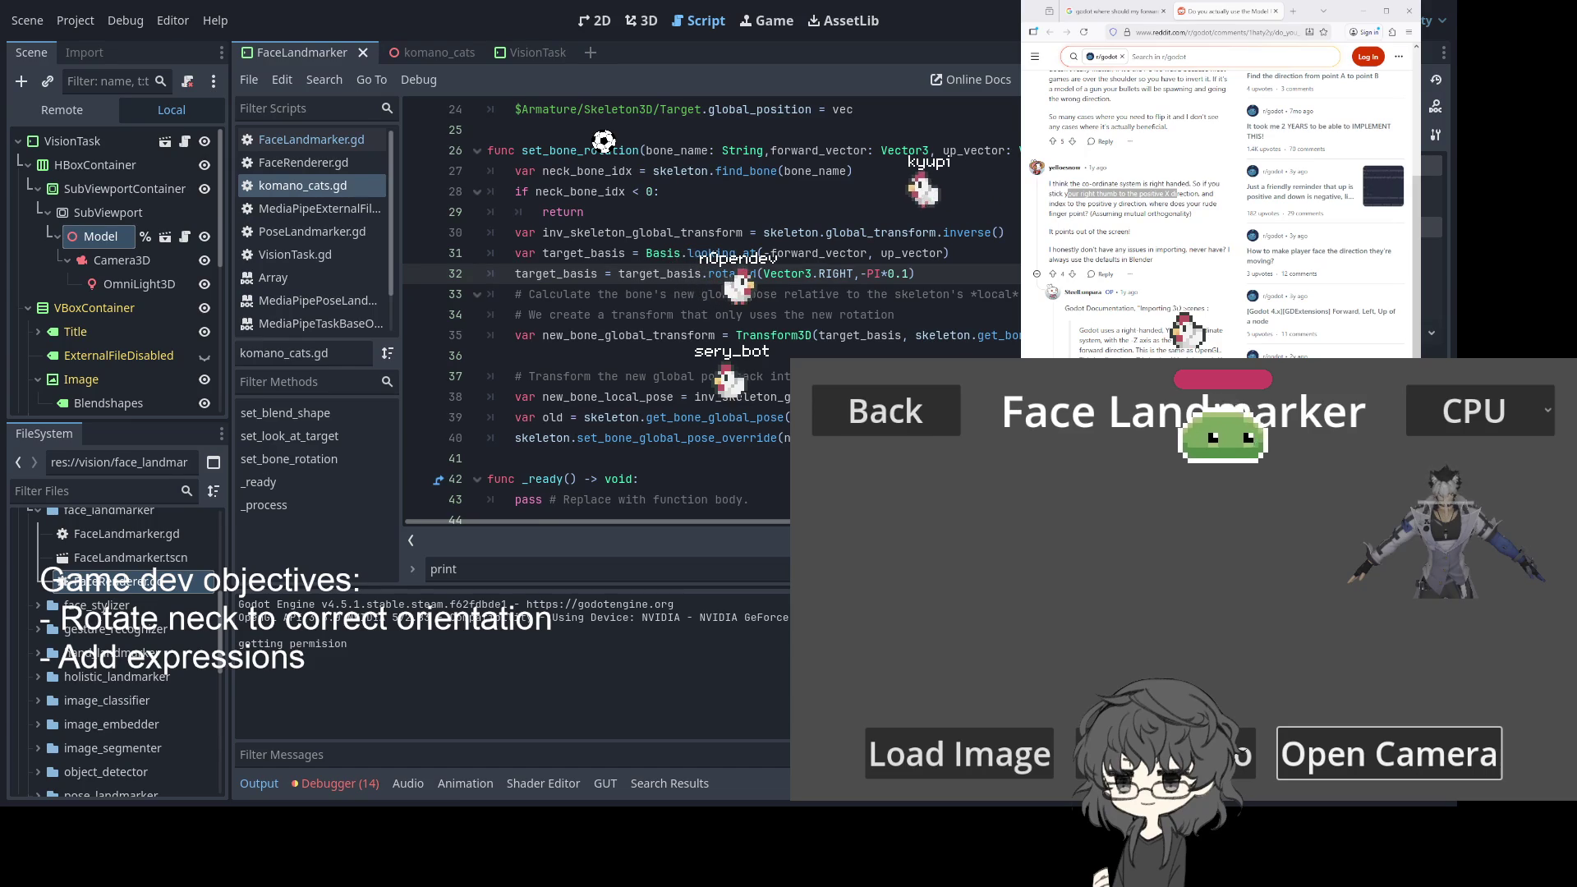
pyautogui.press('BackSpace')
pyautogui.write('25')
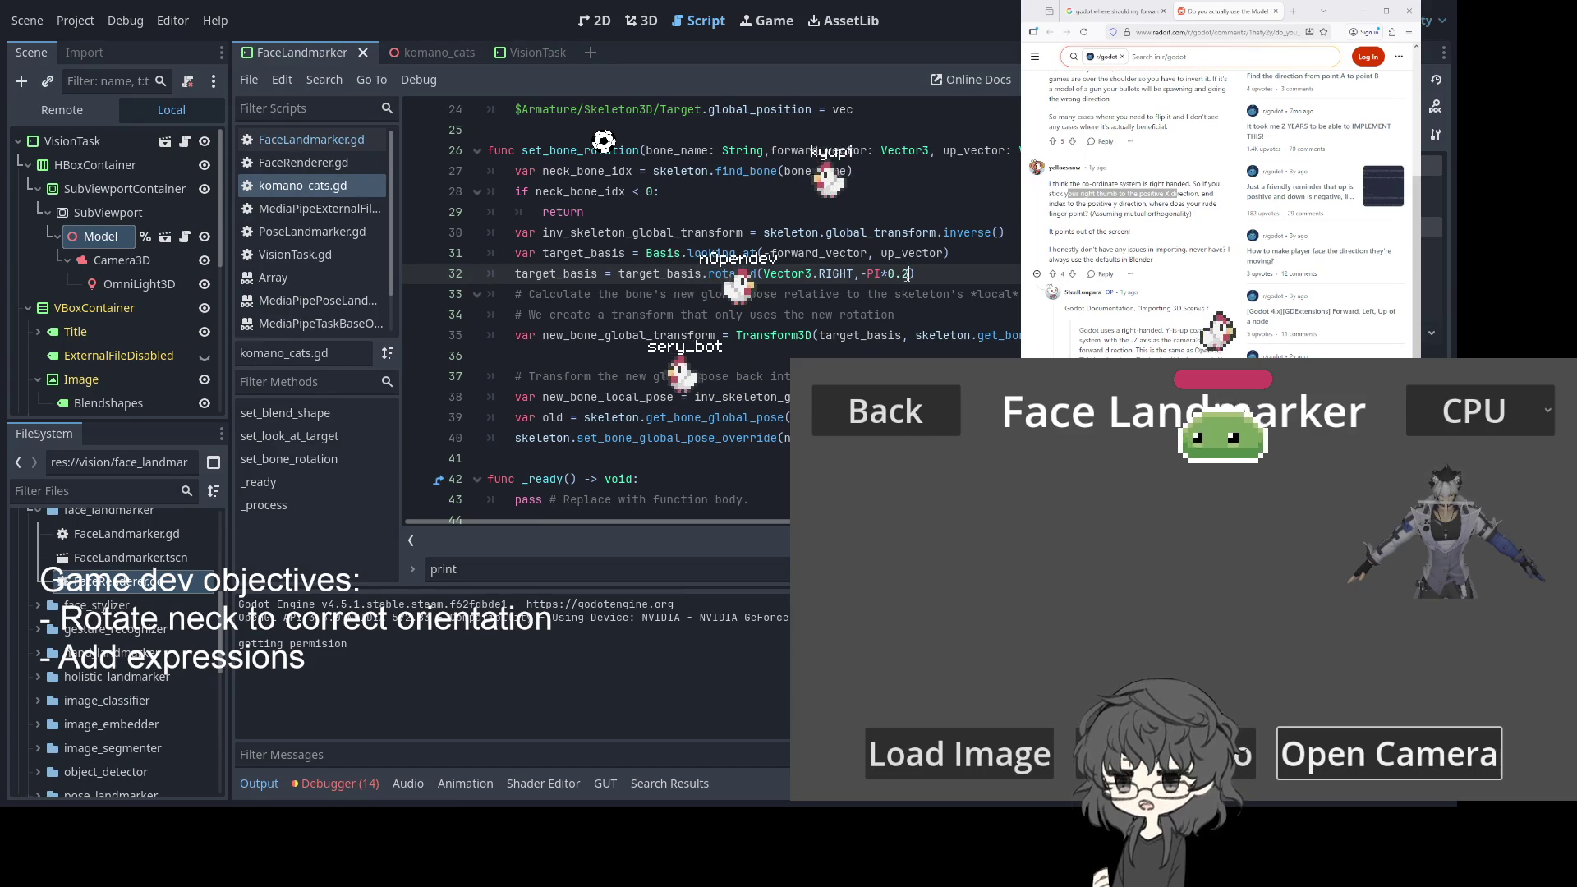
pyautogui.hotkey('ctrl', 's')
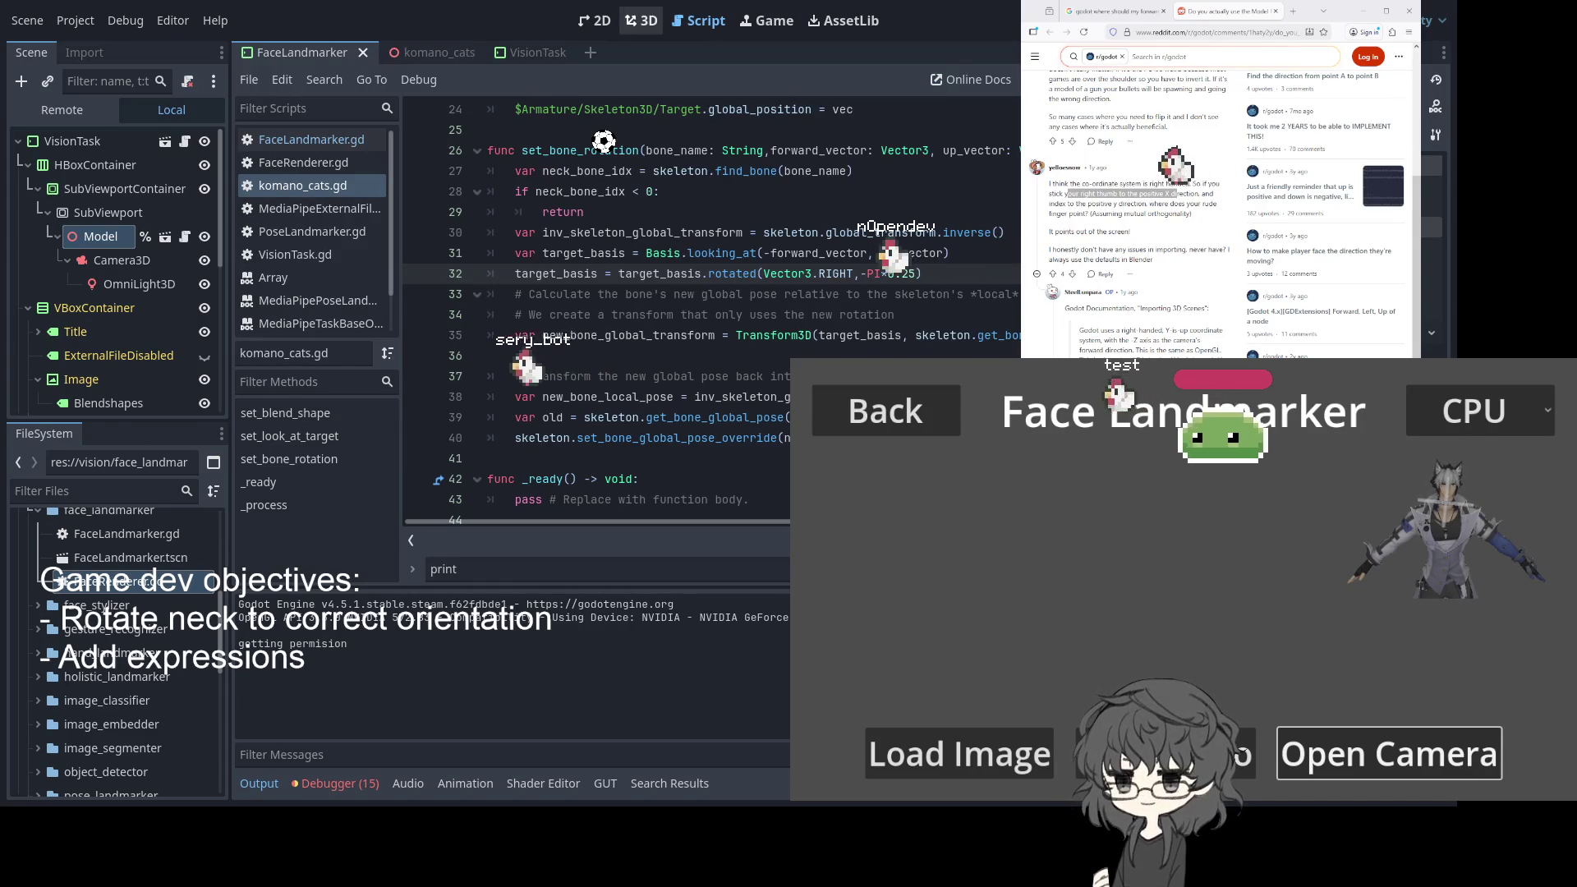
# Open the komano_cats scene in the 3D view, zoomed in toward the avatar's head
pyautogui.click(642, 23)
pyautogui.scroll(5, 659, 317)
pyautogui.moveTo(707, 248)
pyautogui.mouseDown()
pyautogui.moveTo(539, 243)
pyautogui.moveTo(529, 263)
pyautogui.moveTo(751, 262)
pyautogui.mouseUp()
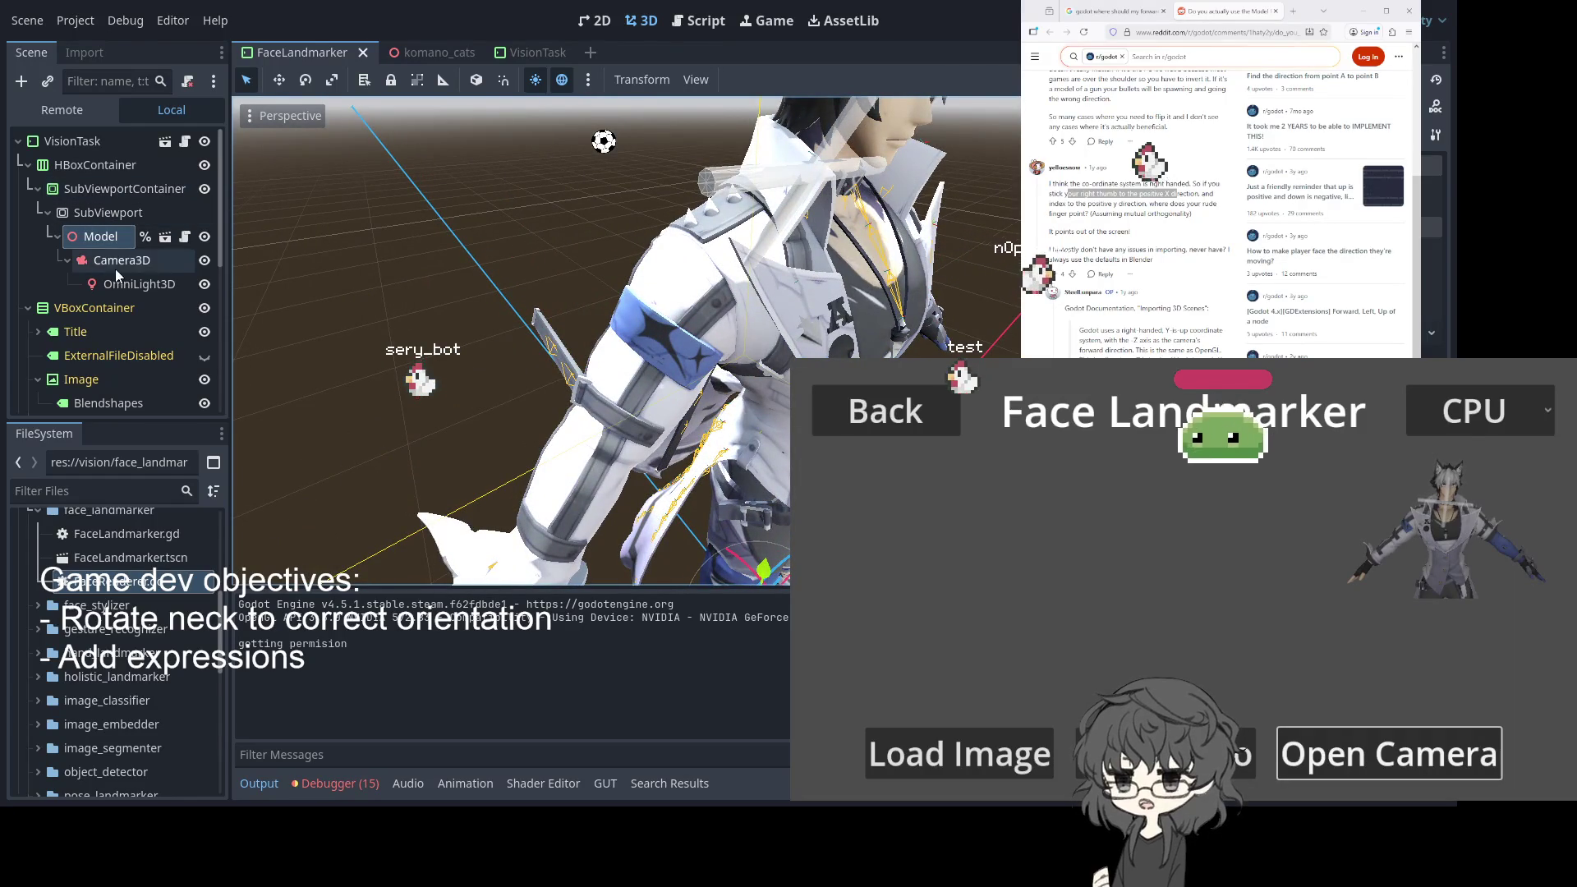
pyautogui.click(433, 54)
pyautogui.scroll(10, 787, 313)
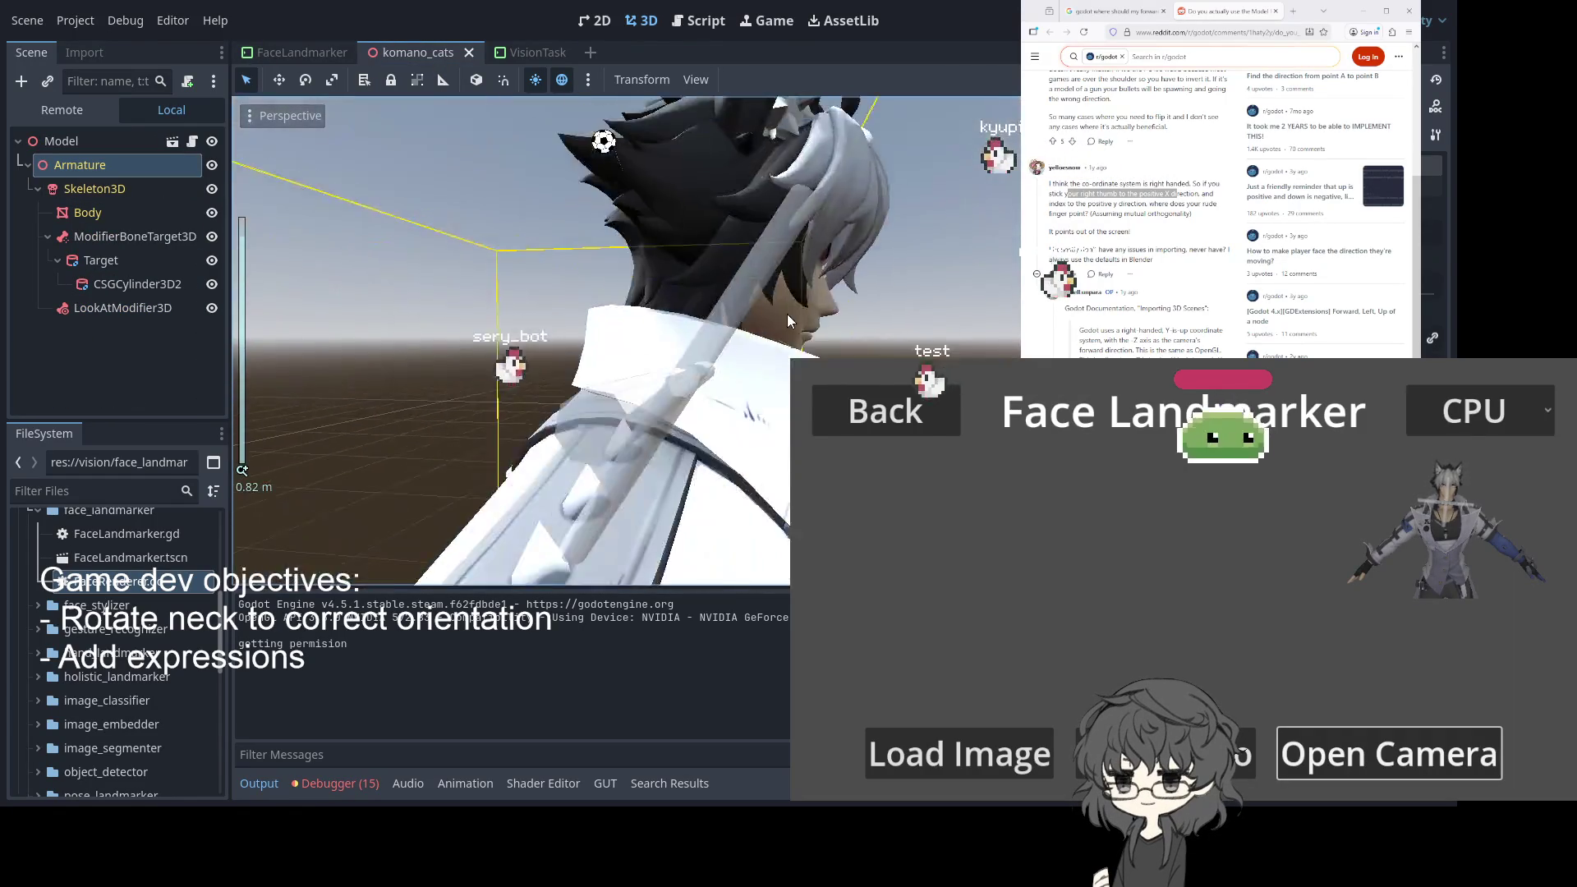
# Hide the Target node's cylinder and select Skeleton3D to display the bones
pyautogui.moveTo(787, 314); pyautogui.dragTo(744, 328)
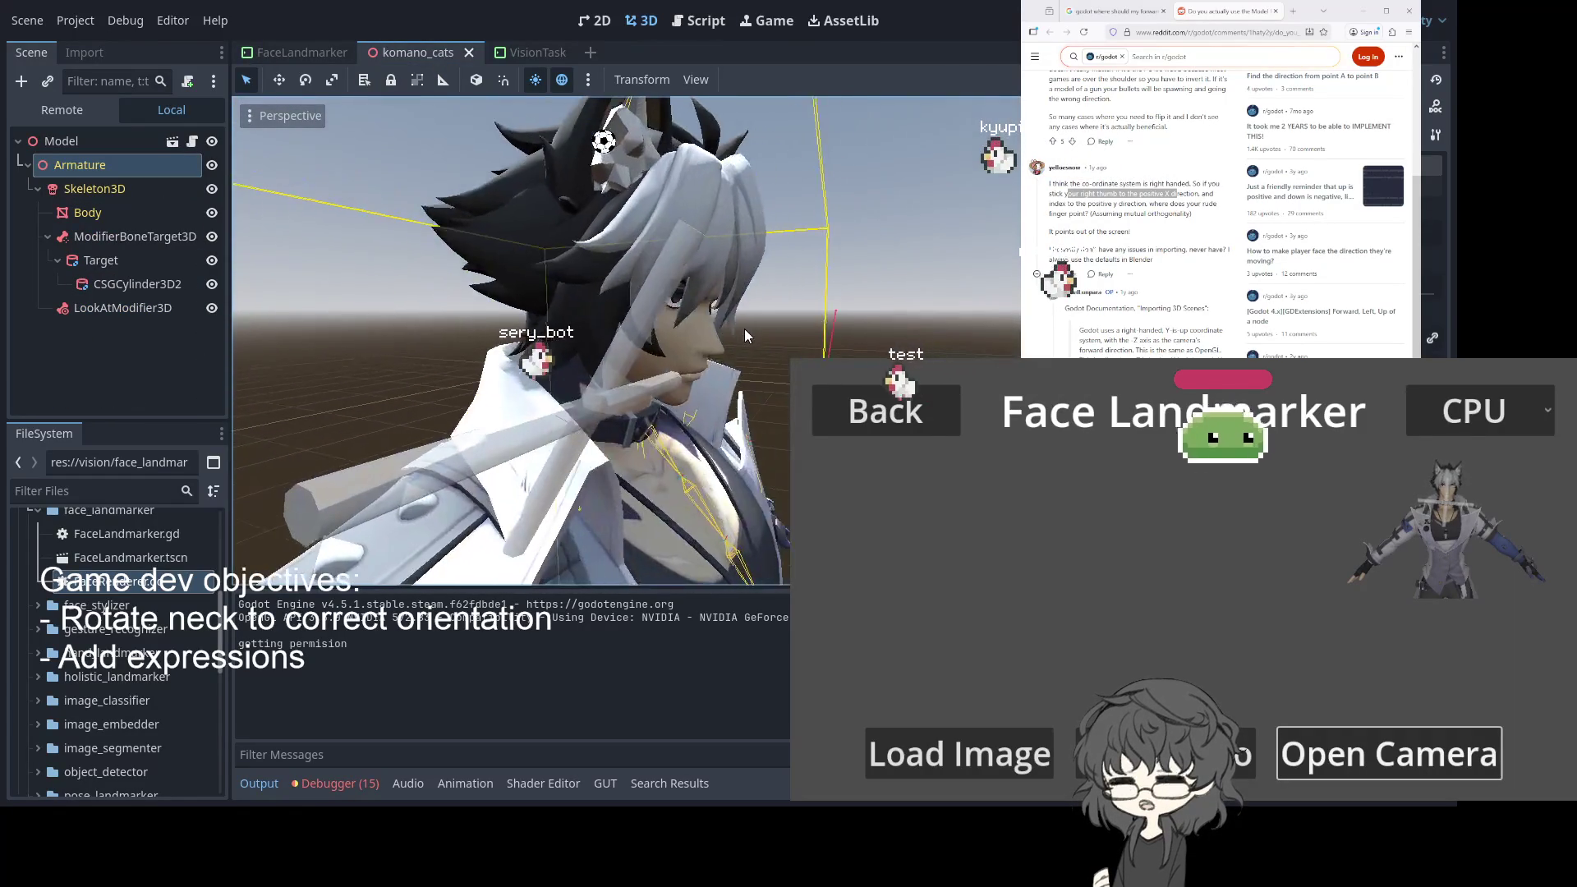
pyautogui.click(212, 261)
pyautogui.moveTo(460, 336)
pyautogui.mouseDown()
pyautogui.moveTo(591, 345)
pyautogui.moveTo(381, 273)
pyautogui.mouseUp()
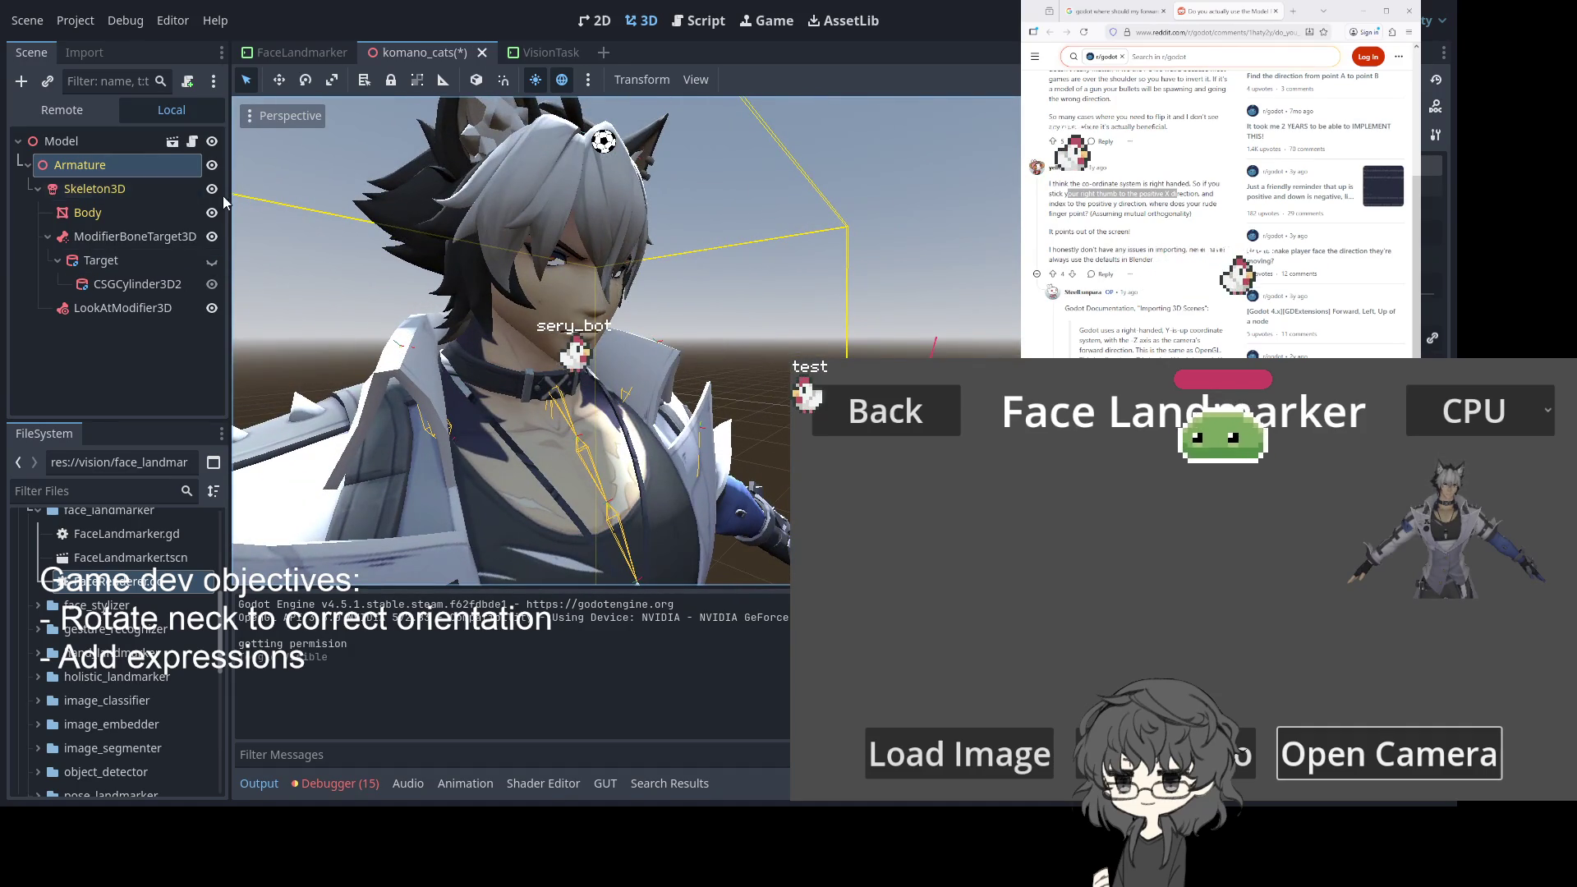
pyautogui.click(108, 189)
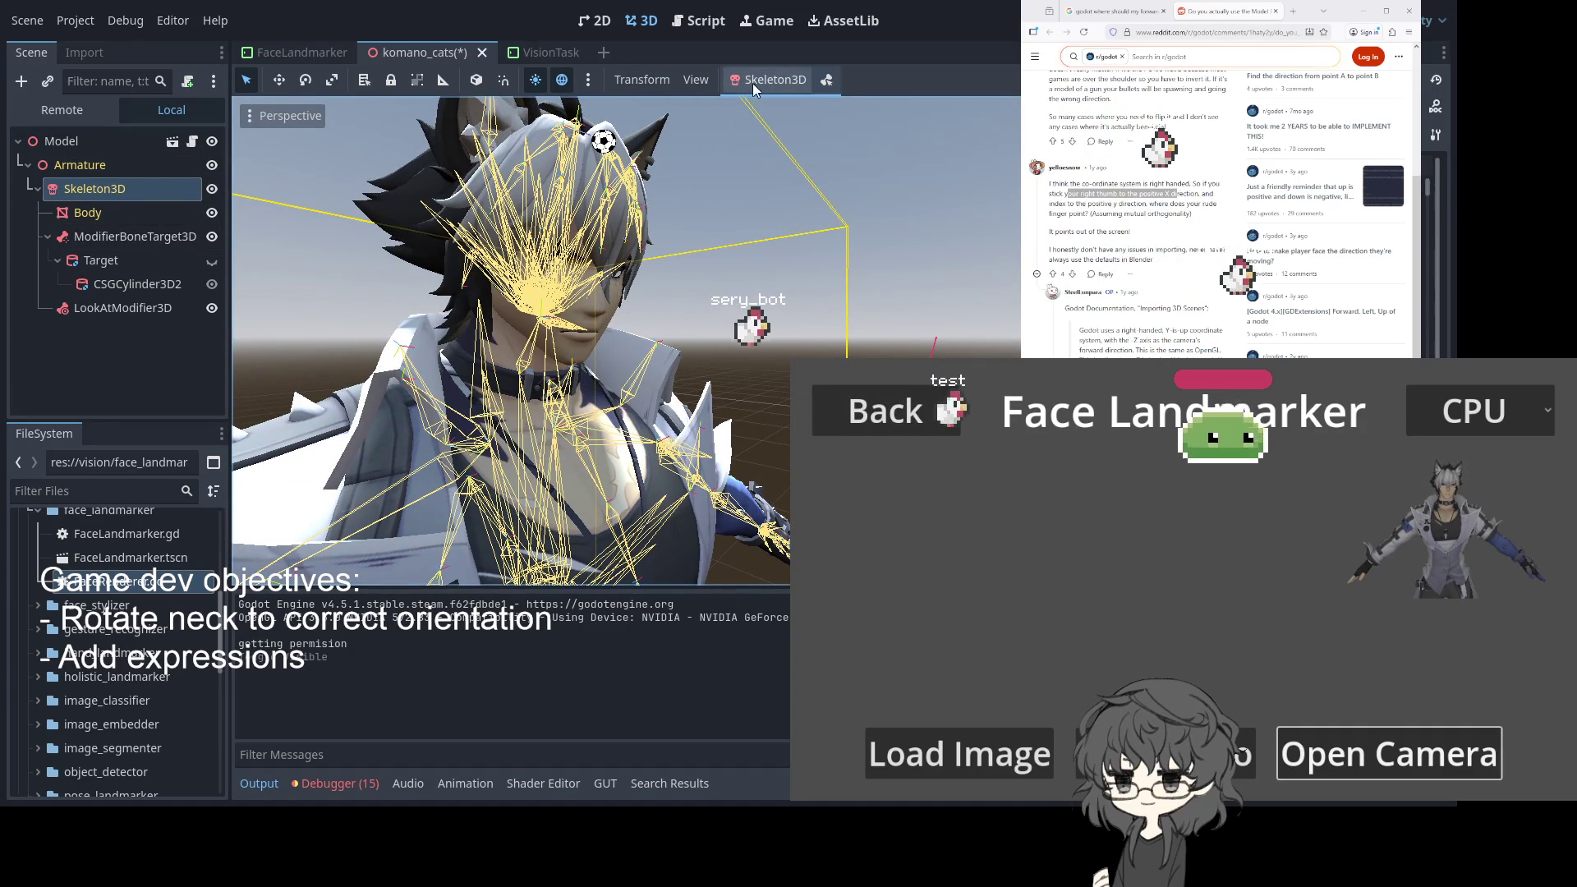
# View the avatar's head from behind and the side, then enable Skeleton3D bone edit mode
pyautogui.moveTo(698, 369); pyautogui.dragTo(649, 418)
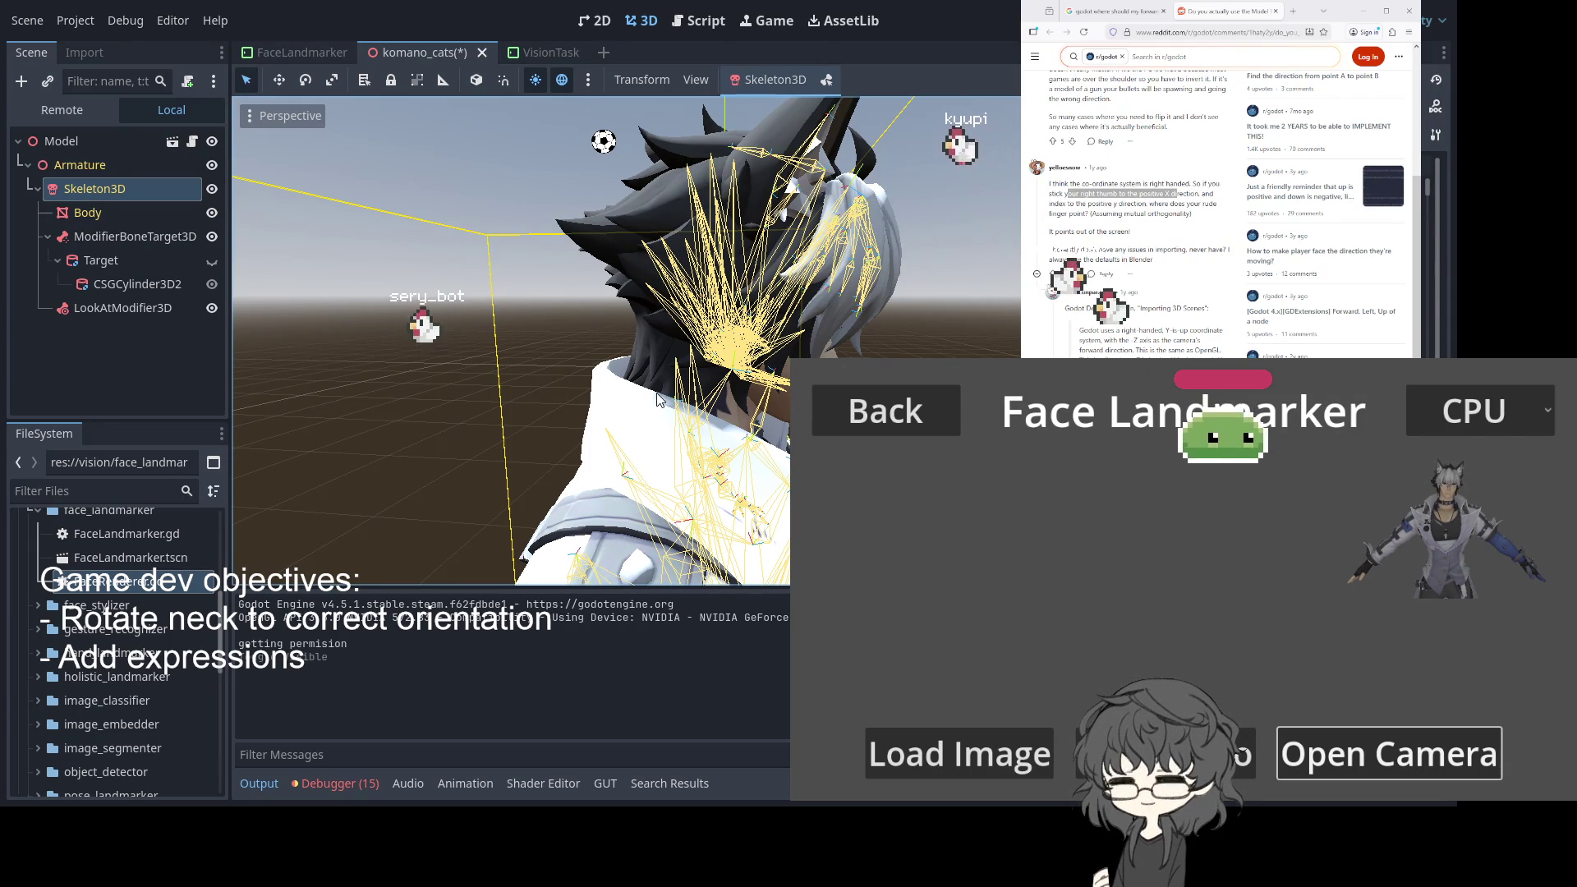
pyautogui.moveTo(695, 403)
pyautogui.mouseDown()
pyautogui.moveTo(721, 351)
pyautogui.moveTo(779, 375)
pyautogui.moveTo(656, 426)
pyautogui.moveTo(655, 395)
pyautogui.moveTo(592, 319)
pyautogui.moveTo(738, 329)
pyautogui.mouseUp()
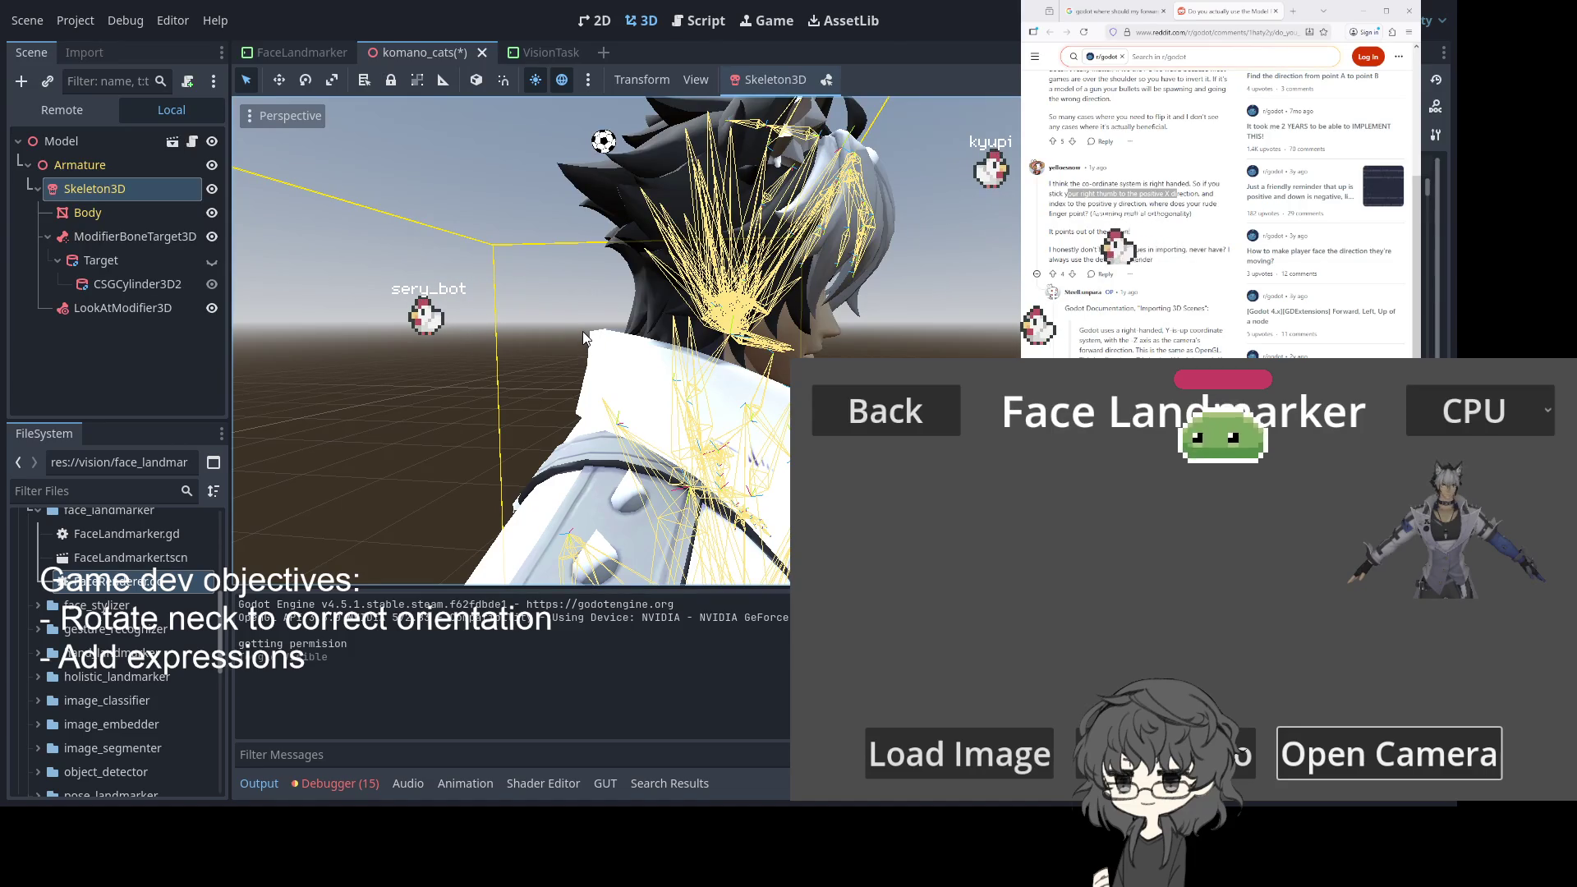
pyautogui.click(826, 78)
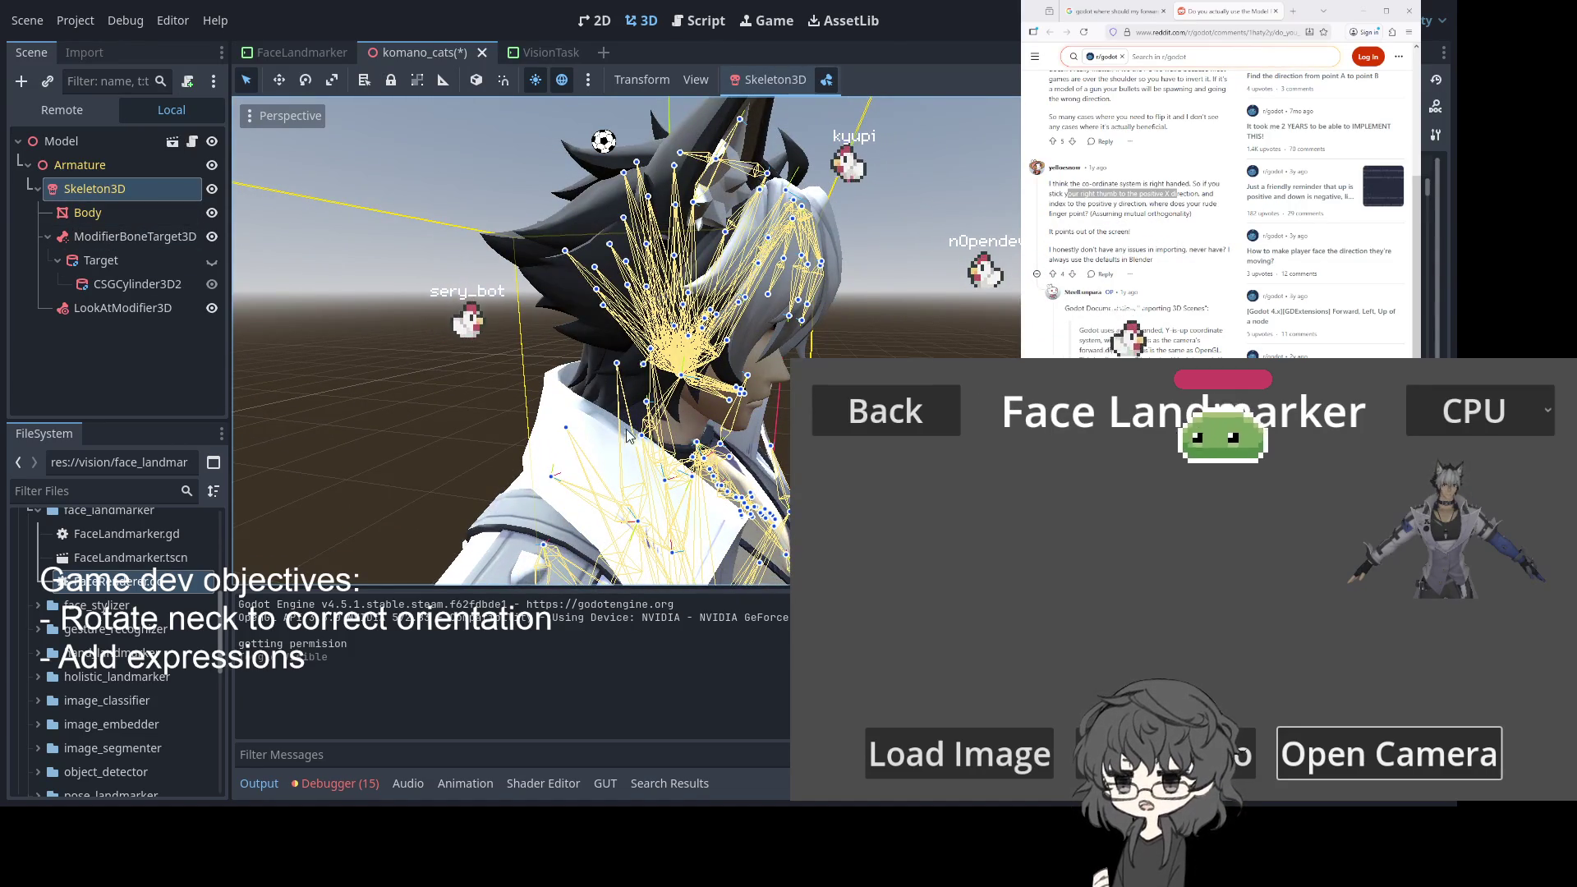
# Pick the neck bone, try rotating it, undo the rotation, and switch to the 2D workspace
pyautogui.click(648, 402)
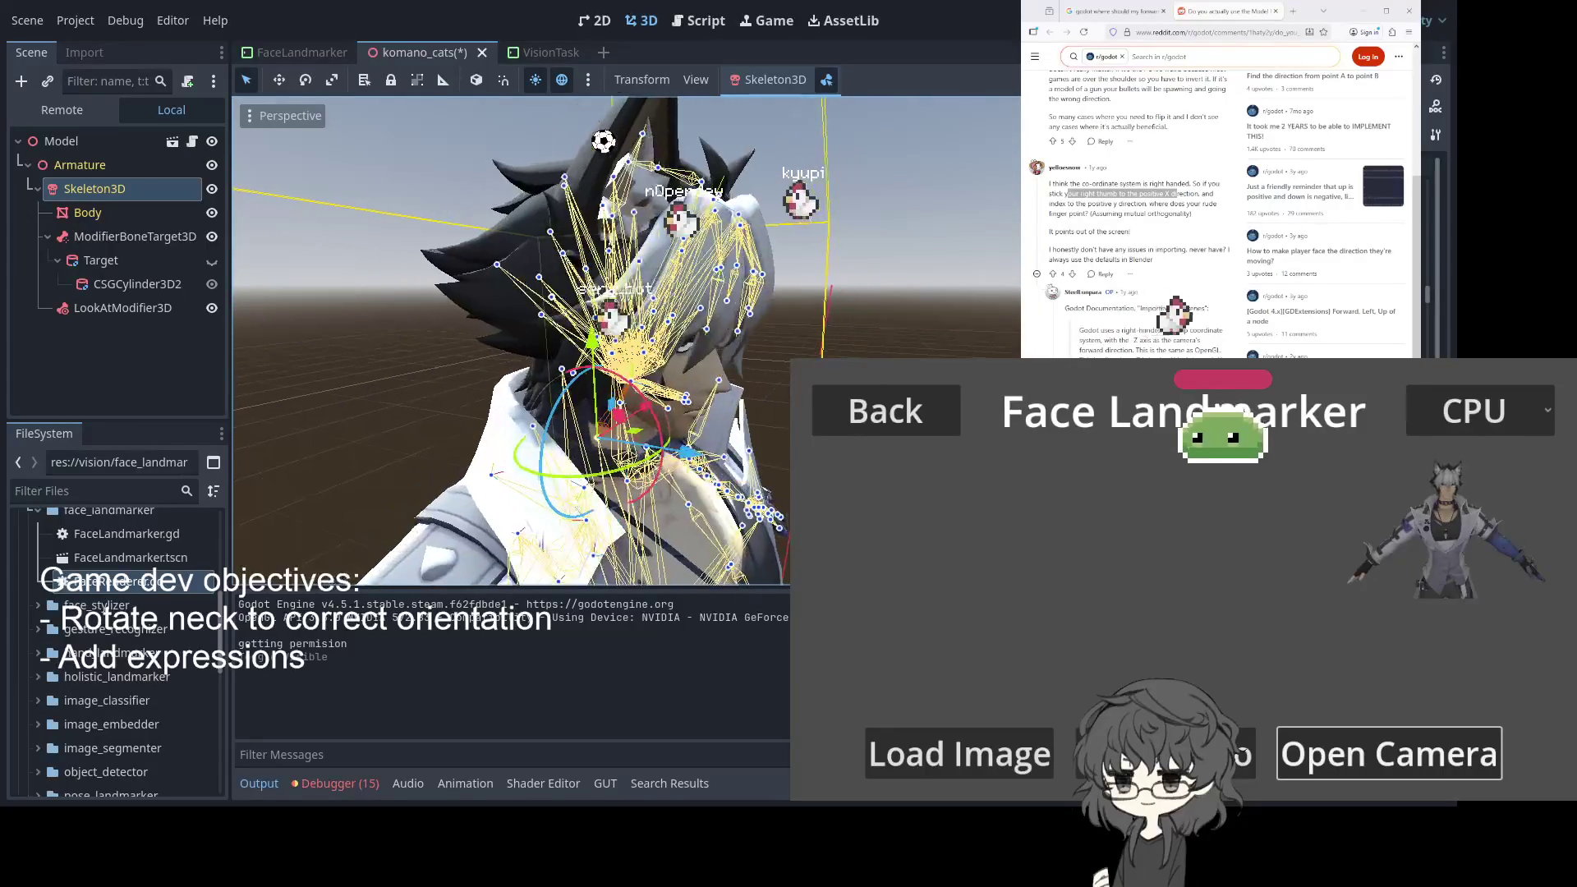
pyautogui.press('r')
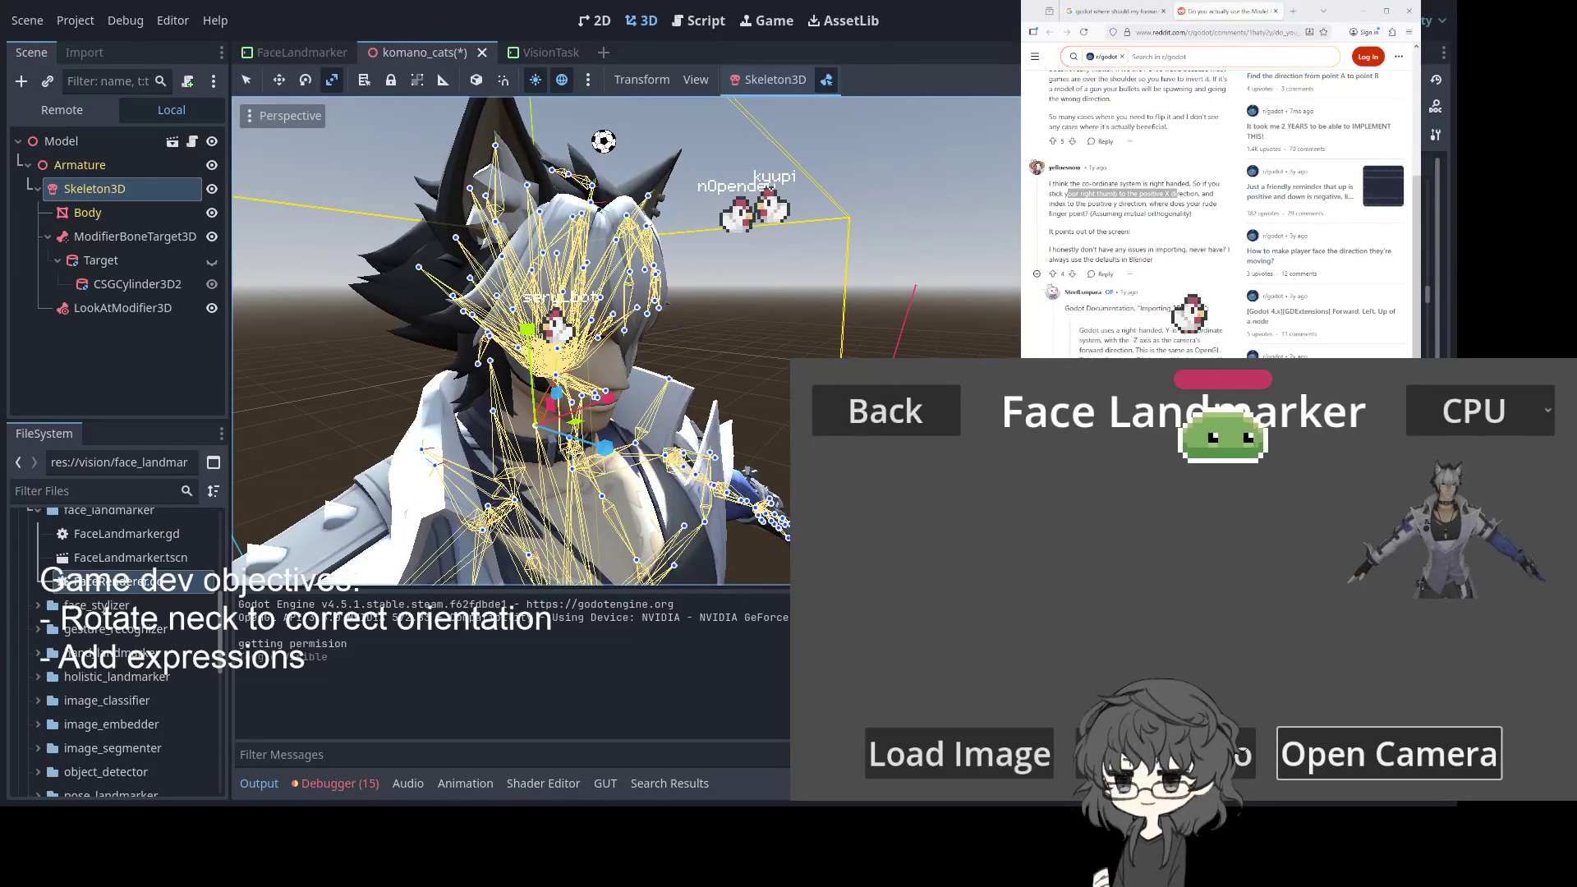
pyautogui.press('w')
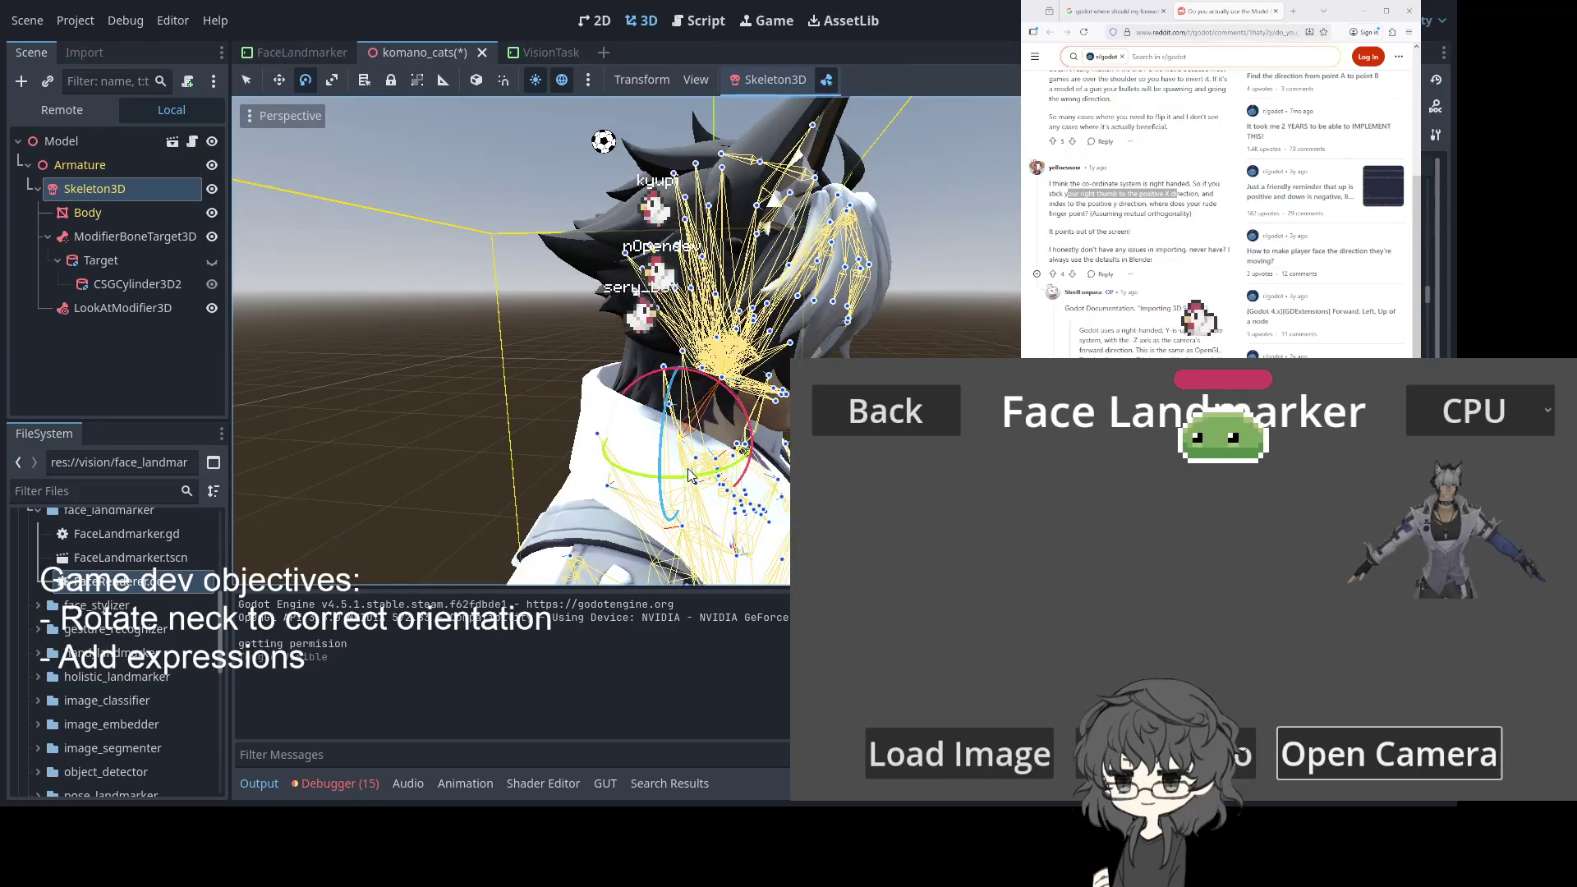
pyautogui.moveTo(693, 476)
pyautogui.mouseDown()
pyautogui.moveTo(717, 473)
pyautogui.moveTo(654, 523)
pyautogui.moveTo(657, 505)
pyautogui.moveTo(782, 478)
pyautogui.moveTo(739, 460)
pyautogui.mouseUp()
pyautogui.hotkey('ctrl', 'z')
pyautogui.hotkey('ctrl', 'z')
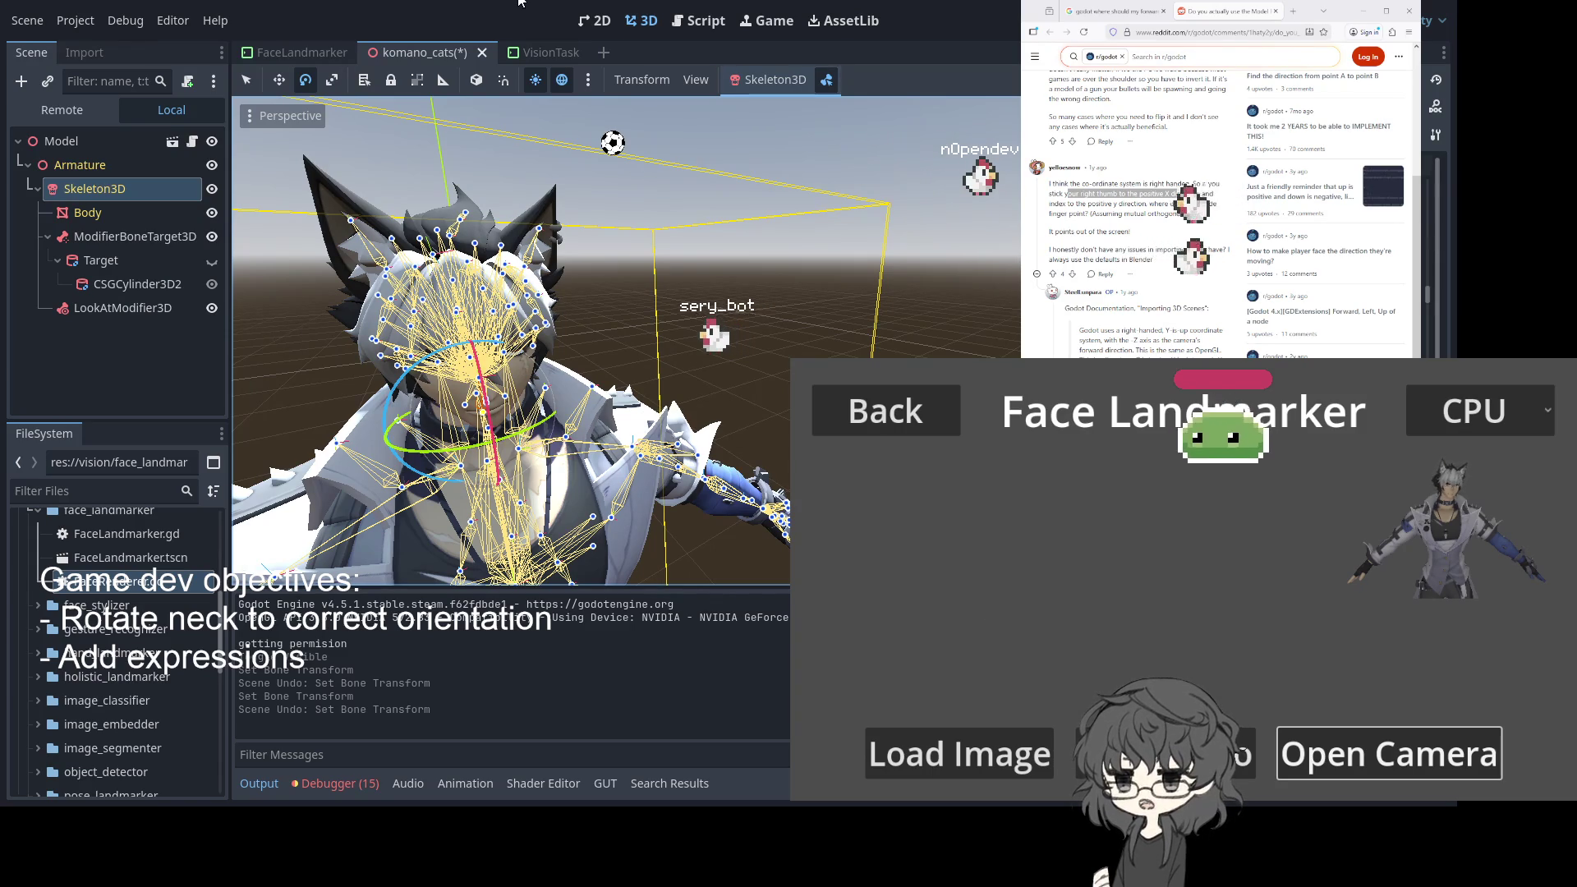
pyautogui.click(589, 23)
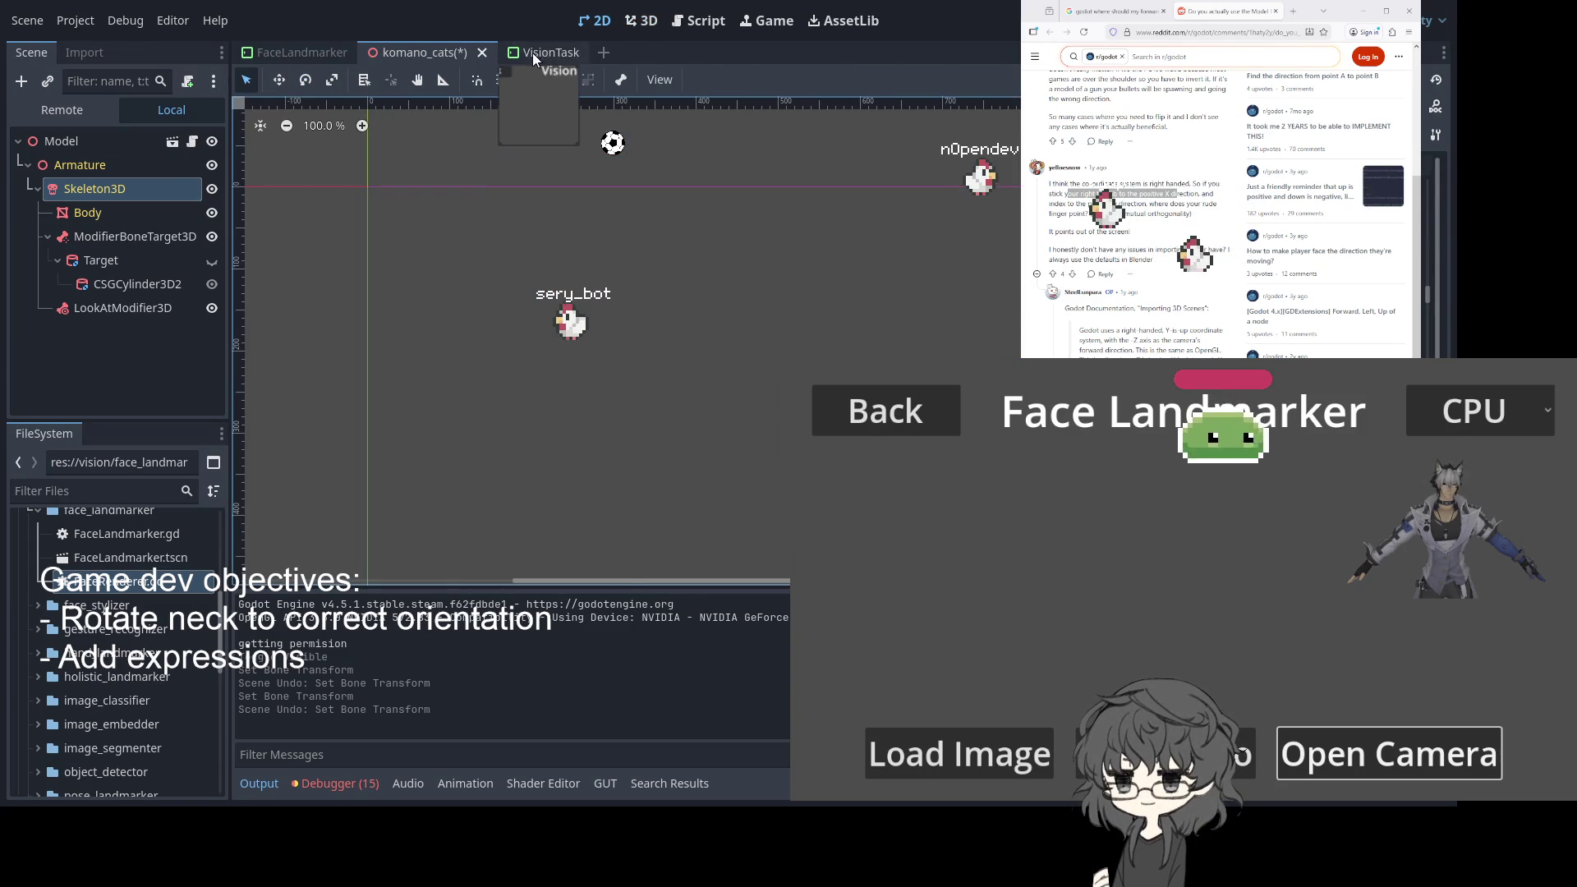
# In the FaceLandmarker scene, increase the SubViewport's Size width to widen the avatar preview
pyautogui.click(301, 53)
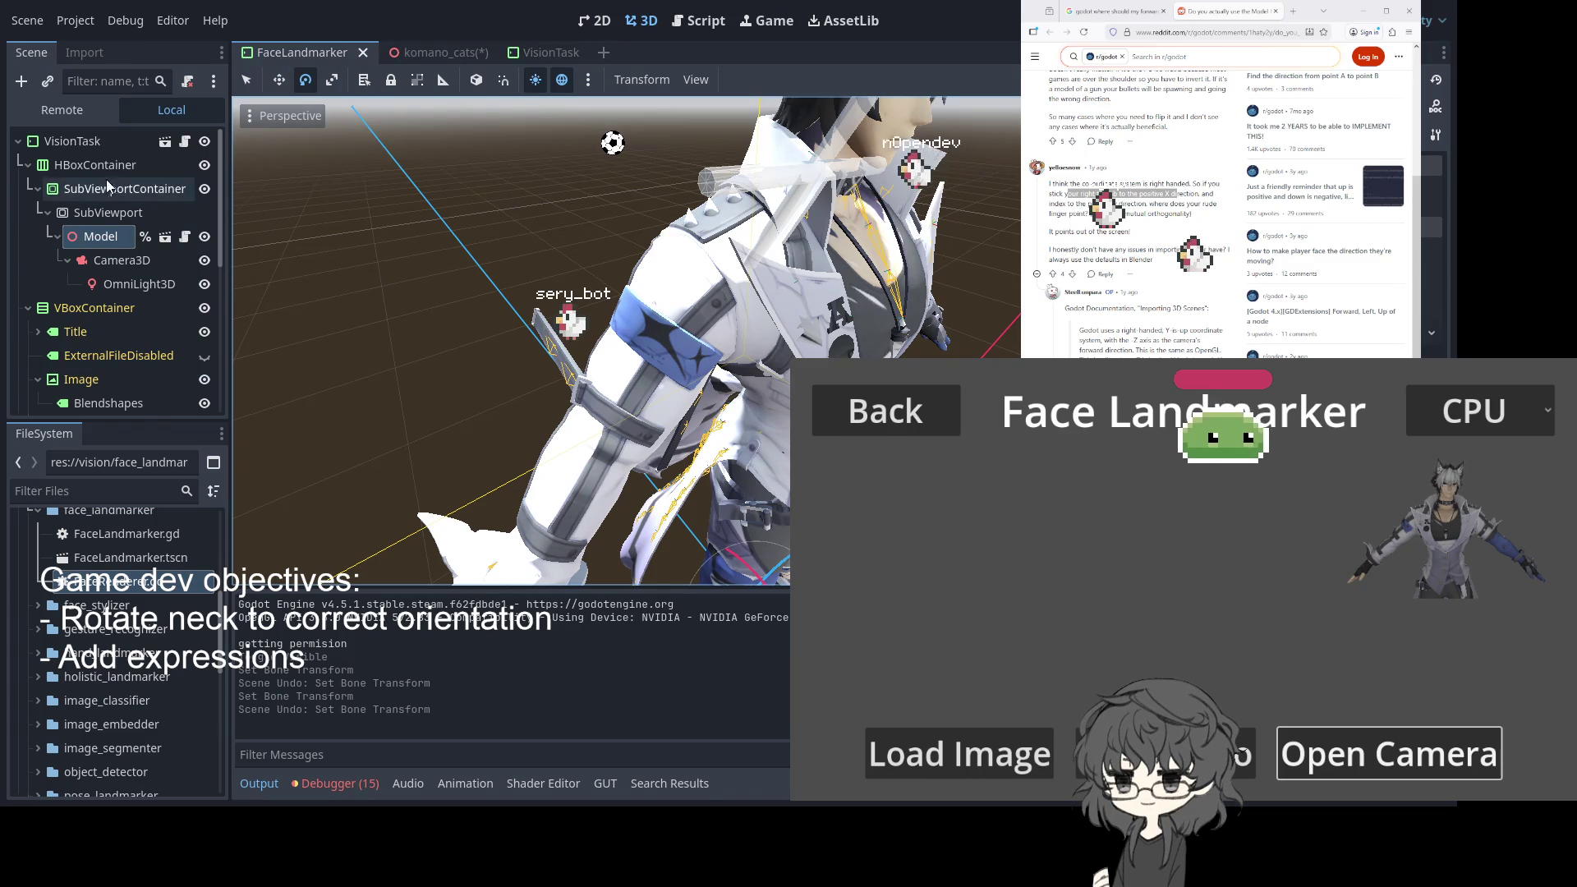
pyautogui.click(129, 191)
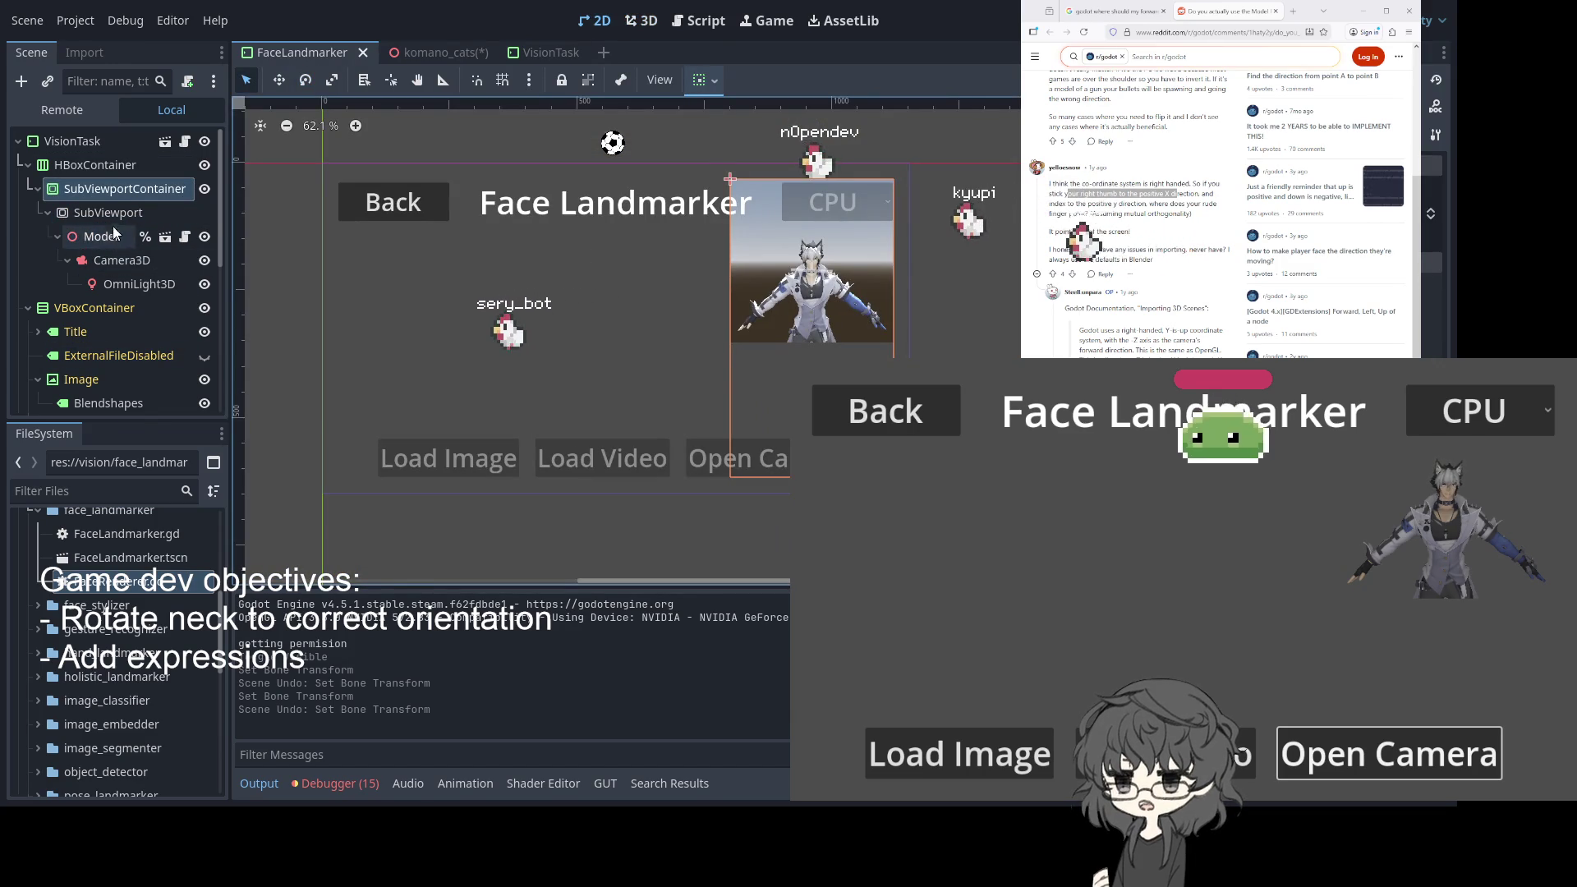
pyautogui.click(122, 217)
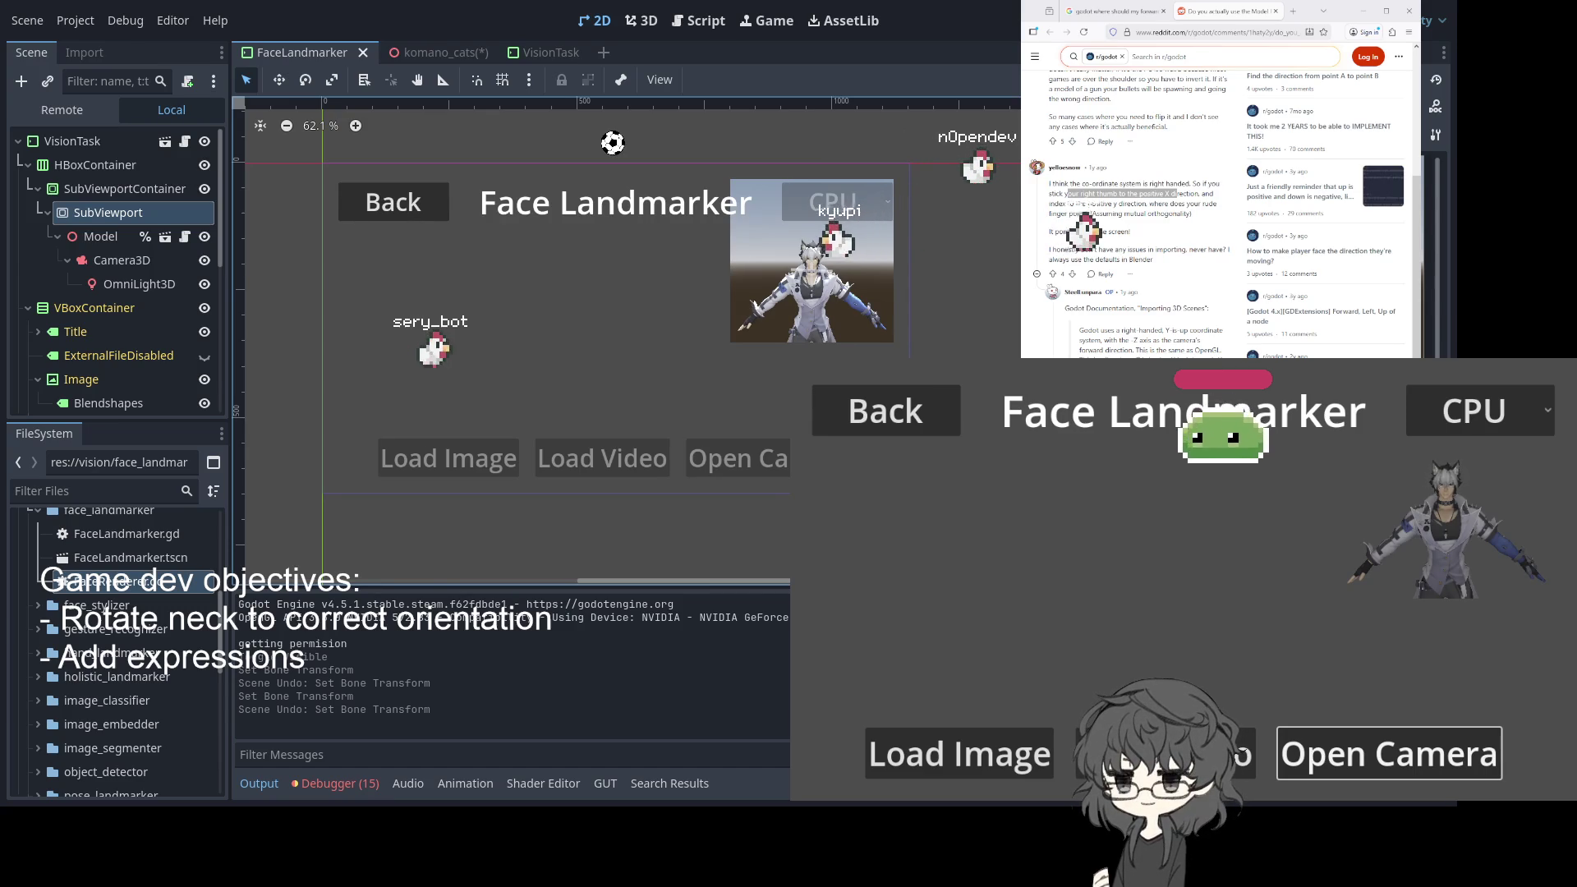
pyautogui.press('Return')
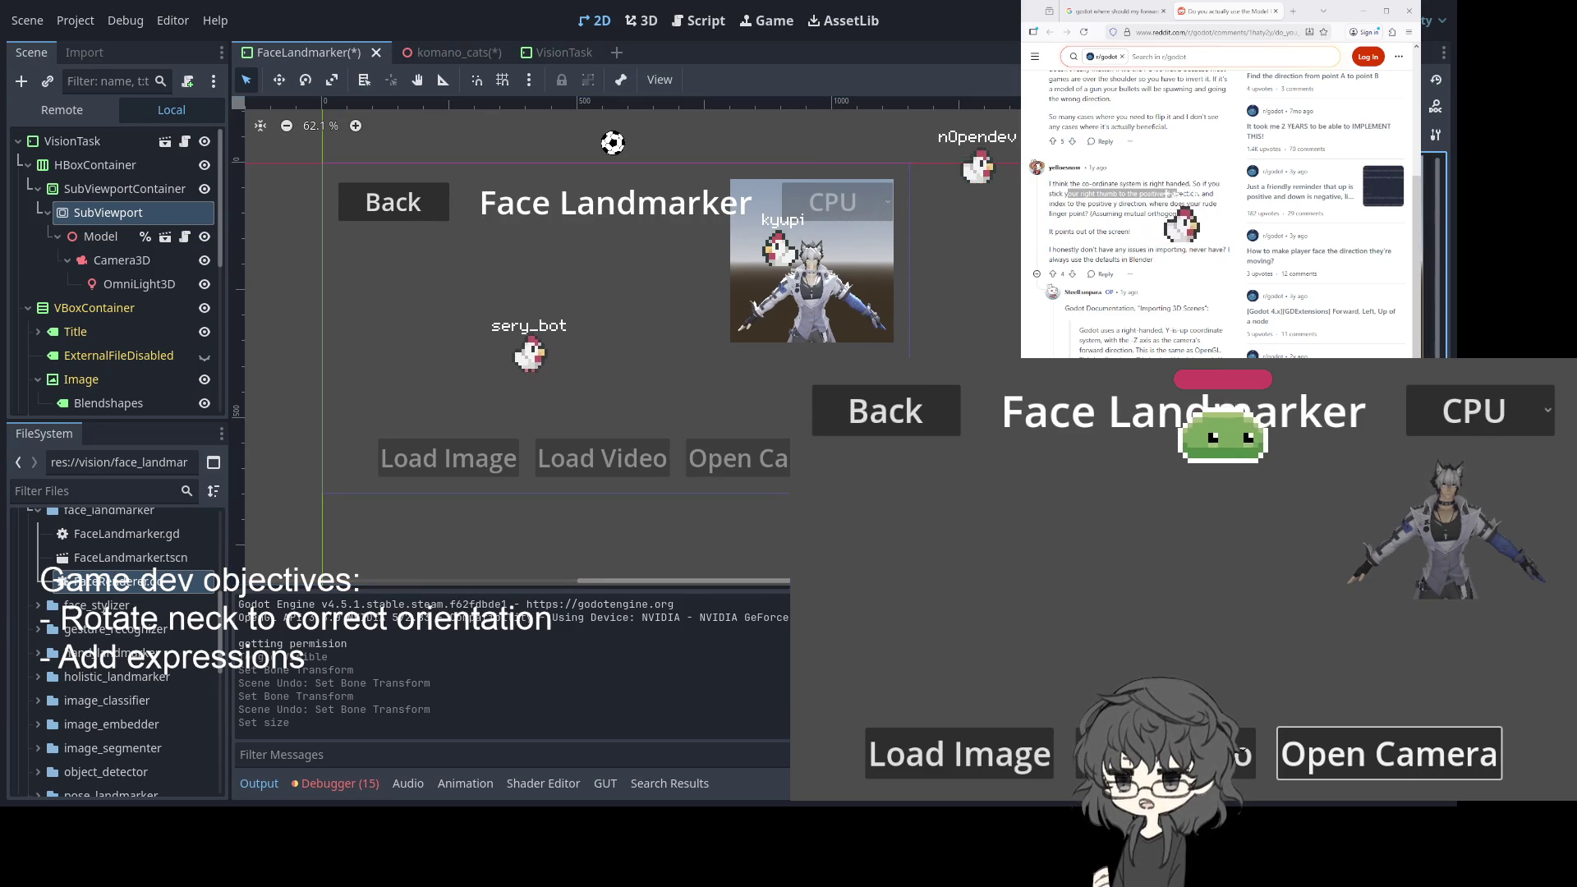
pyautogui.click(795, 273)
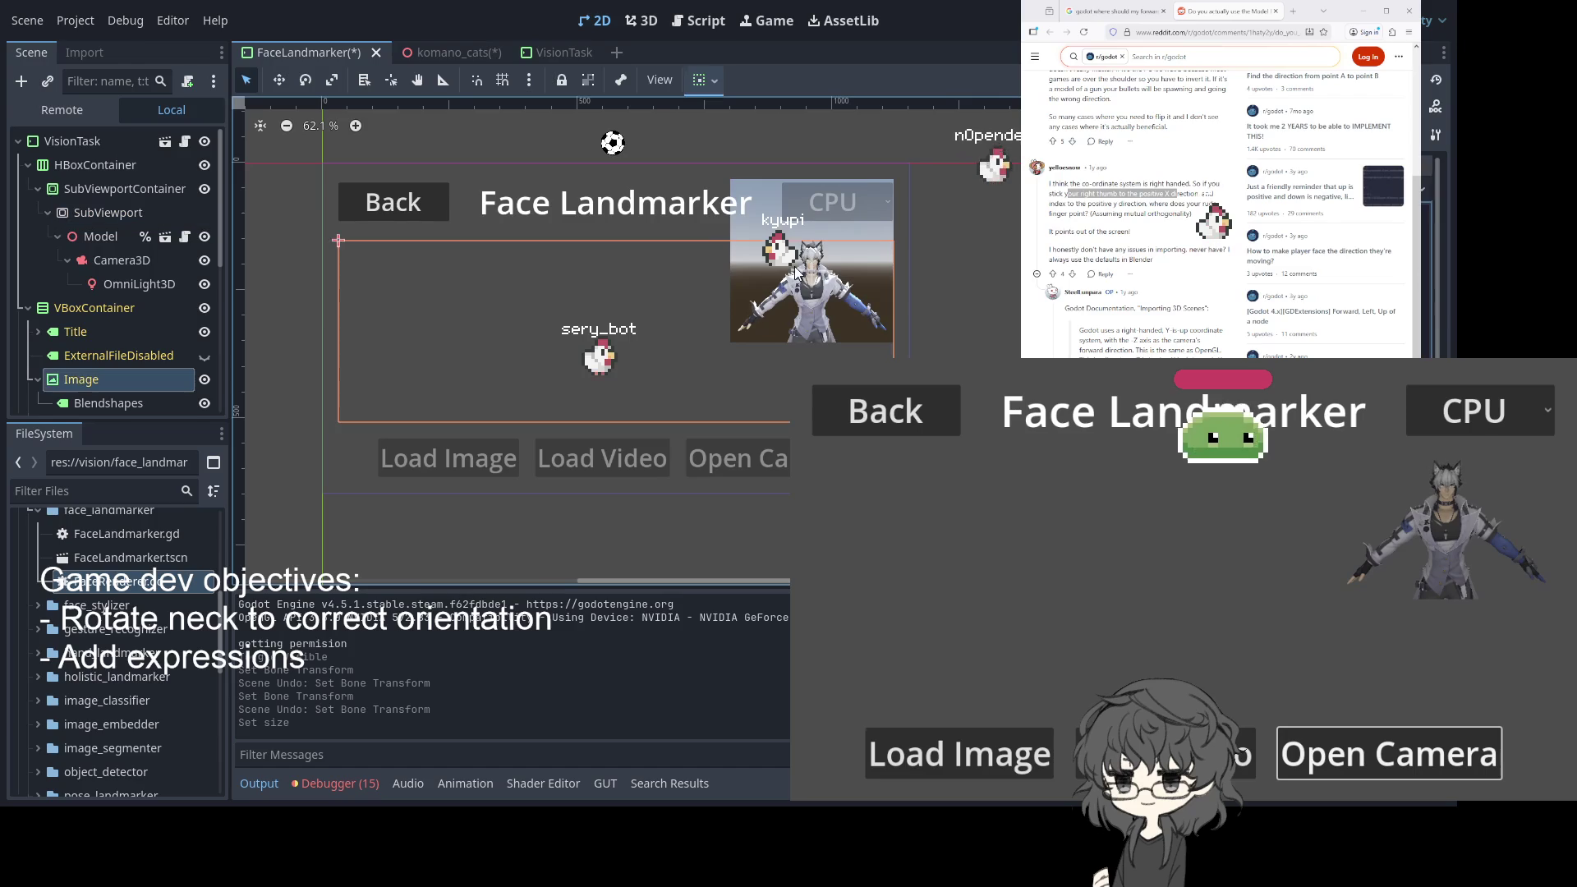
pyautogui.click(95, 214)
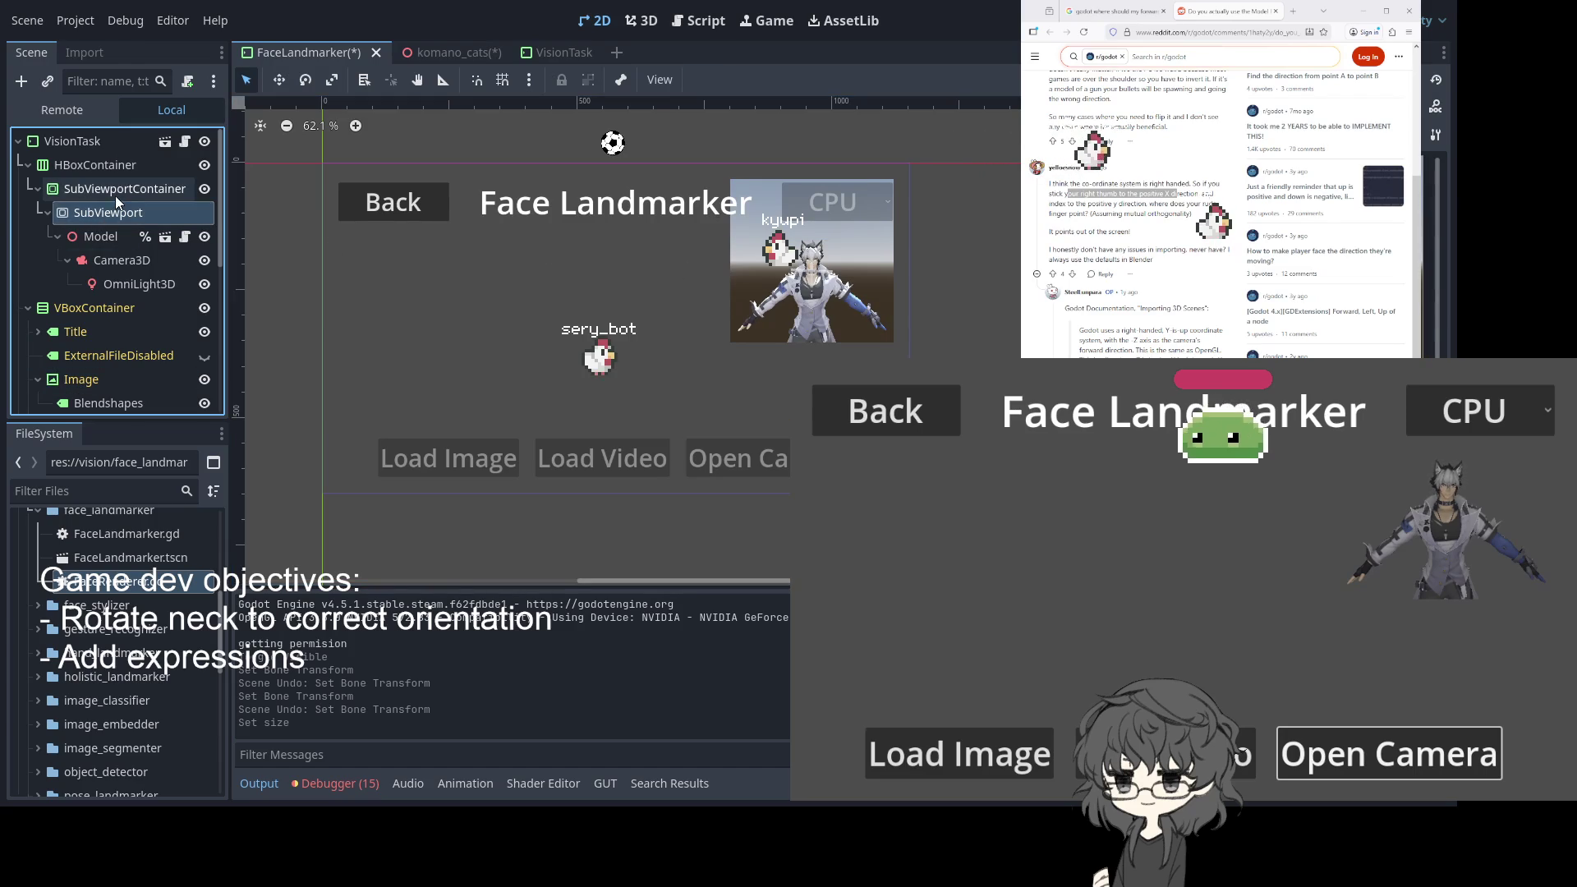
pyautogui.click(115, 195)
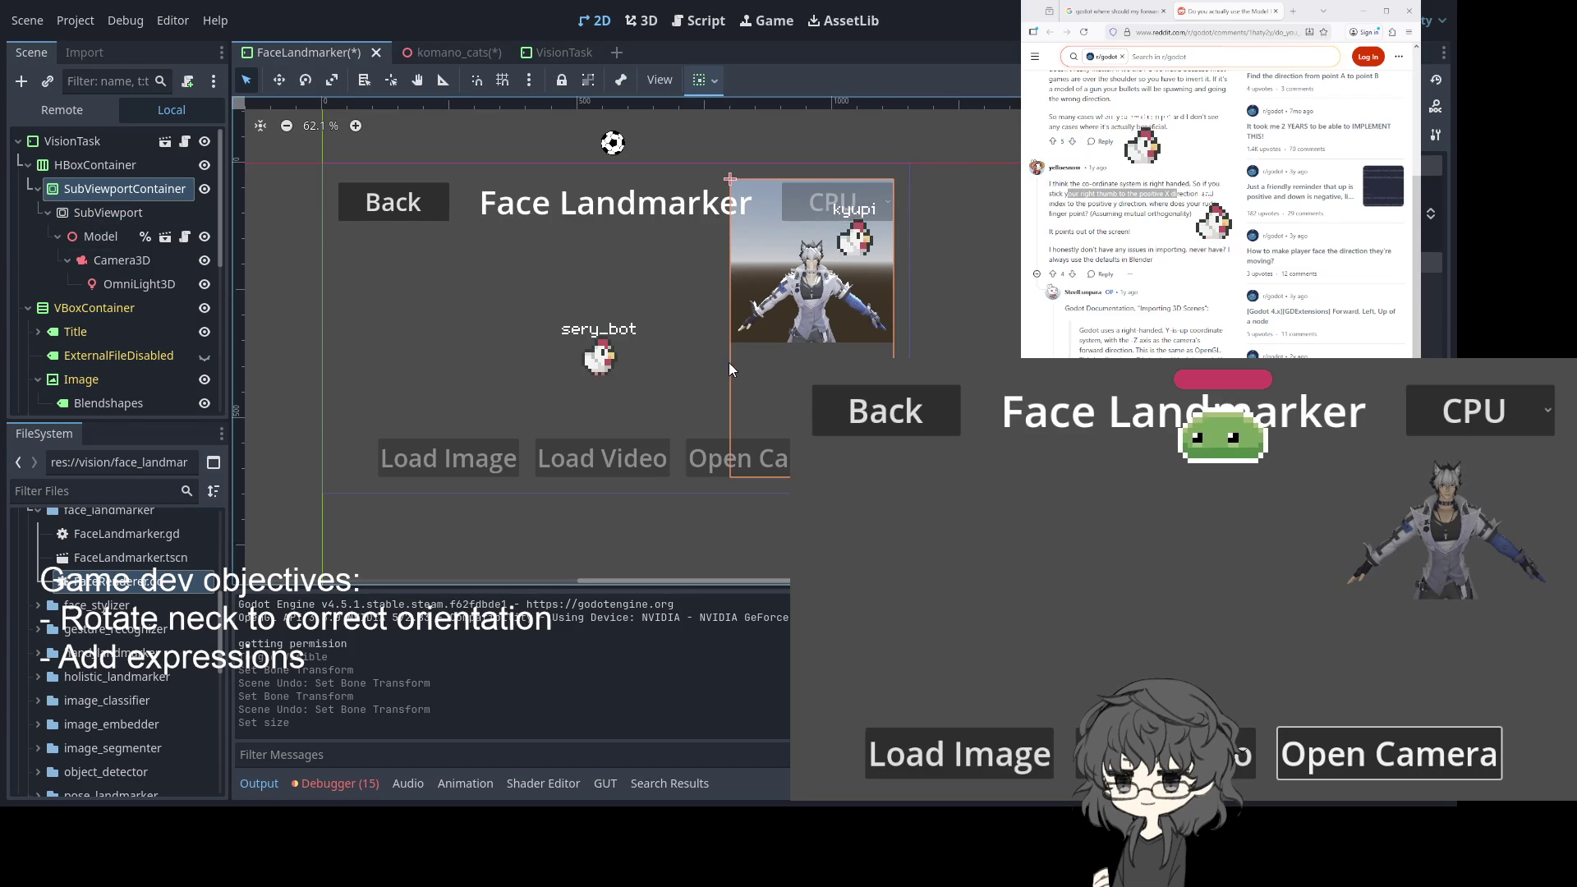
pyautogui.click(763, 246)
pyautogui.click(772, 197)
pyautogui.click(107, 213)
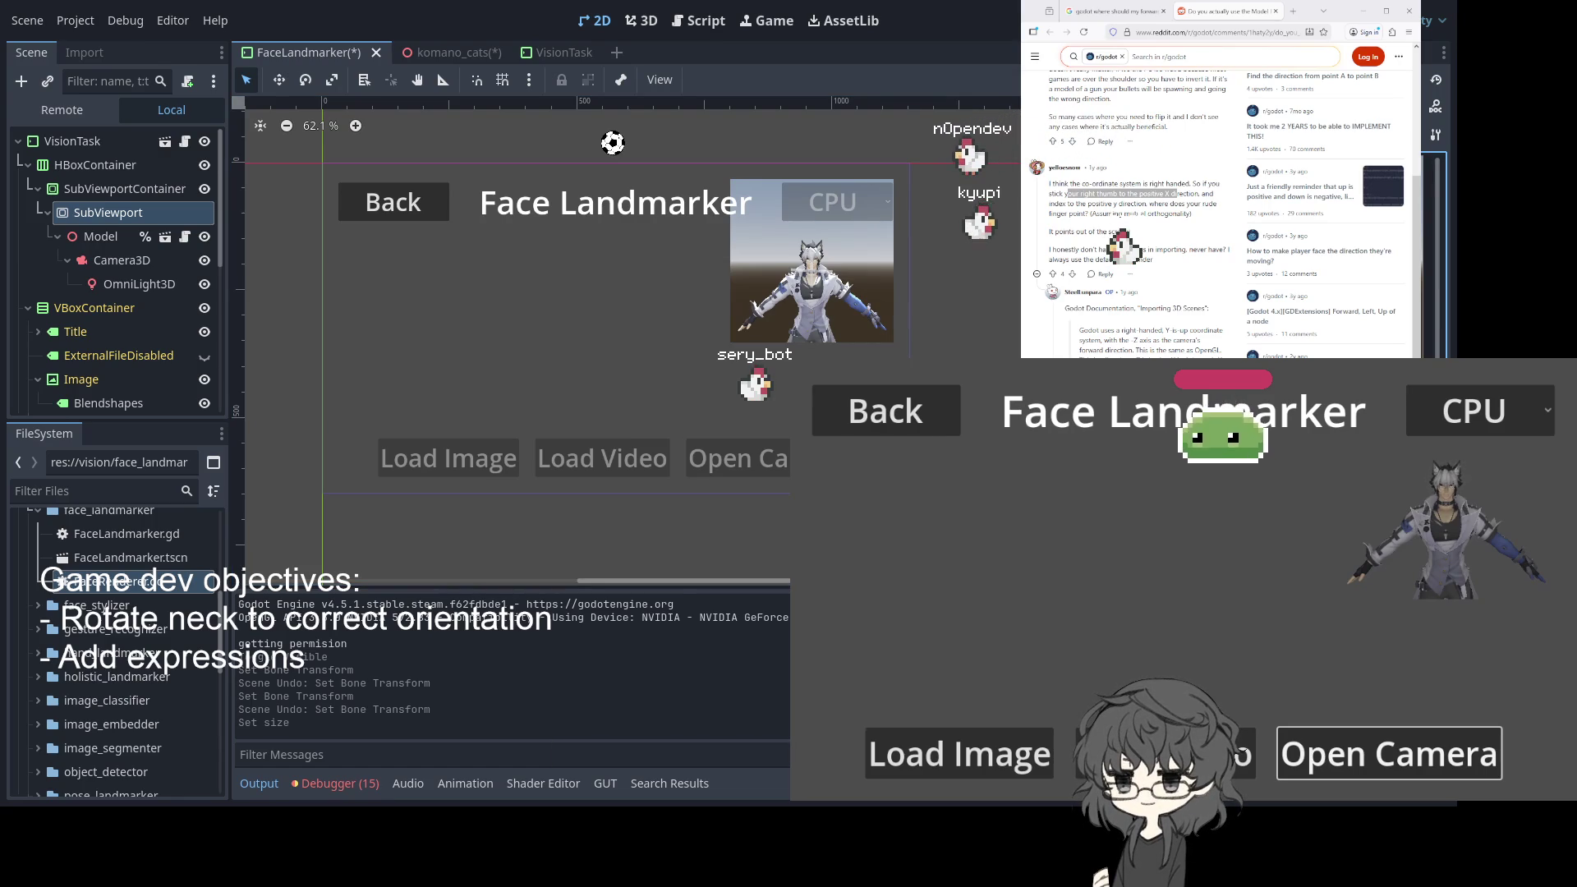
pyautogui.press('Return')
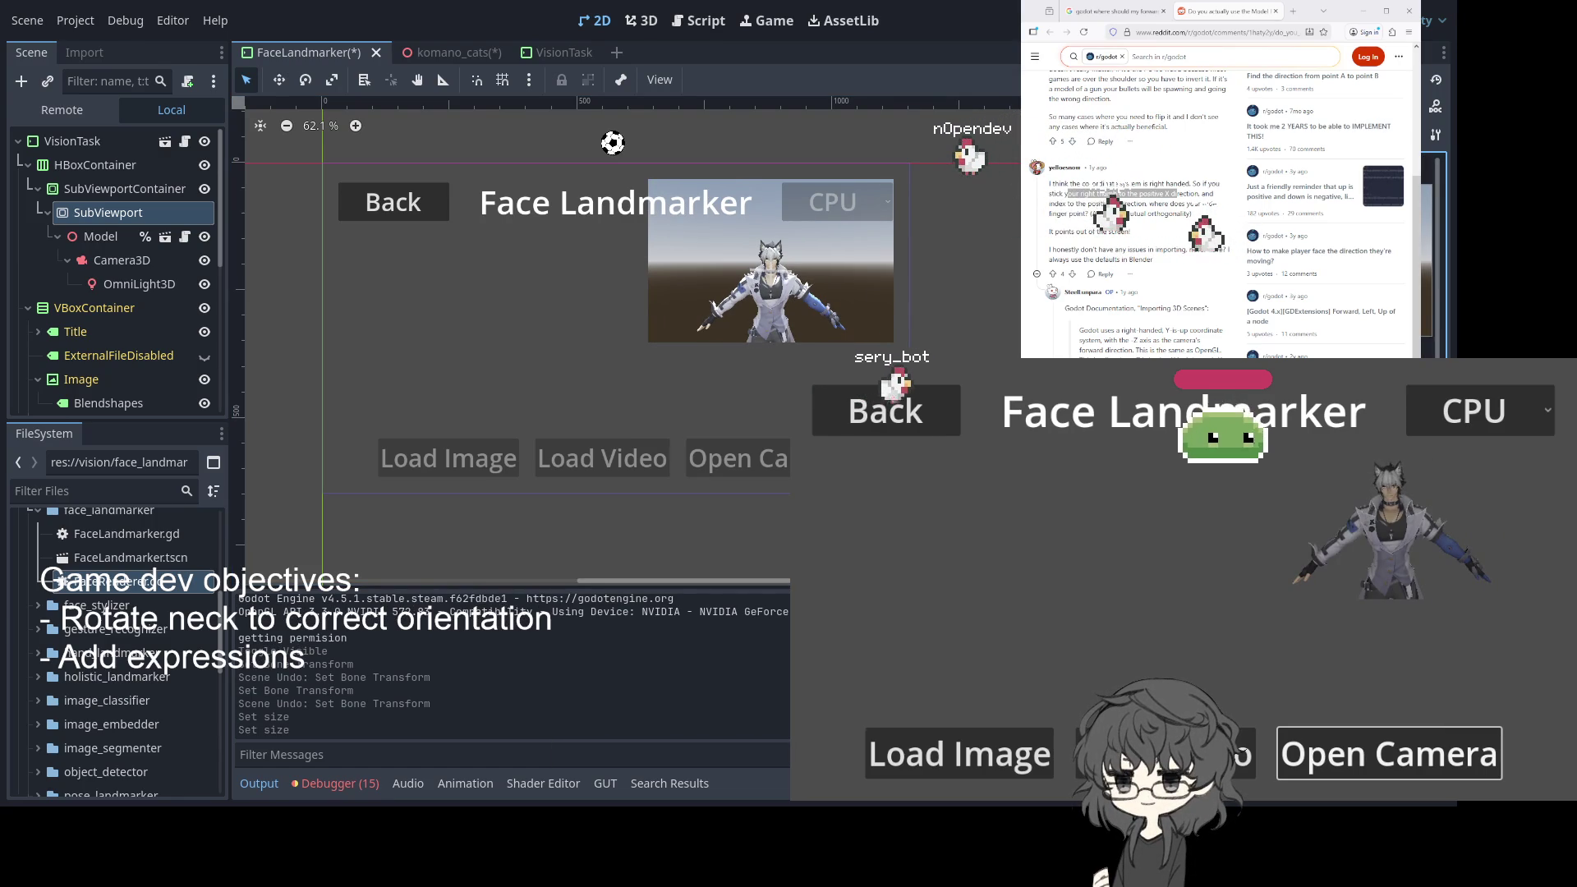
# Set the HBoxContainer's alignment to Center so the preview sits under the title
pyautogui.click(123, 189)
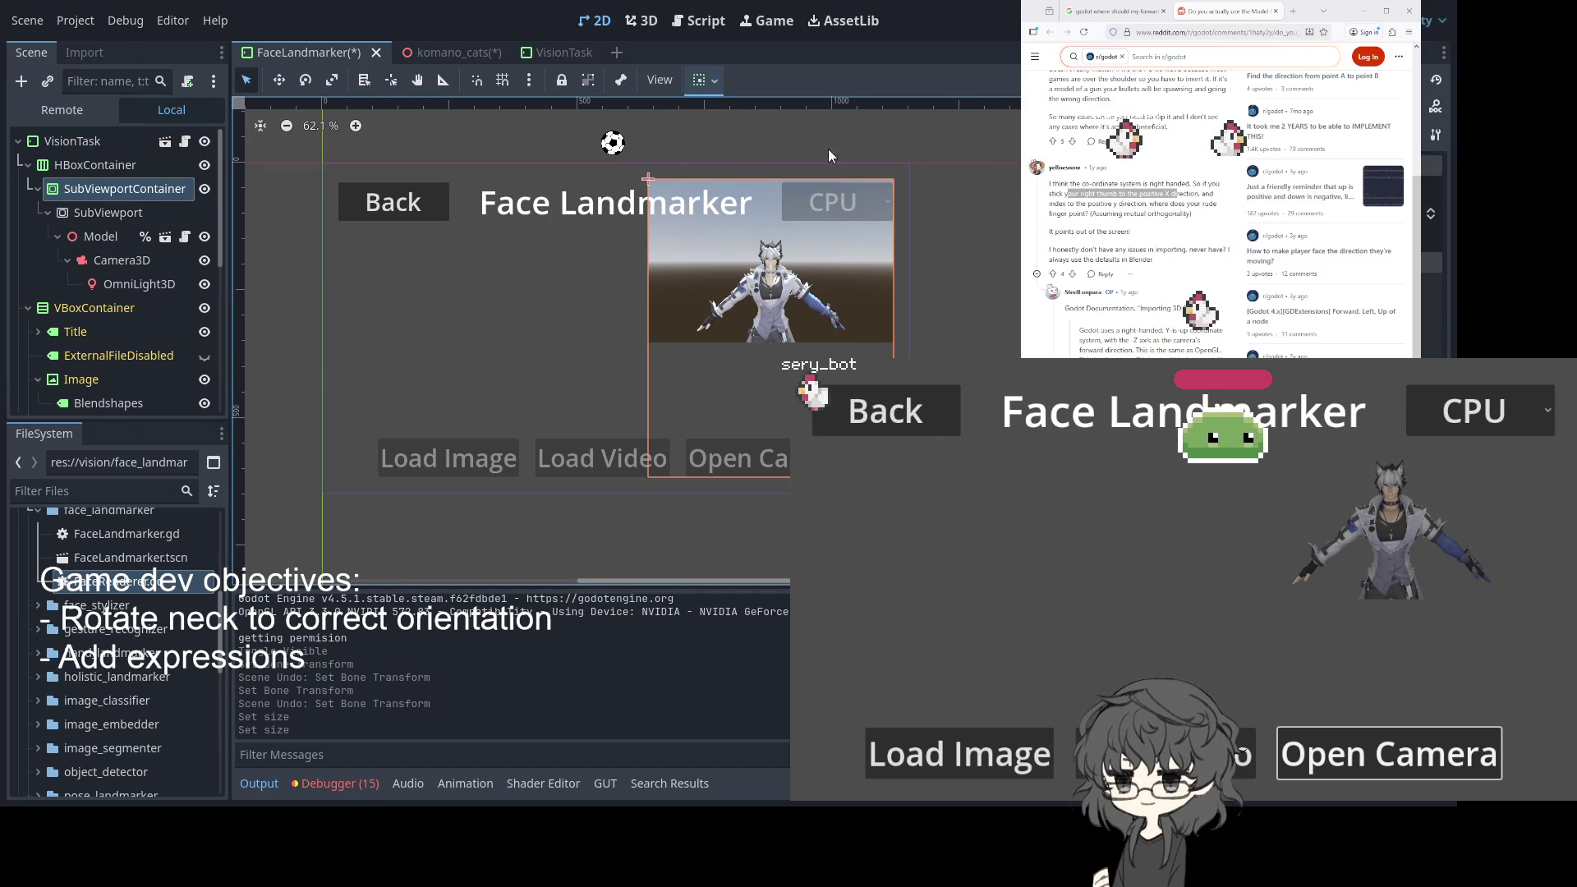
pyautogui.click(112, 201)
pyautogui.click(101, 168)
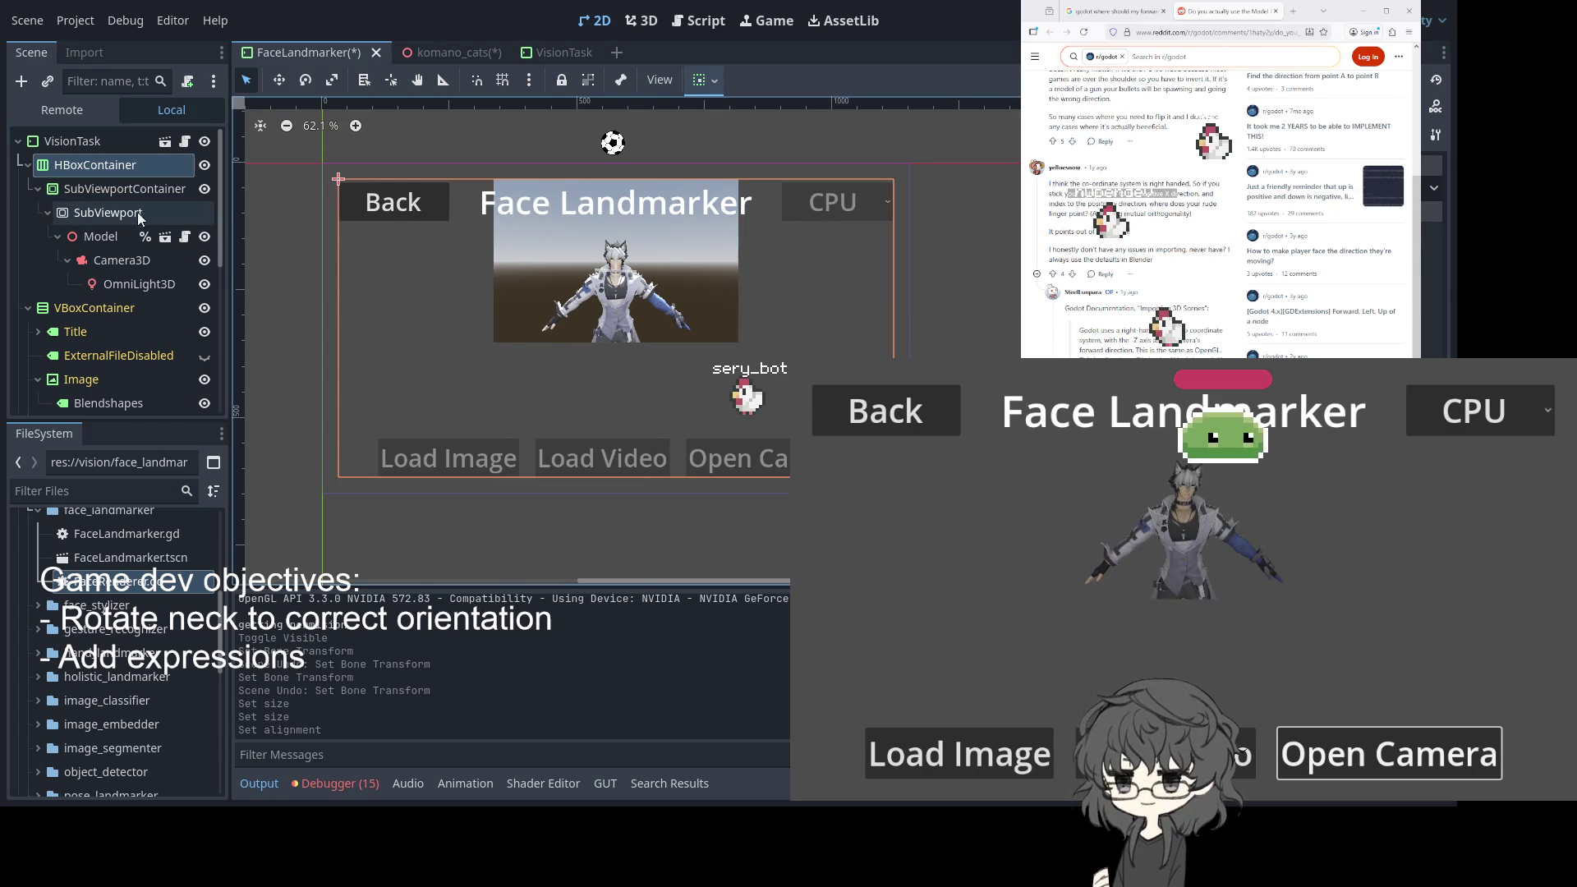
pyautogui.click(95, 166)
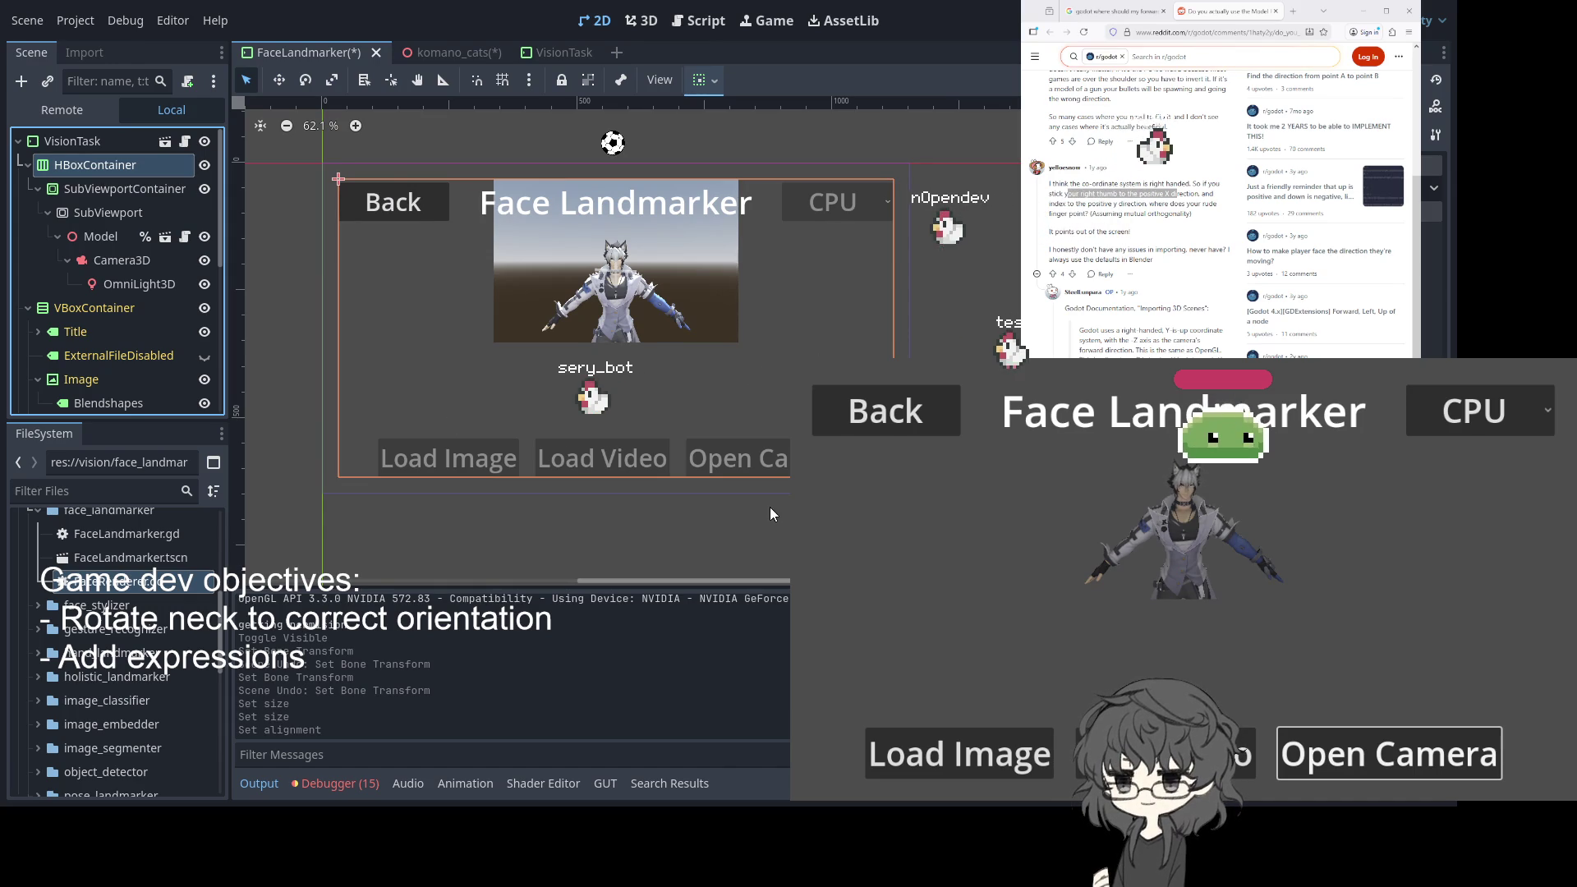
# Add a MarginContainer first under HBoxContainer and move SubViewportContainer inside it
pyautogui.hotkey('ctrl', 'a')
pyautogui.moveTo(77, 312); pyautogui.dragTo(100, 182)
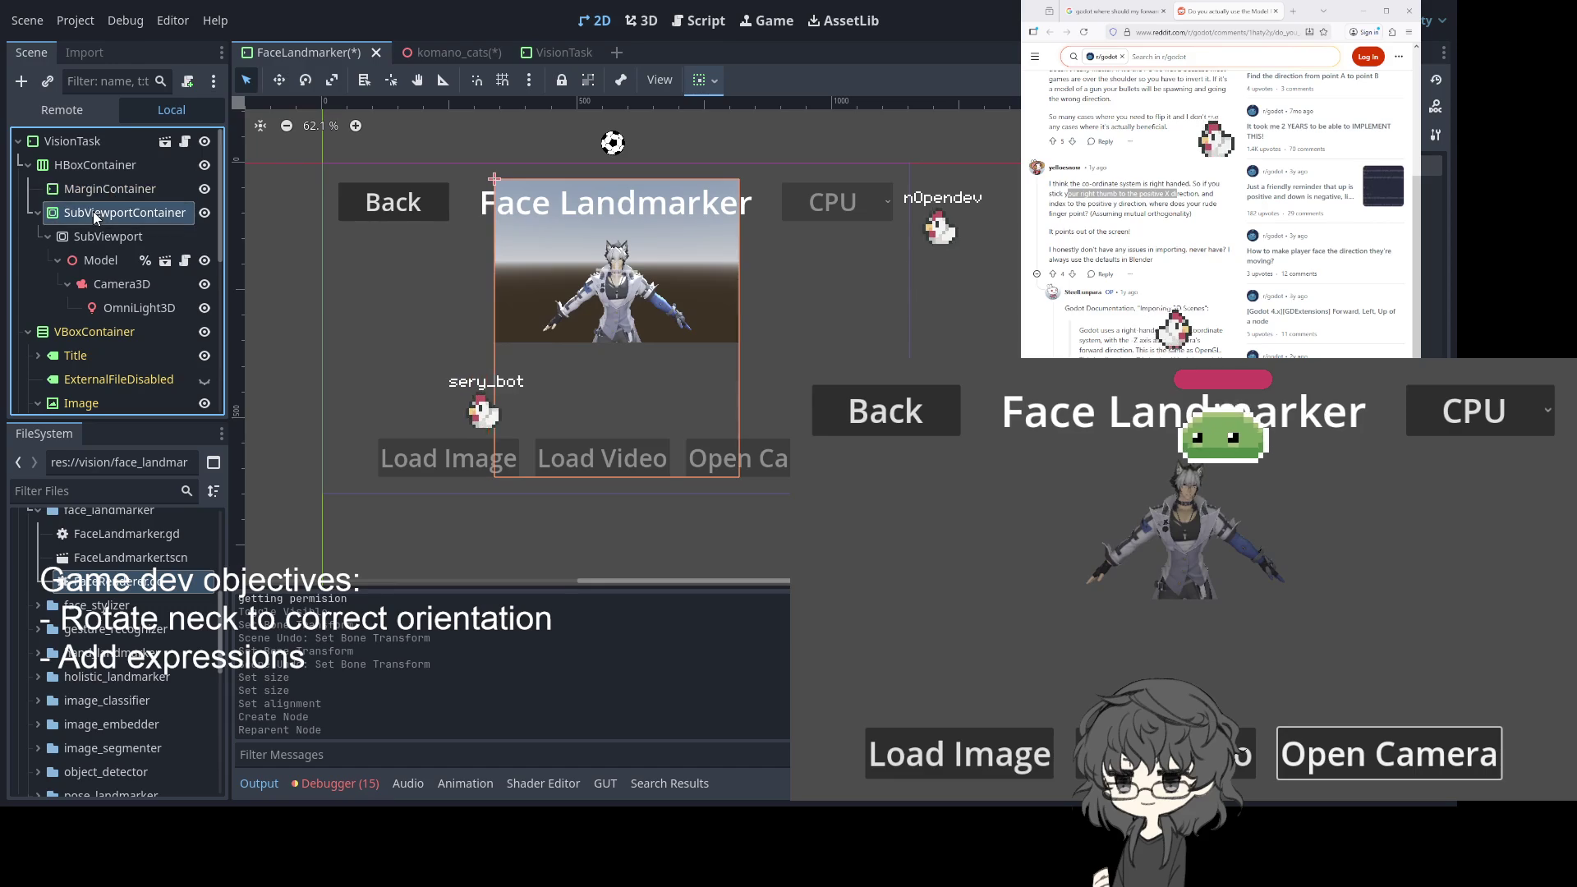
pyautogui.moveTo(82, 308); pyautogui.dragTo(88, 179)
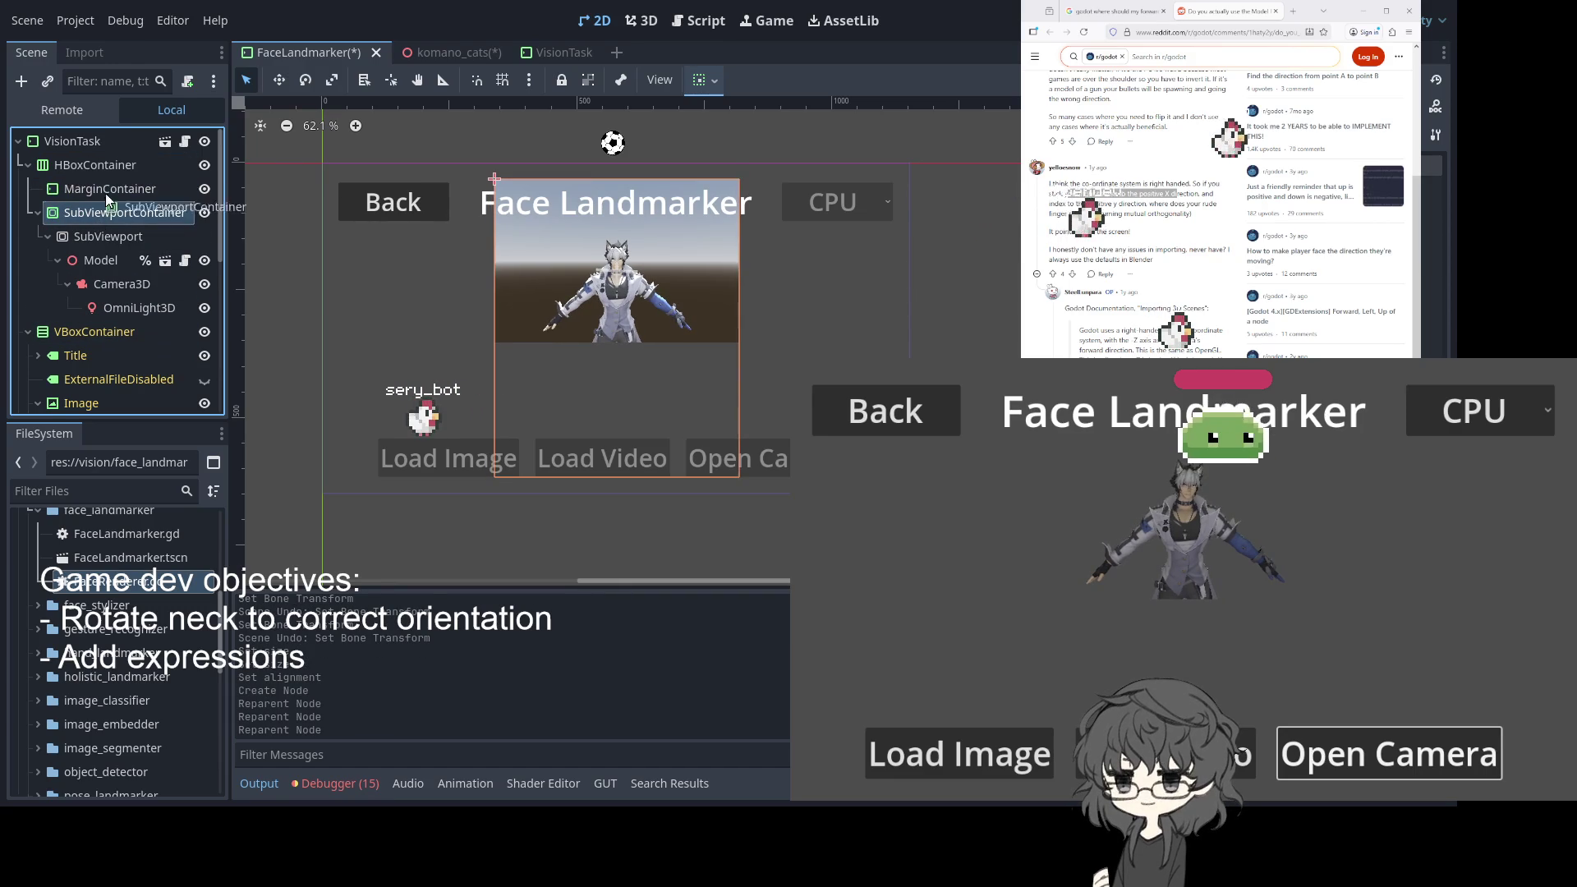
pyautogui.click(112, 192)
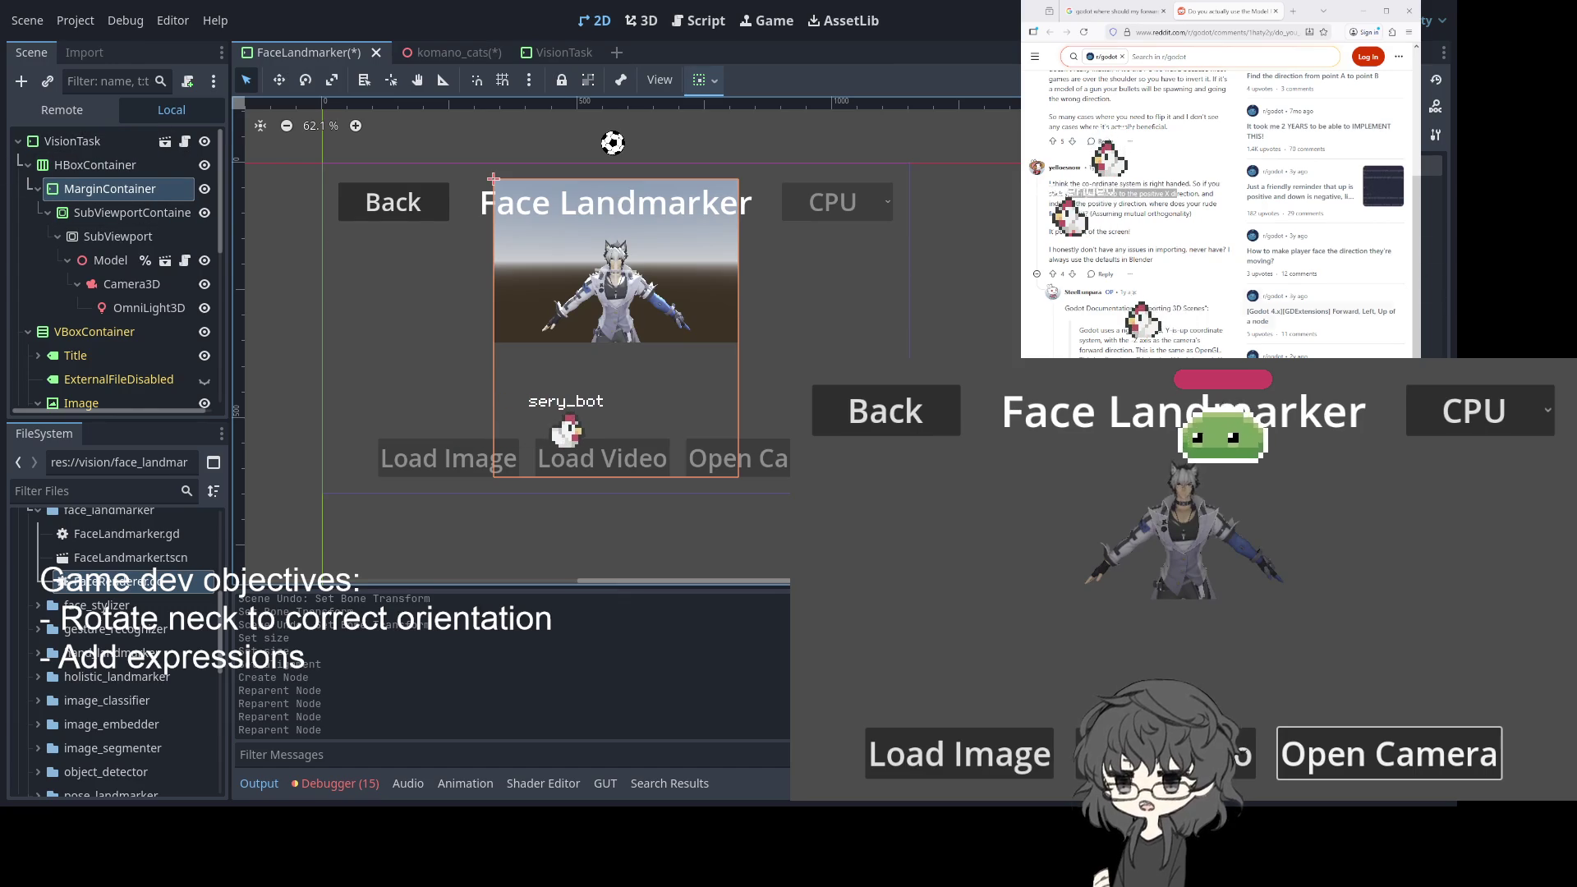
pyautogui.click(120, 192)
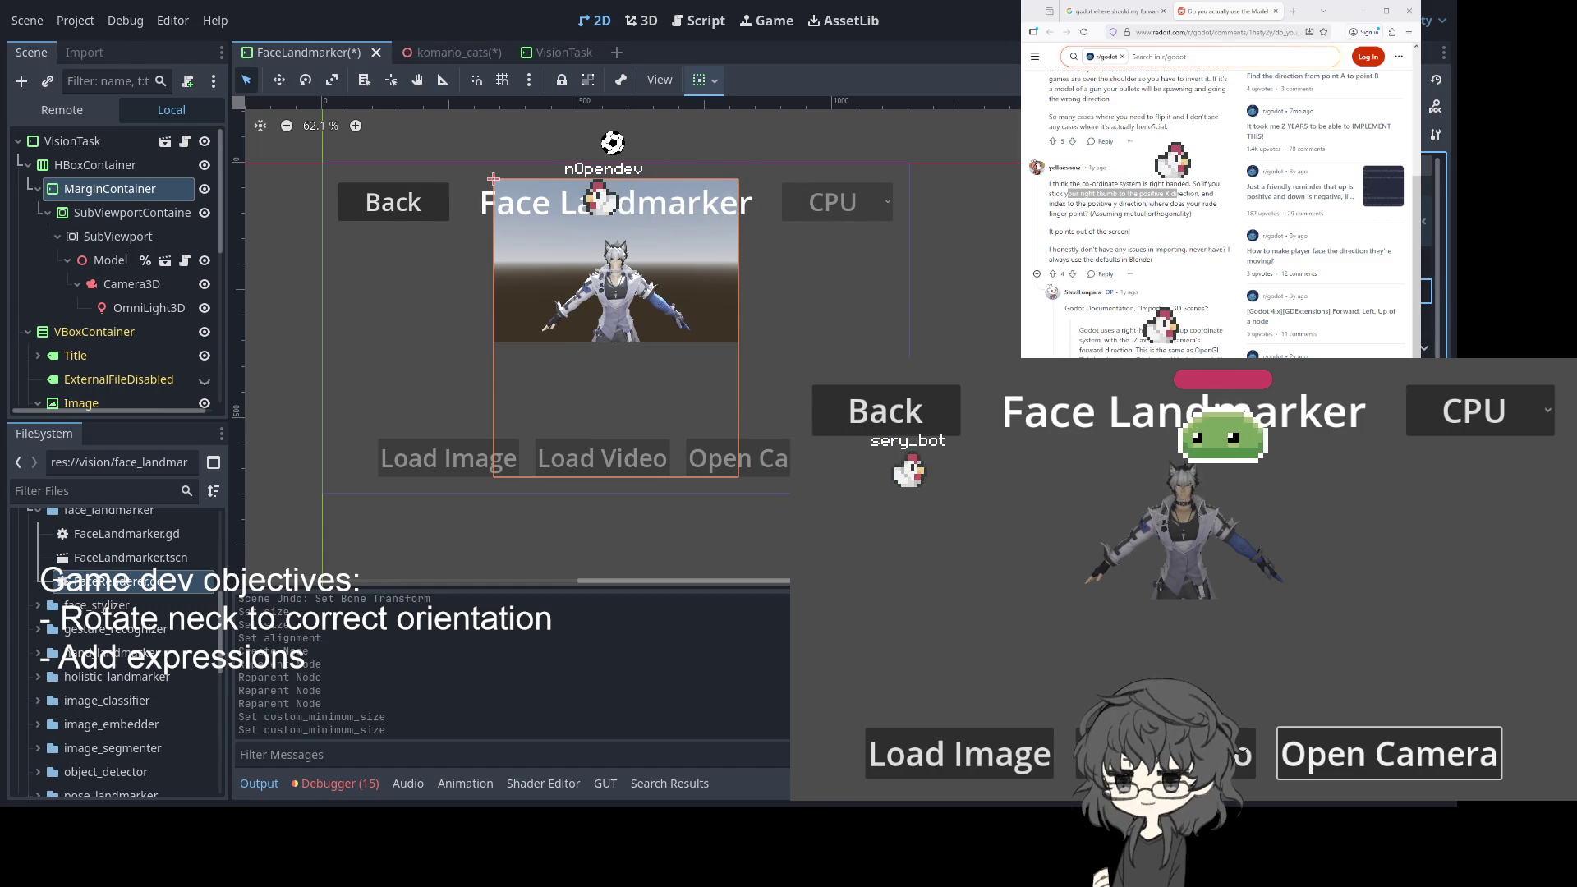
# Set the MarginContainer's custom_minimum_size, checking the nested SubViewportContainer and SubViewport
pyautogui.click(100, 219)
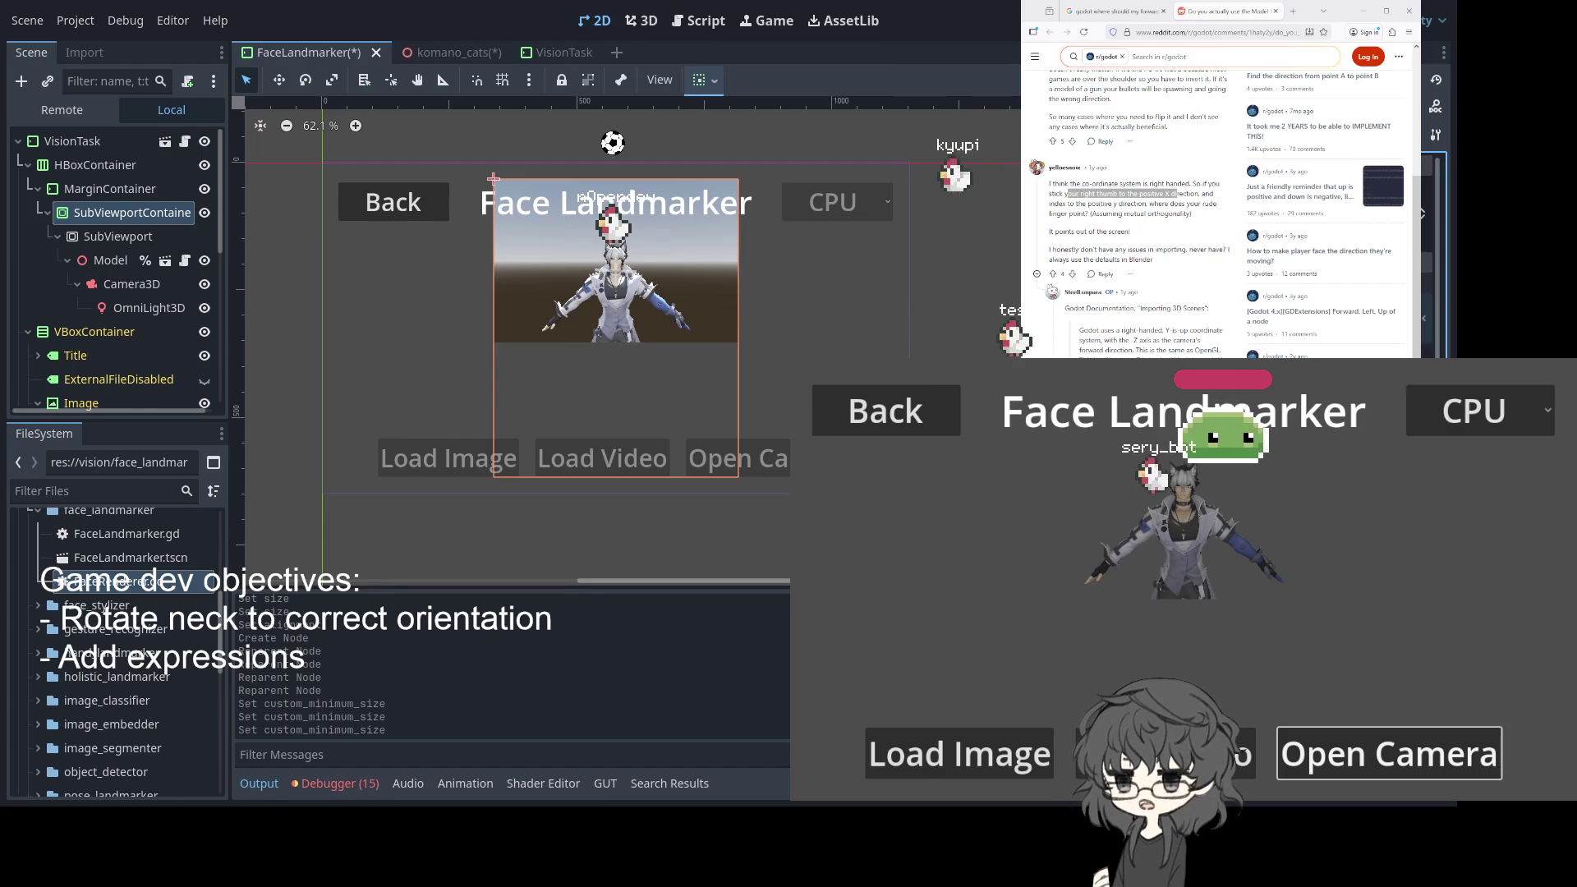
pyautogui.click(86, 188)
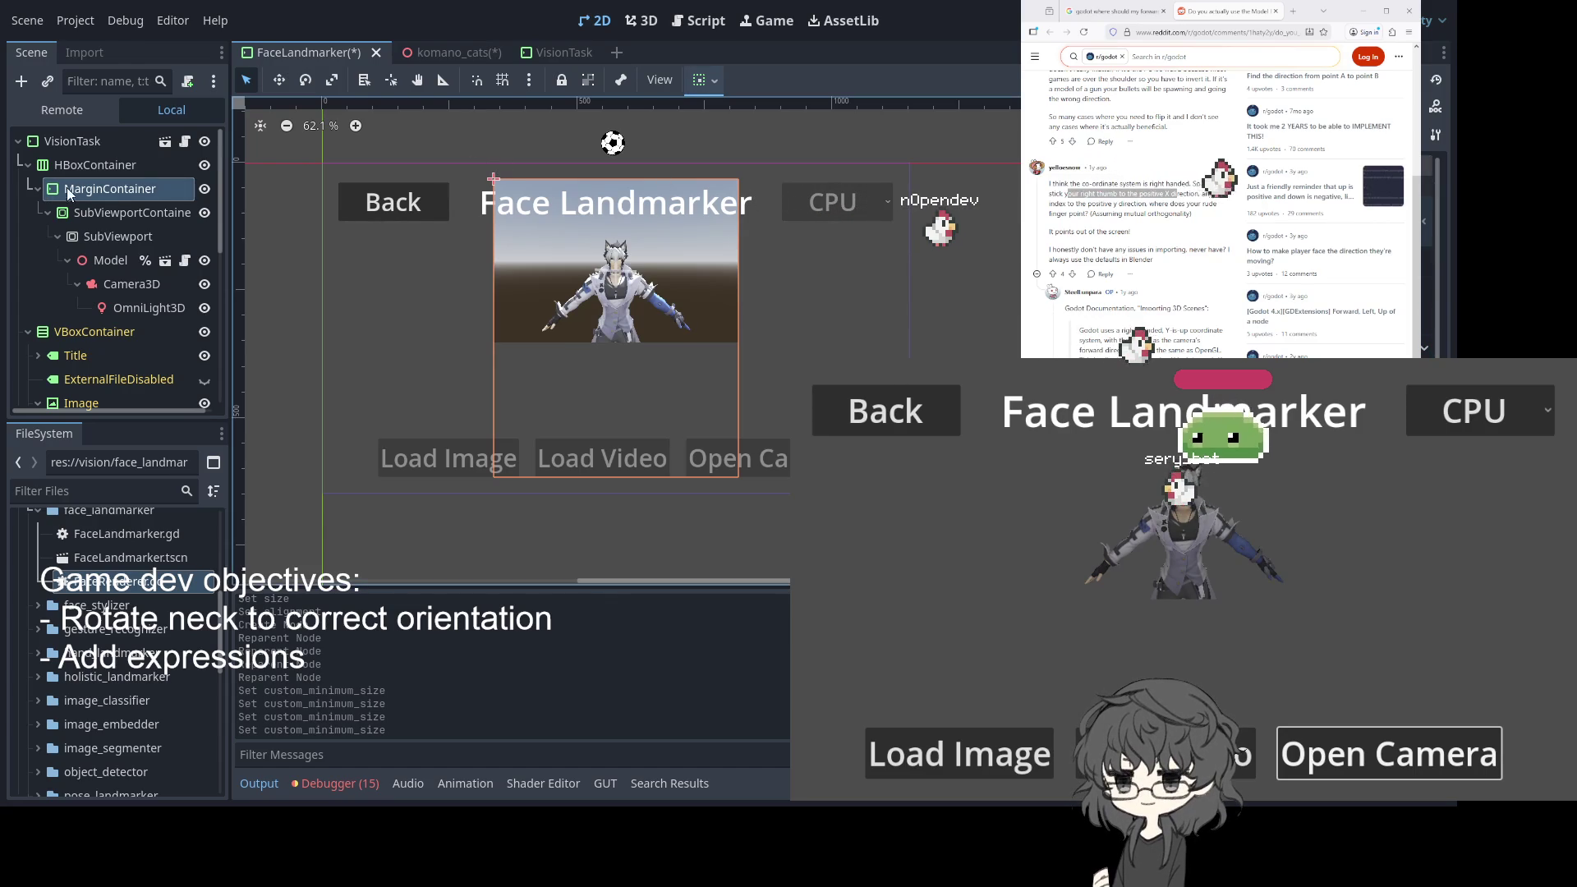
pyautogui.click(100, 187)
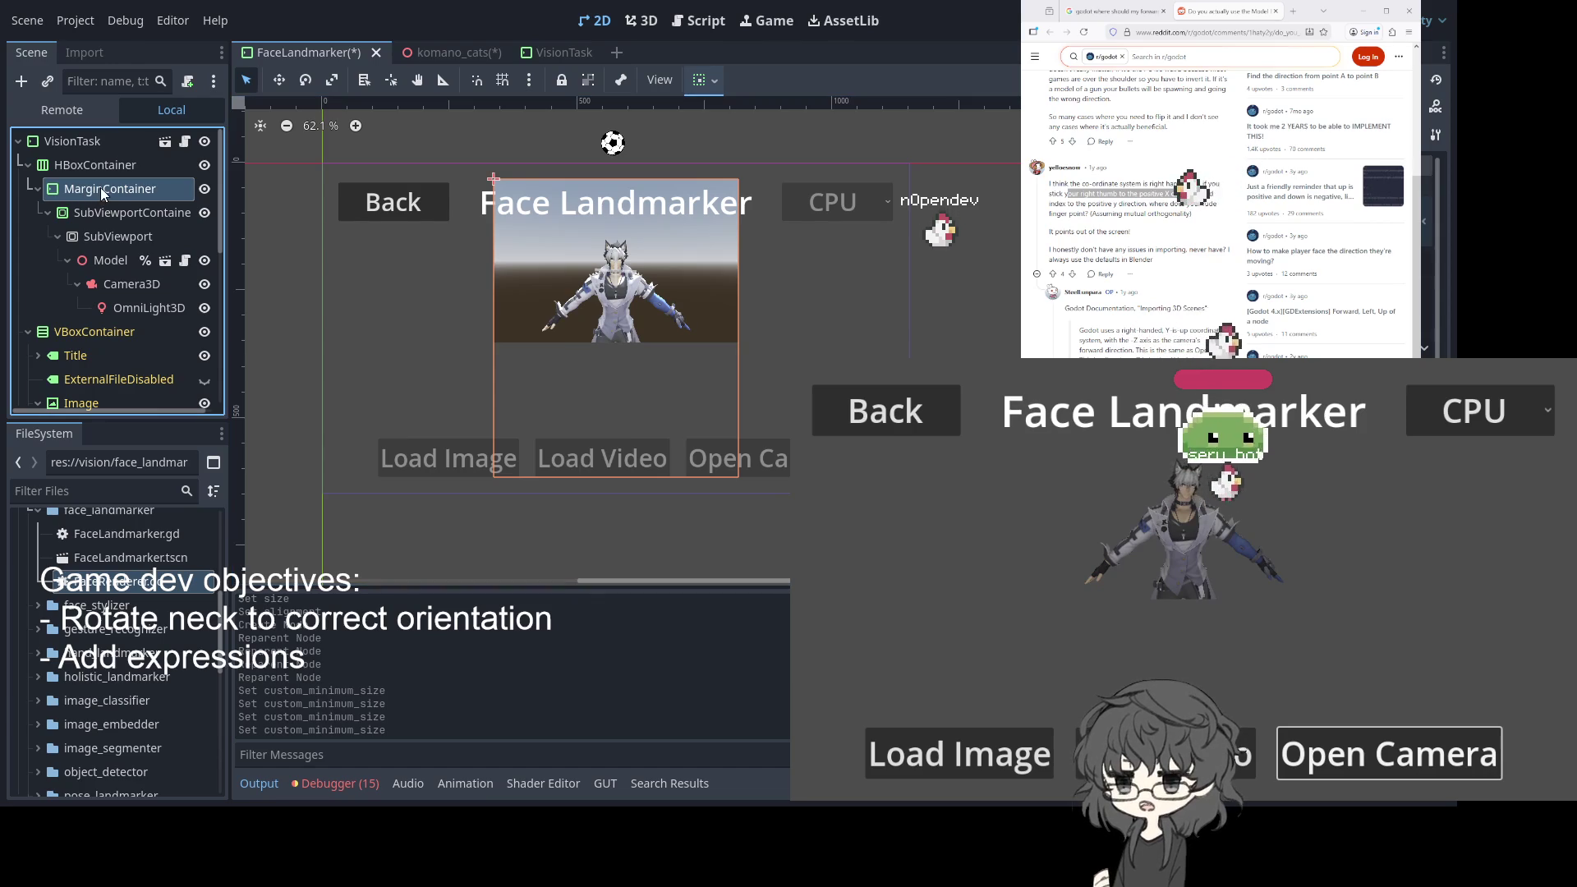
pyautogui.click(100, 165)
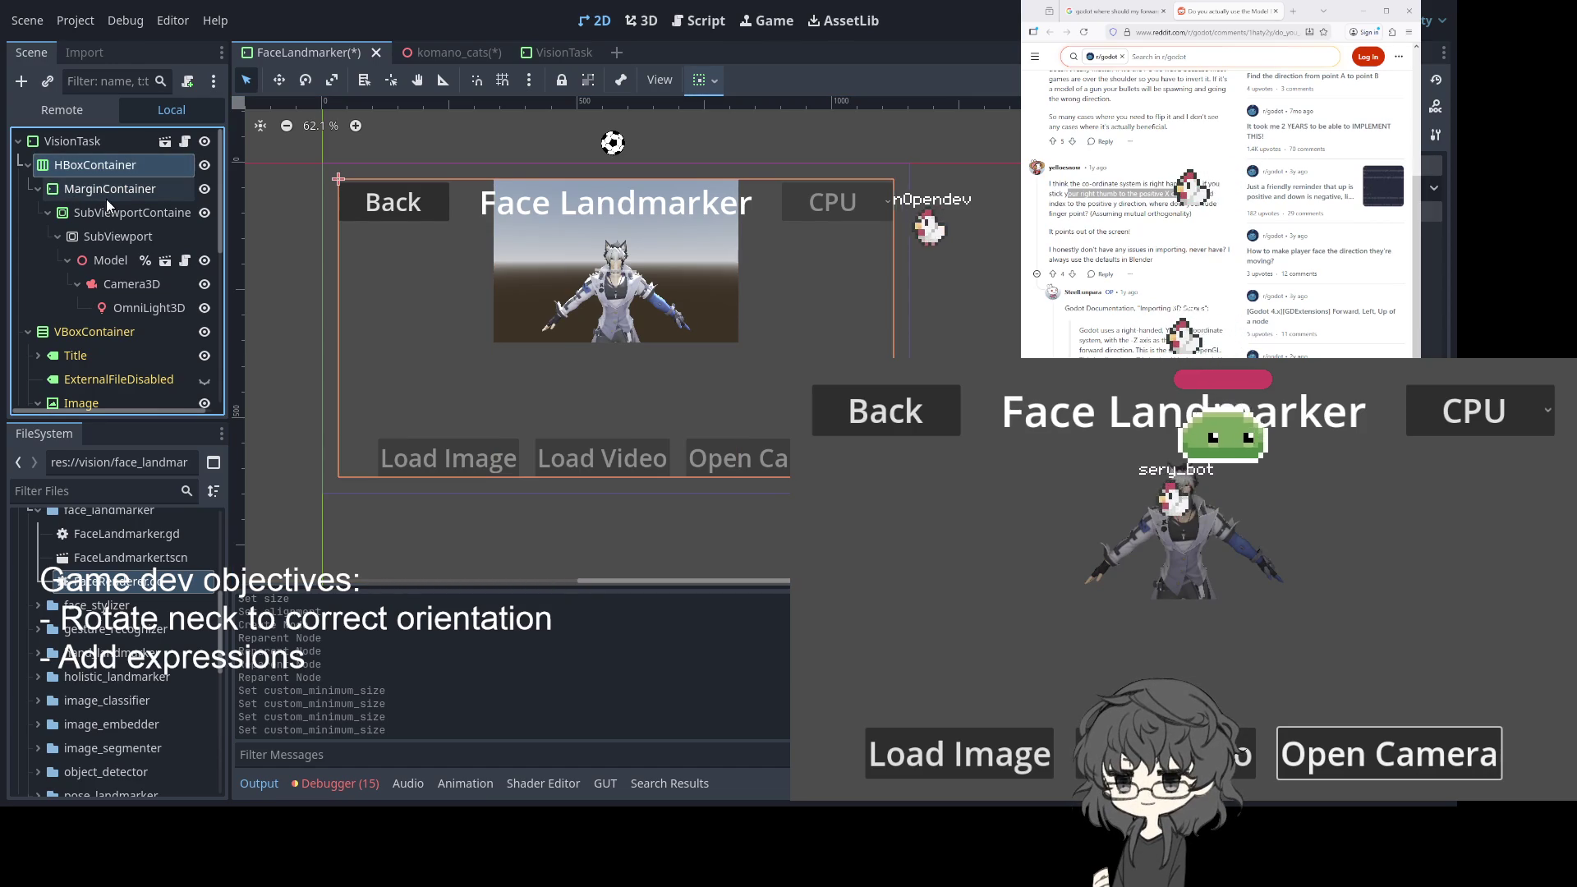
pyautogui.click(107, 190)
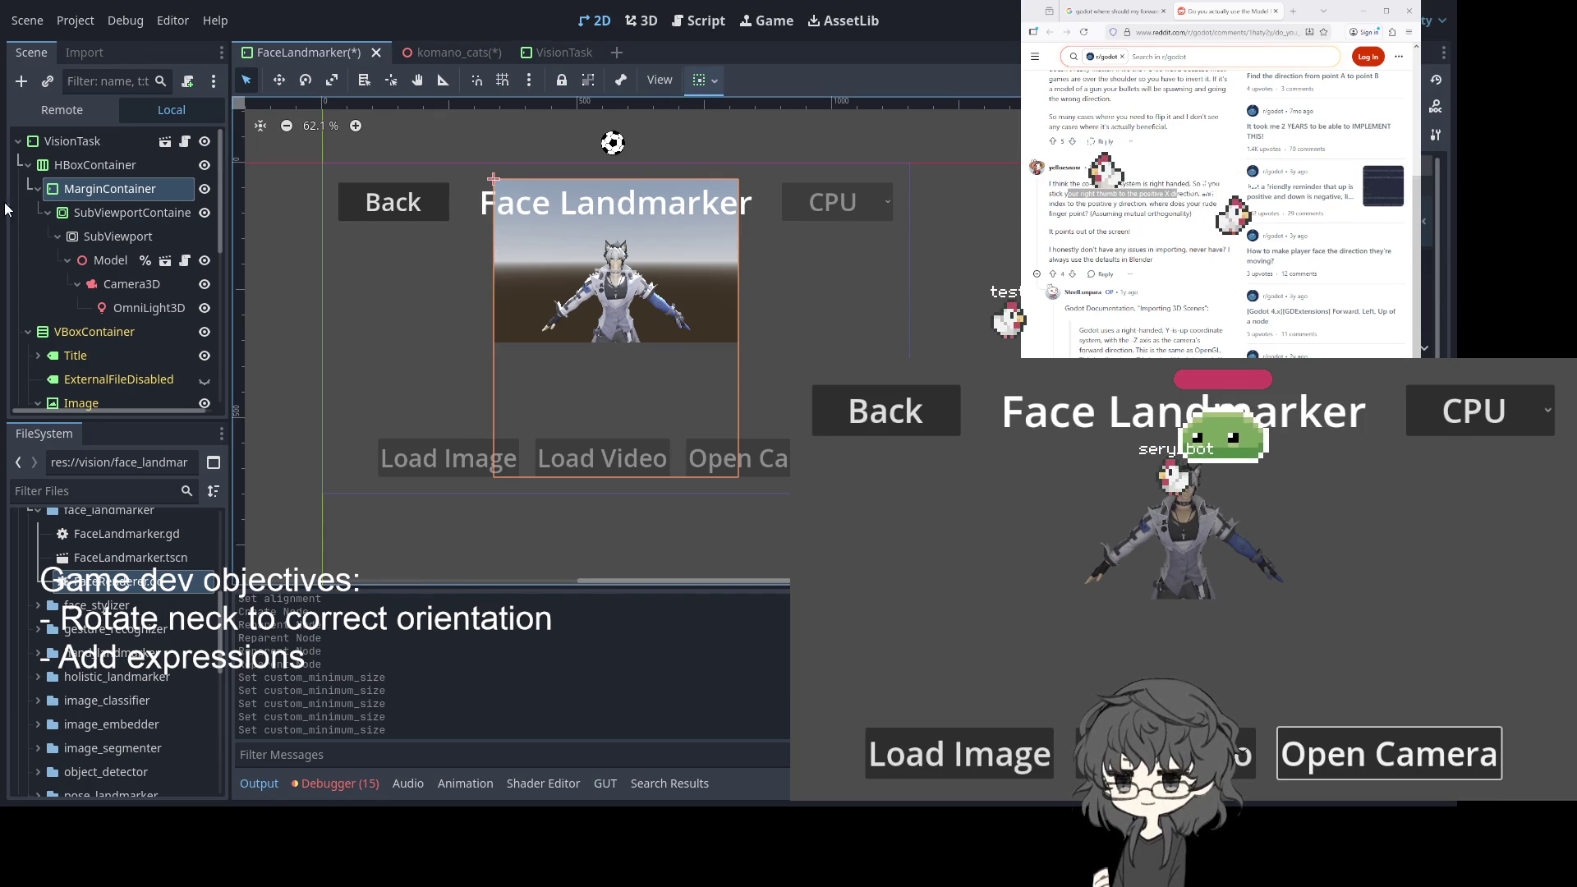
pyautogui.click(107, 212)
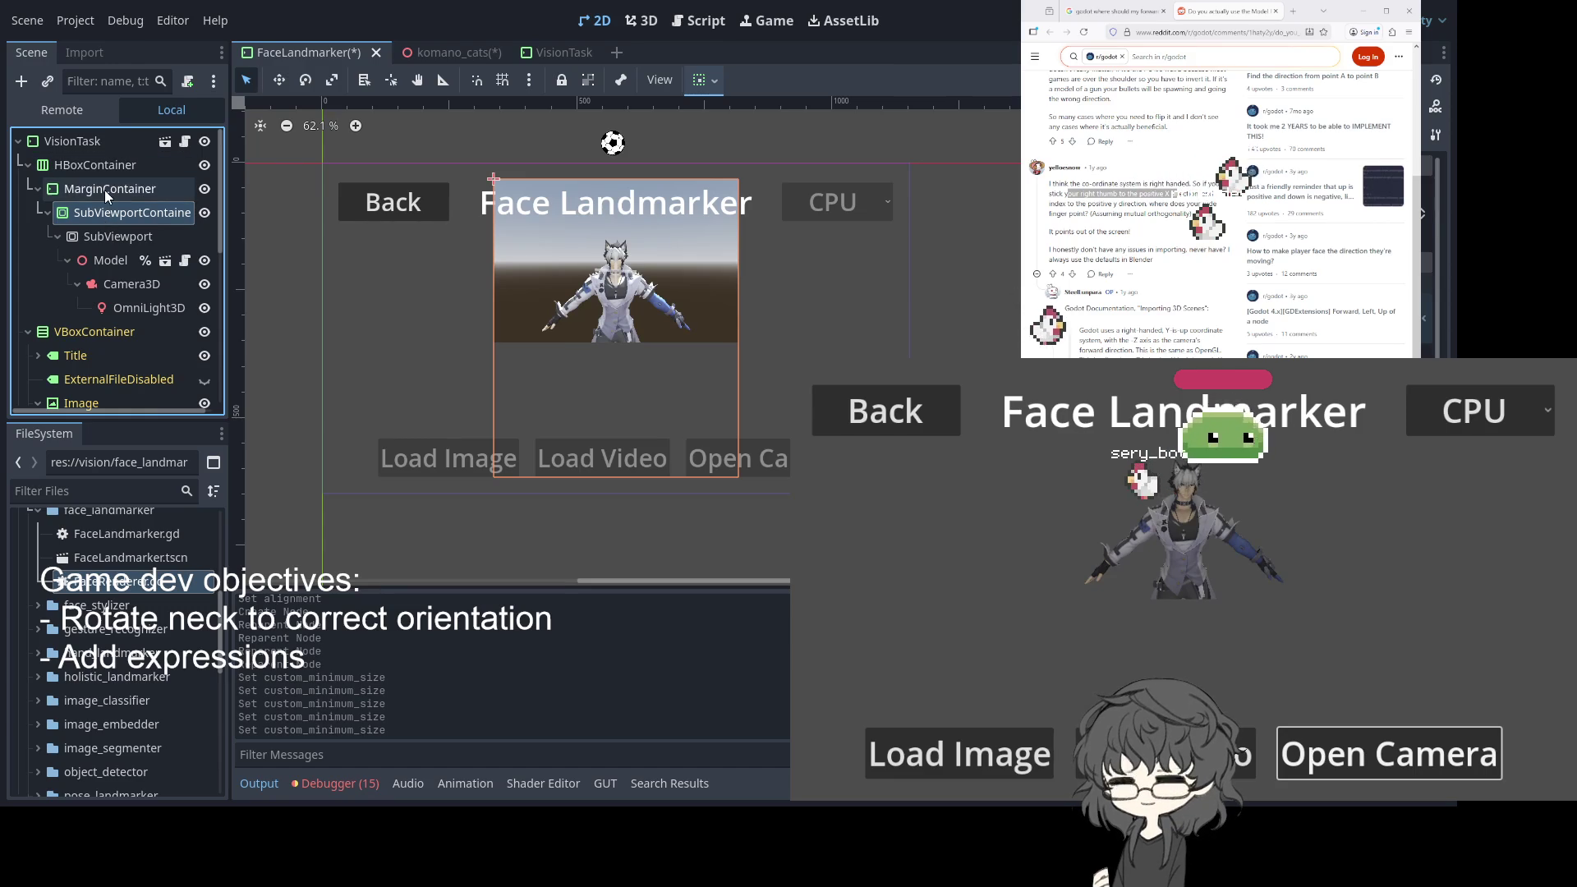
pyautogui.click(104, 188)
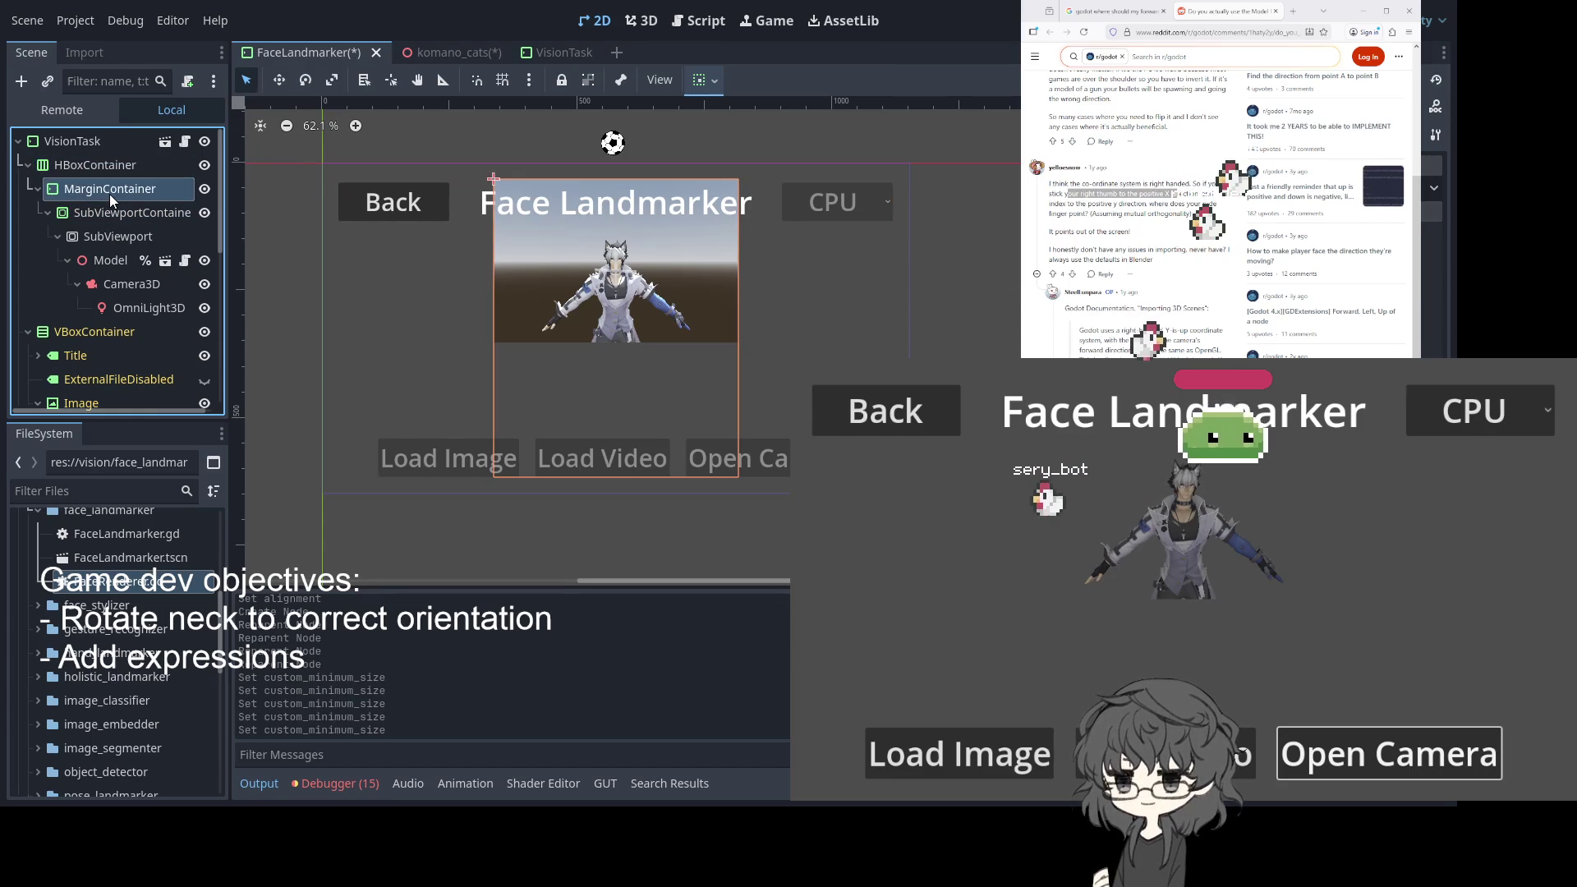
pyautogui.click(114, 237)
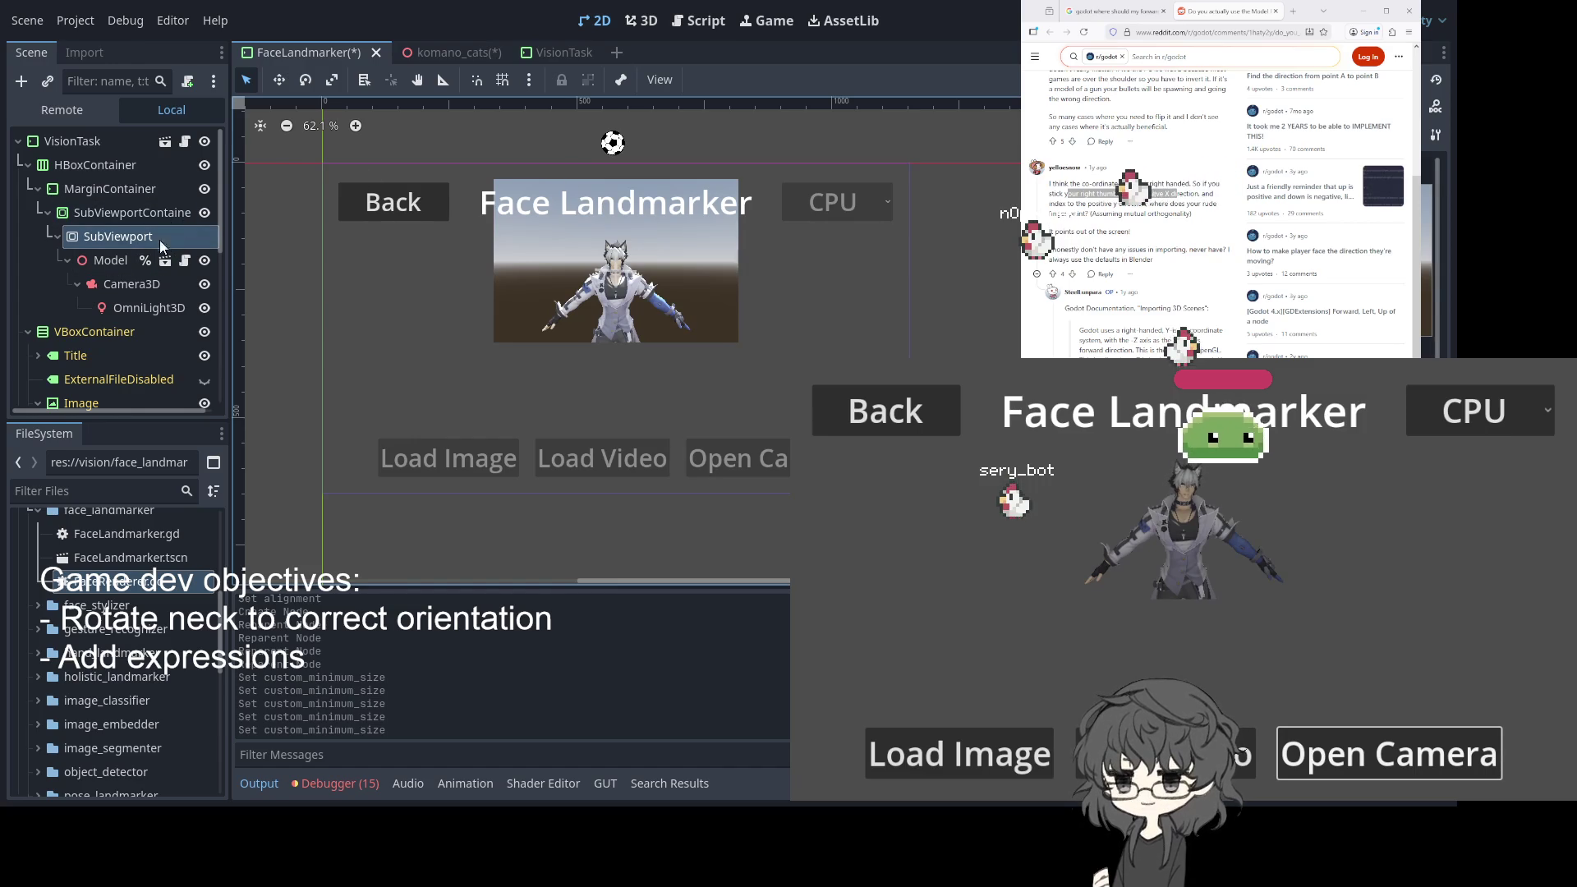
pyautogui.click(100, 210)
# Tune the SubViewport's Size height so the avatar shows almost full-height, then open the Model in 3D
pyautogui.click(103, 238)
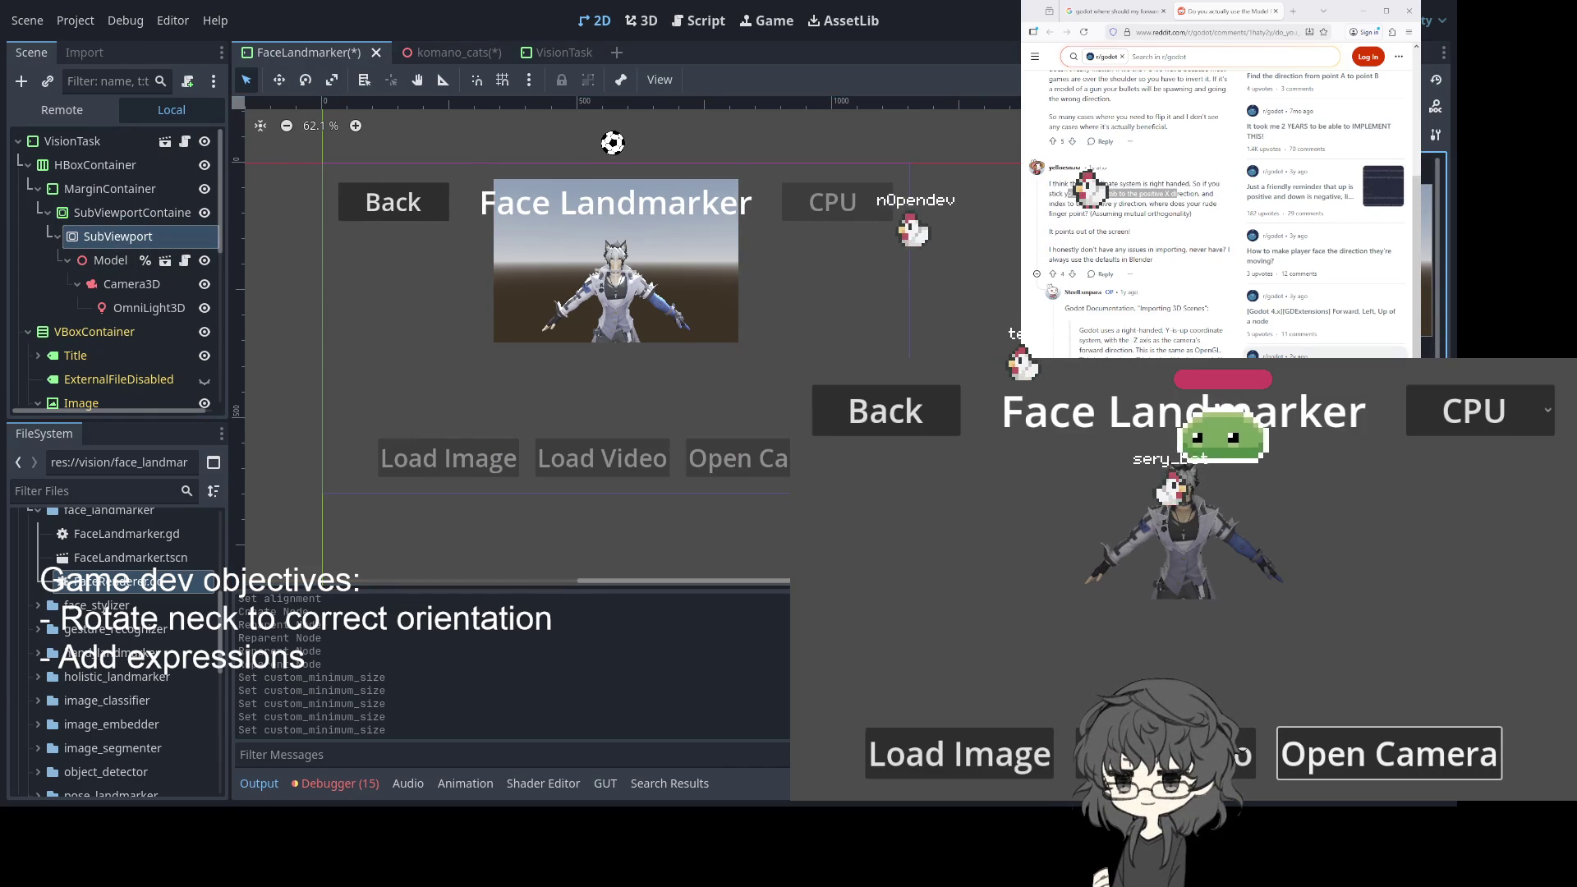
pyautogui.press('Return')
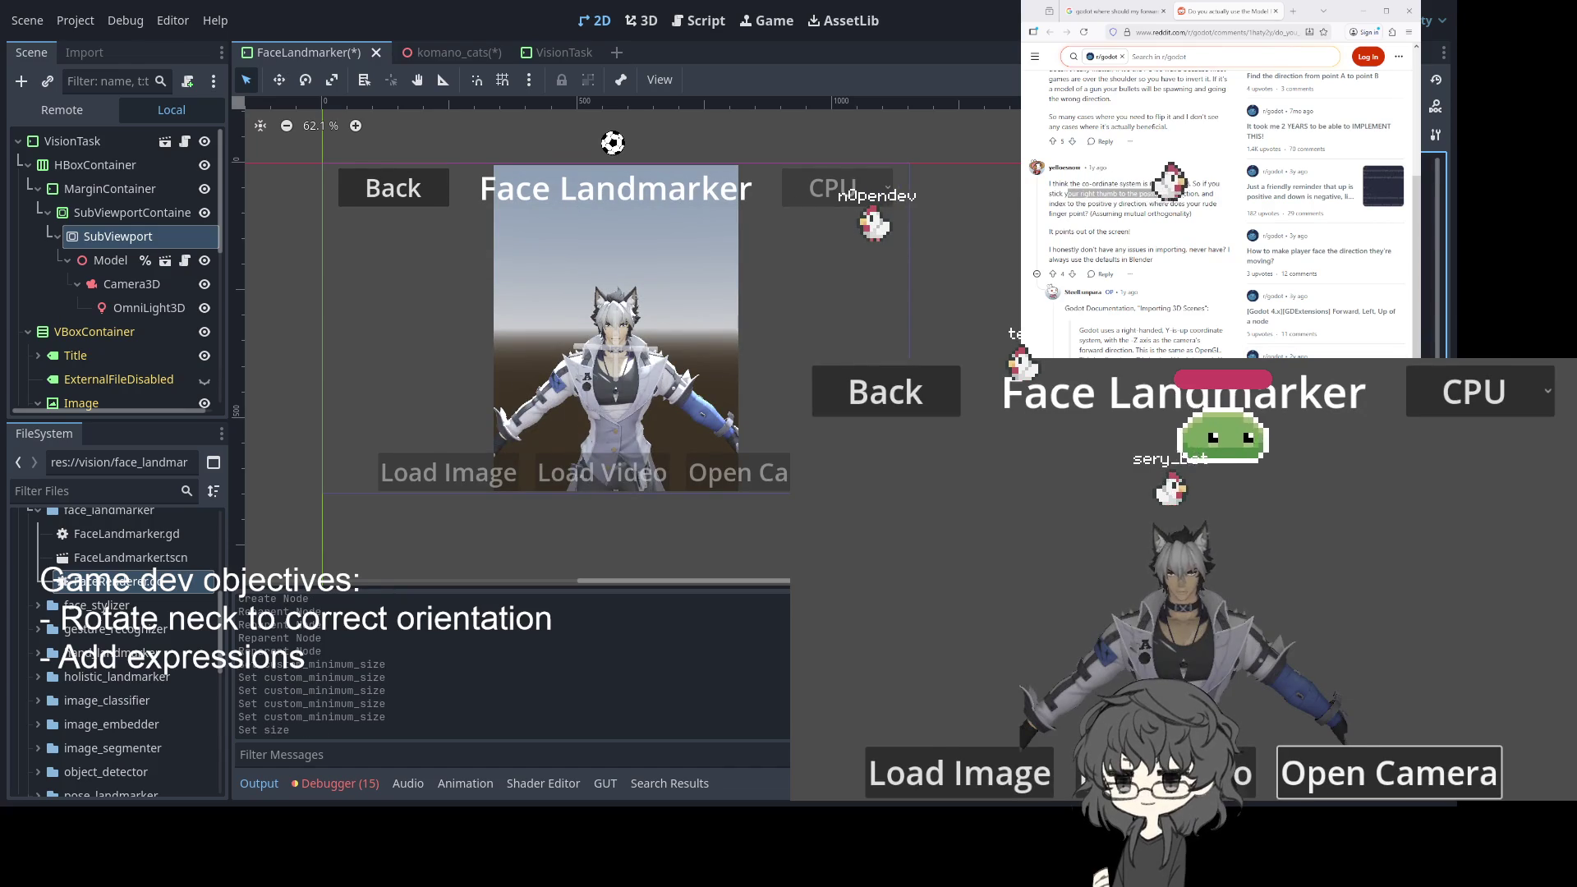
pyautogui.press('Return')
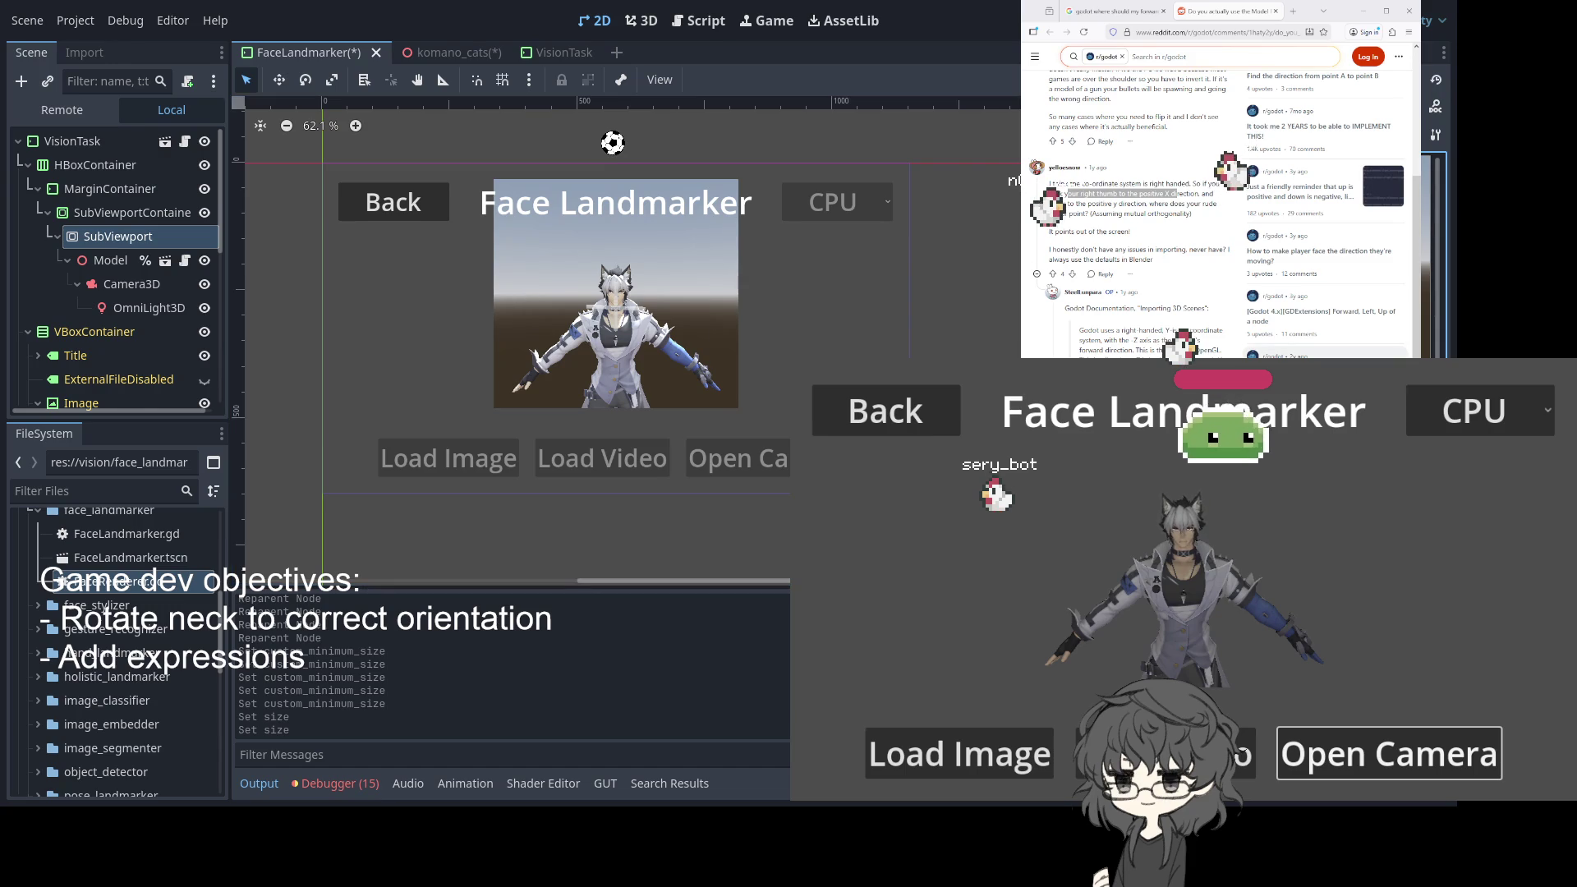
pyautogui.press('Return')
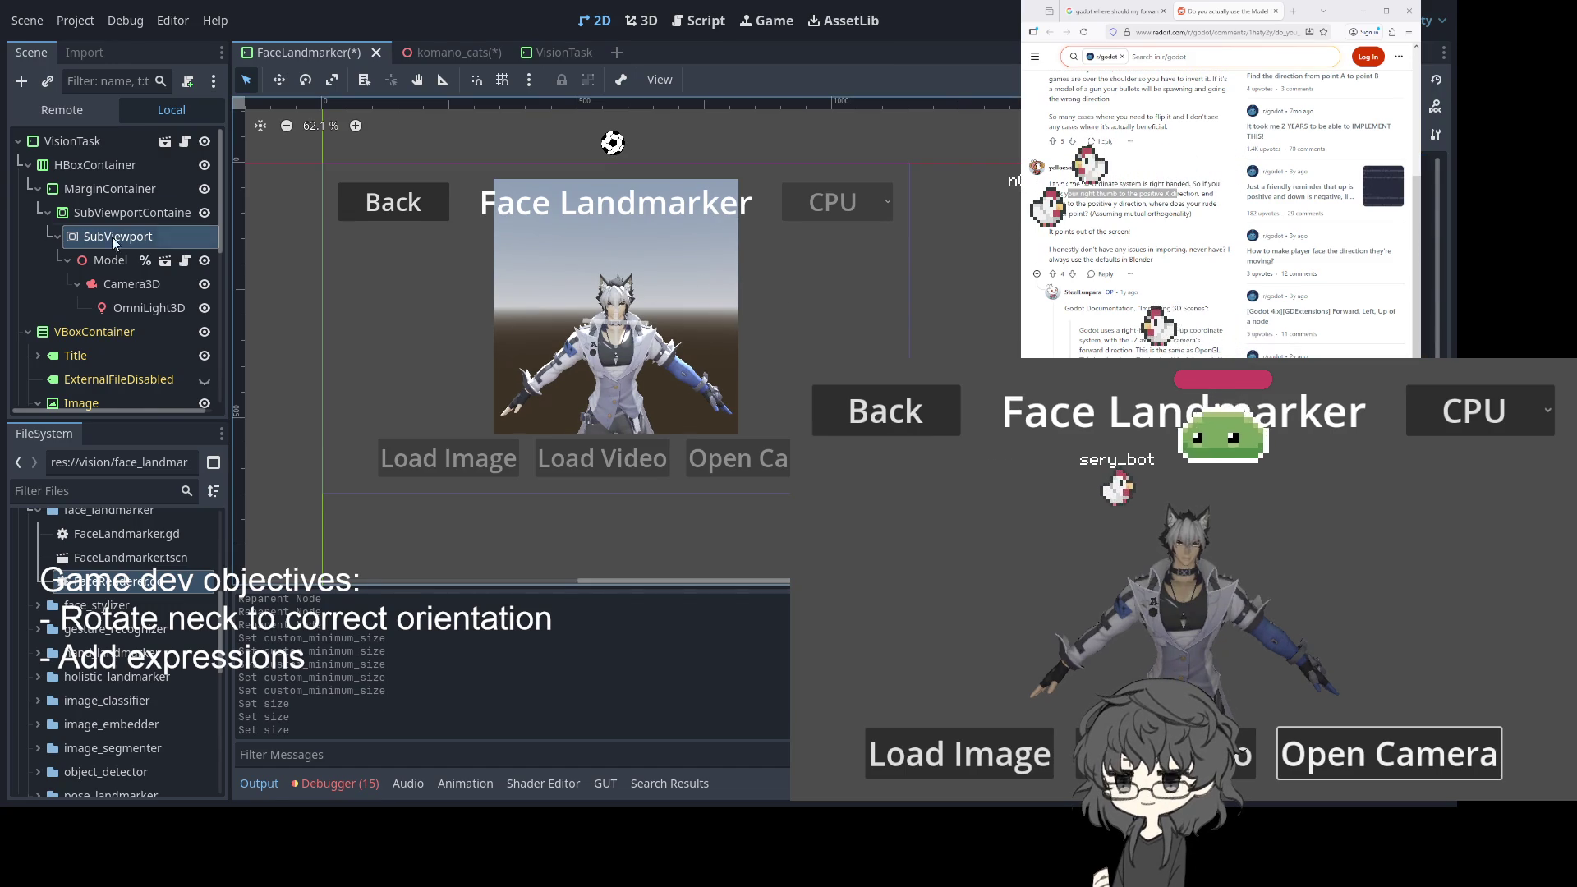
pyautogui.click(104, 268)
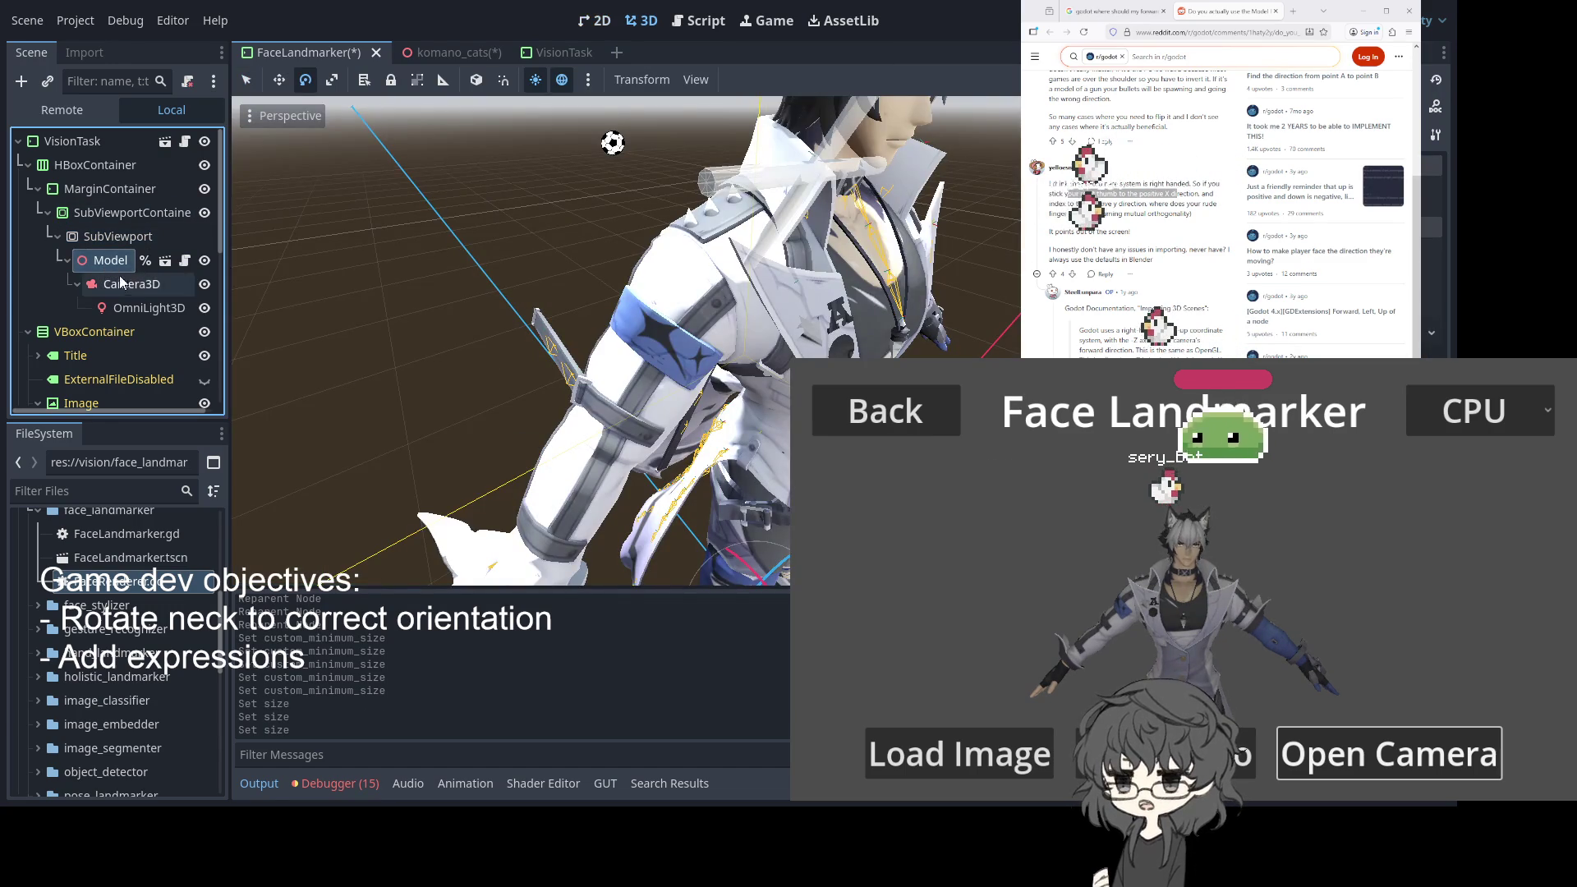
# Select Camera3D, lower it along its vertical axis, and narrow its field of view
pyautogui.scroll(-5, 831, 312)
pyautogui.scroll(-8, 830, 312)
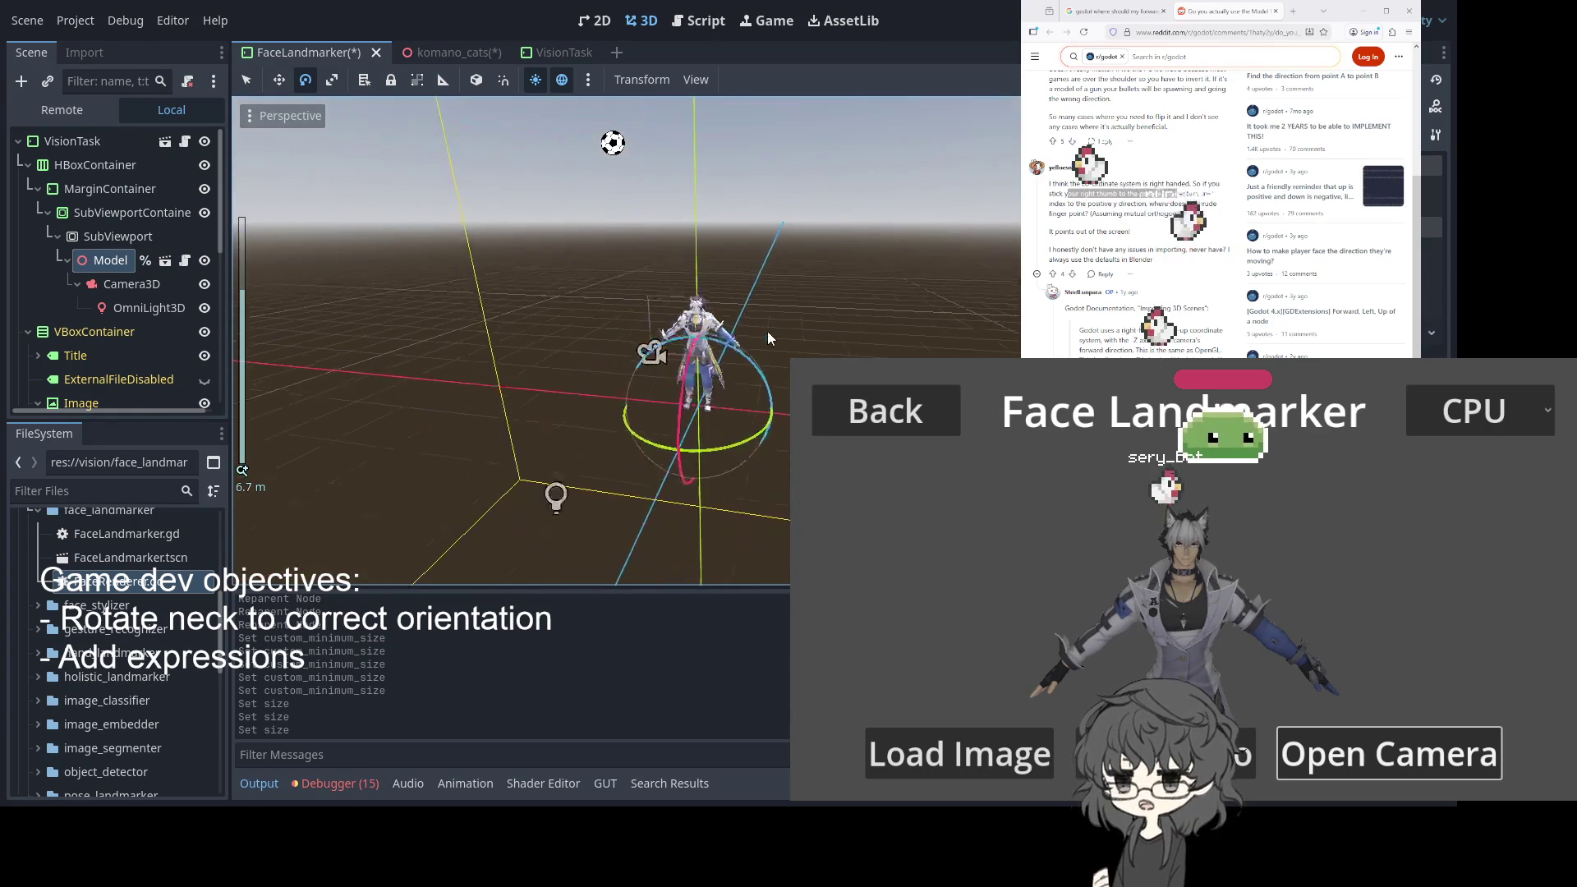
pyautogui.click(131, 289)
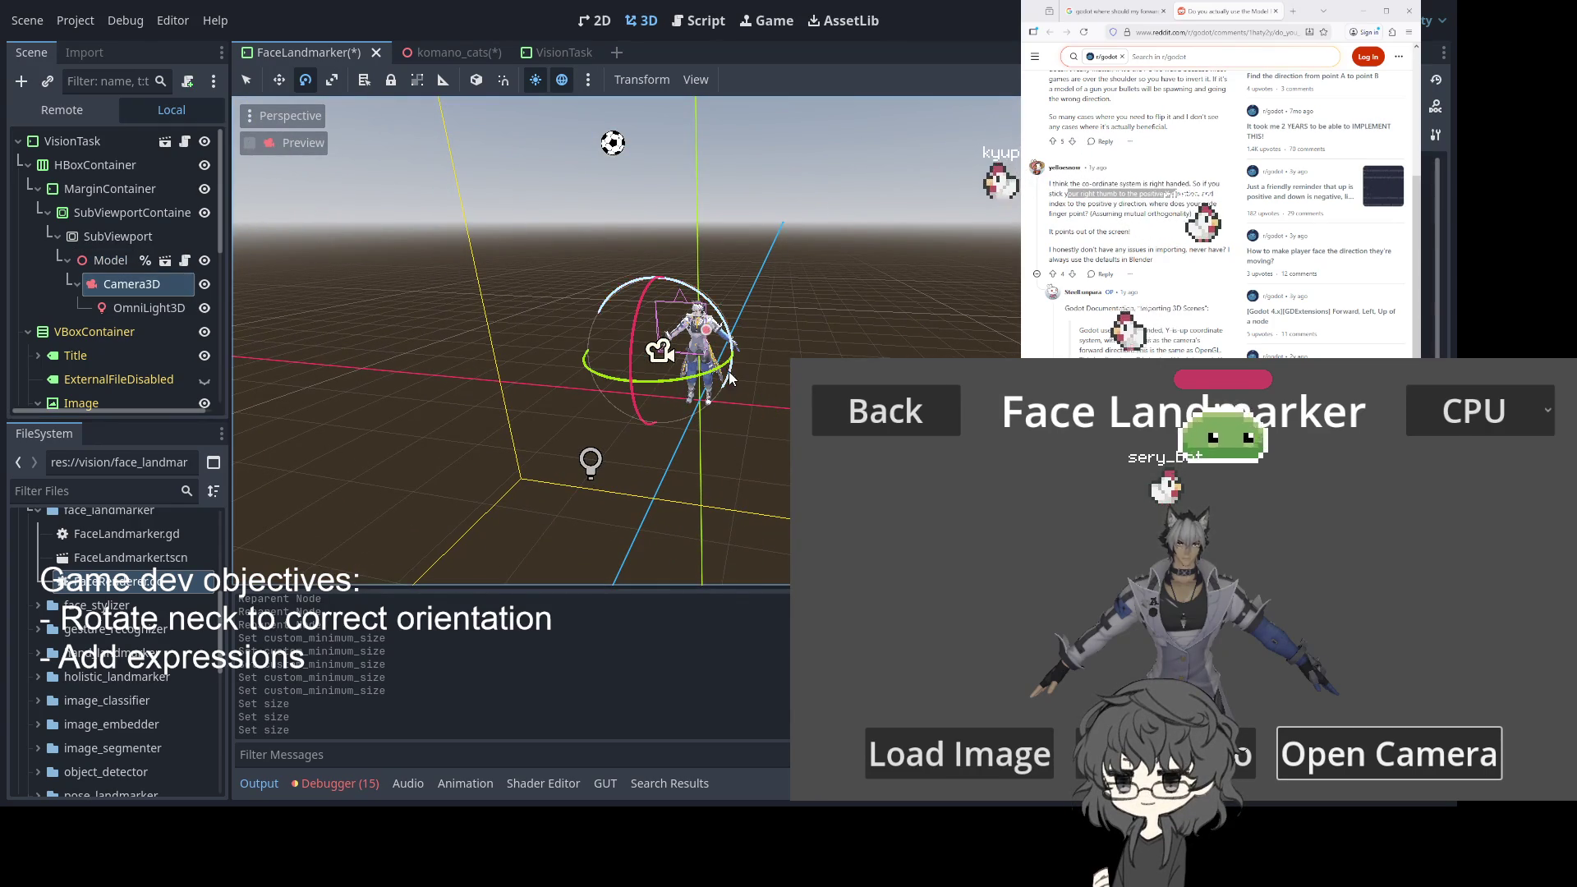
pyautogui.moveTo(805, 311)
pyautogui.mouseDown()
pyautogui.moveTo(722, 313)
pyautogui.moveTo(259, 224)
pyautogui.mouseUp()
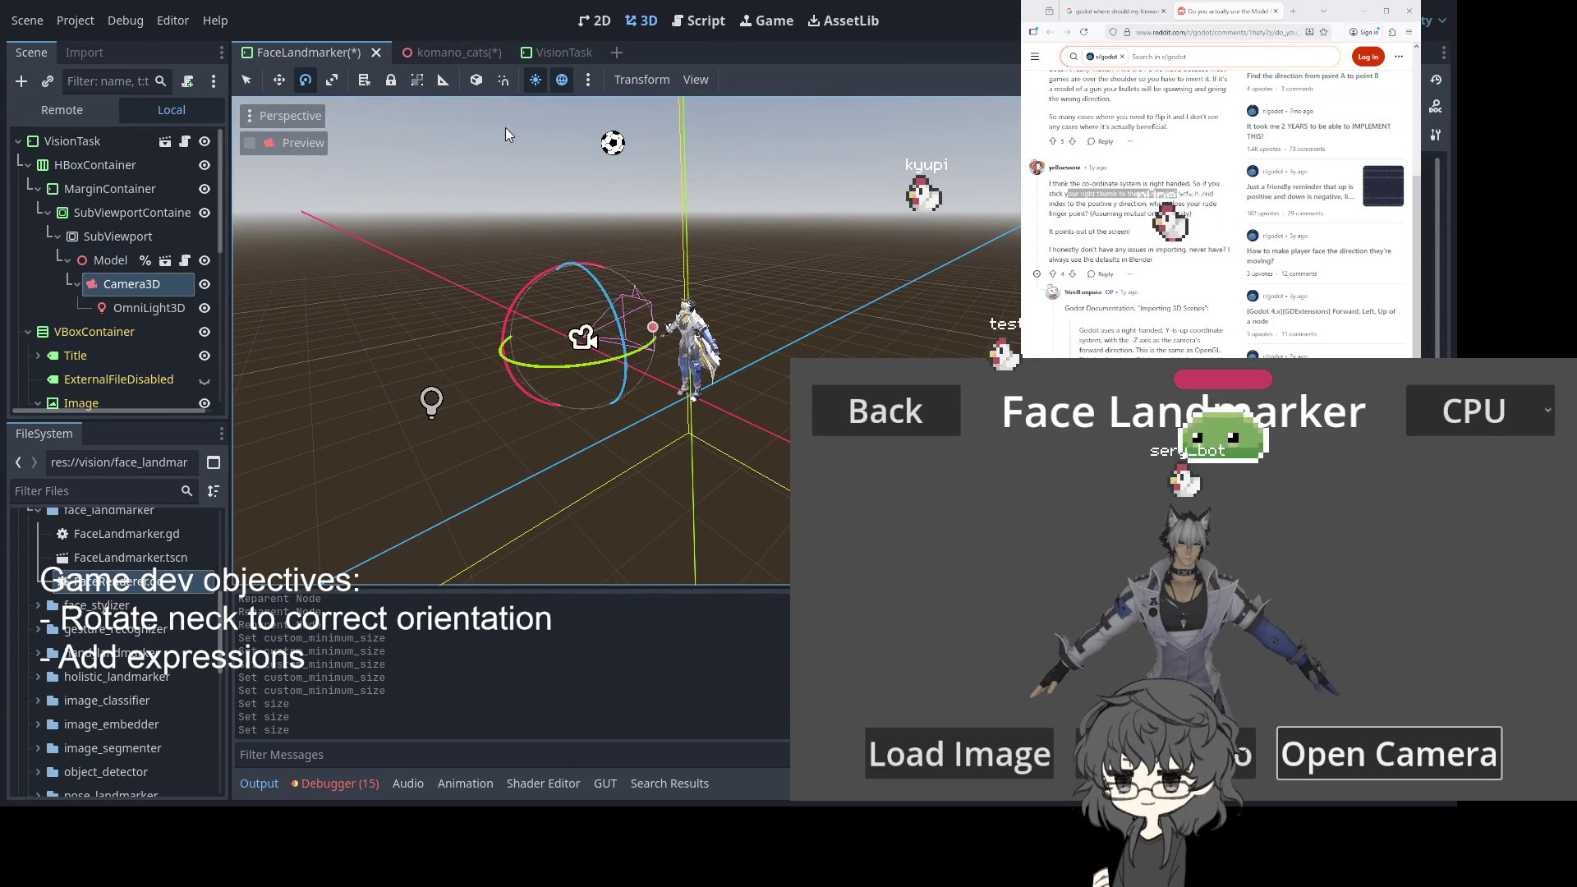
pyautogui.press('w')
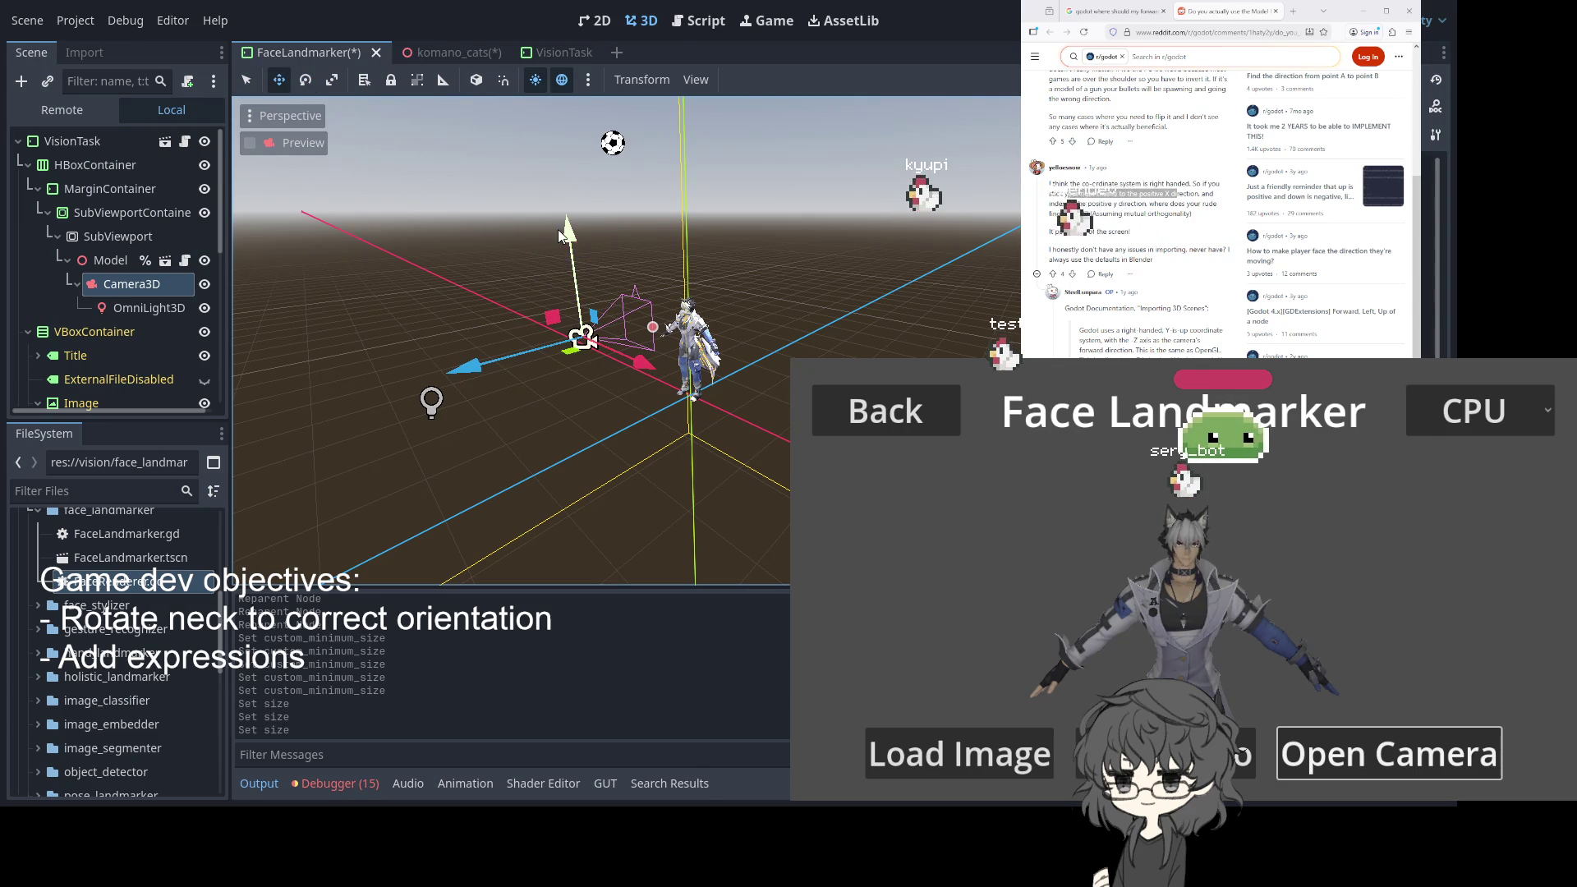
pyautogui.moveTo(571, 234)
pyautogui.mouseDown()
pyautogui.moveTo(572, 263)
pyautogui.moveTo(898, 264)
pyautogui.mouseUp()
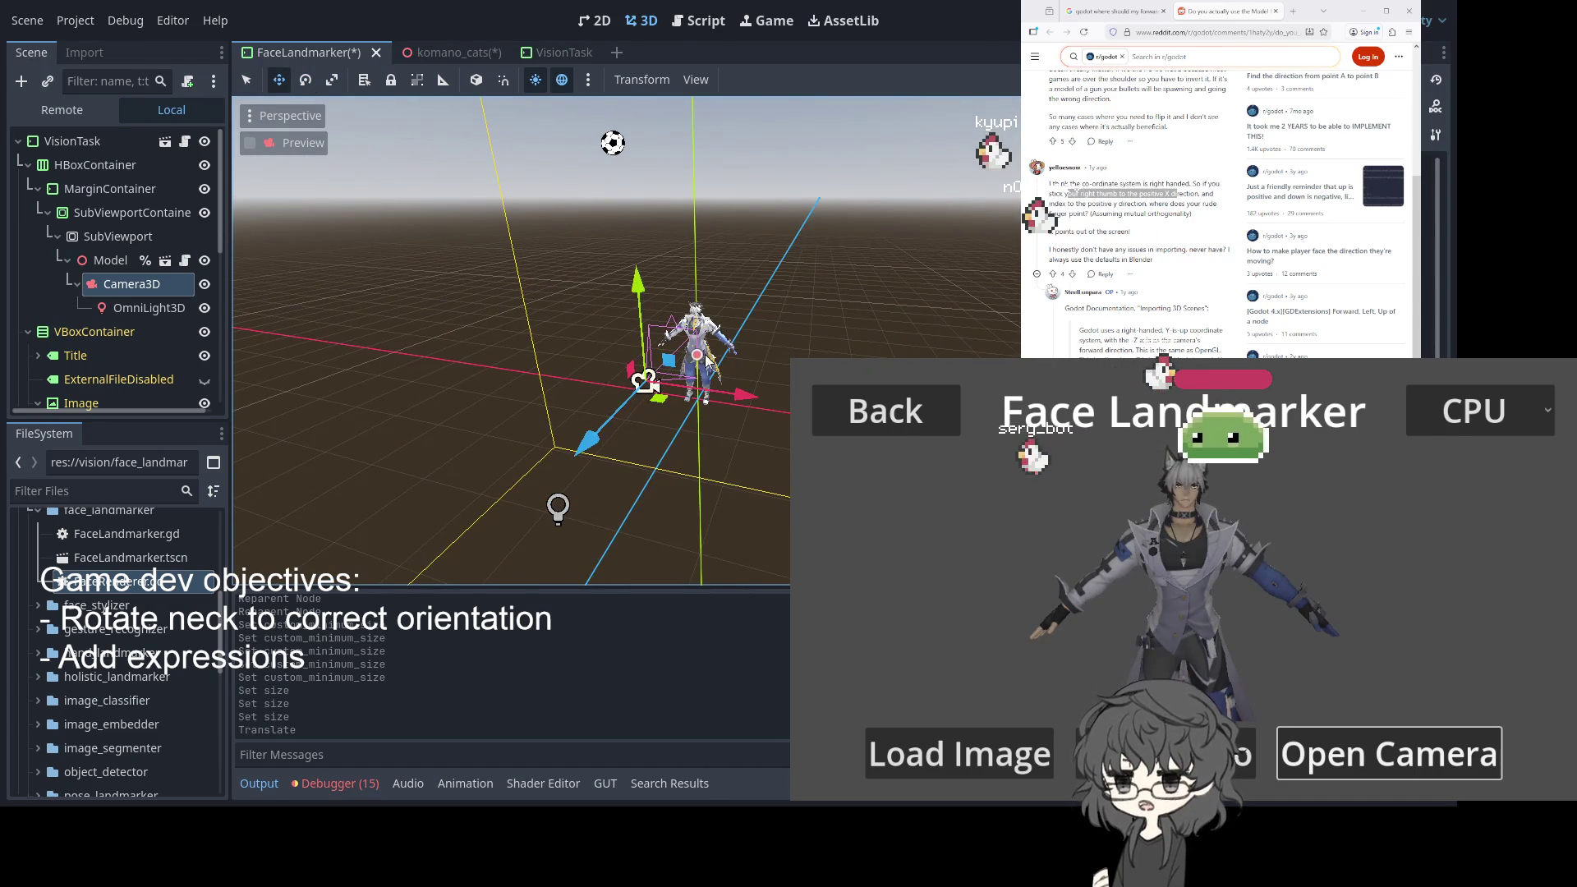
pyautogui.moveTo(699, 360); pyautogui.dragTo(689, 366)
# Raise the camera slightly, set the field of view to about 17, and open komano_cats.gd
pyautogui.moveTo(637, 289); pyautogui.dragTo(636, 266)
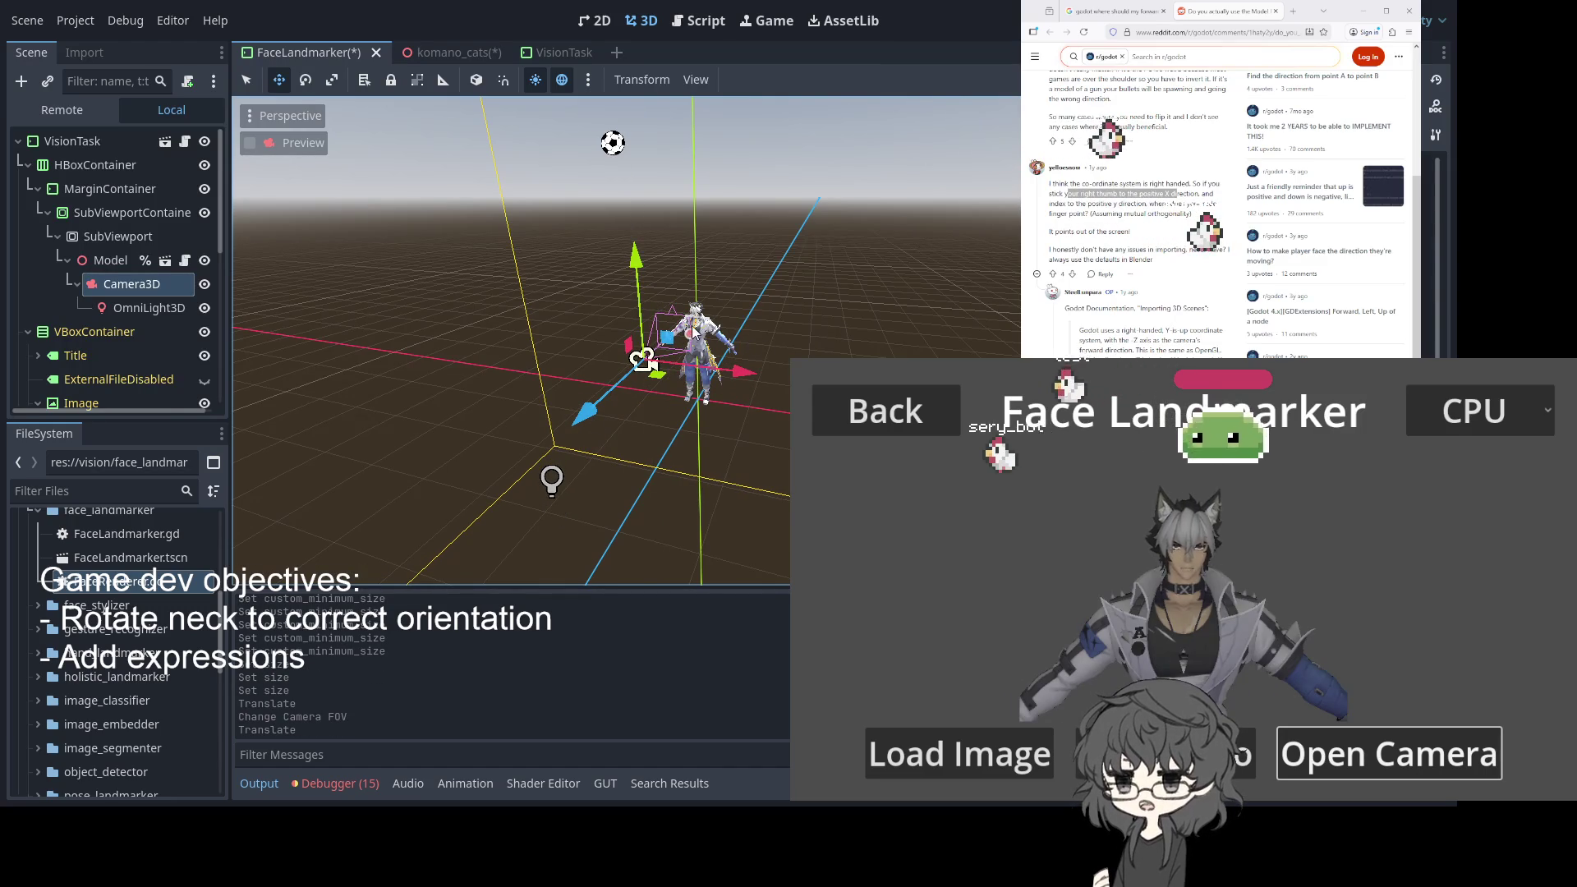
pyautogui.moveTo(690, 335); pyautogui.dragTo(685, 340)
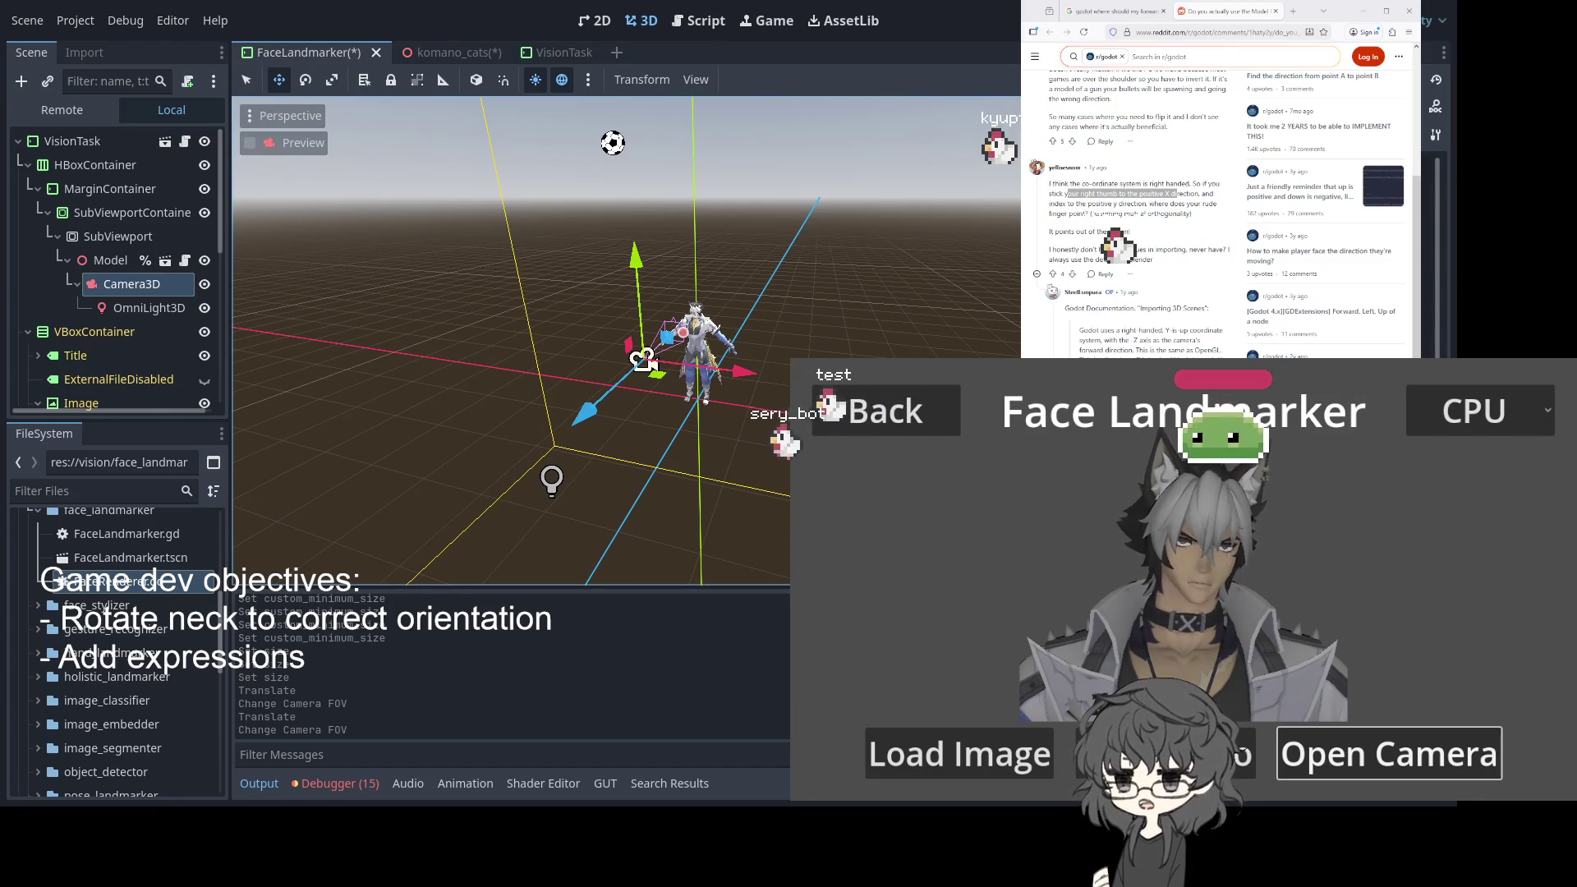
pyautogui.keyDown('ctrl'); pyautogui.click(100, 280); pyautogui.keyUp('ctrl')
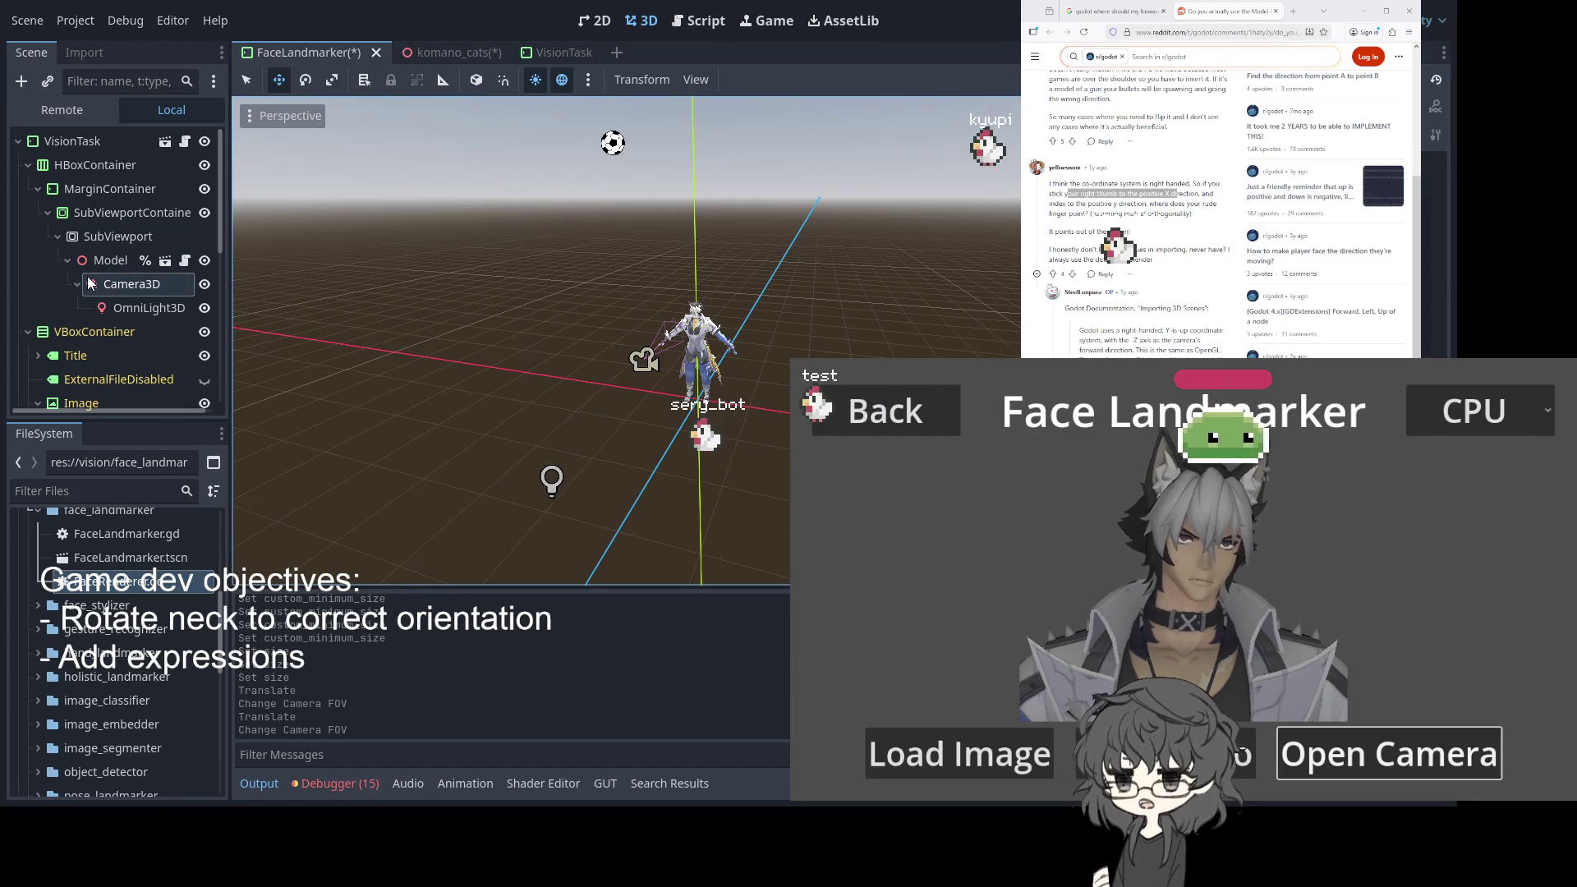
pyautogui.click(188, 261)
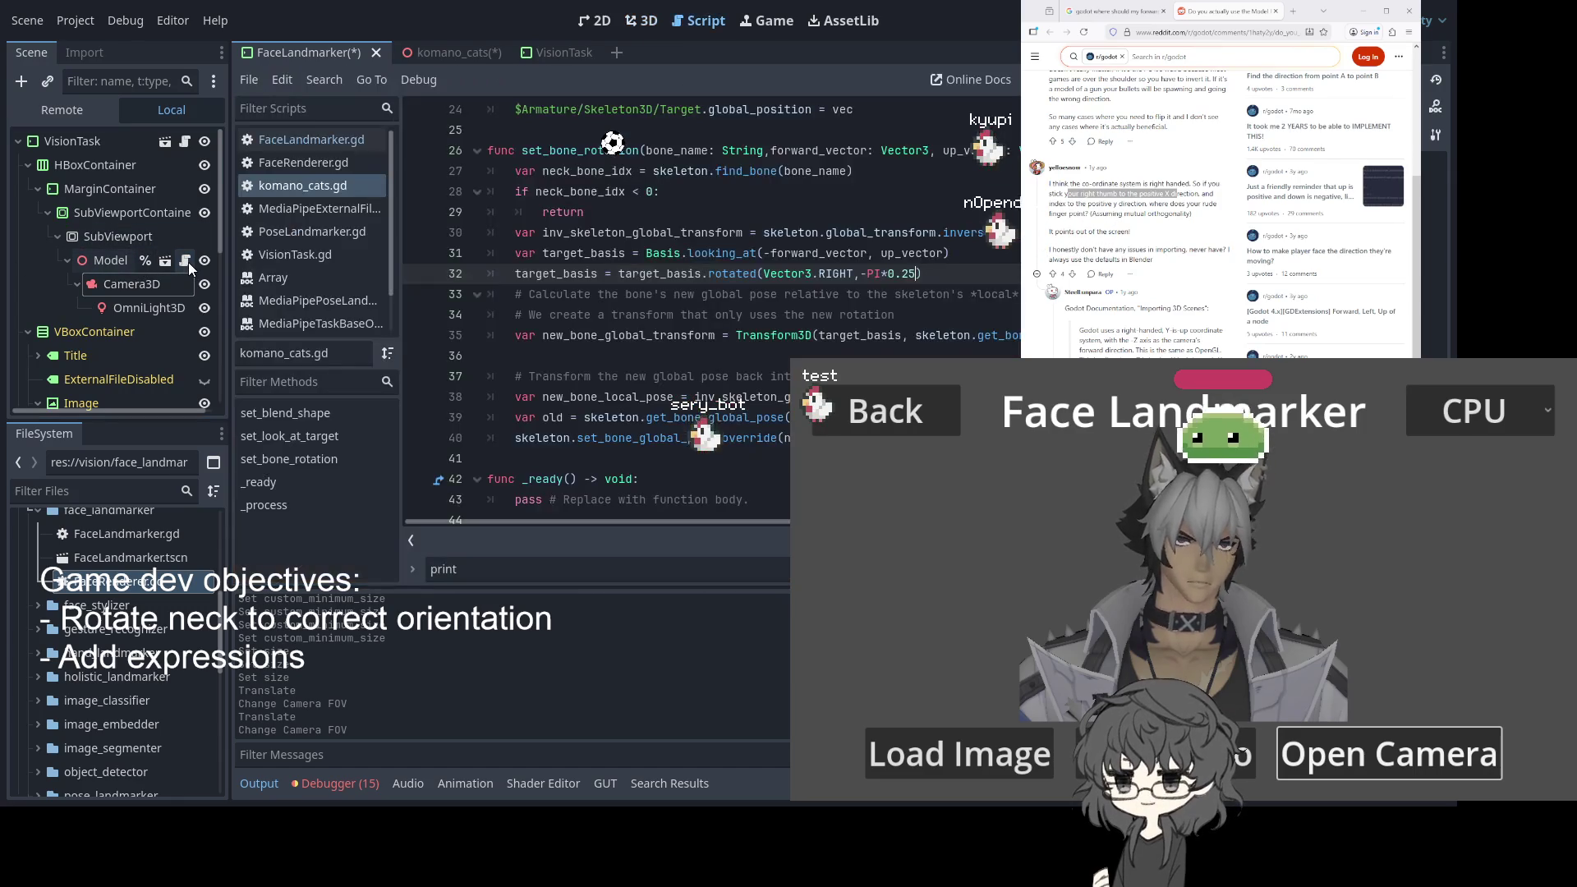
# Open the VisionTask's FaceLandmarker.gd script and fold the _result2_callback function at line 15
pyautogui.click(184, 141)
pyautogui.scroll(6, 666, 228)
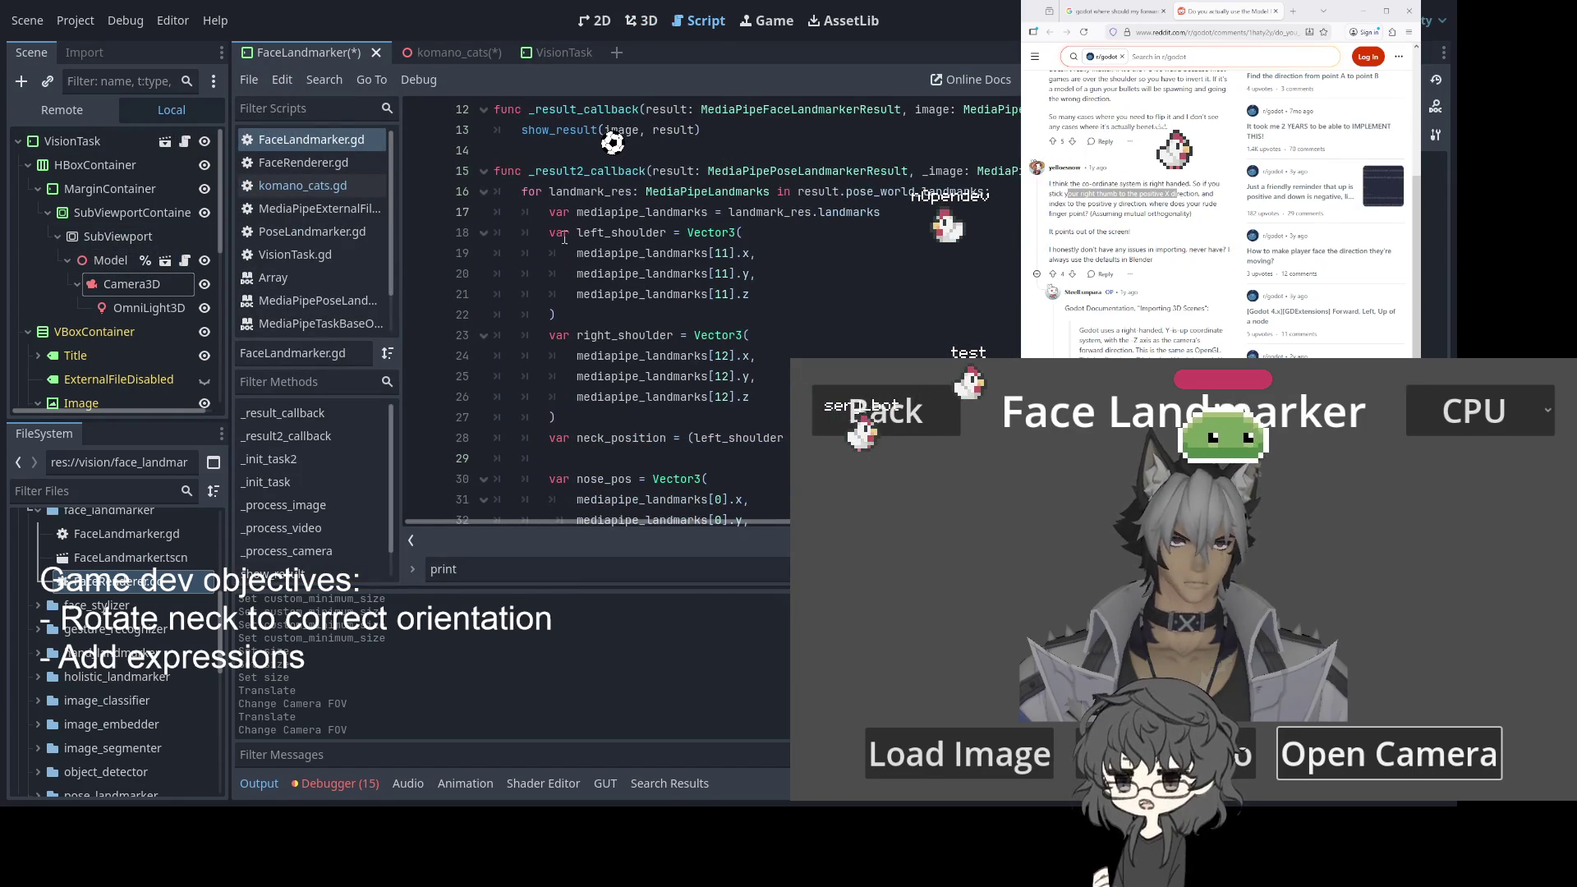
pyautogui.scroll(-10, 575, 238)
pyautogui.scroll(8, 601, 243)
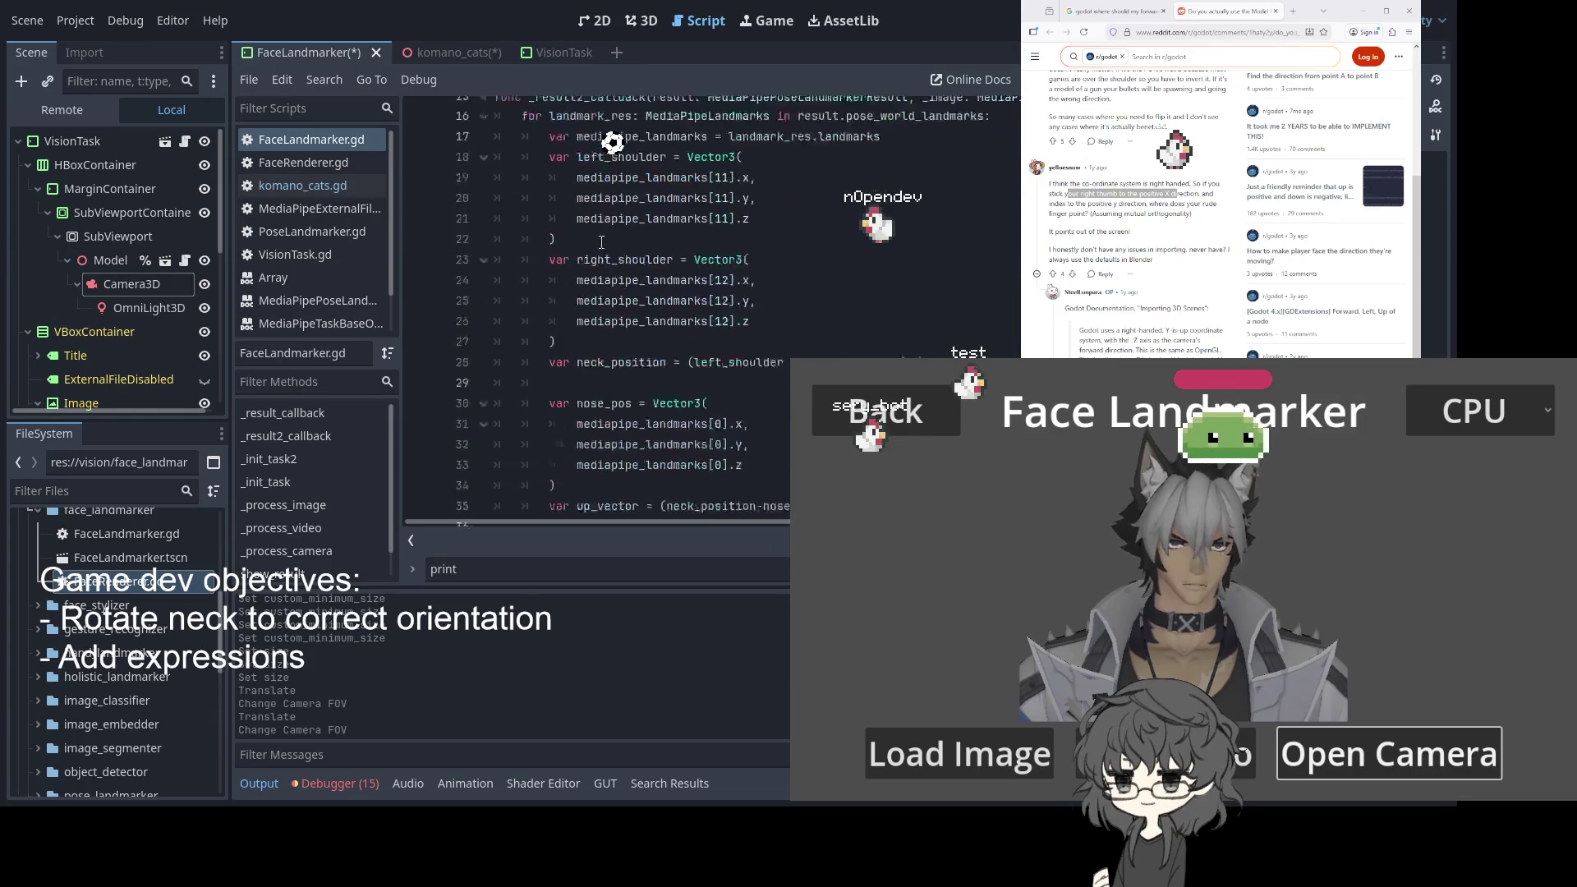
pyautogui.scroll(6, 601, 243)
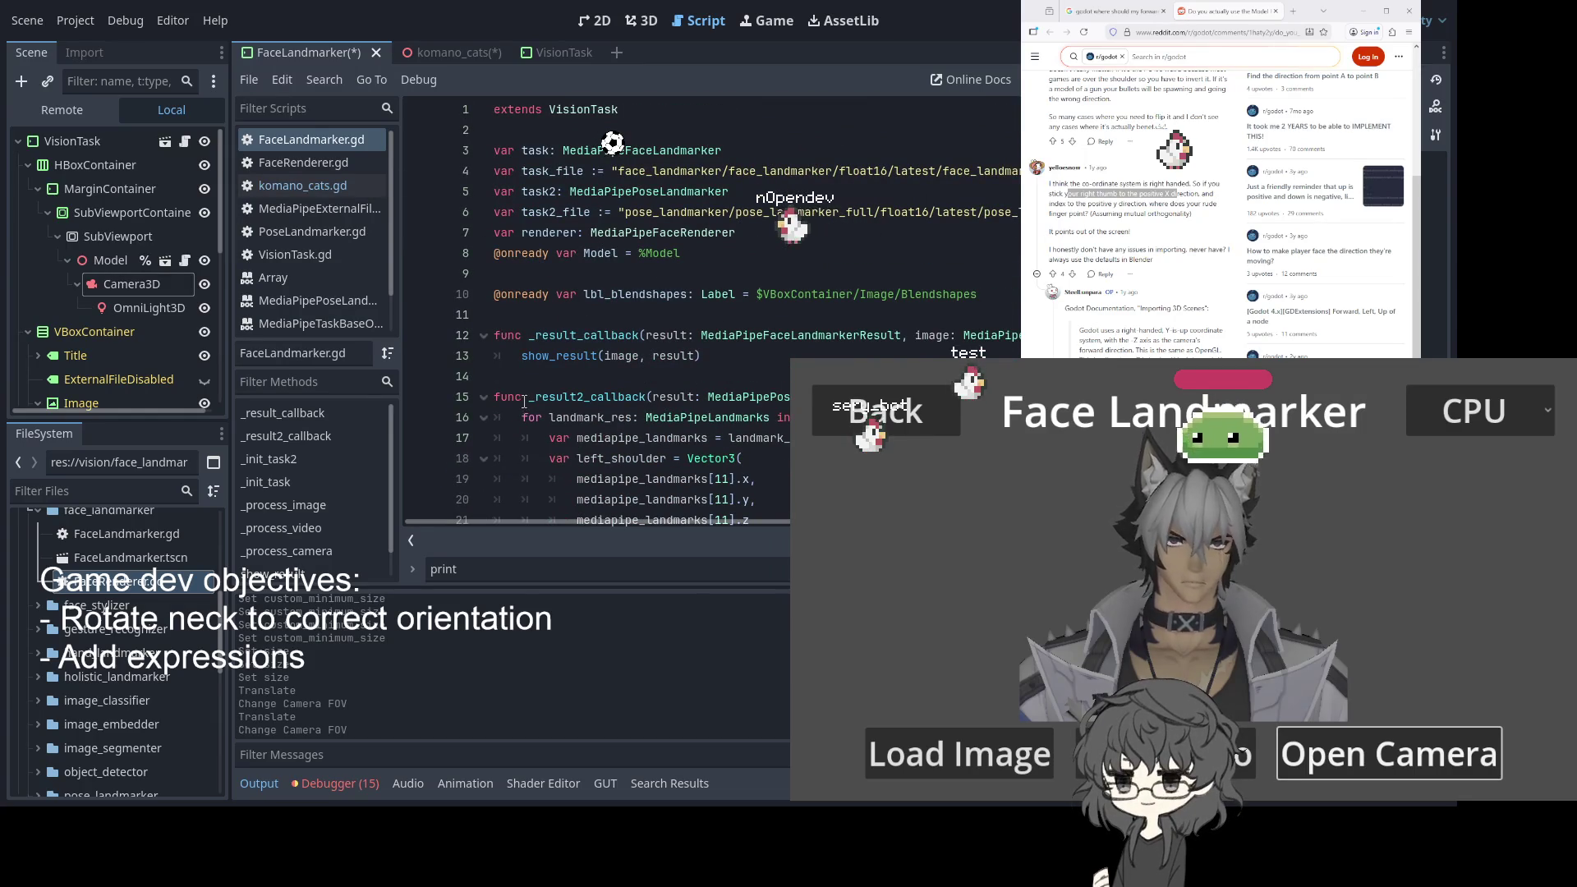
pyautogui.click(484, 399)
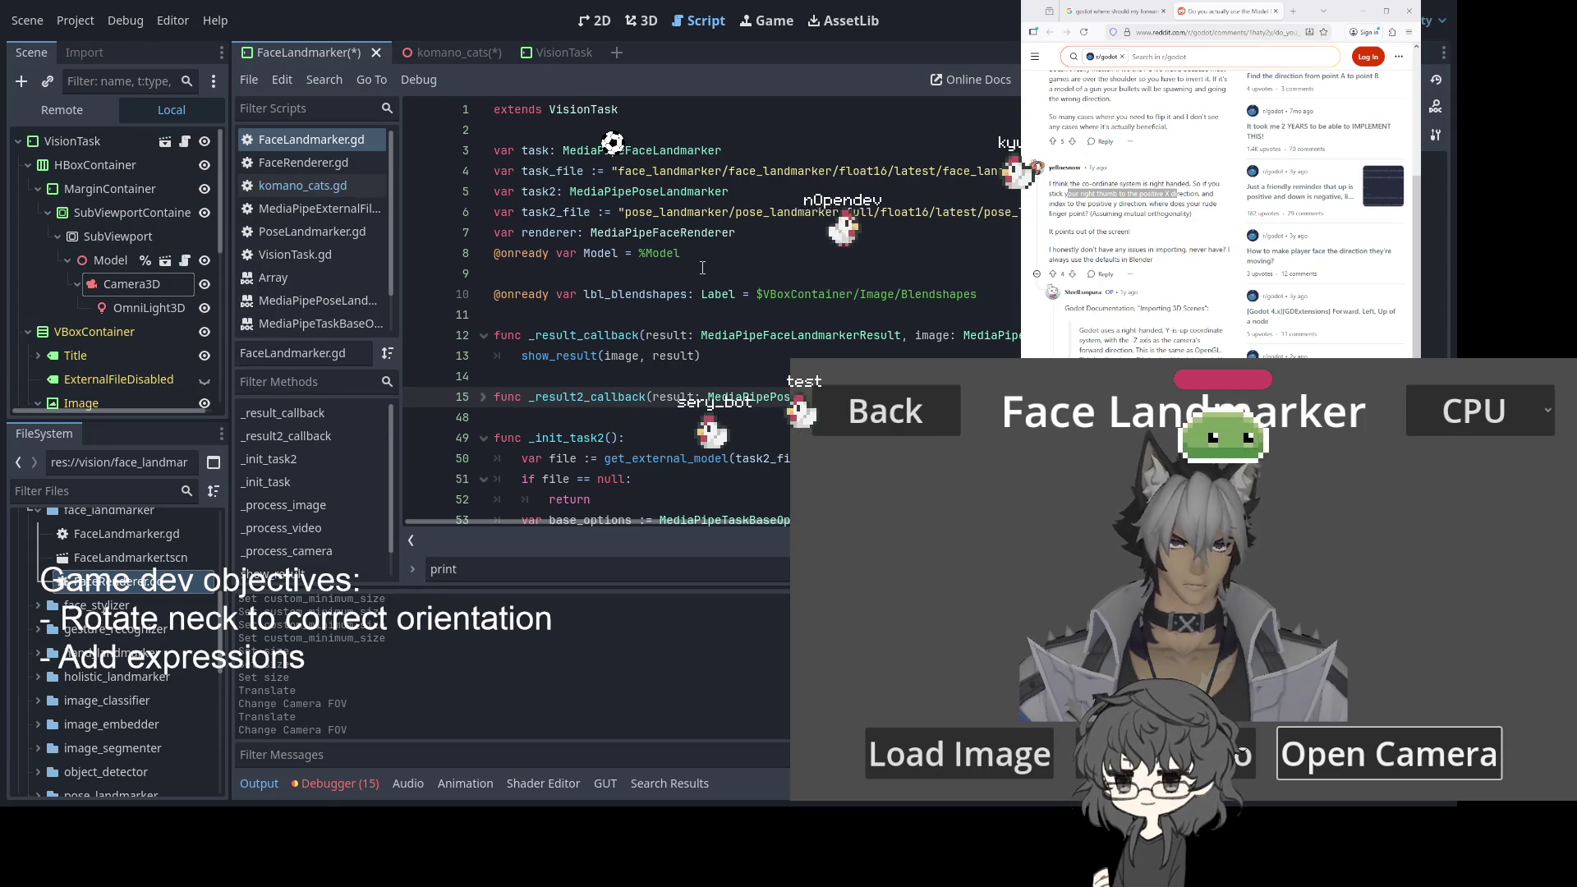
# Review the _init_task landmarker setup code, including the task initialize call, then return to komano_cats
pyautogui.scroll(-3, 702, 268)
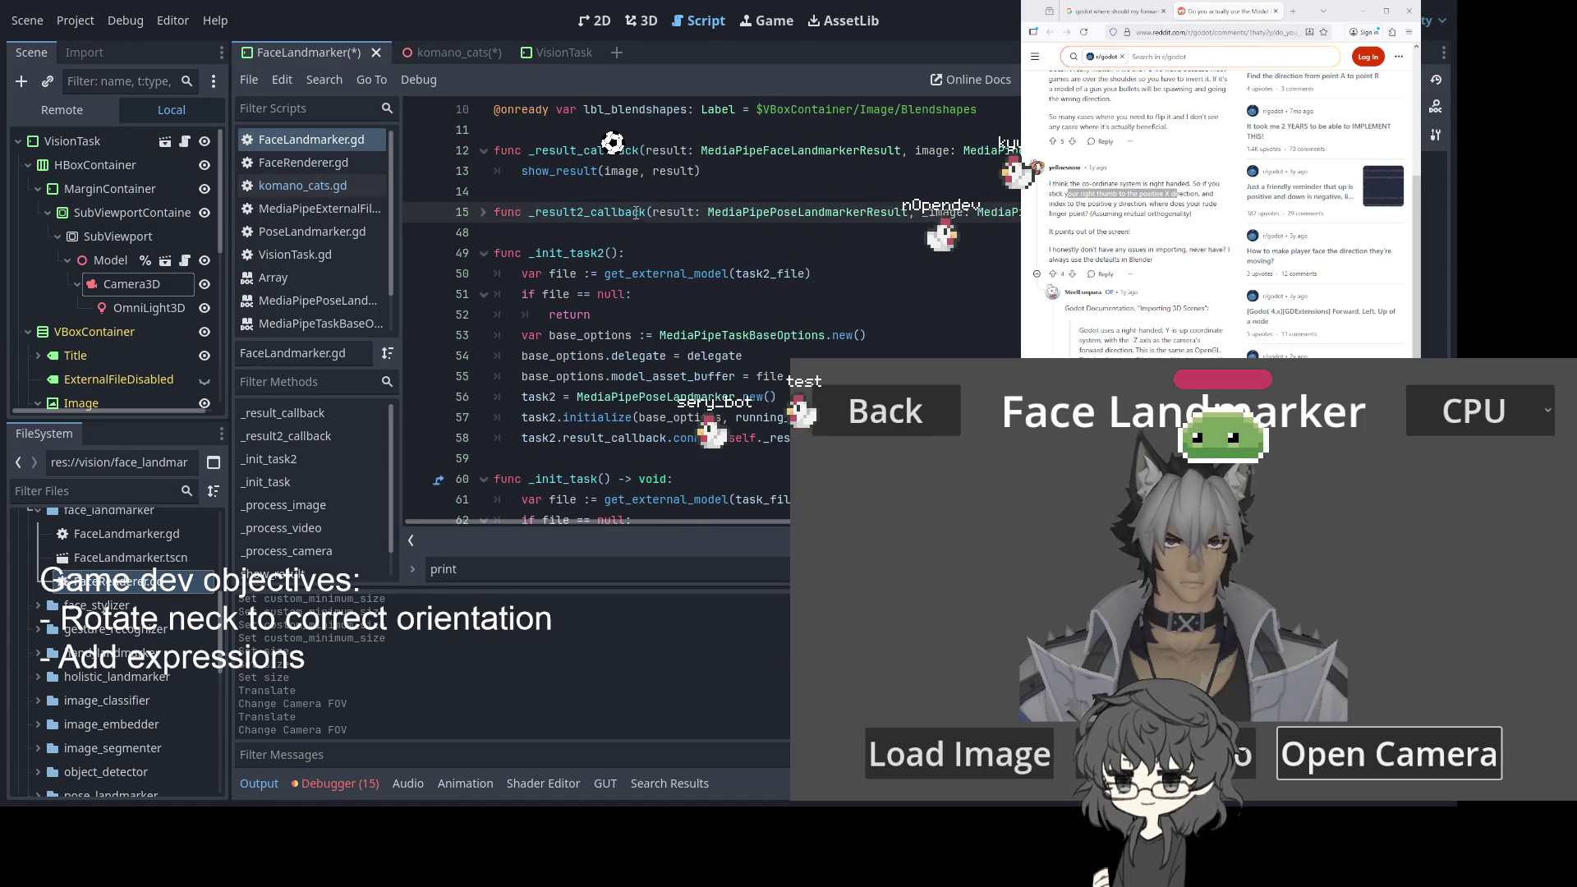
pyautogui.scroll(-2, 639, 211)
pyautogui.scroll(-2, 640, 211)
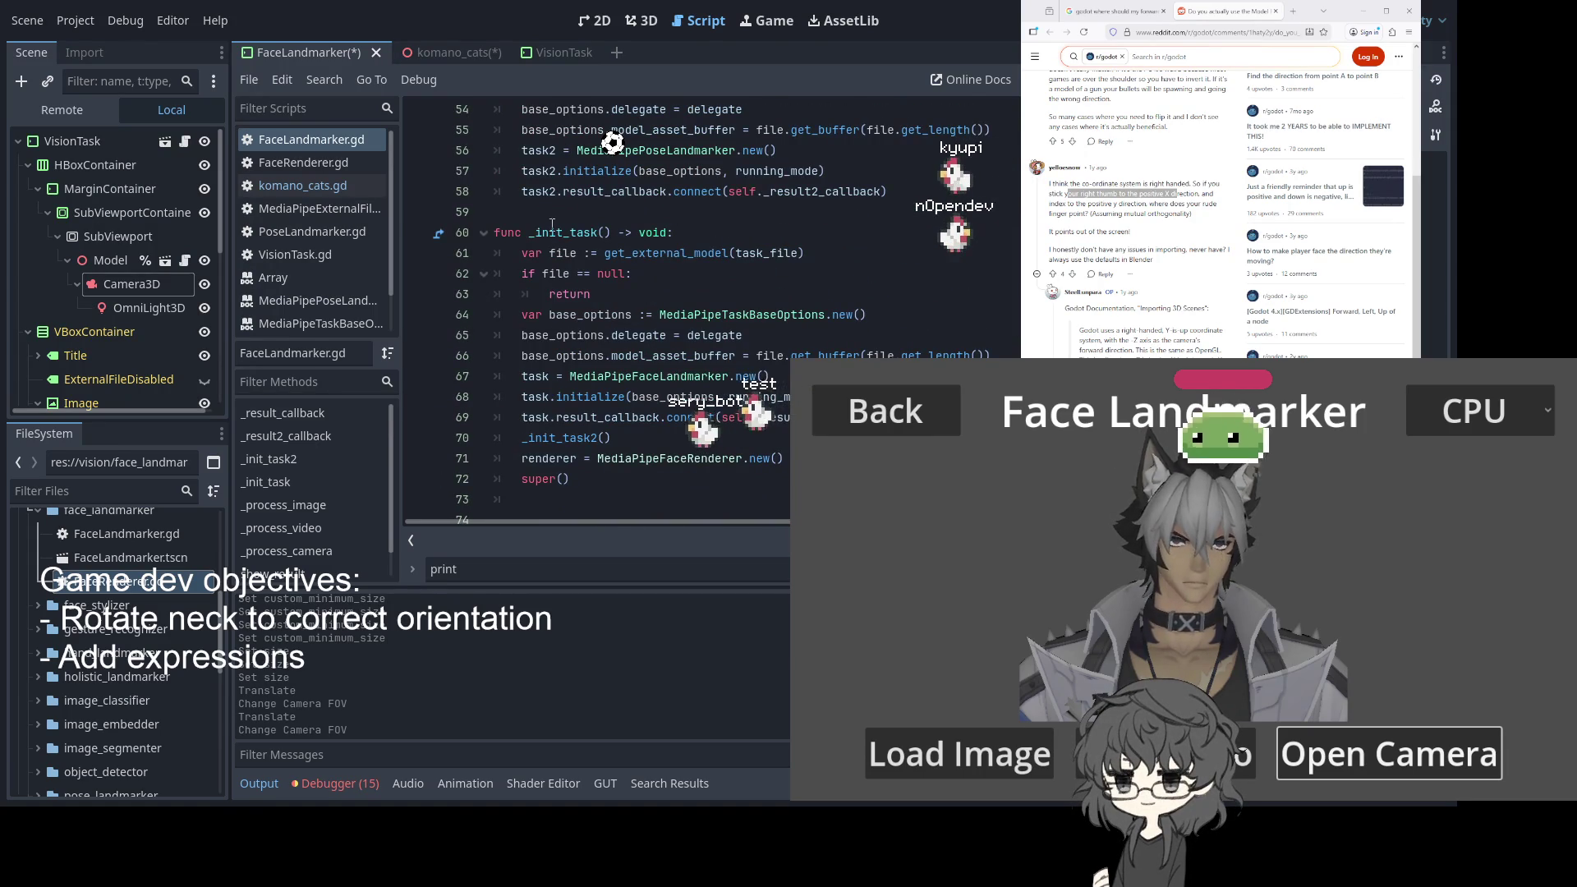
pyautogui.click(578, 245)
pyautogui.scroll(-3, 577, 245)
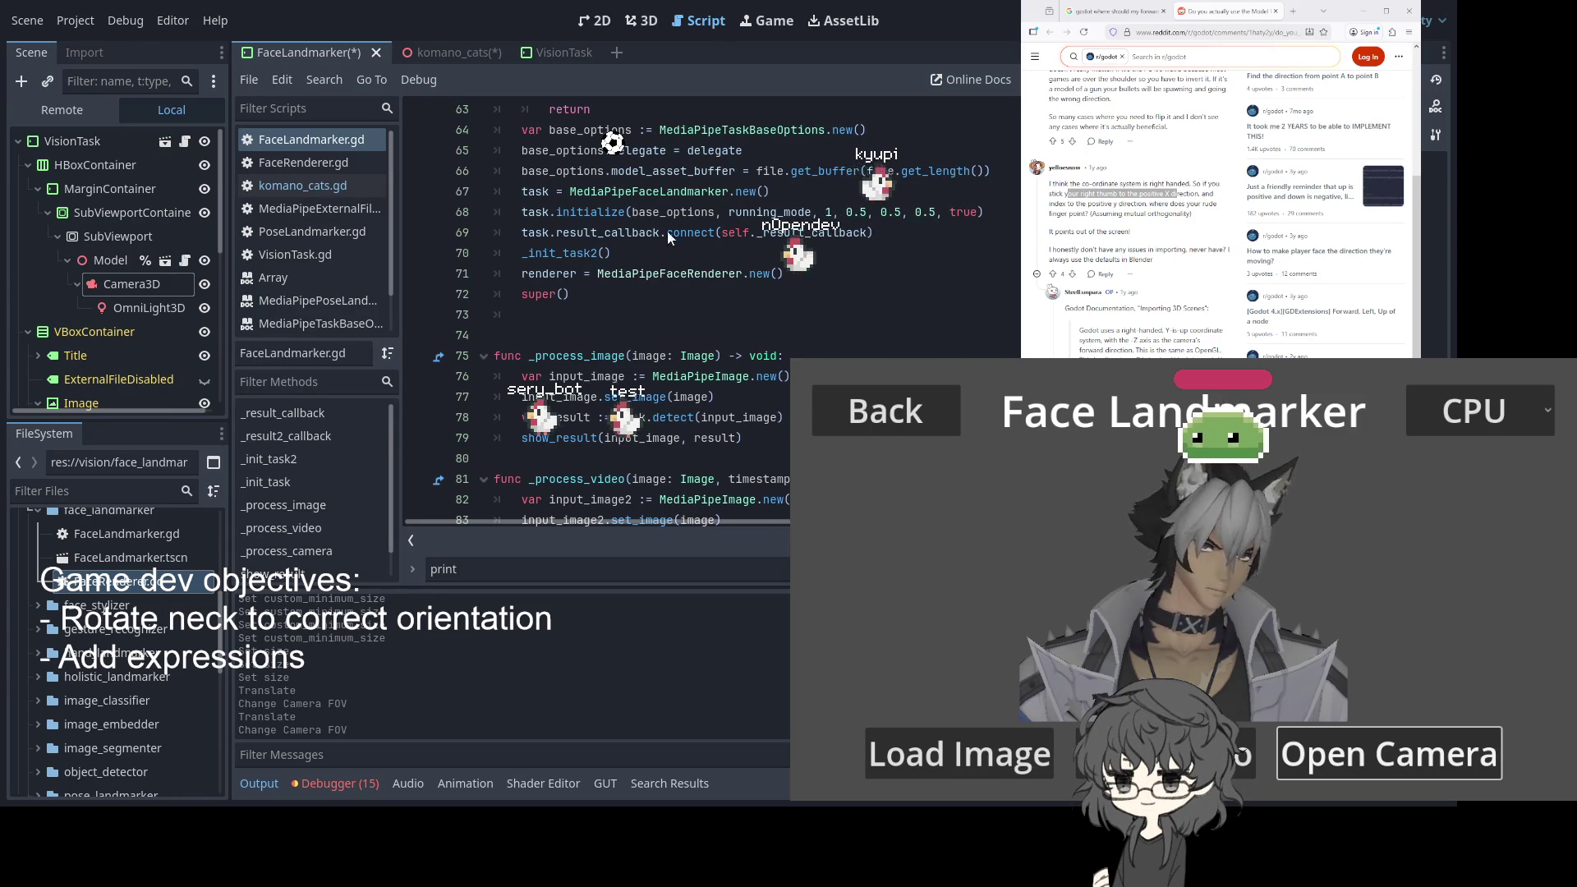
pyautogui.click(581, 214)
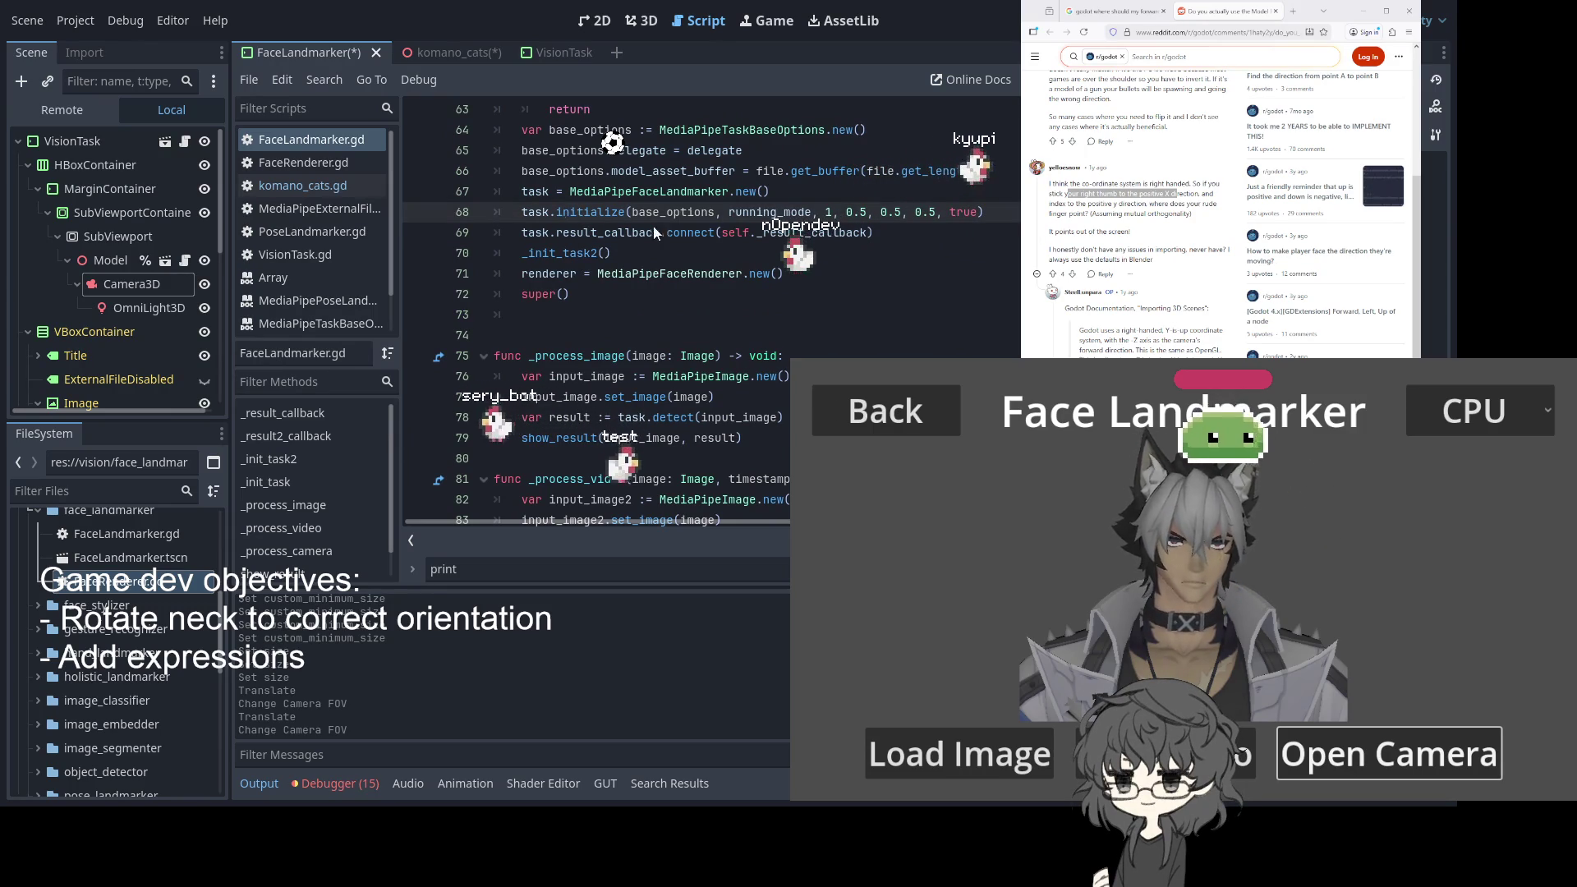
pyautogui.scroll(3, 644, 268)
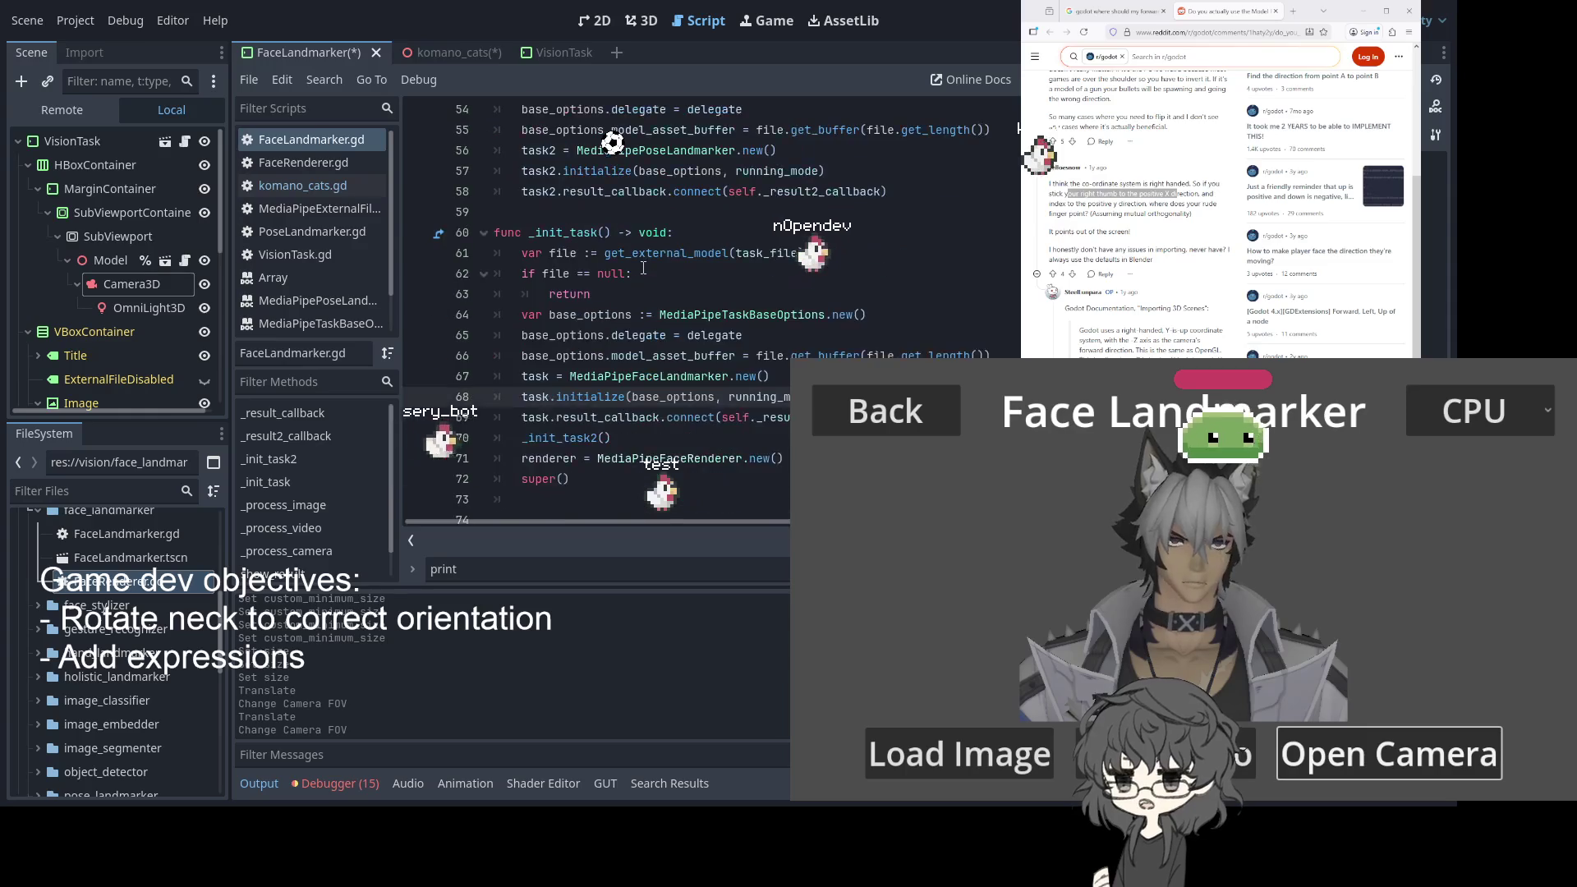
pyautogui.scroll(-4, 645, 268)
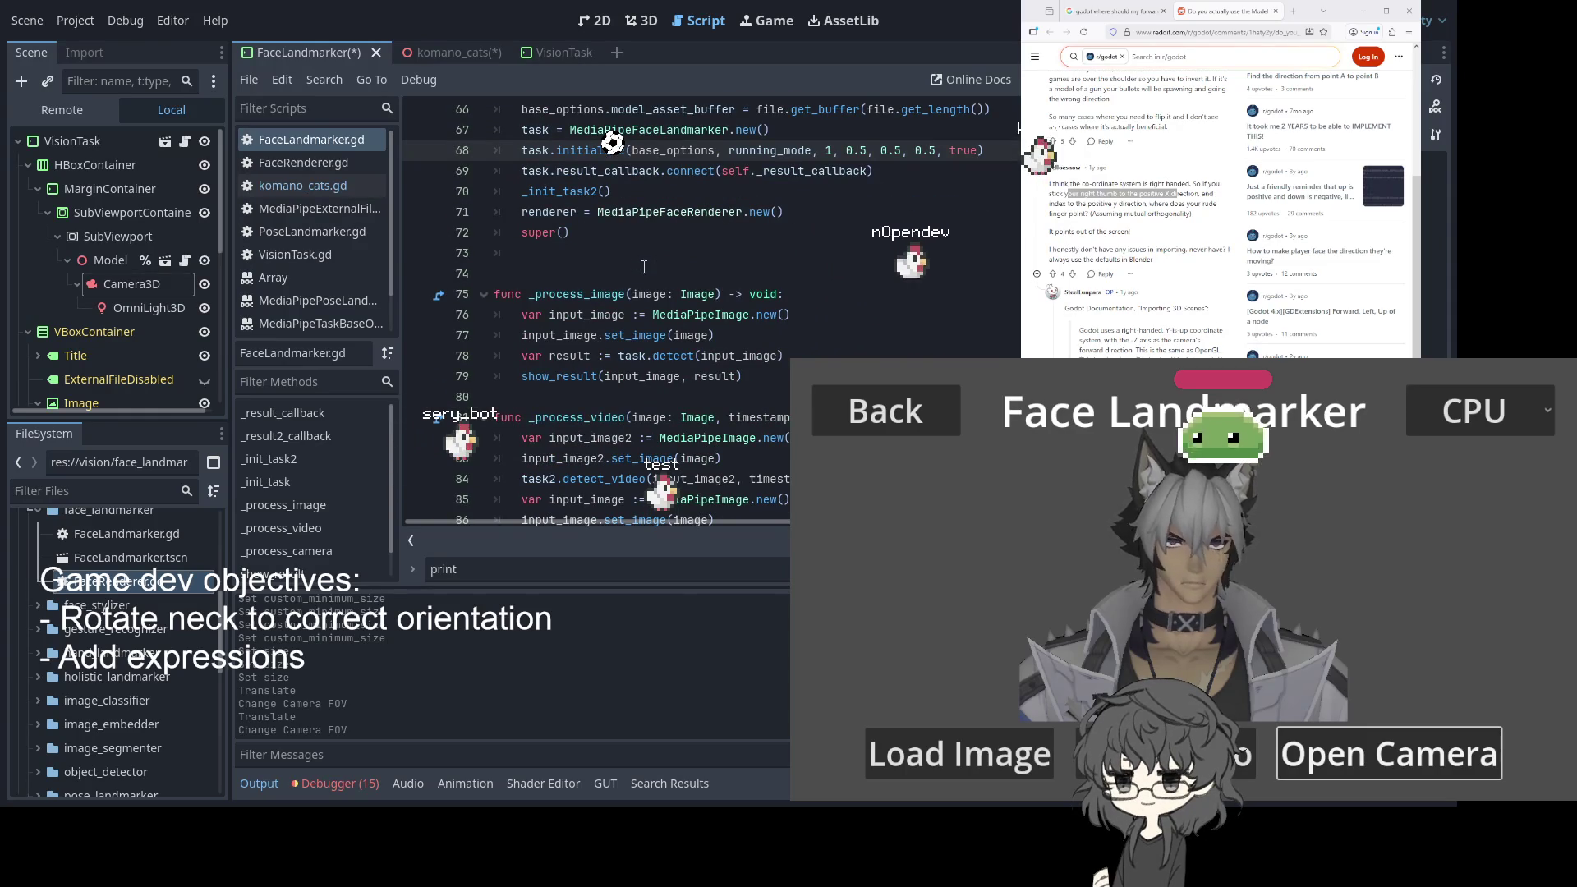
pyautogui.scroll(-3, 645, 267)
pyautogui.scroll(-6, 645, 267)
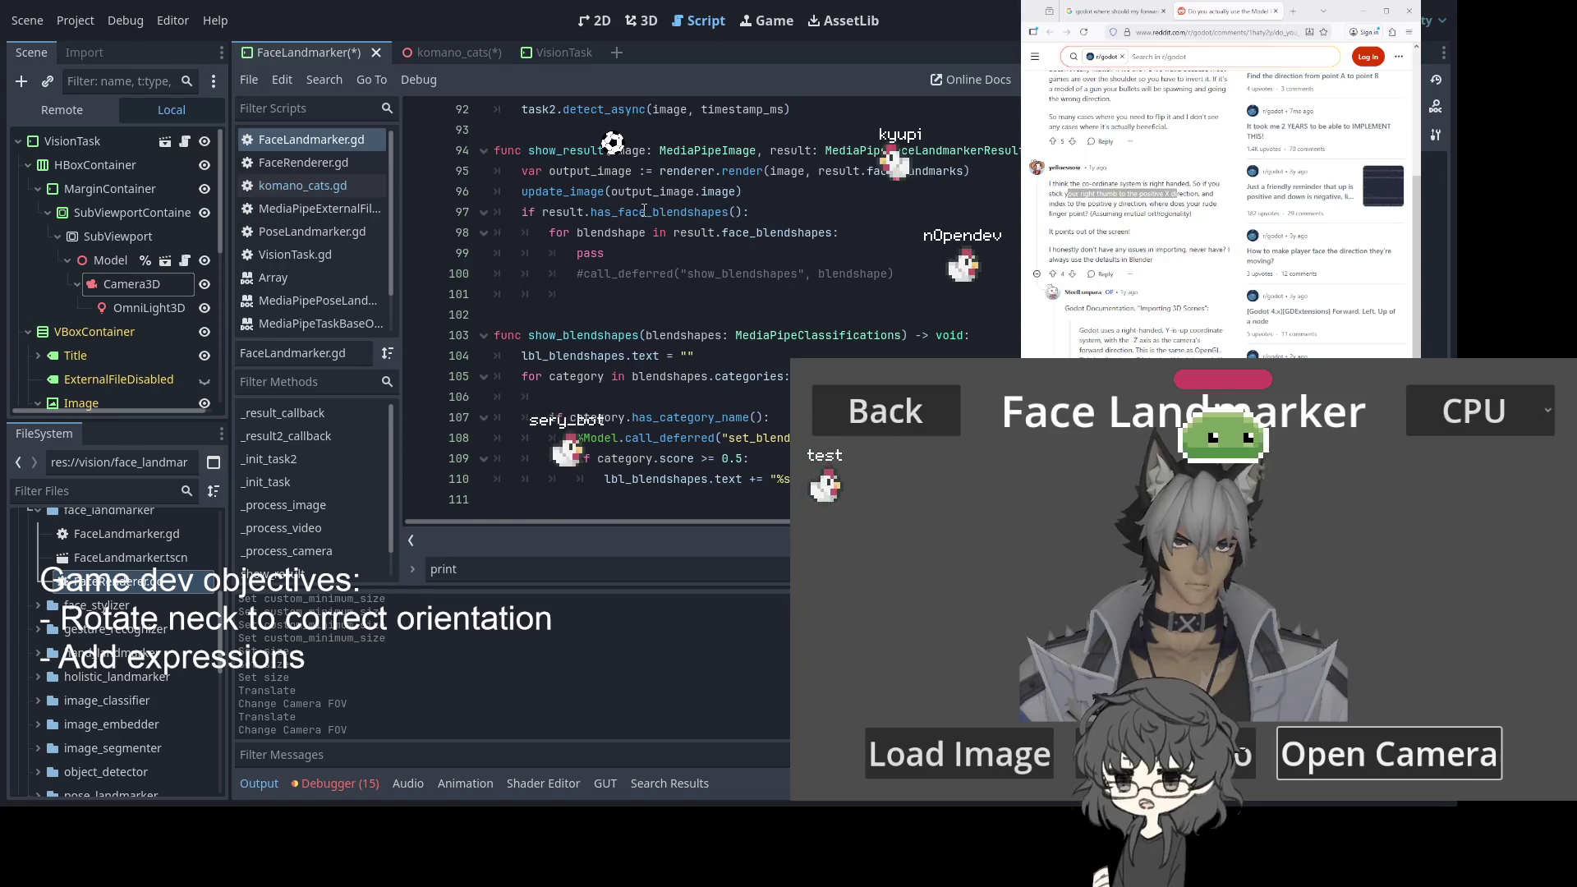
pyautogui.scroll(15, 703, 392)
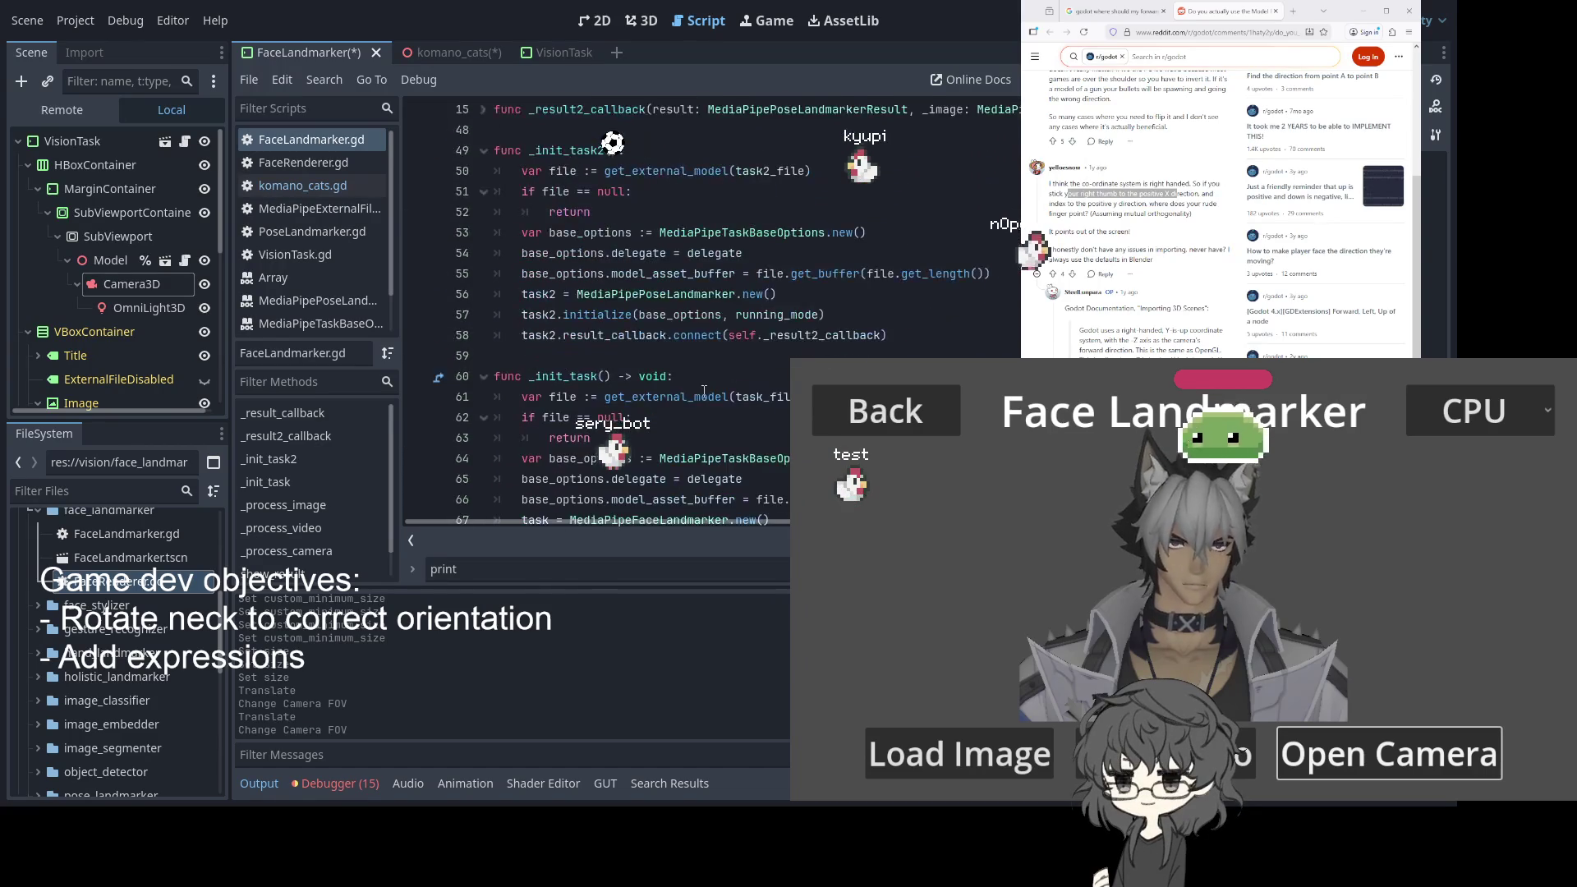
pyautogui.scroll(5, 703, 391)
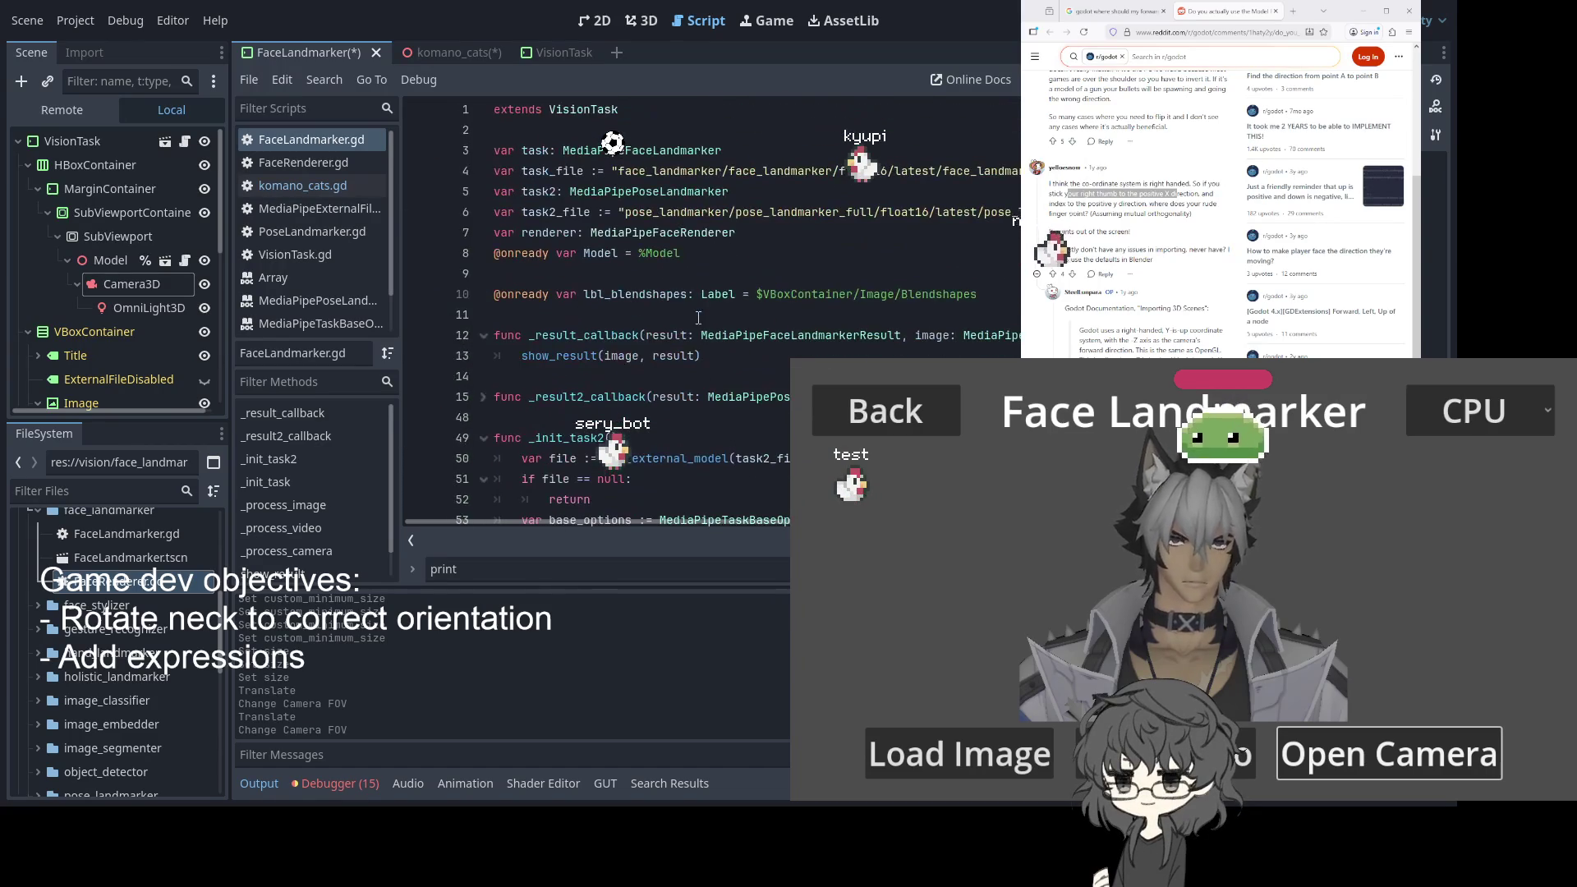
pyautogui.click(450, 56)
# Save the komano_cats script after reviewing the mouthPucker, jawOpen and eyeBlinkLeft mappings
pyautogui.scroll(8, 558, 238)
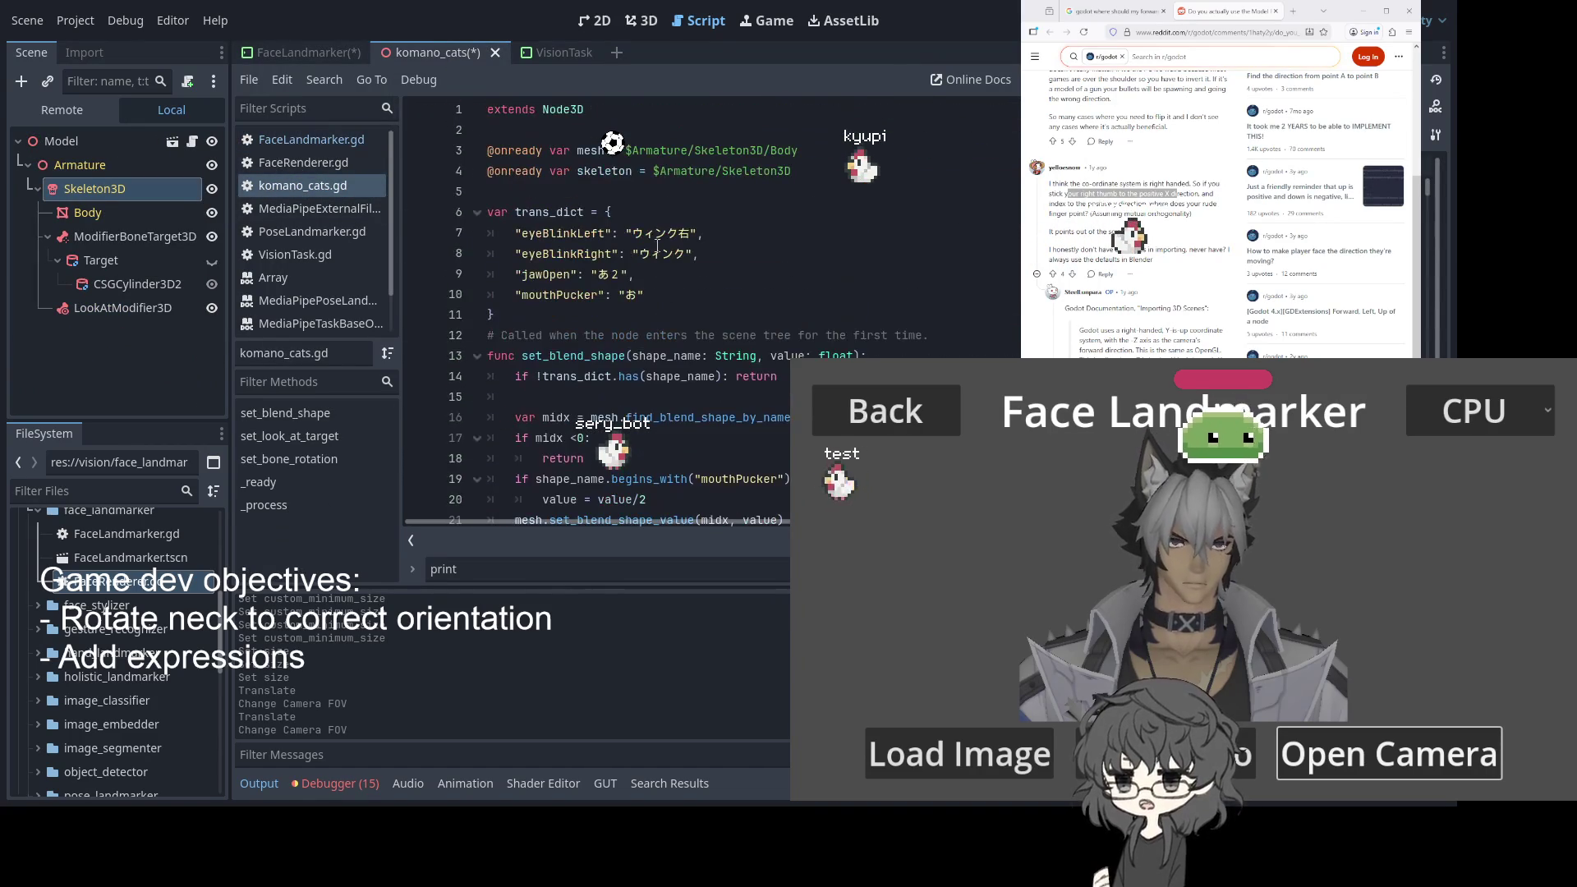
pyautogui.click(657, 295)
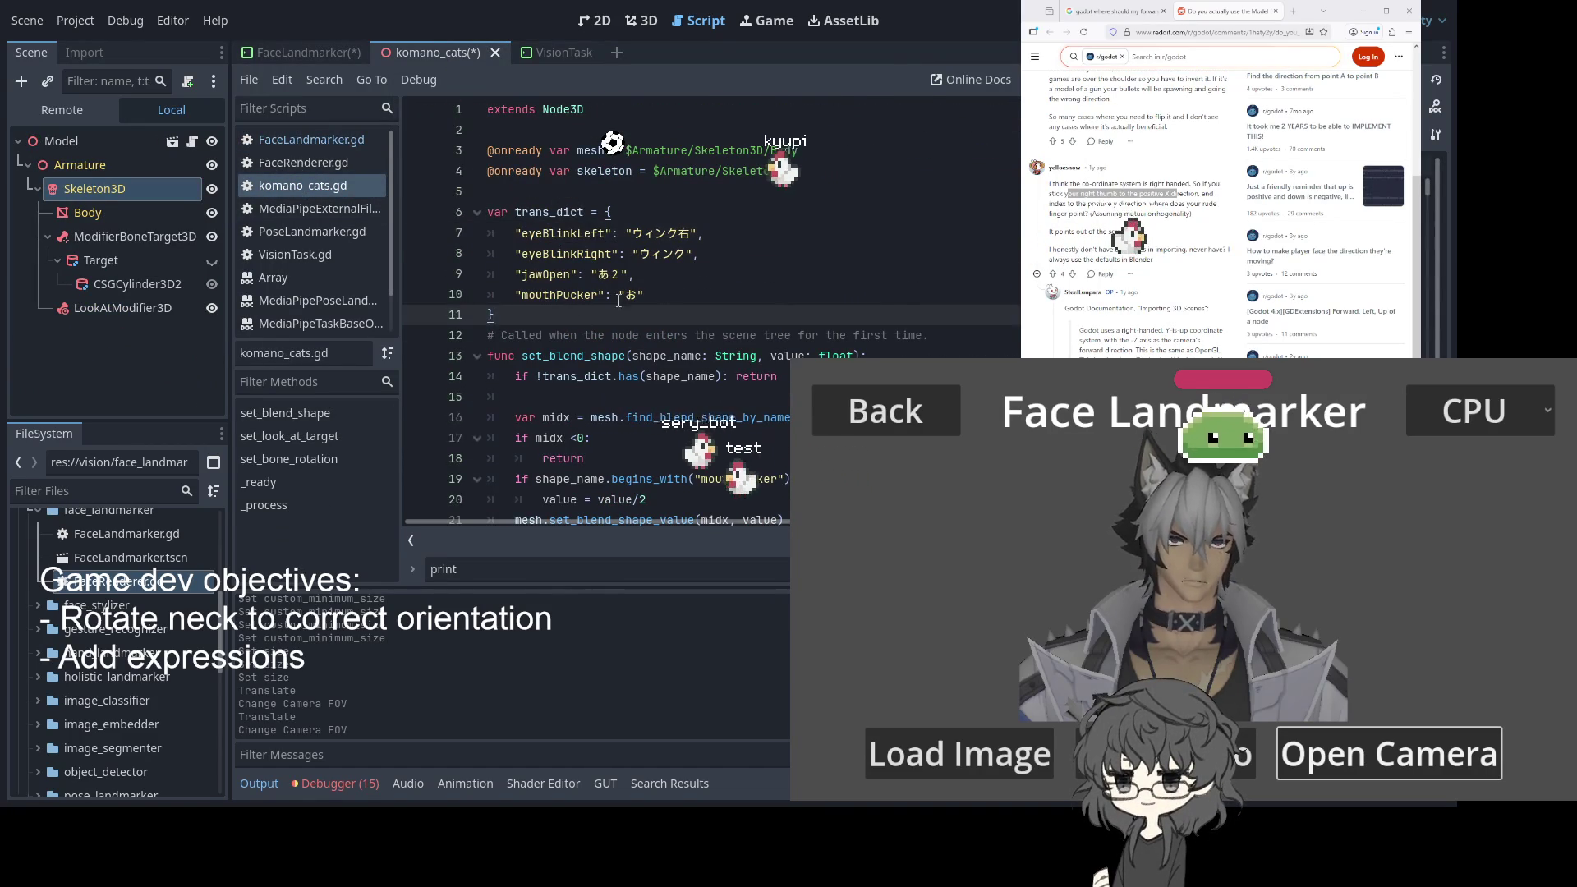
pyautogui.hotkey('ctrl', 's')
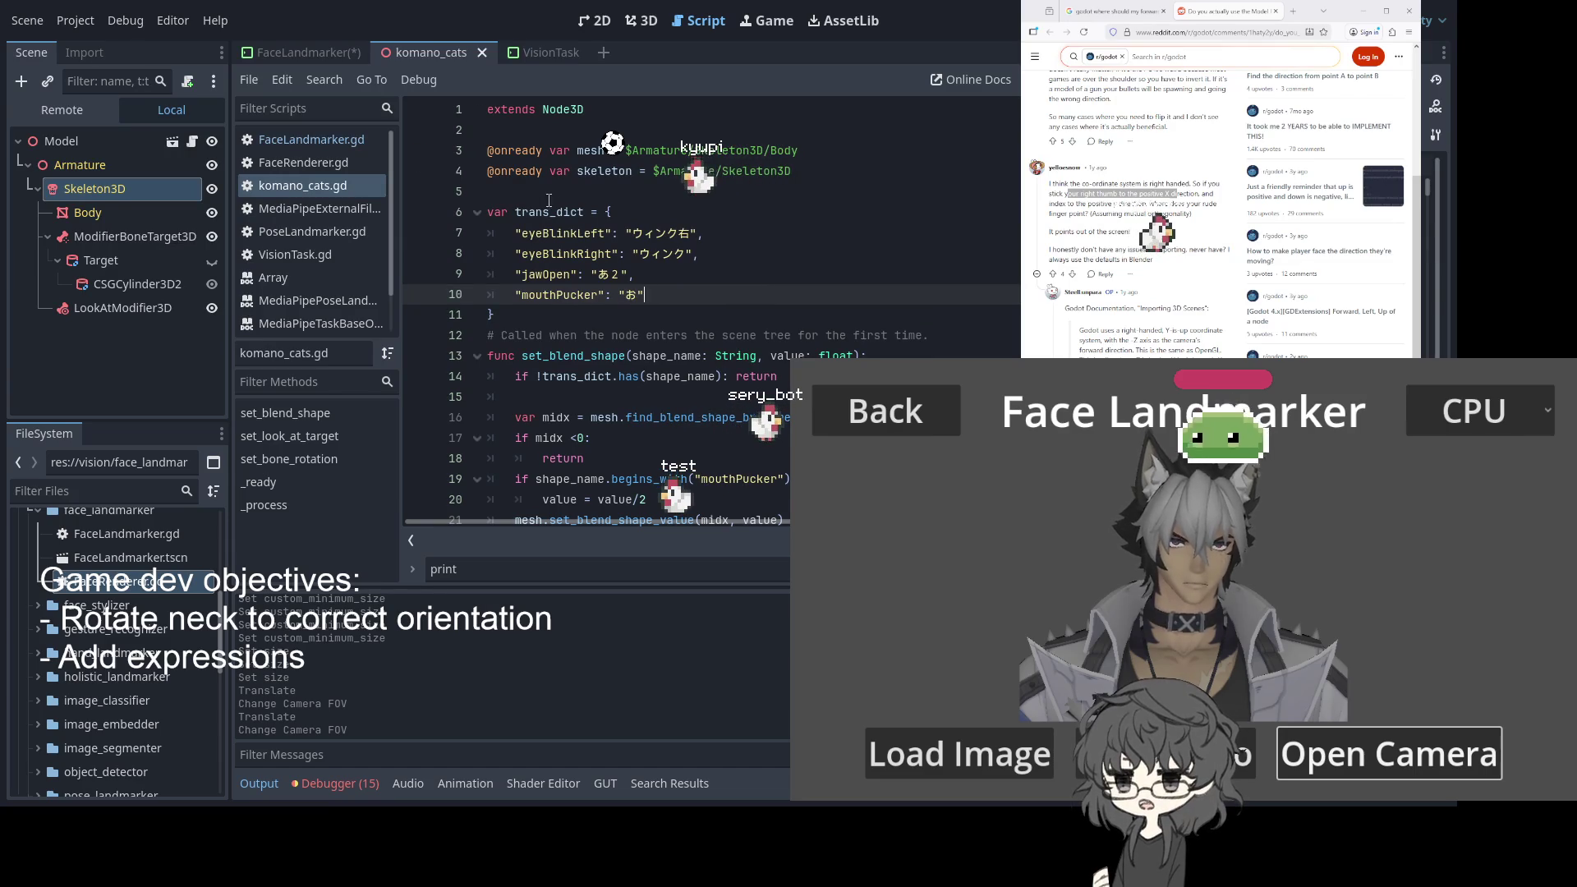
pyautogui.click(827, 283)
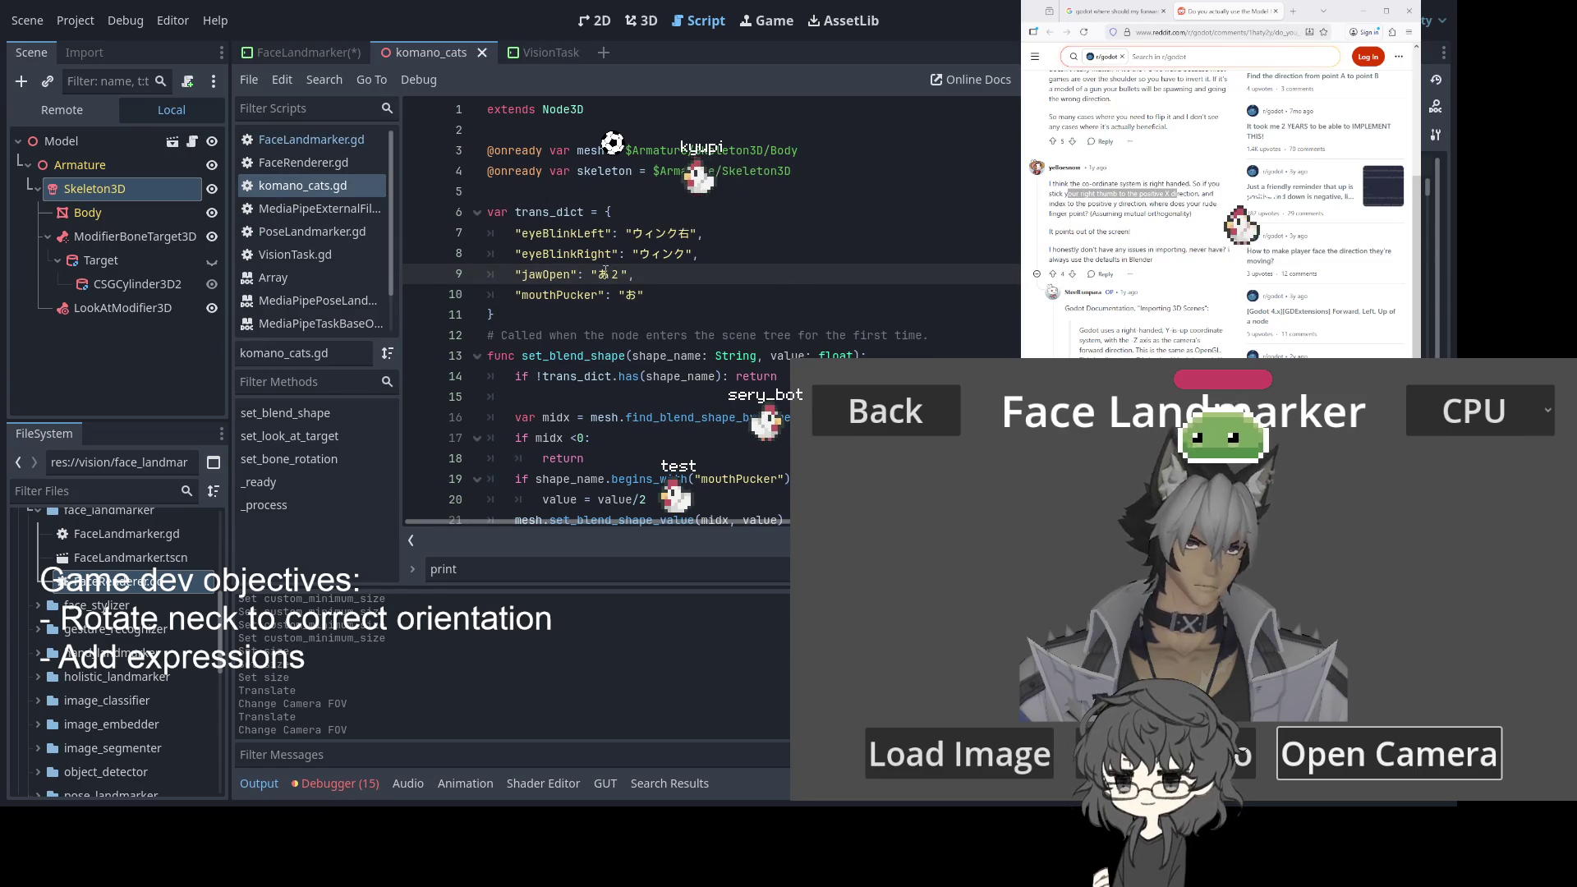
pyautogui.click(666, 234)
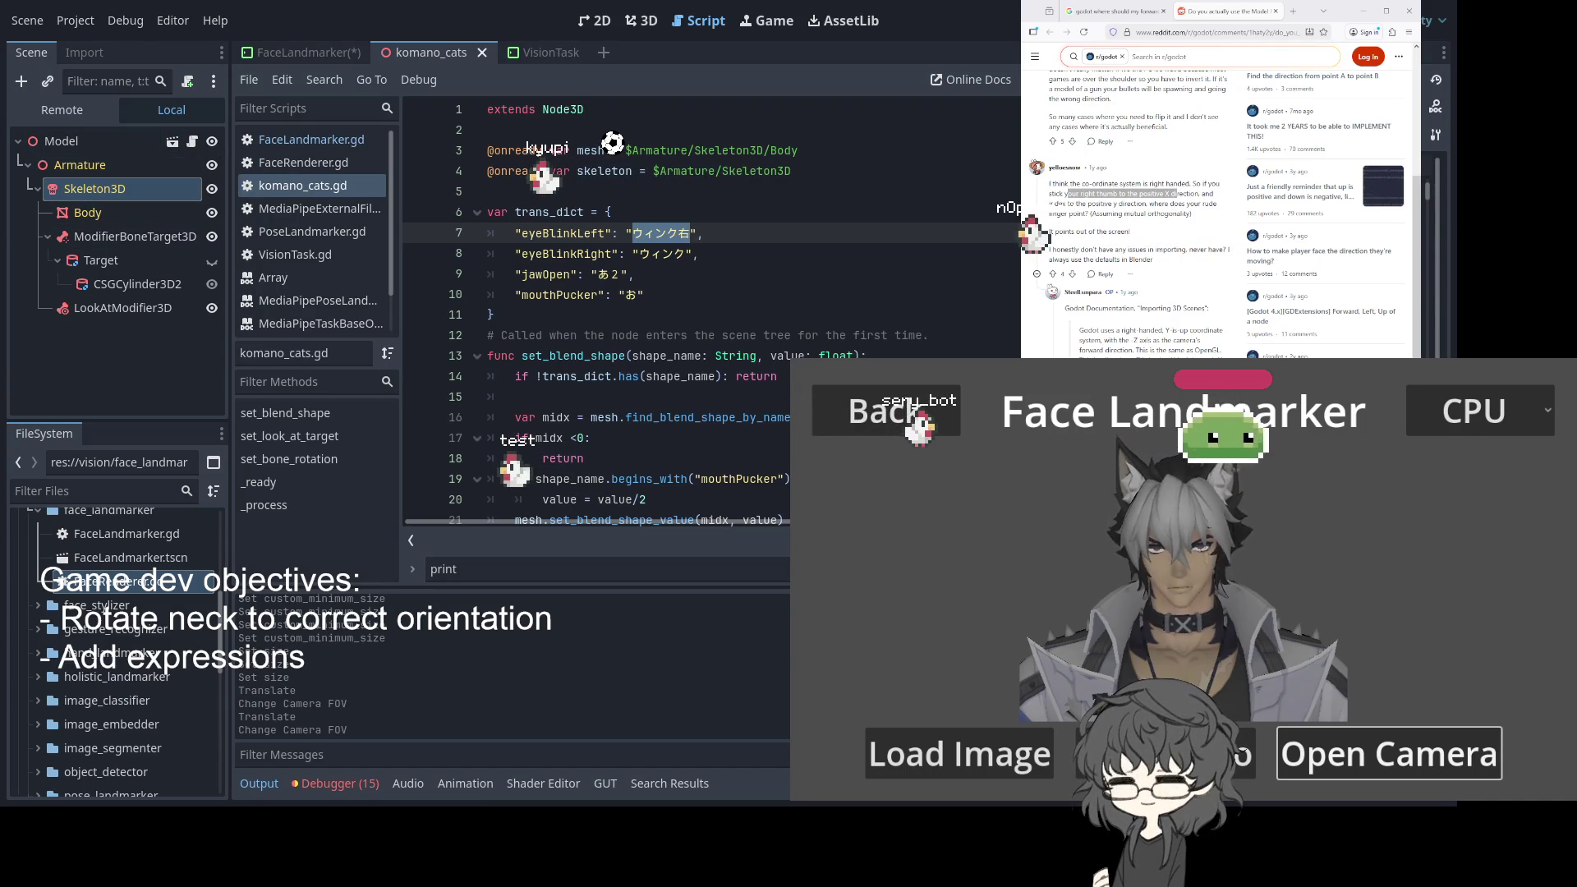
# Select the Body mesh and frame a front close-up of the avatar's face in 3D
pyautogui.click(88, 211)
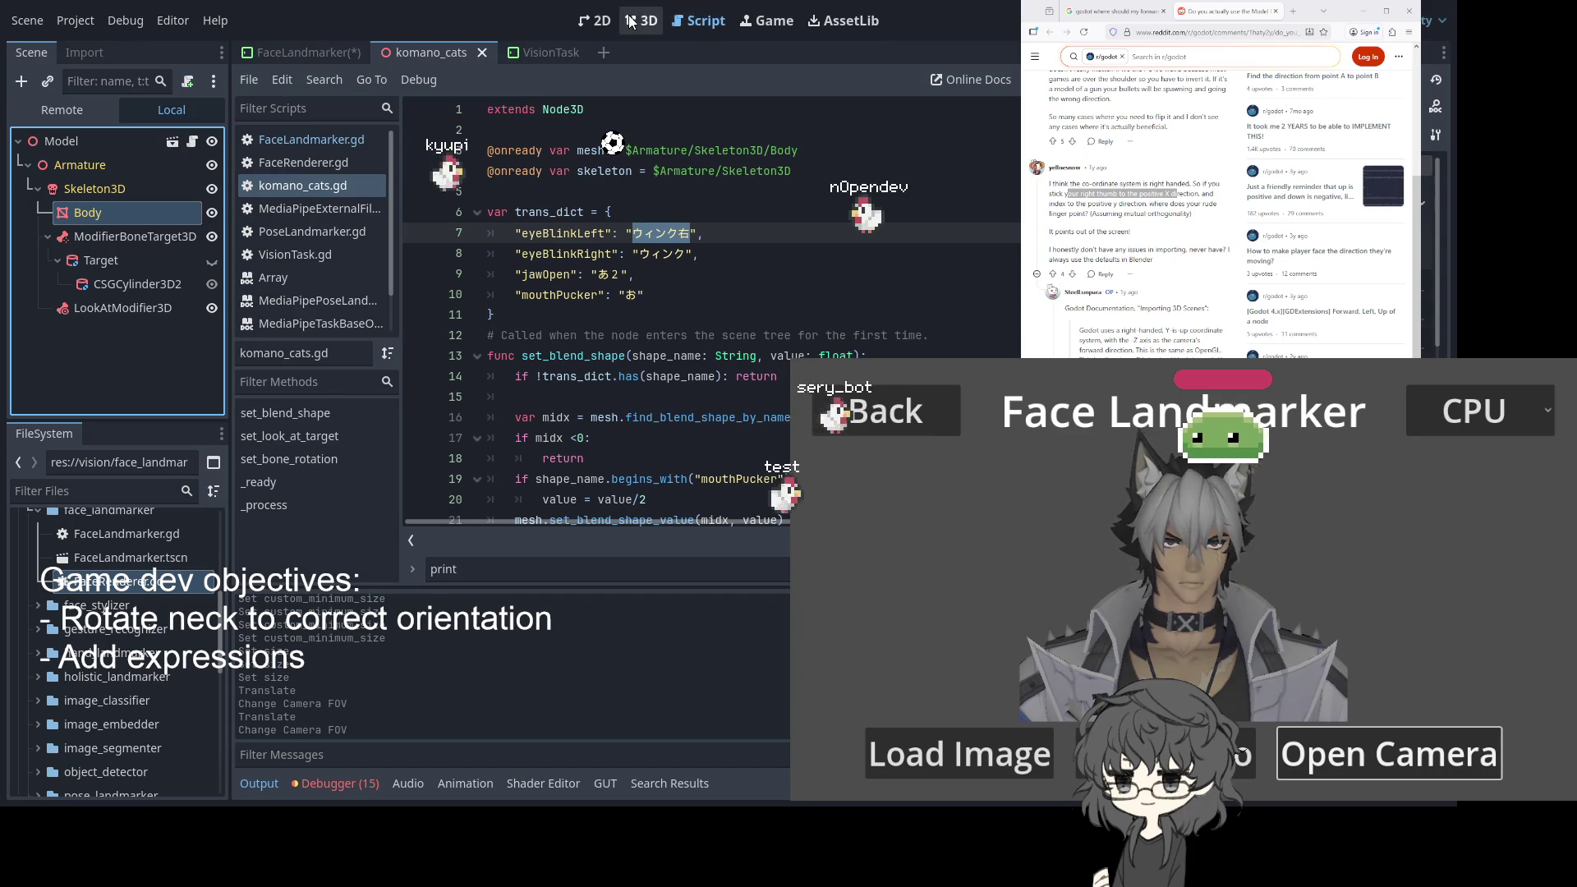
pyautogui.hotkey('ctrl', 'F2')
pyautogui.scroll(5, 555, 351)
pyautogui.moveTo(674, 337)
pyautogui.mouseDown()
pyautogui.moveTo(619, 372)
pyautogui.moveTo(572, 373)
pyautogui.mouseUp()
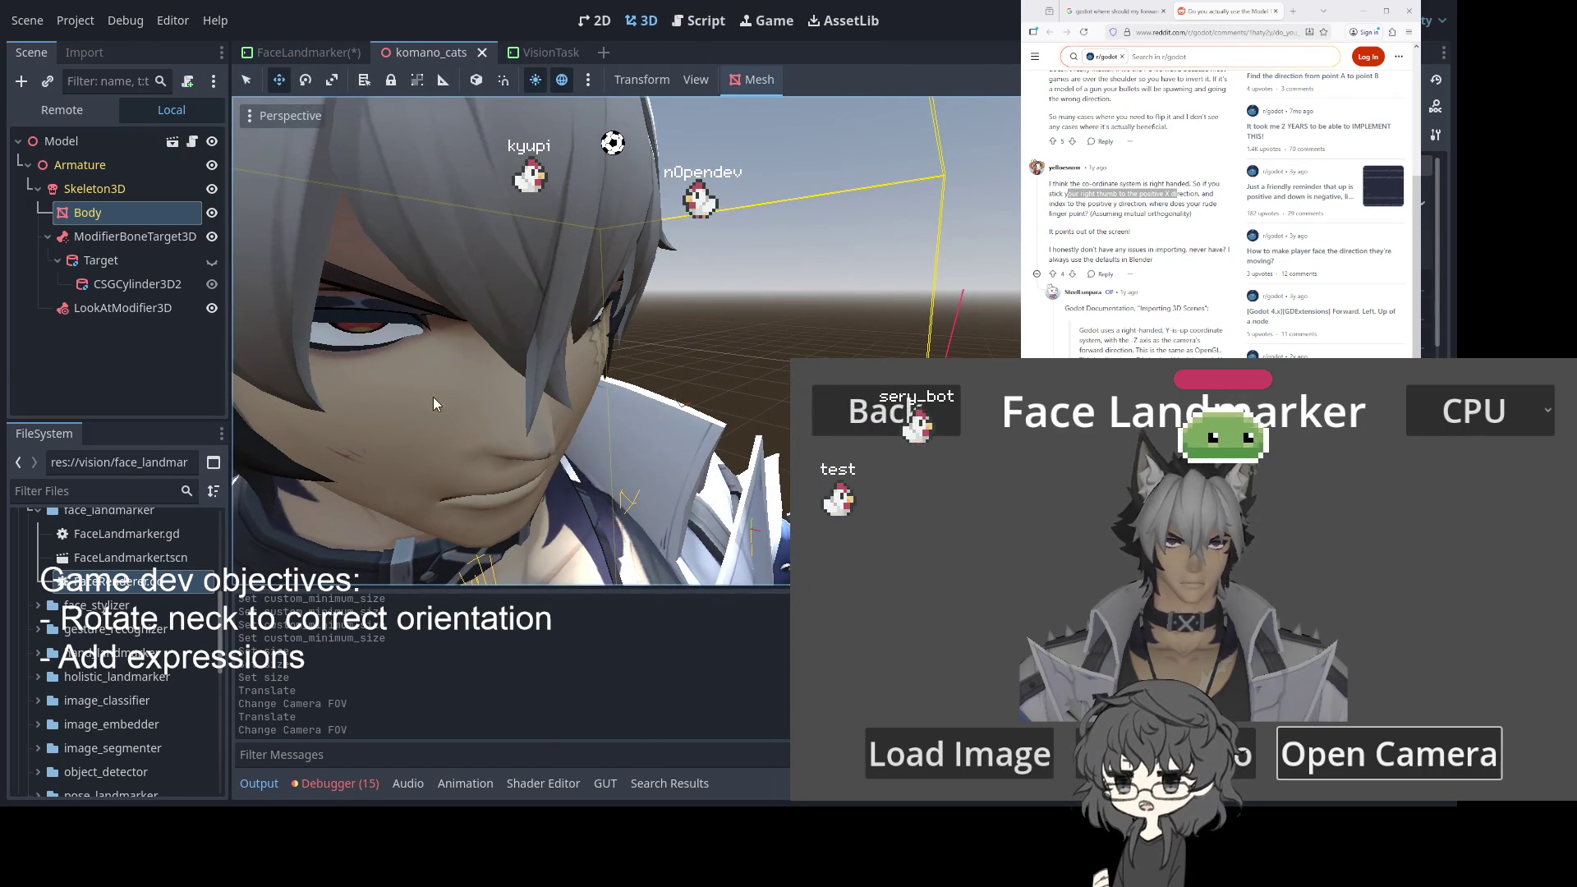
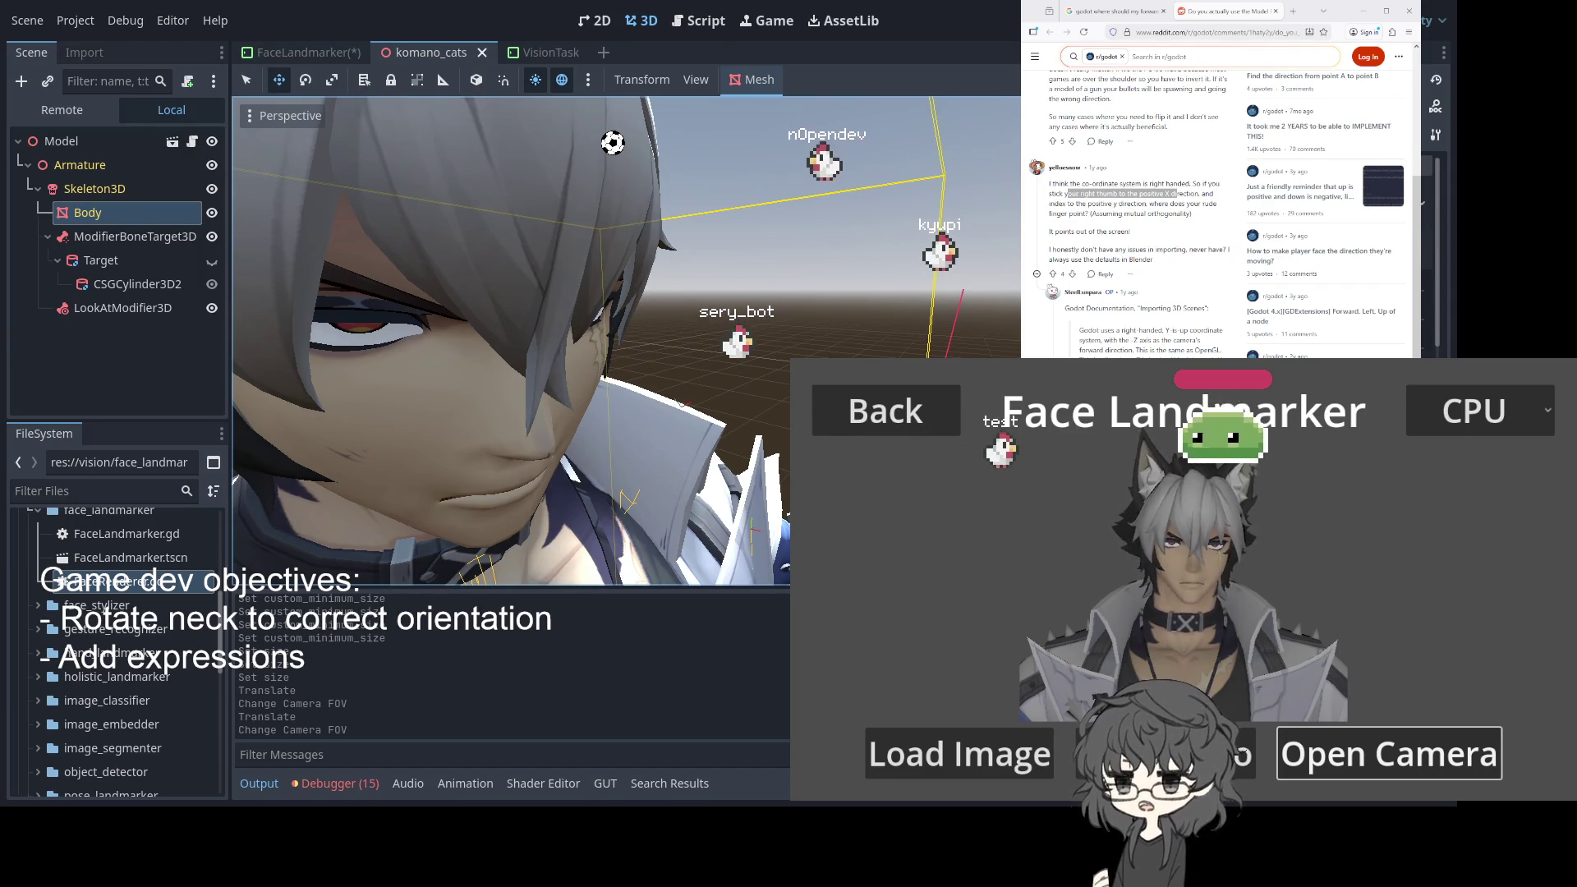
# Open the Model node's komano_cats.gd script from the komano_cats scene
pyautogui.scroll(-1, 843, 269)
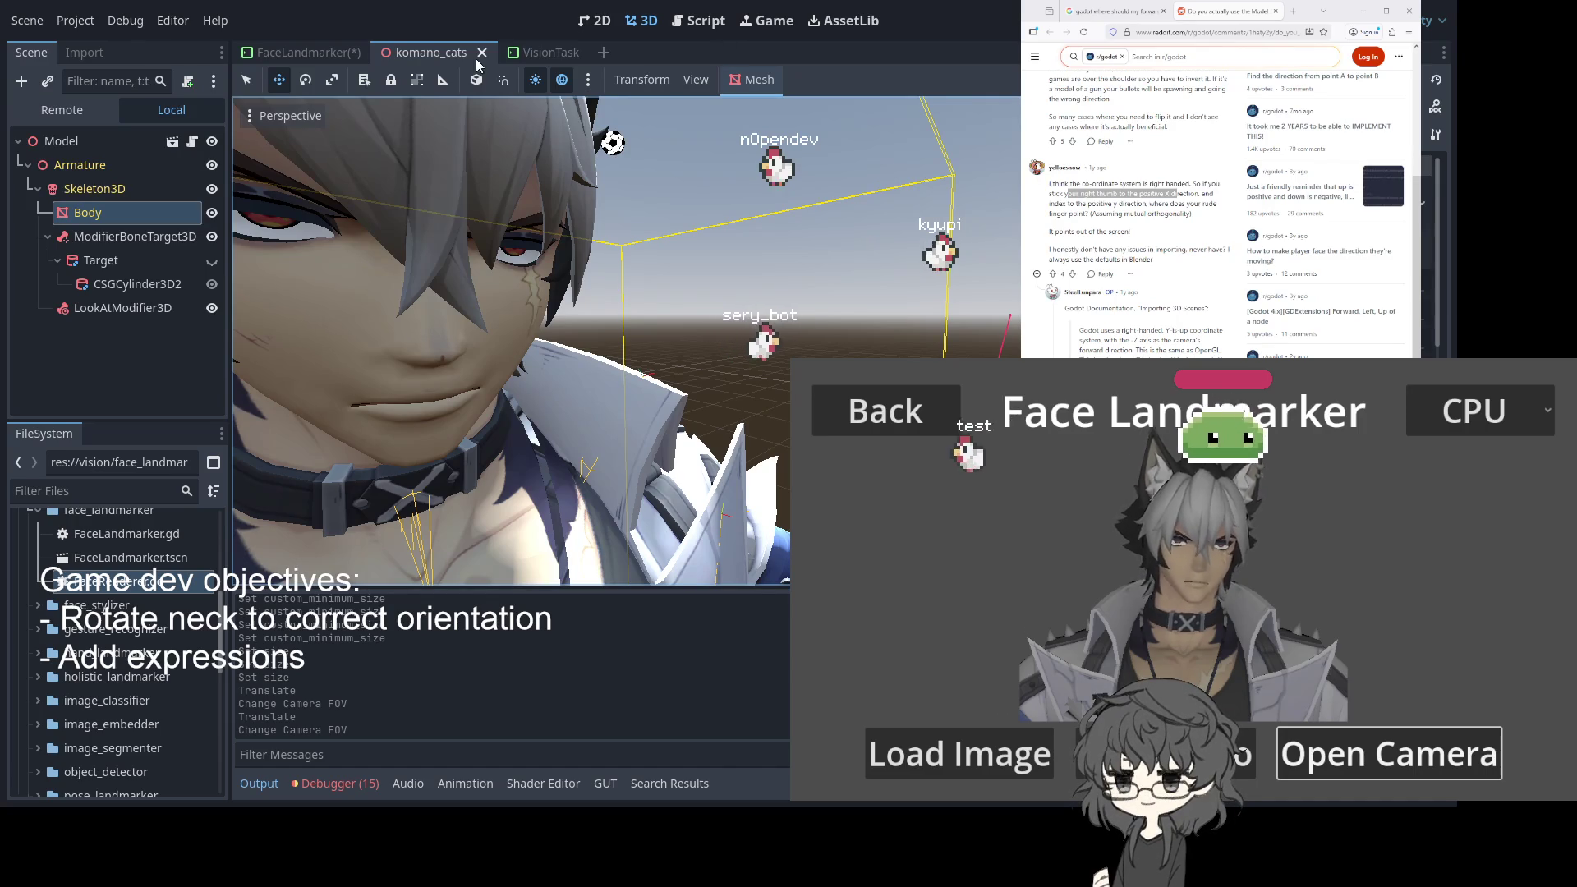
pyautogui.click(297, 51)
pyautogui.click(415, 52)
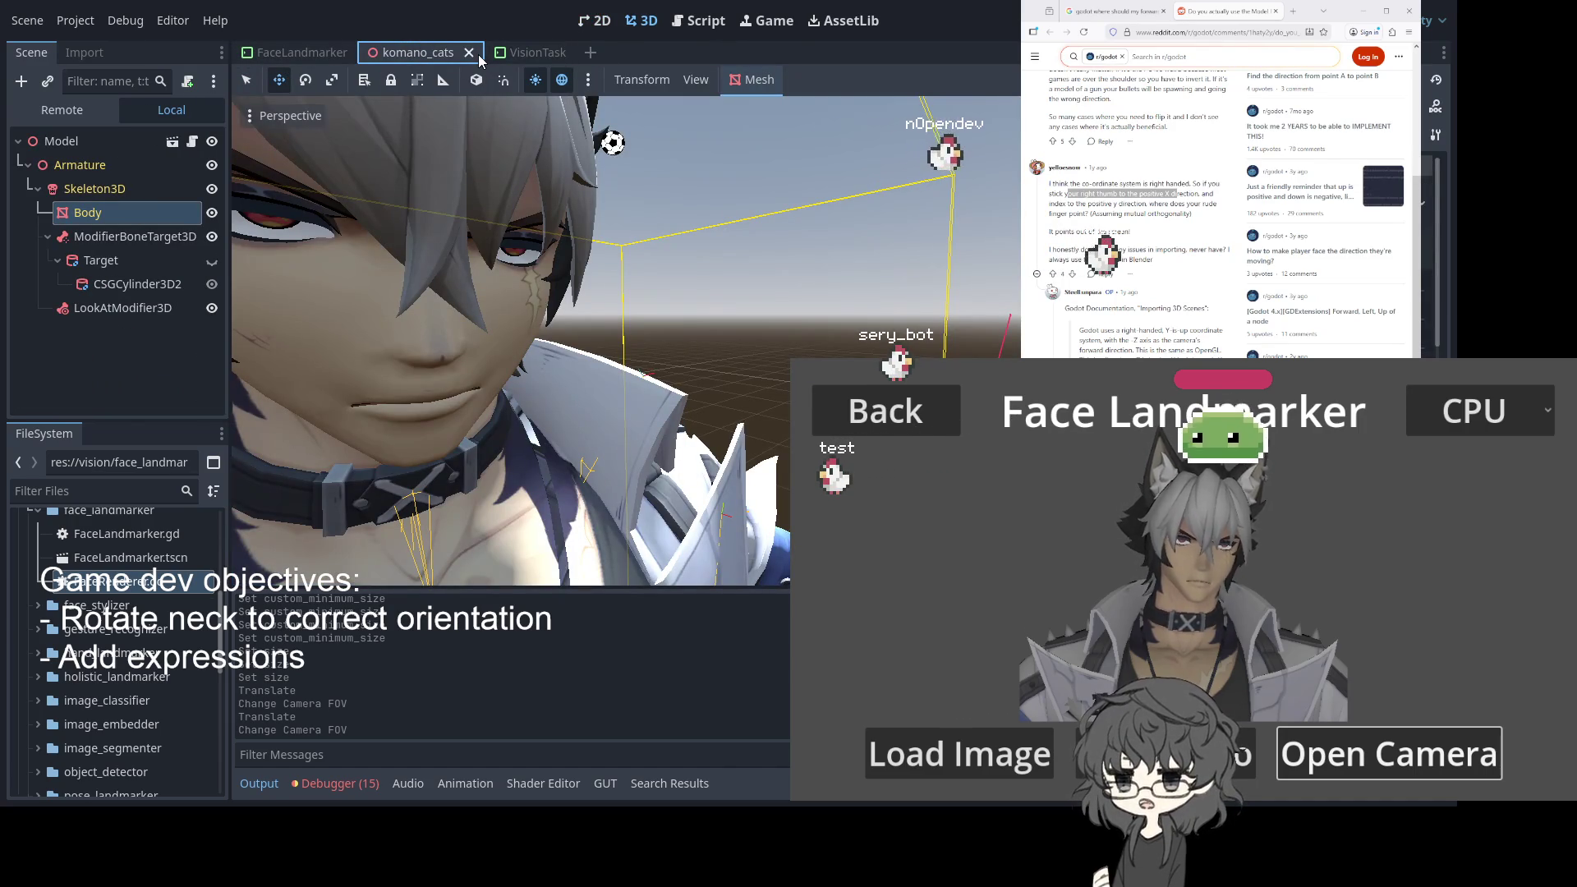
pyautogui.click(193, 143)
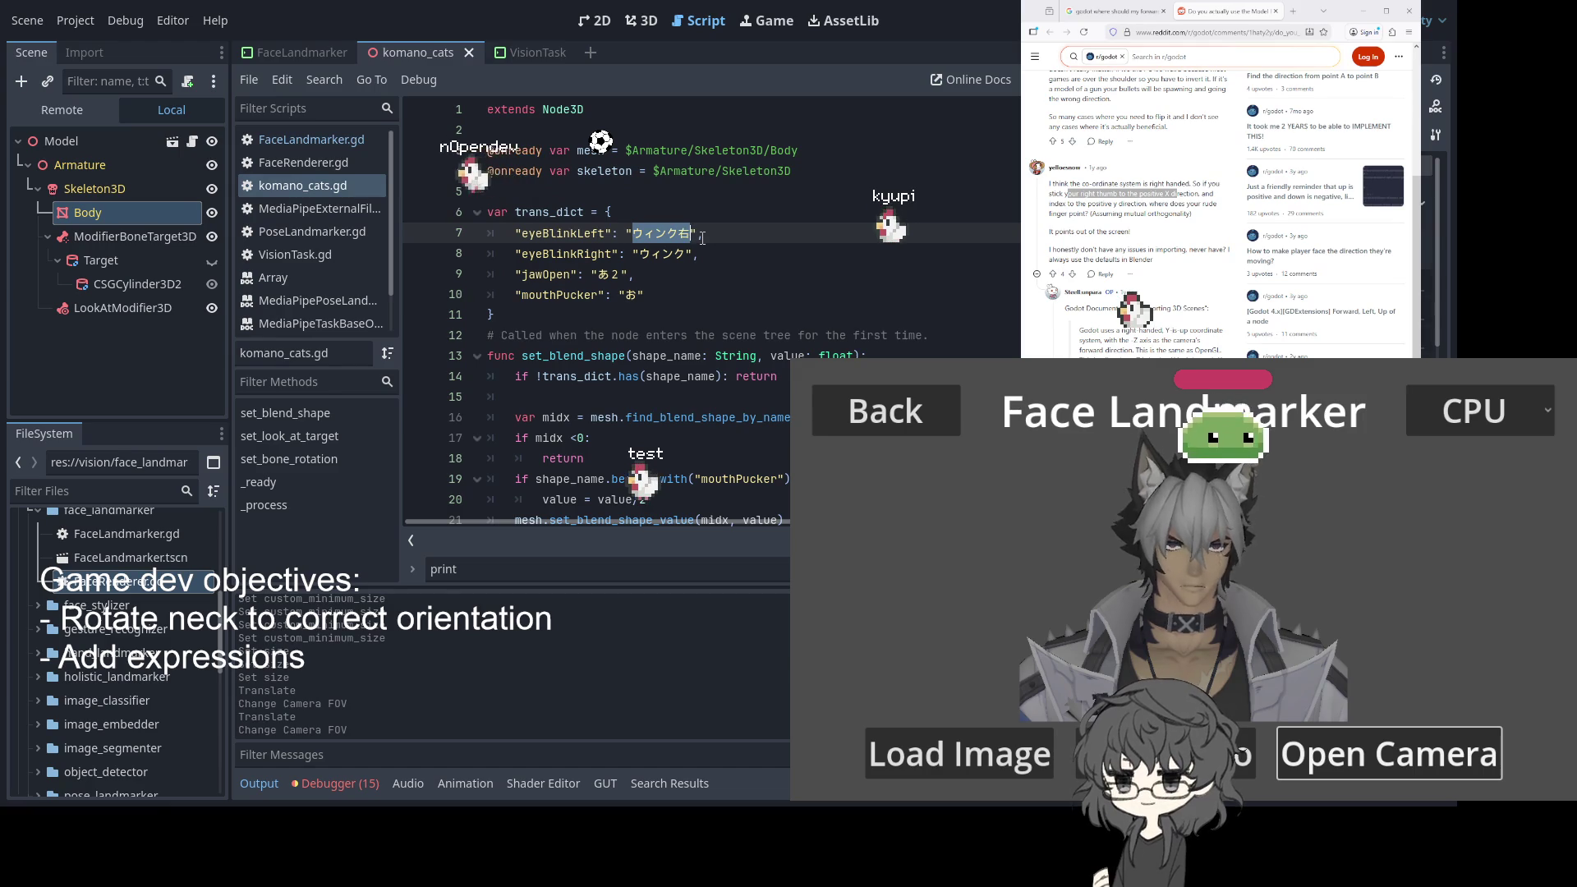
# Set the eyeBlinkLeft and eyeBlinkRight values to 'Wink' and 'Wink Right', save, and stop the game
pyautogui.write('Win')
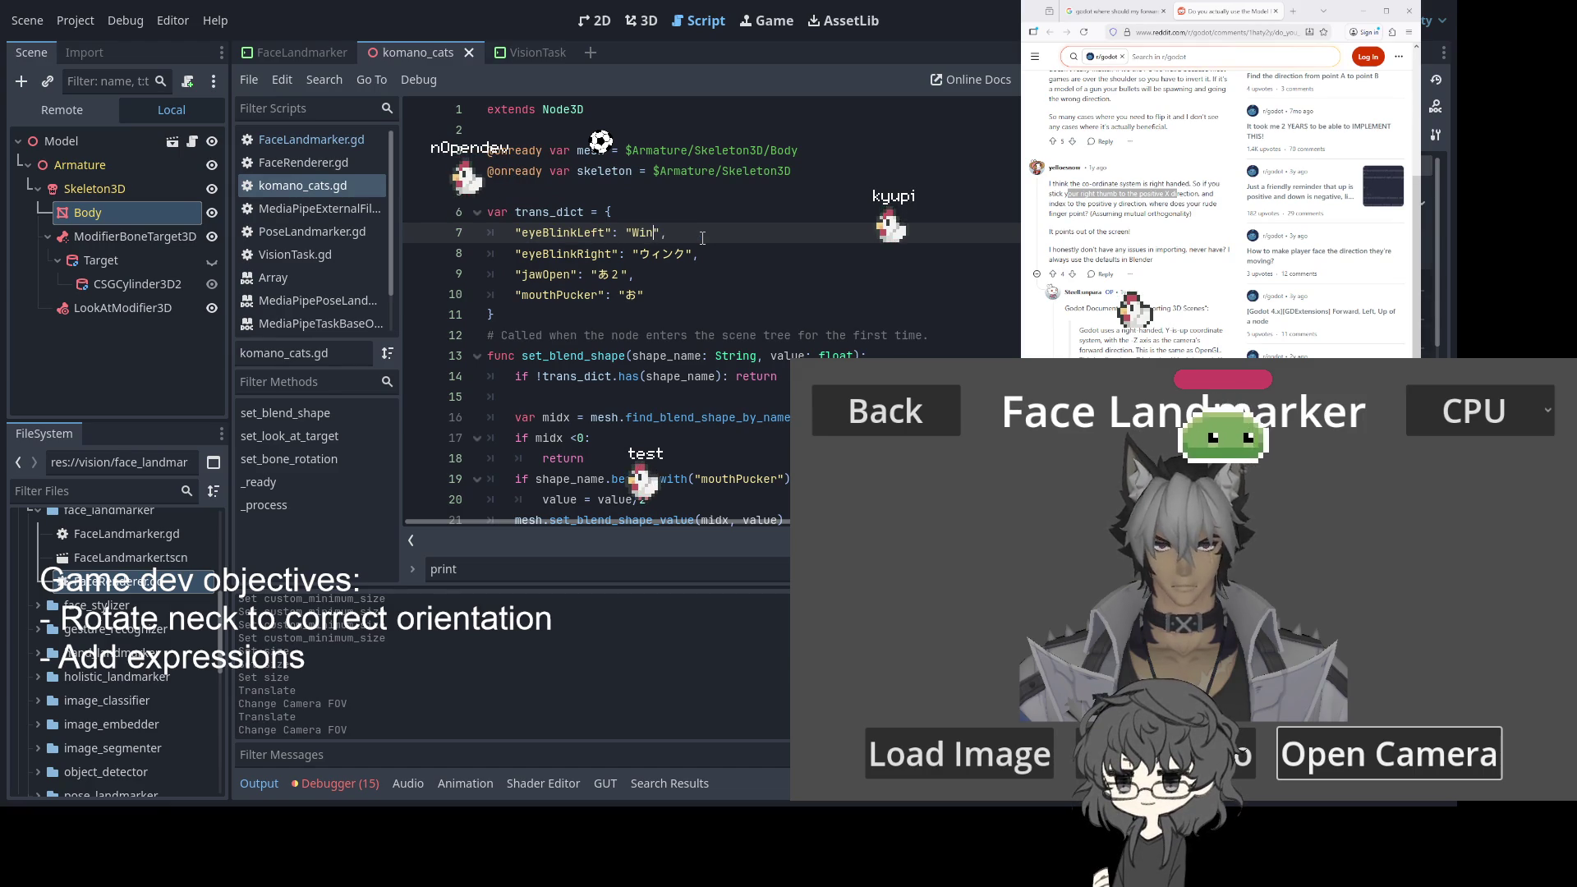
pyautogui.write('g')
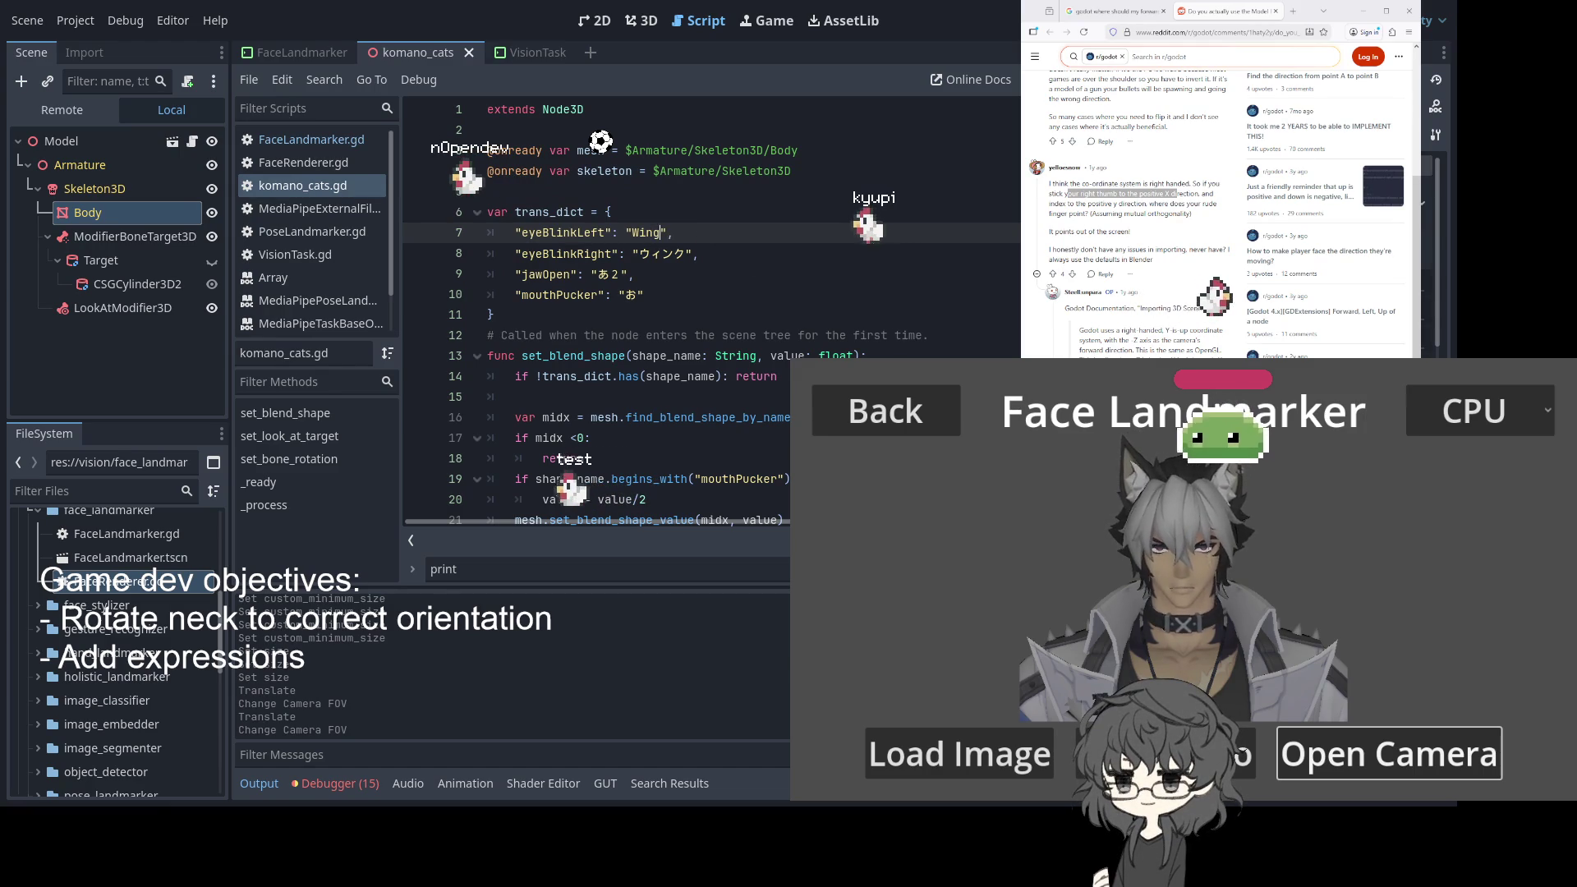
pyautogui.doubleClick(662, 254)
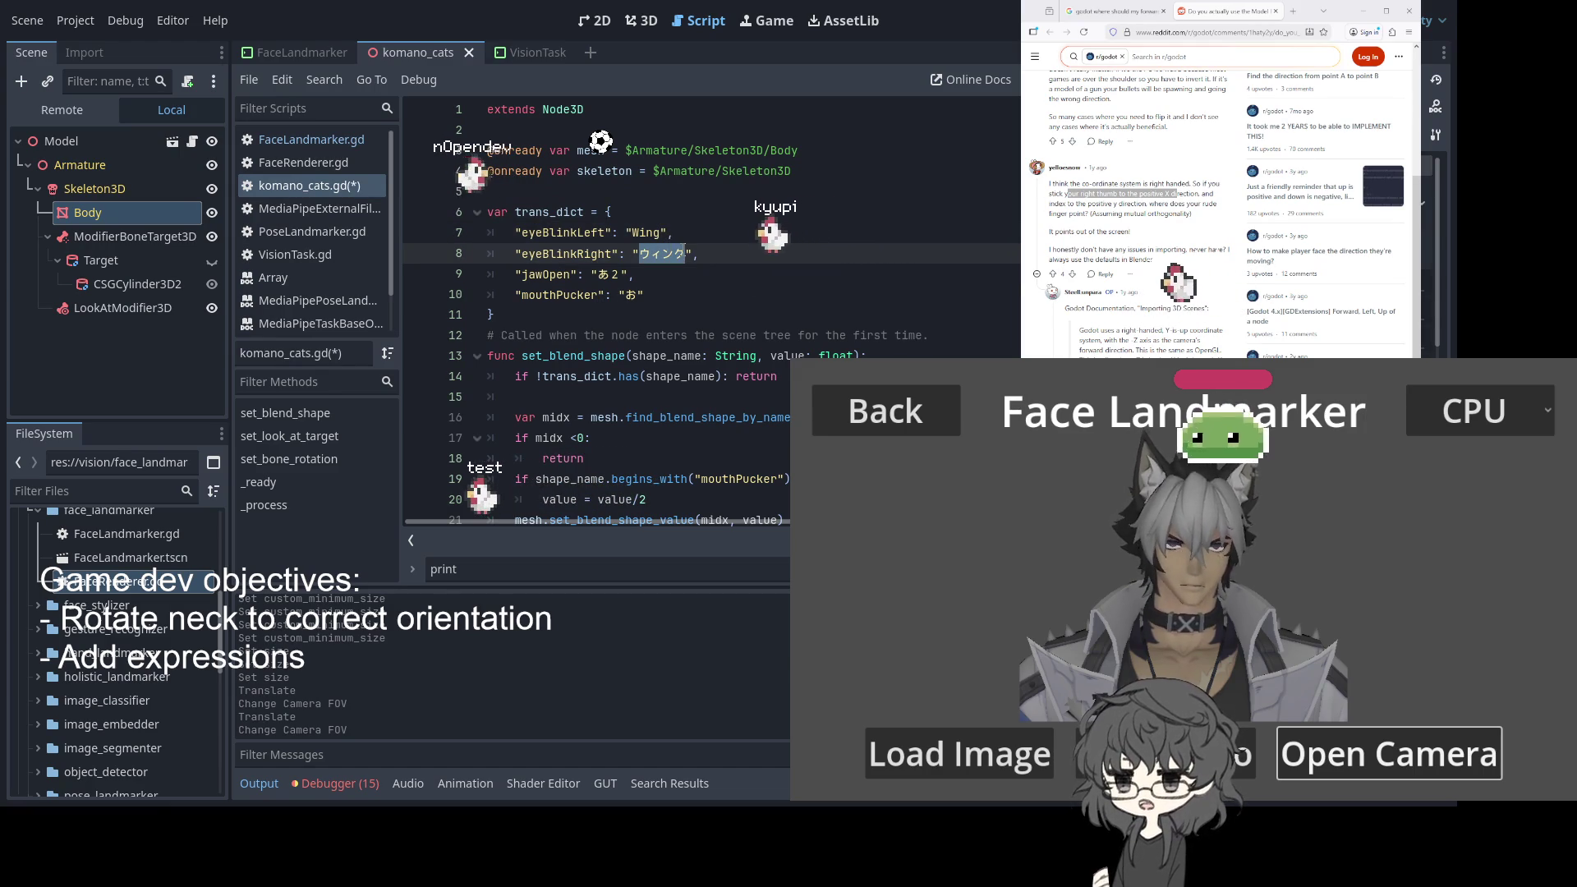
pyautogui.hotkey('ctrl', 'z')
pyautogui.write('k')
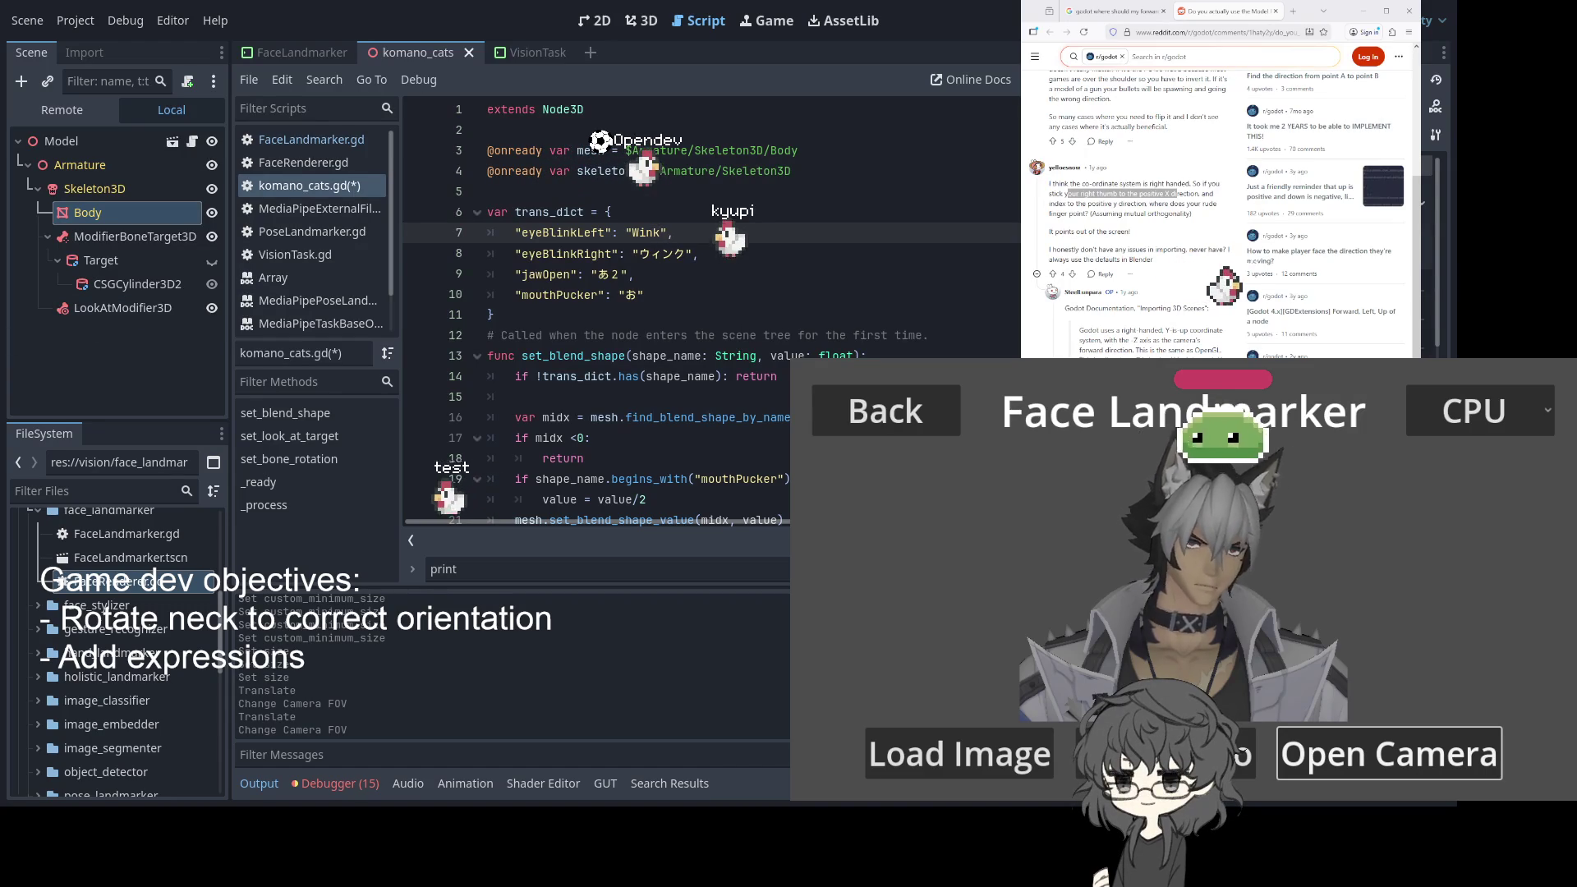
pyautogui.doubleClick(661, 254)
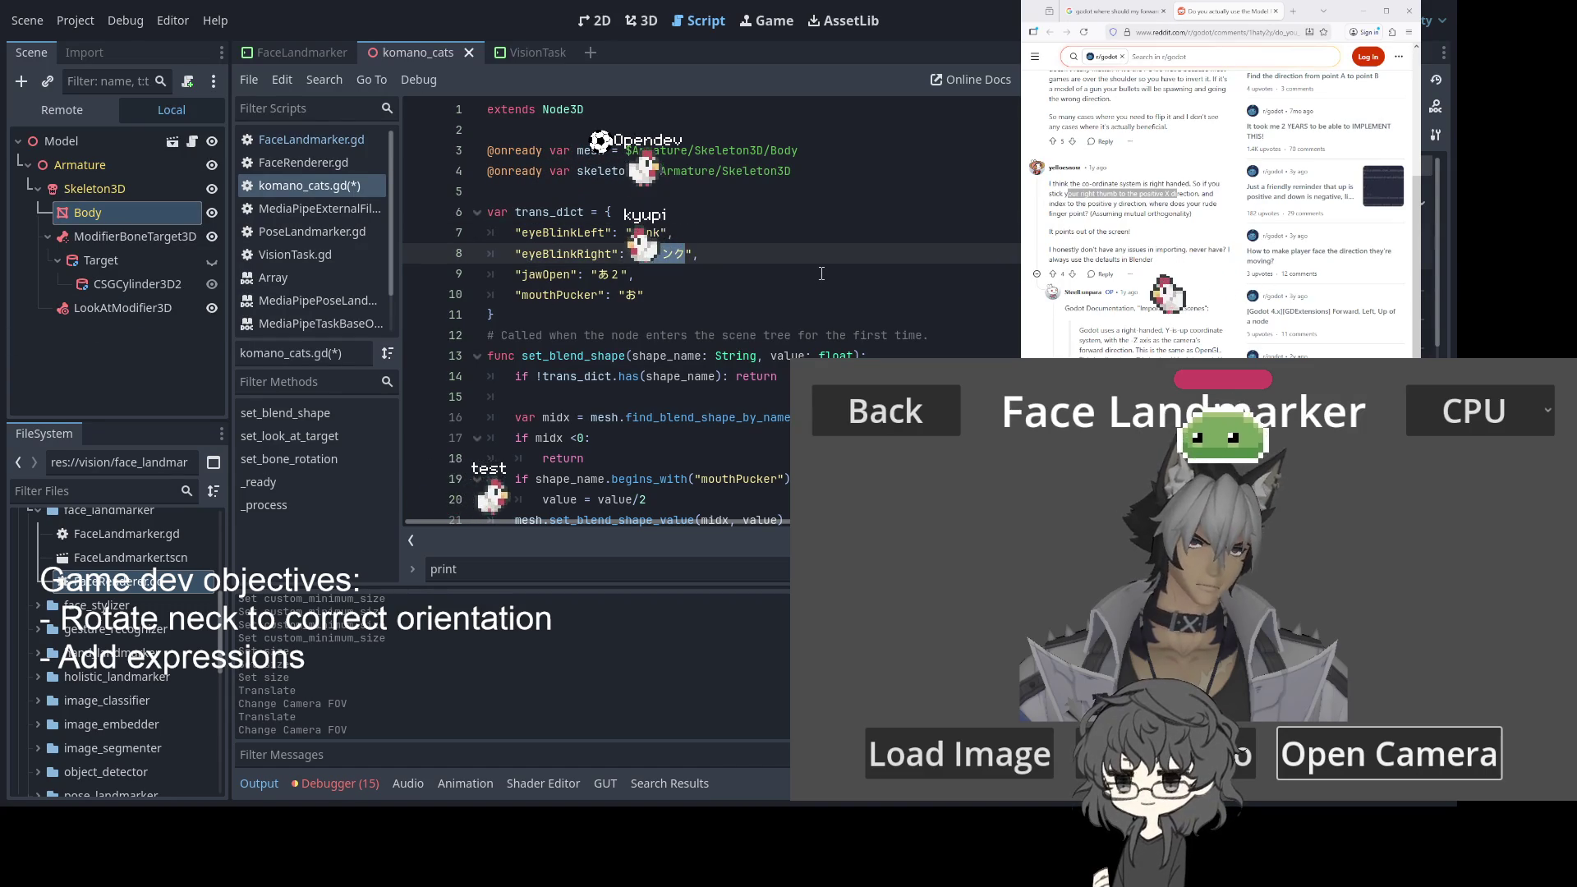
pyautogui.write('Wing')
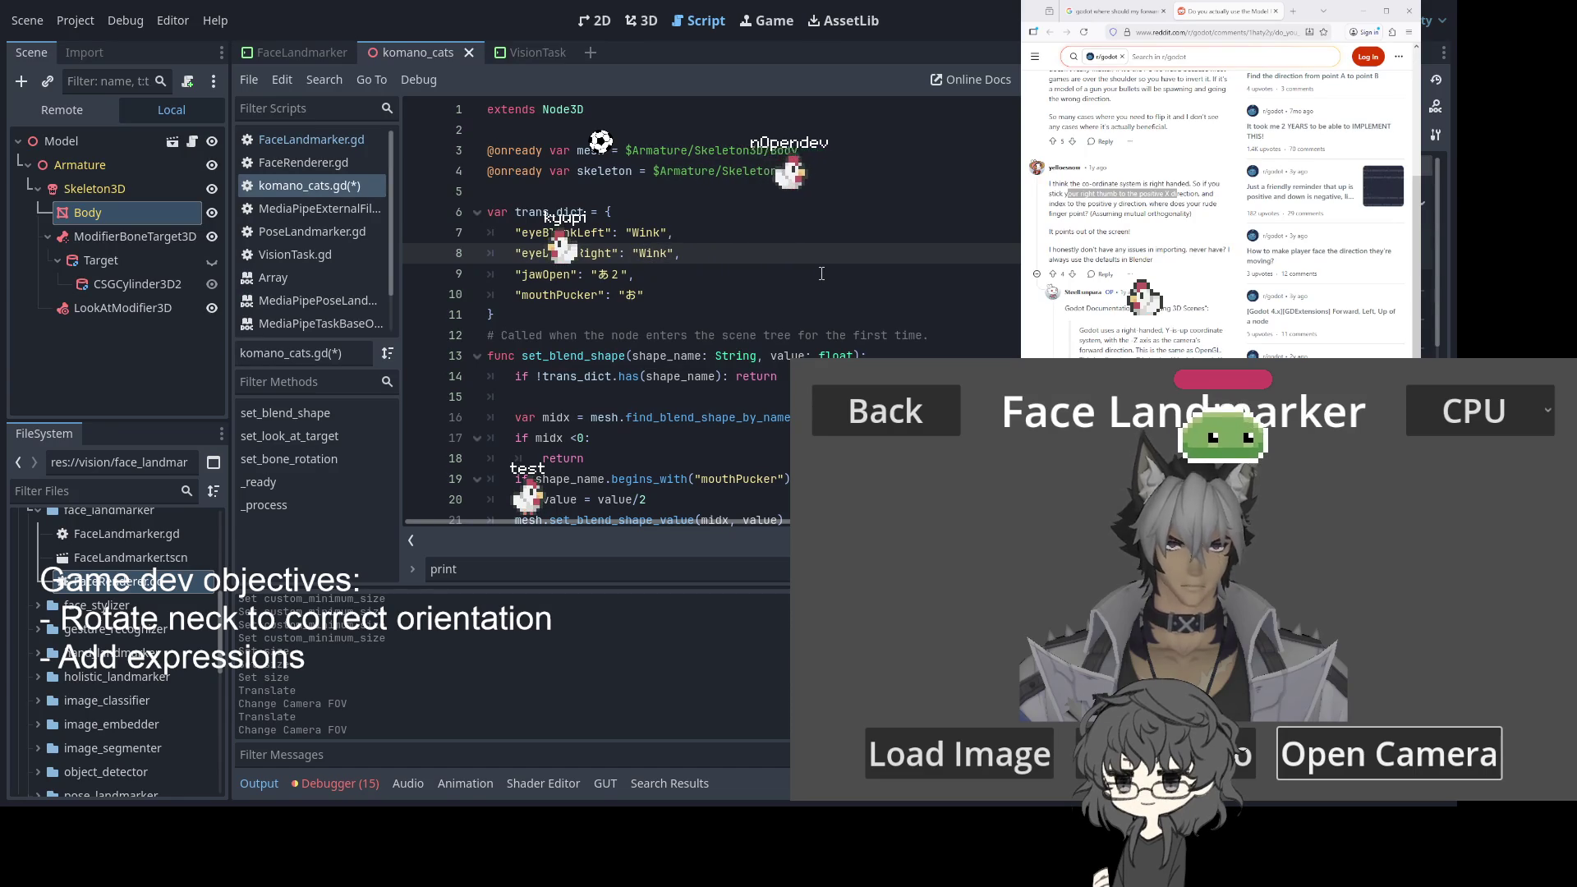
pyautogui.write('Righjj')
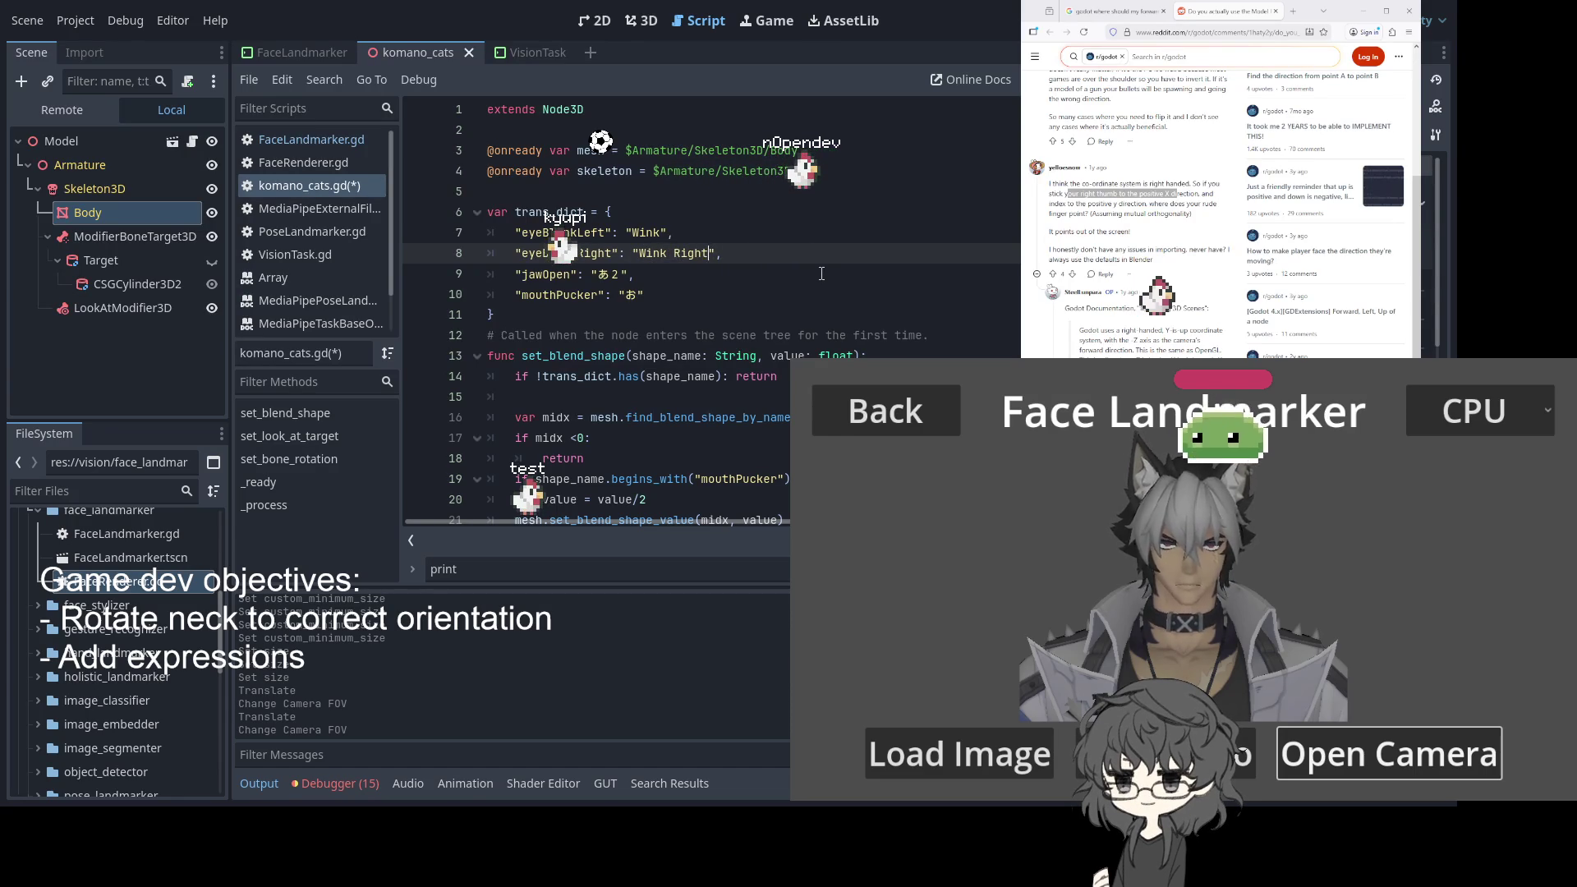
pyautogui.hotkey('ctrl', 's')
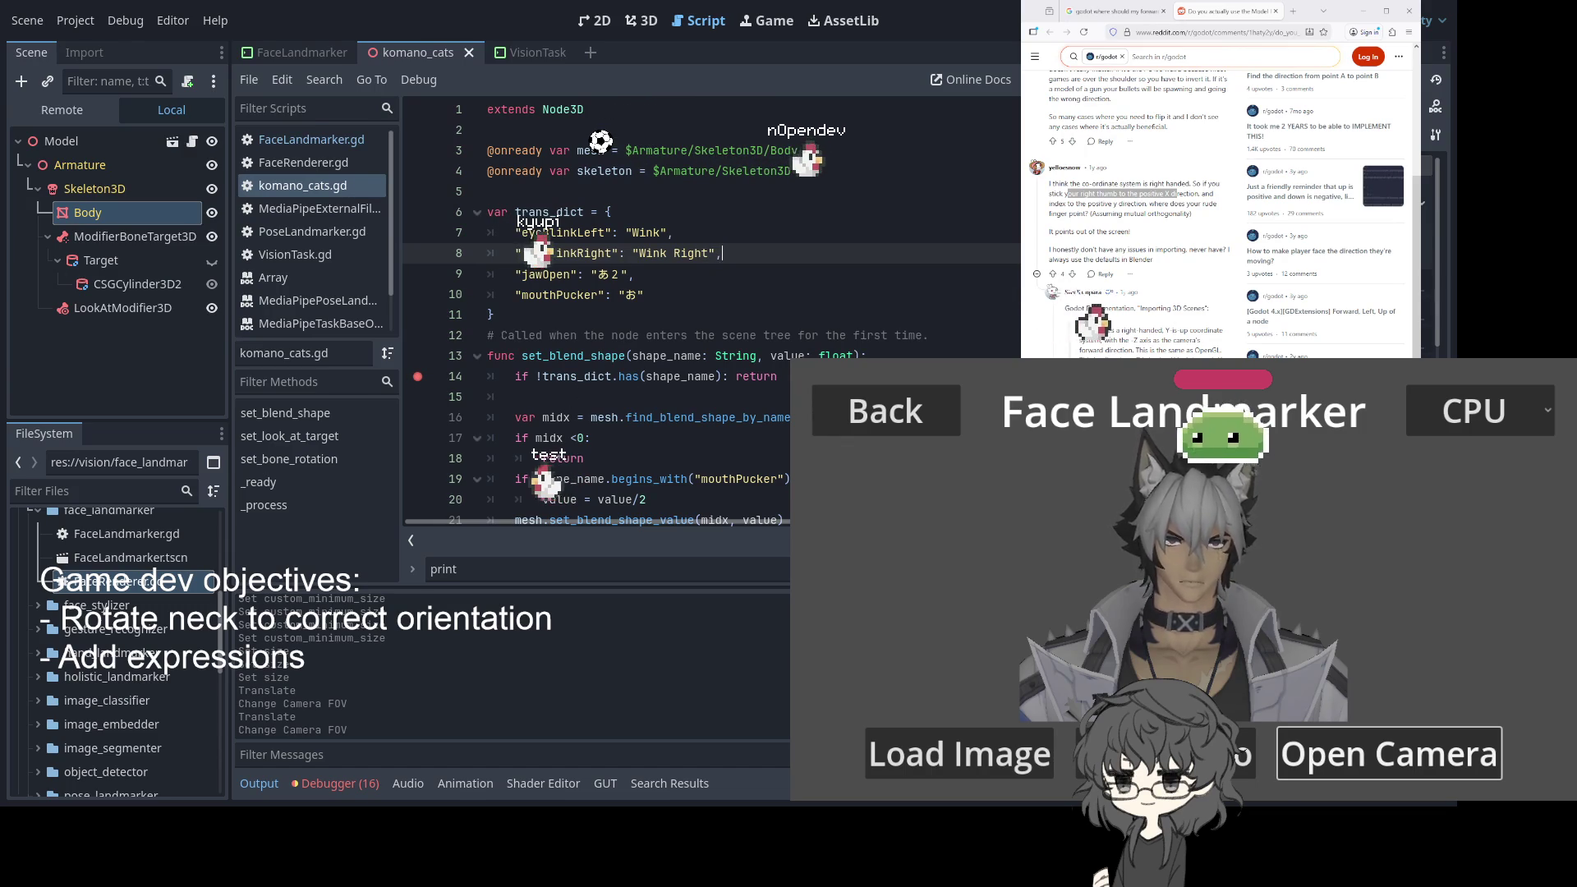
pyautogui.press('F8')
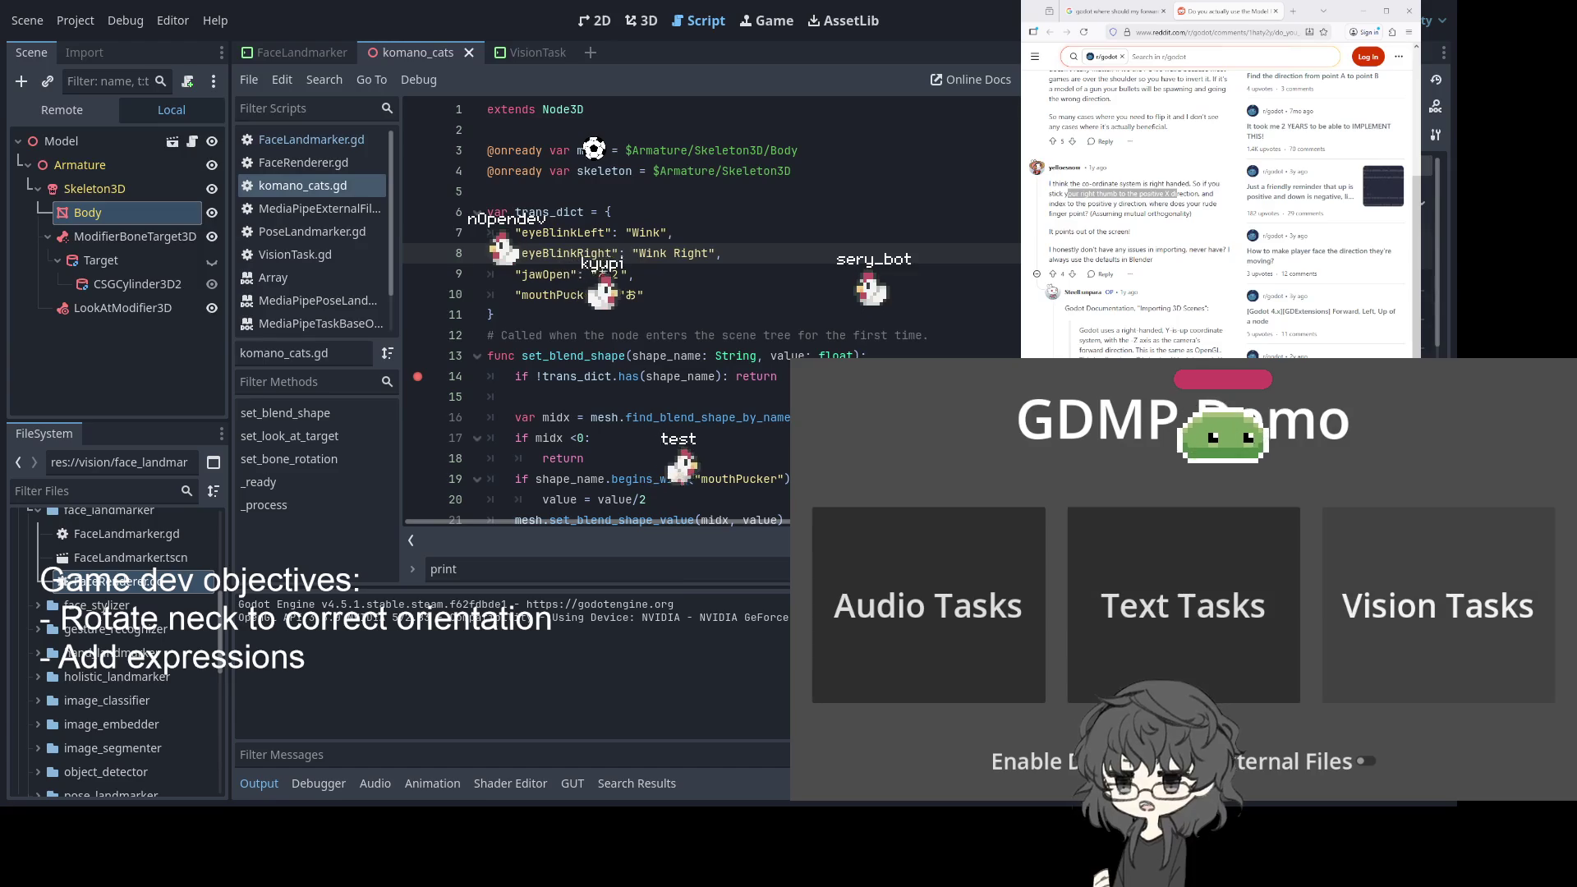
# Open Vision Tasks > Face Landmarker and bring up the camera dialog, then back out of it
pyautogui.click(1339, 563)
pyautogui.click(1343, 579)
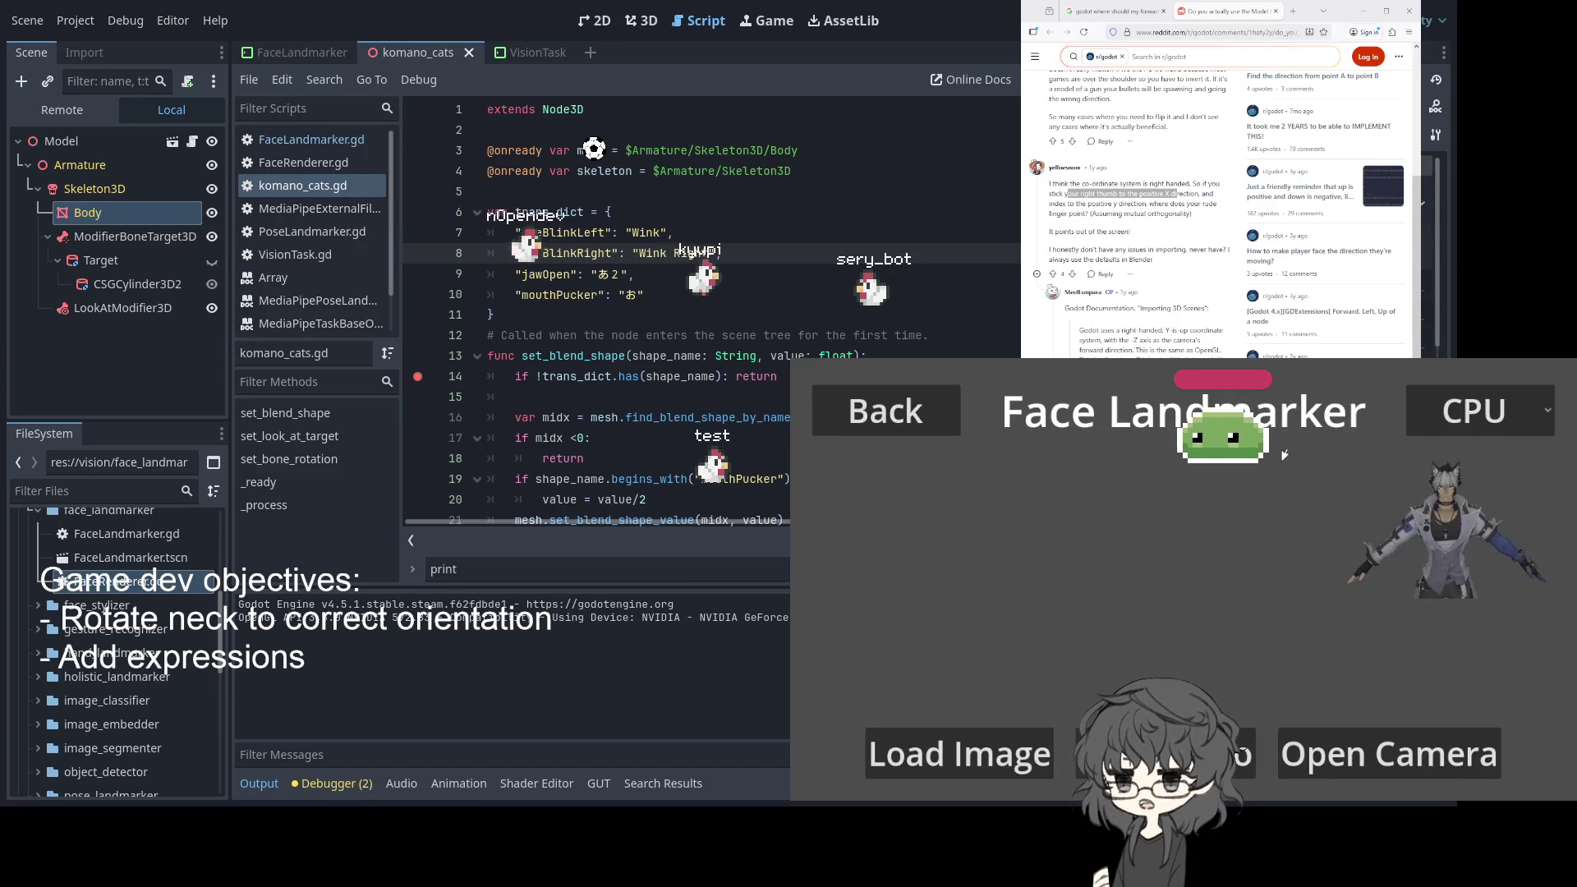
pyautogui.click(1388, 751)
pyautogui.press('Escape')
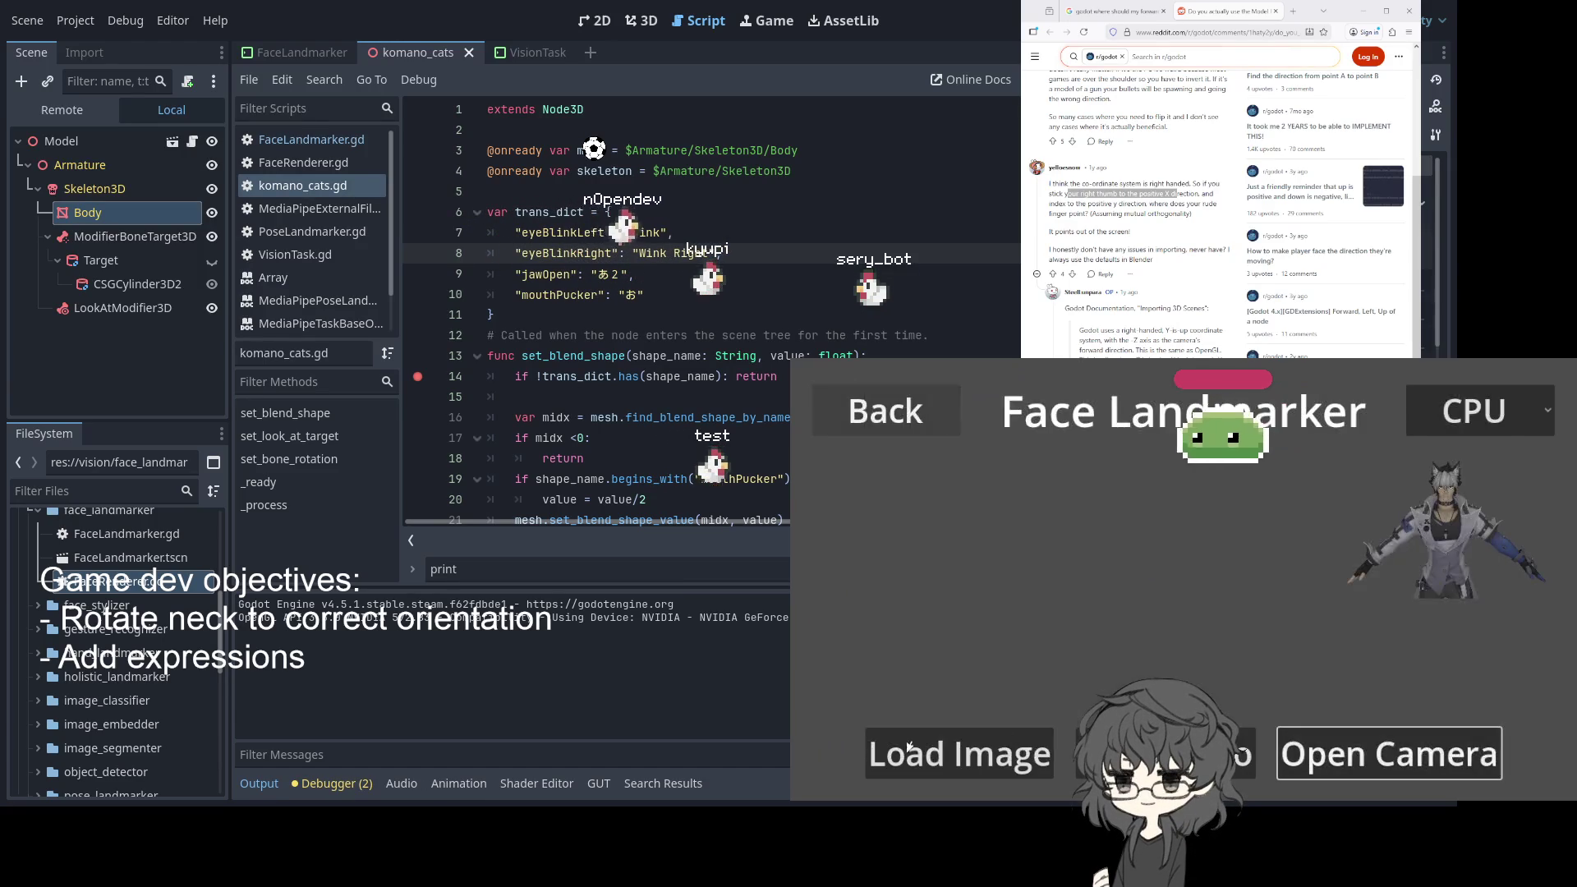
pyautogui.press('Escape')
# Reopen Face Landmarker and confirm the Logi Webcam C920e at 640x480@24(YUY2)
pyautogui.click(1346, 585)
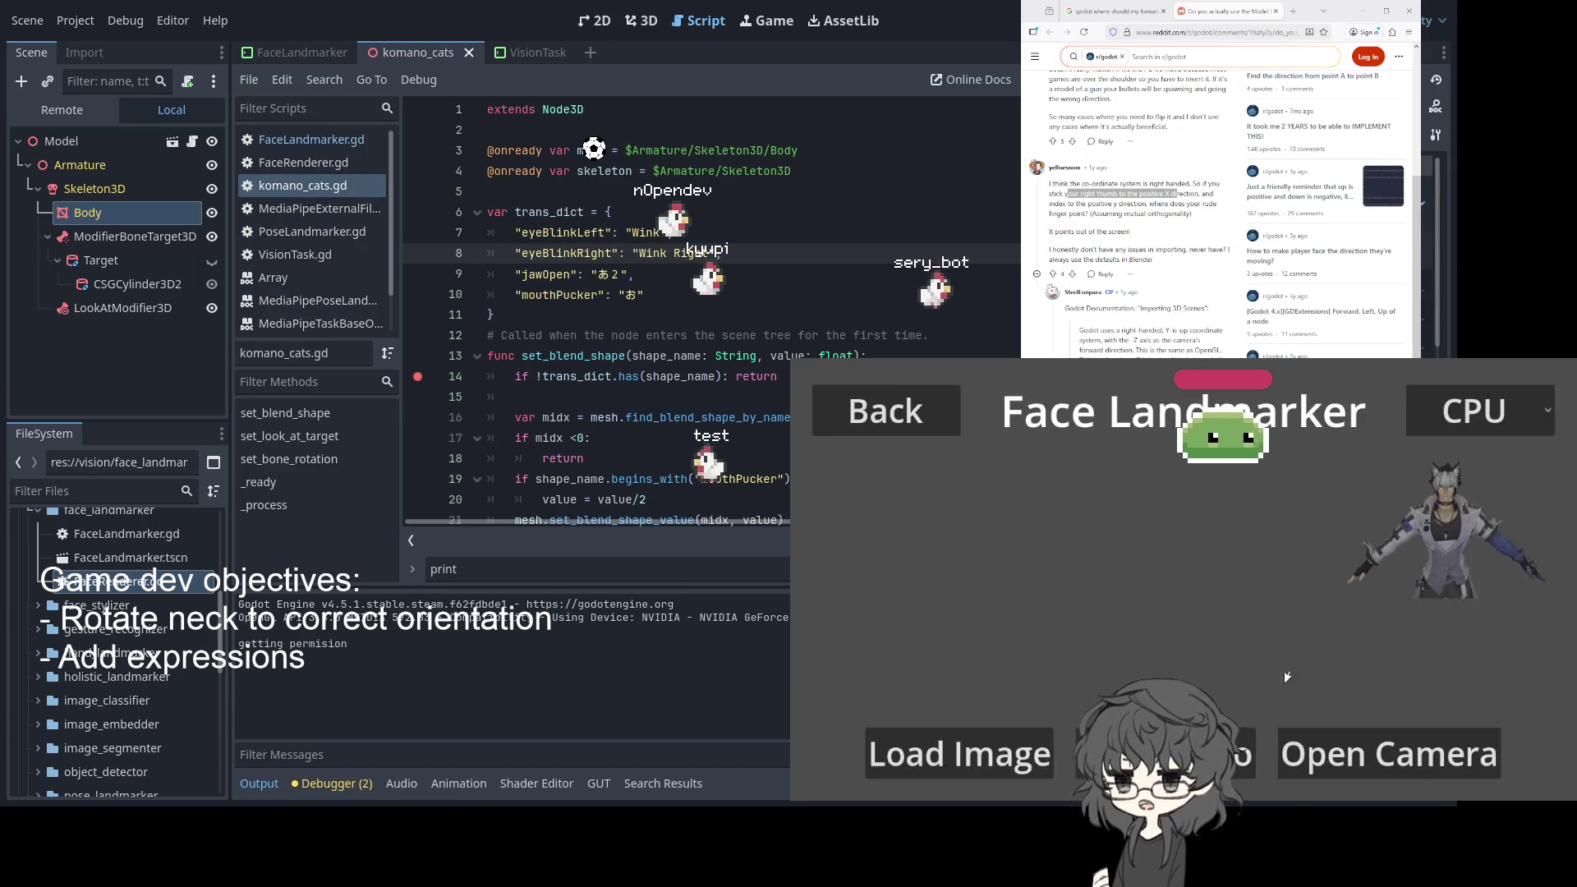
pyautogui.click(1388, 751)
pyautogui.press('Return')
pyautogui.press('Down')
pyautogui.press('Return')
pyautogui.press('Tab')
pyautogui.press('Return')
pyautogui.press('Up')
pyautogui.press('Up')
pyautogui.press('Return')
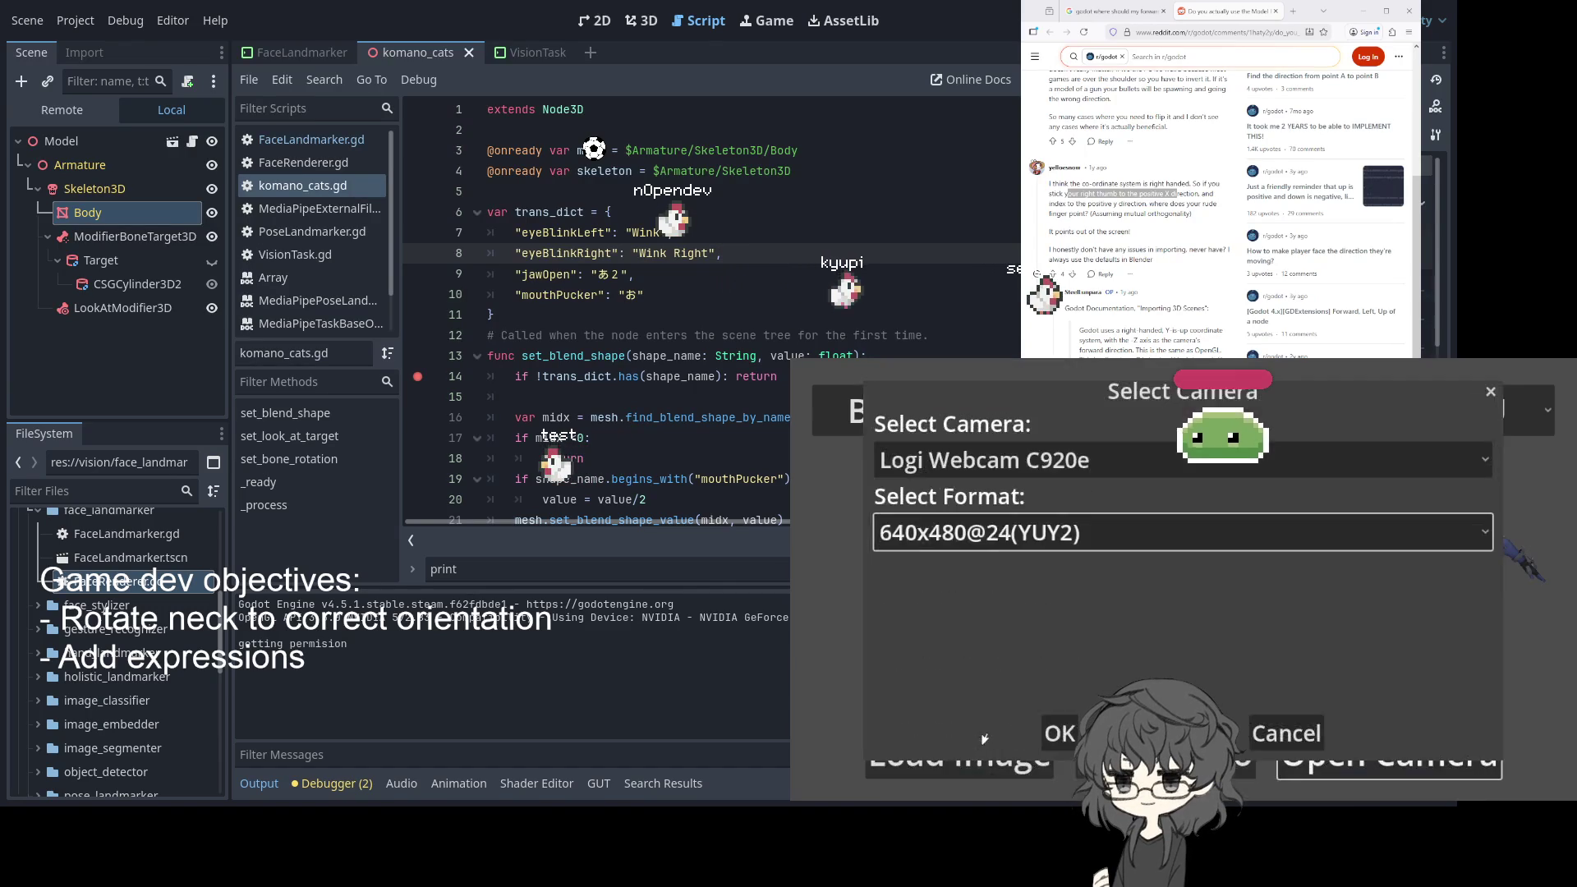
pyautogui.press('Tab')
pyautogui.press('Return')
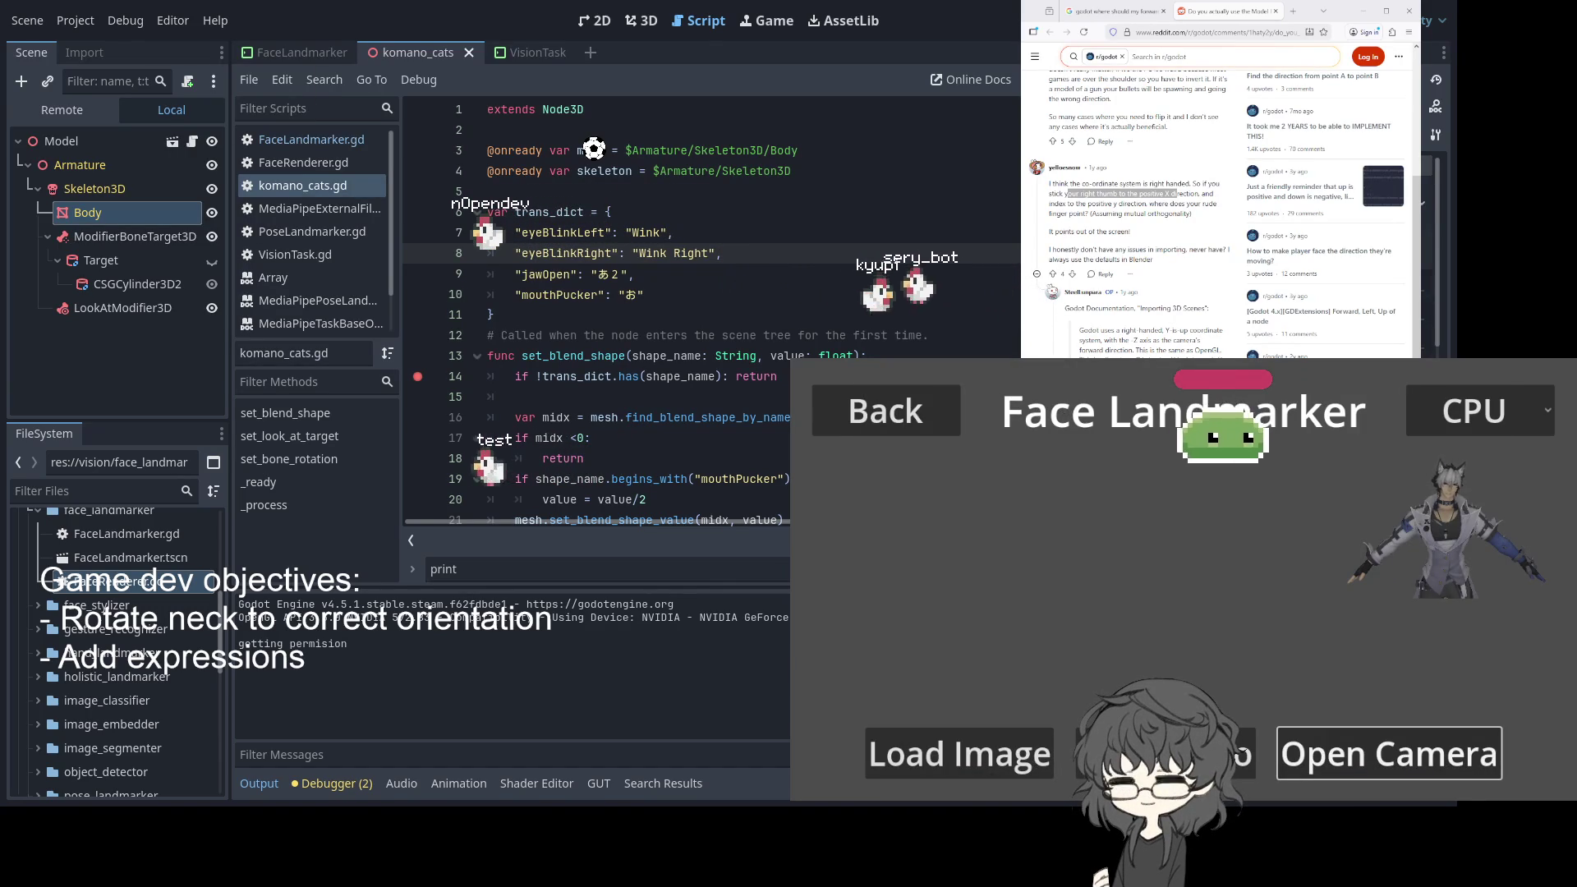
# Show the FaceLandmarker scene in the 2D view and stop the running game
pyautogui.click(640, 20)
pyautogui.click(594, 21)
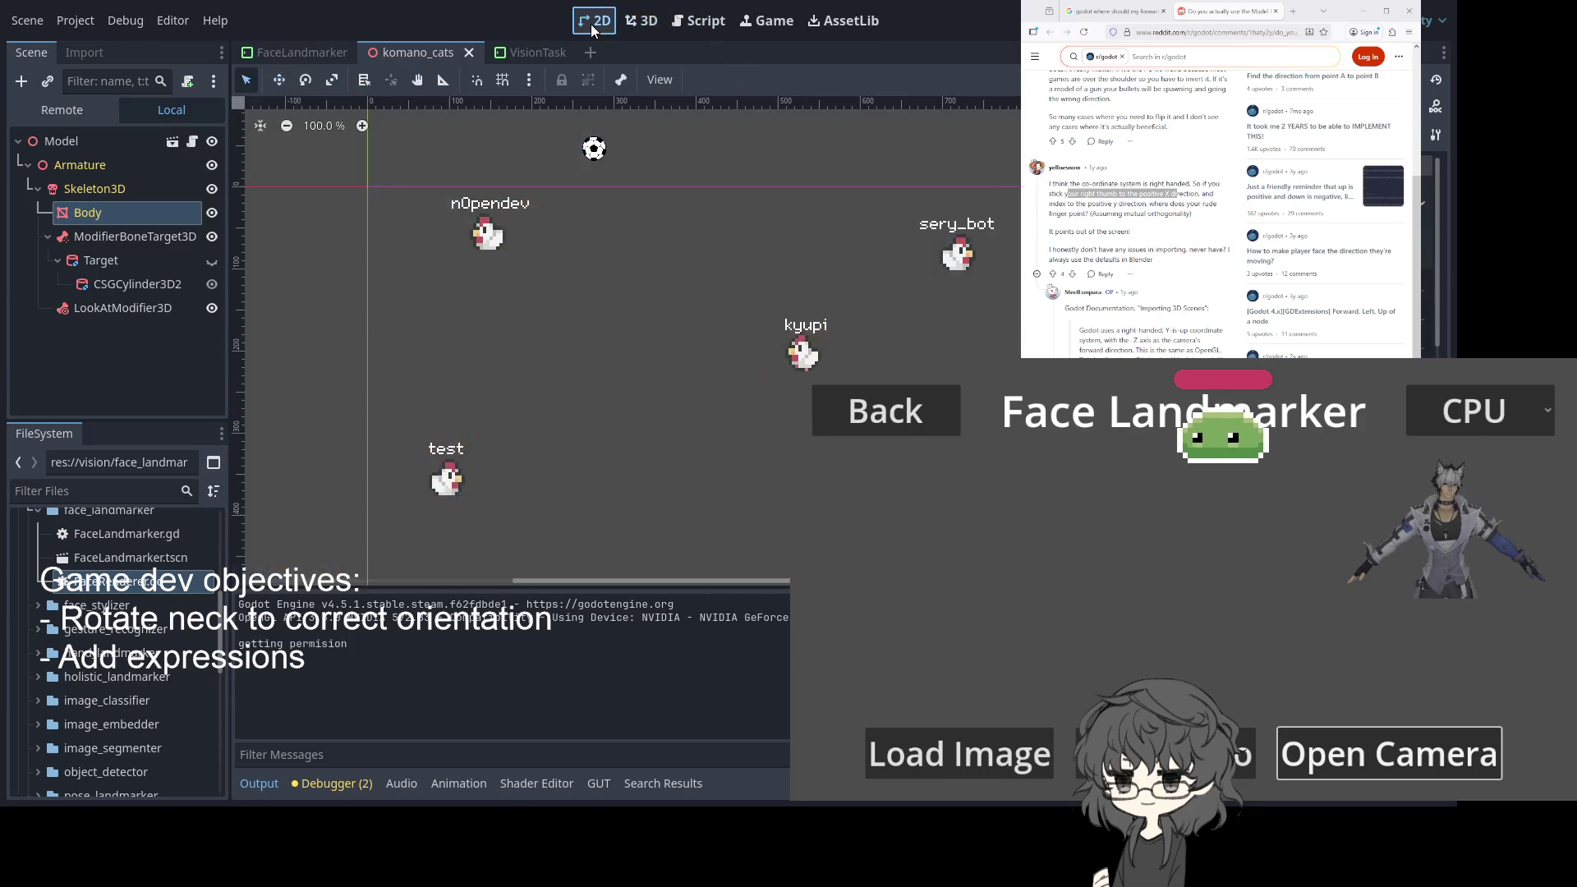
pyautogui.click(302, 52)
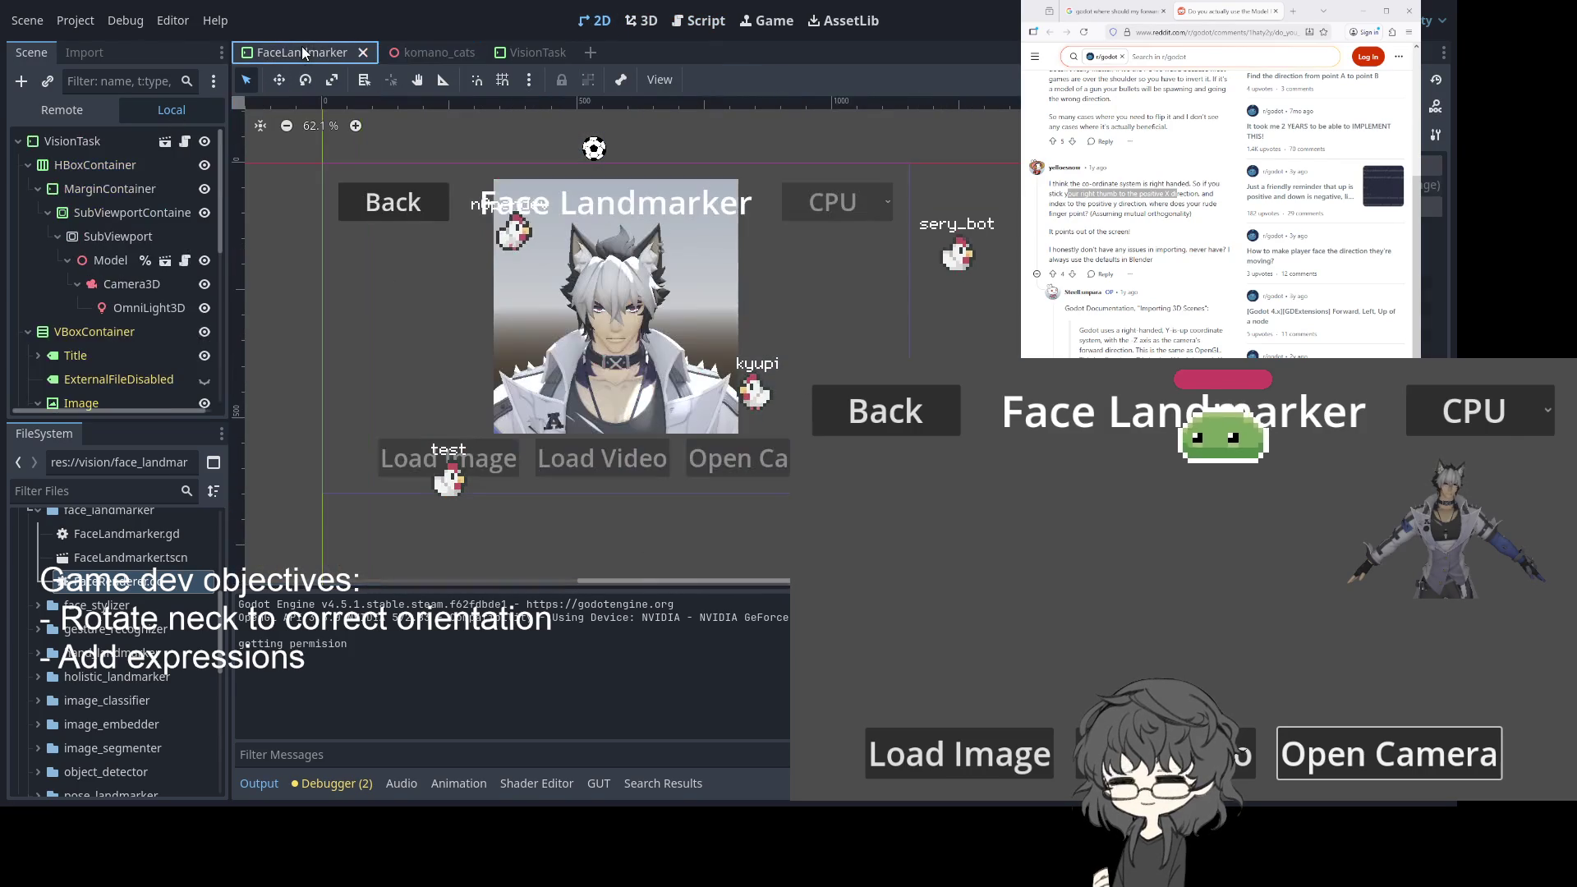
pyautogui.scroll(-2, 457, 299)
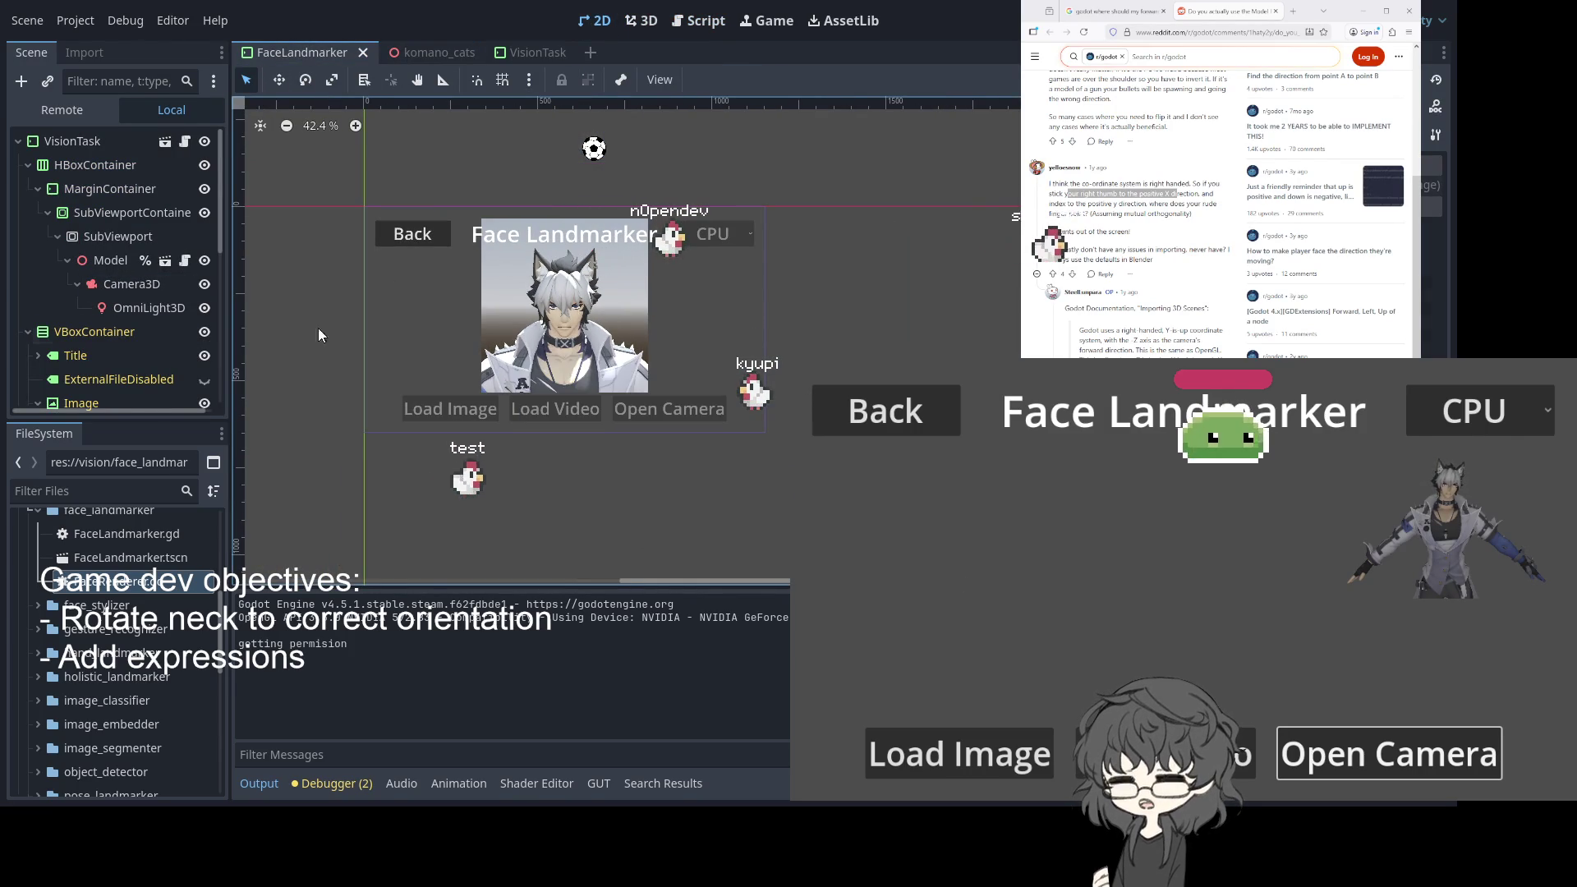
pyautogui.press('F8')
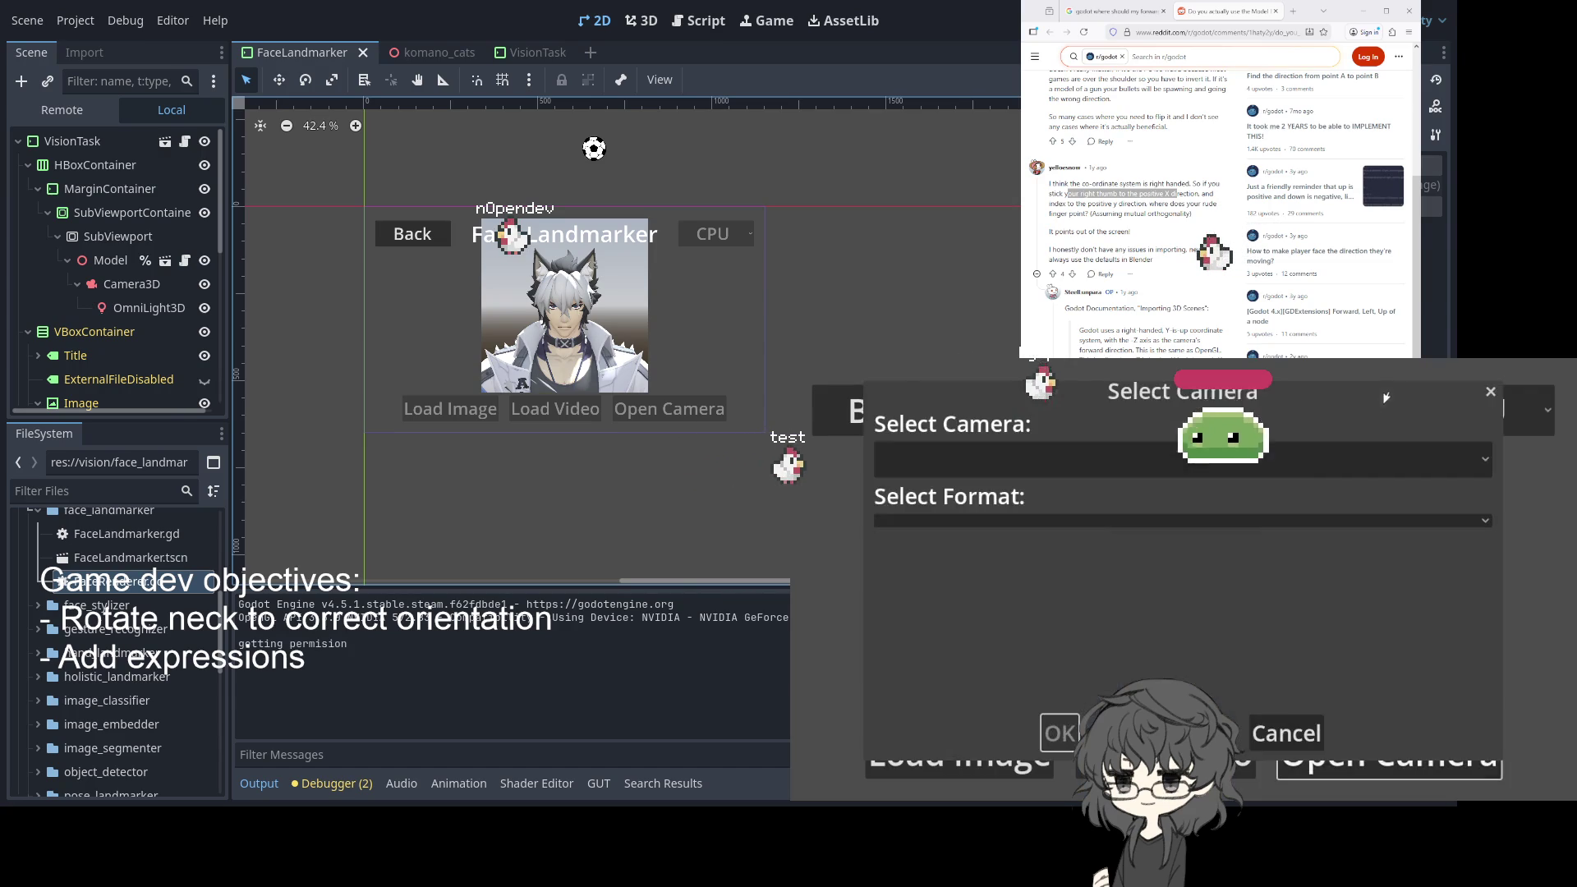
# Pick the 640x480@24(YUY2) camera format and start tracking
pyautogui.click(1059, 532)
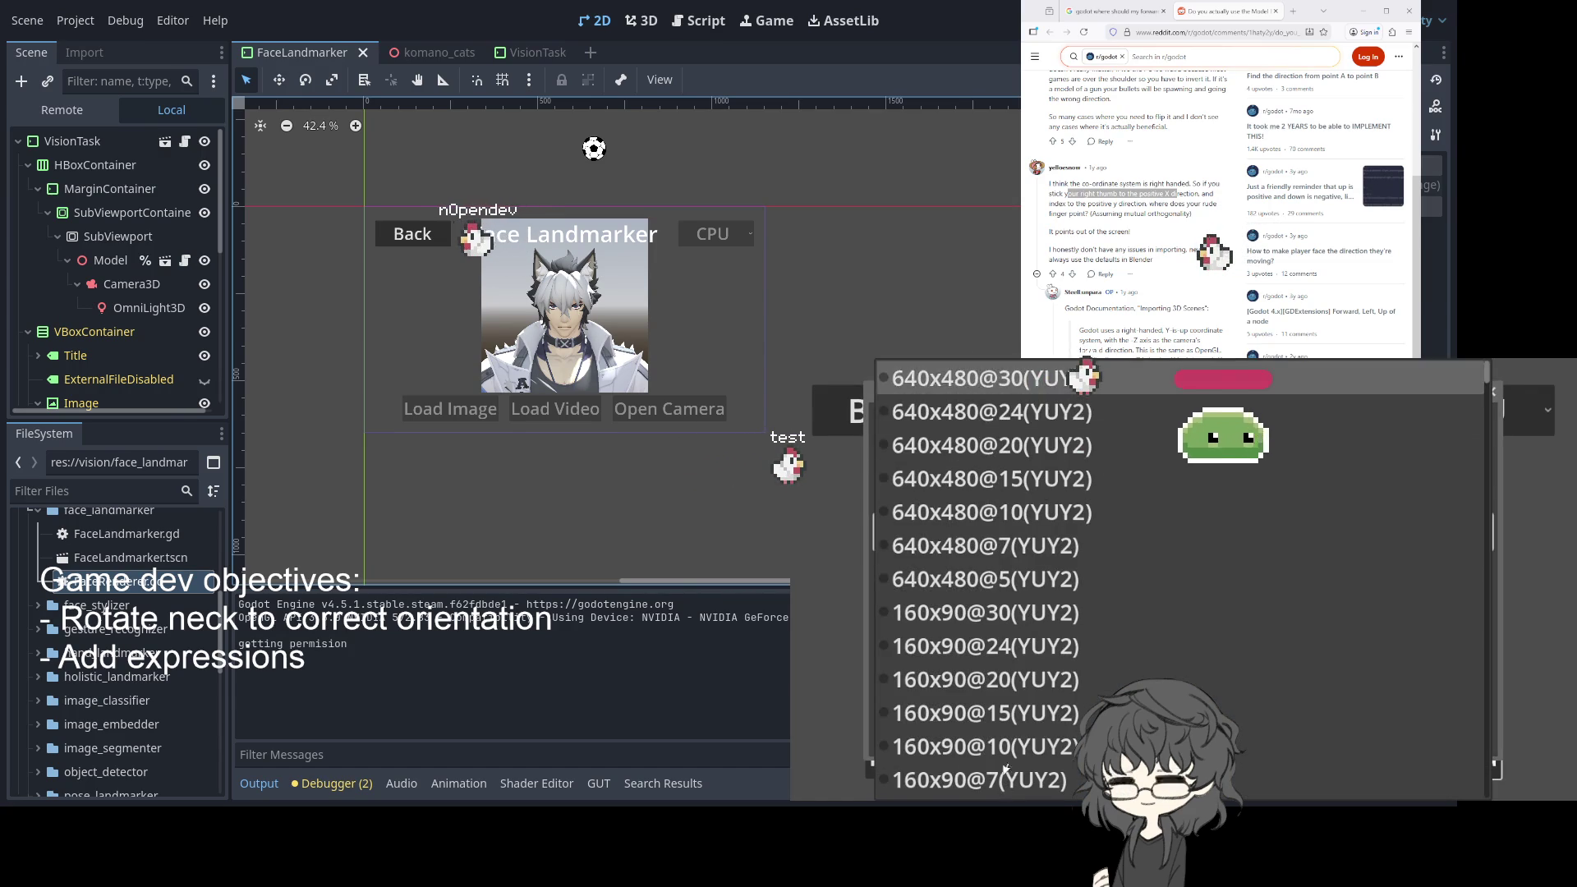
pyautogui.click(1067, 378)
pyautogui.click(1108, 533)
pyautogui.click(1067, 408)
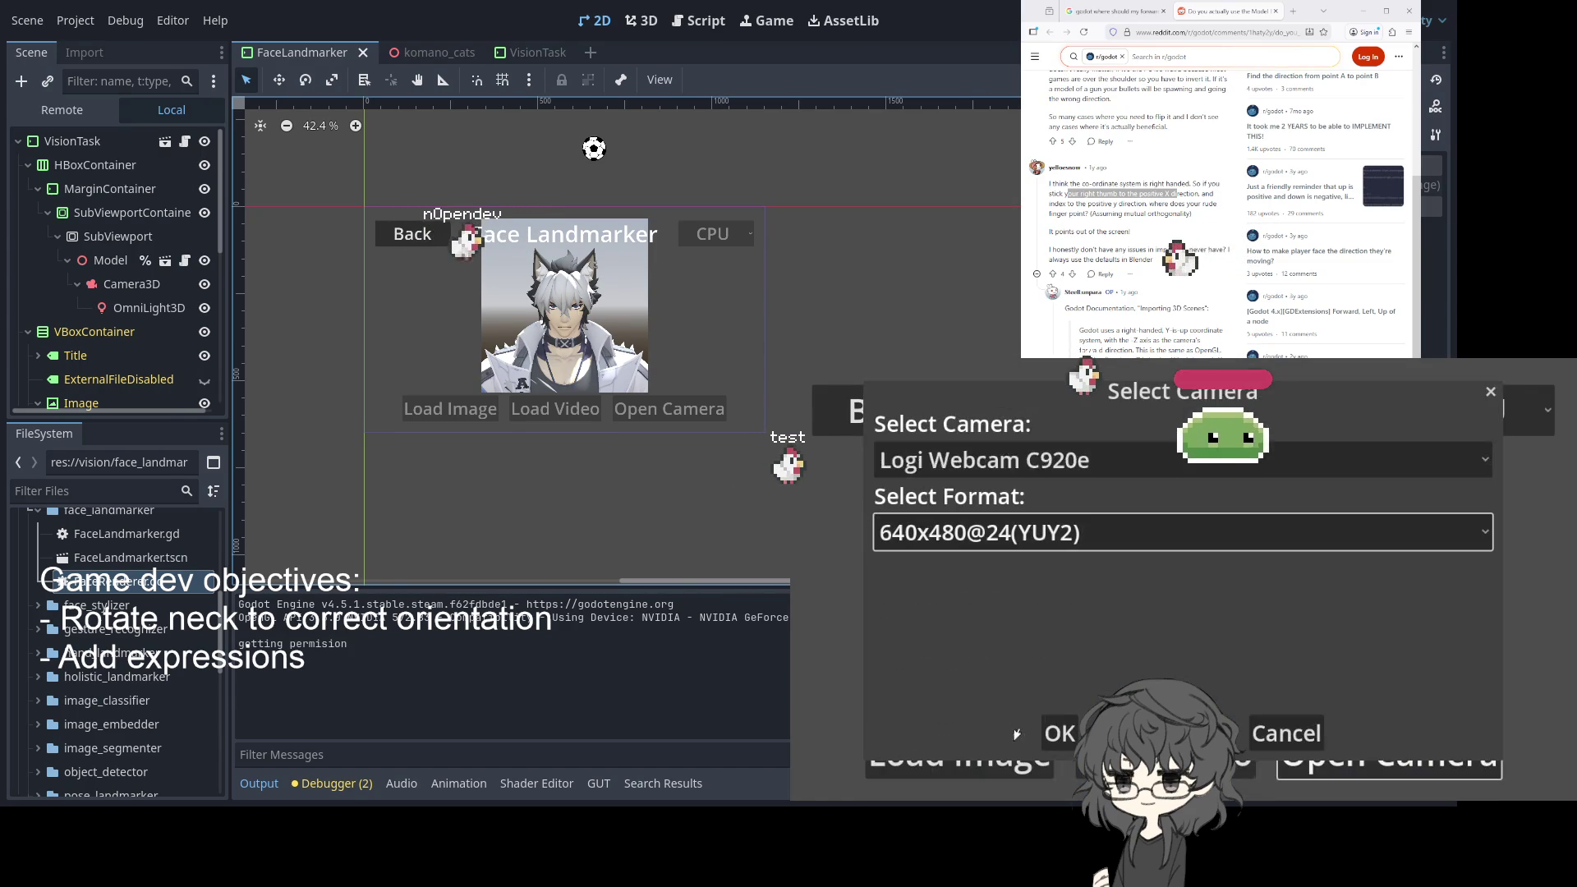
pyautogui.press('Return')
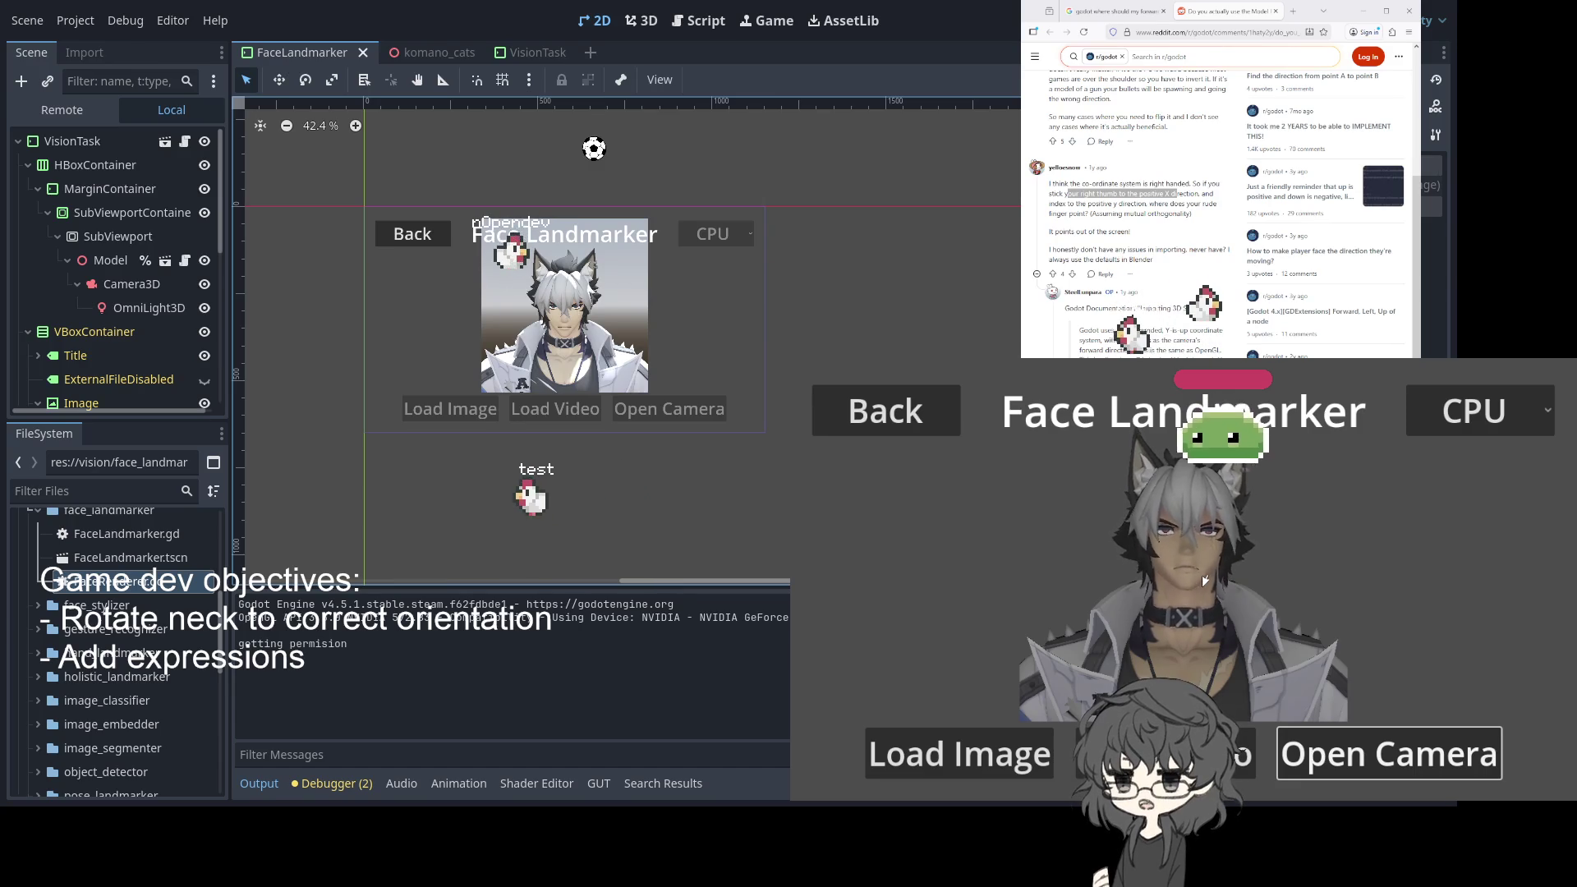
# Check the komano_cats scene and its script, then open FaceLandmarker.gd
pyautogui.click(421, 49)
pyautogui.click(535, 54)
pyautogui.click(415, 52)
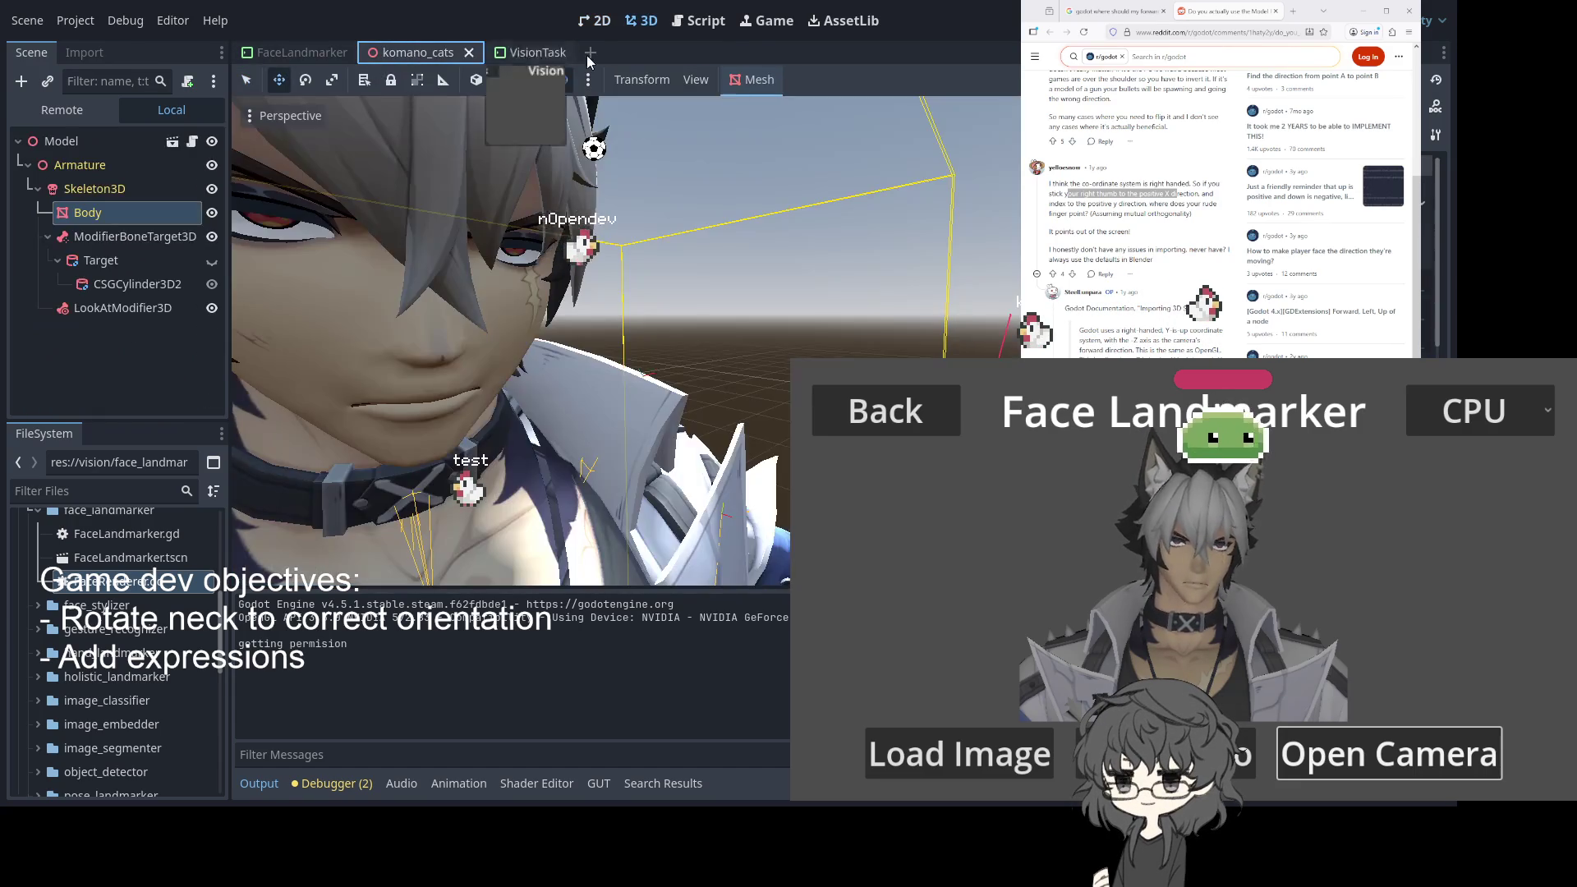
pyautogui.click(705, 21)
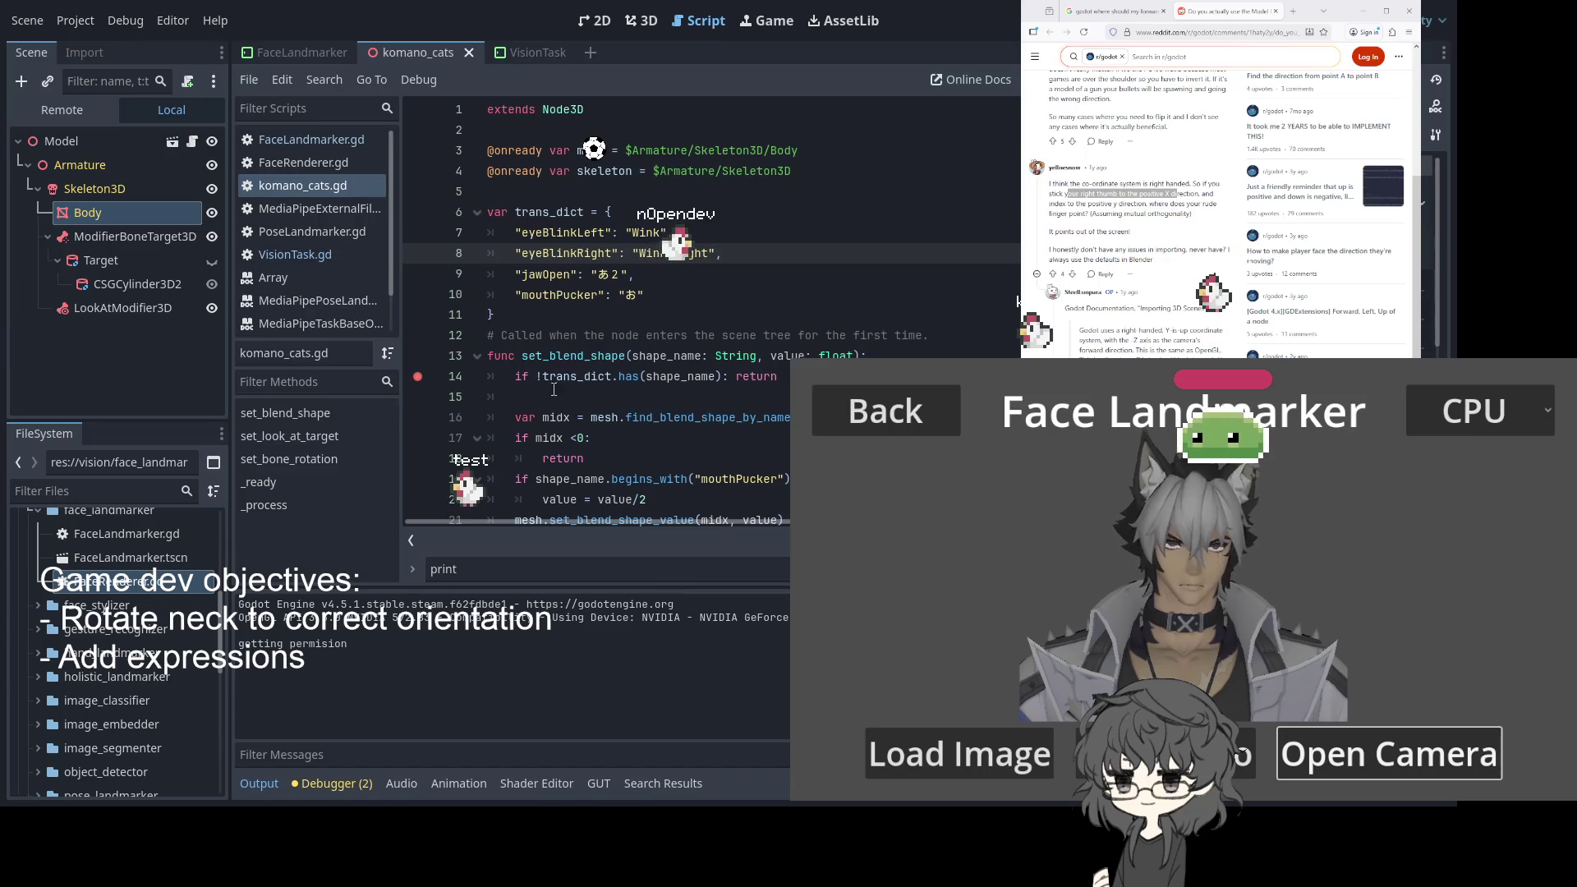
pyautogui.click(277, 60)
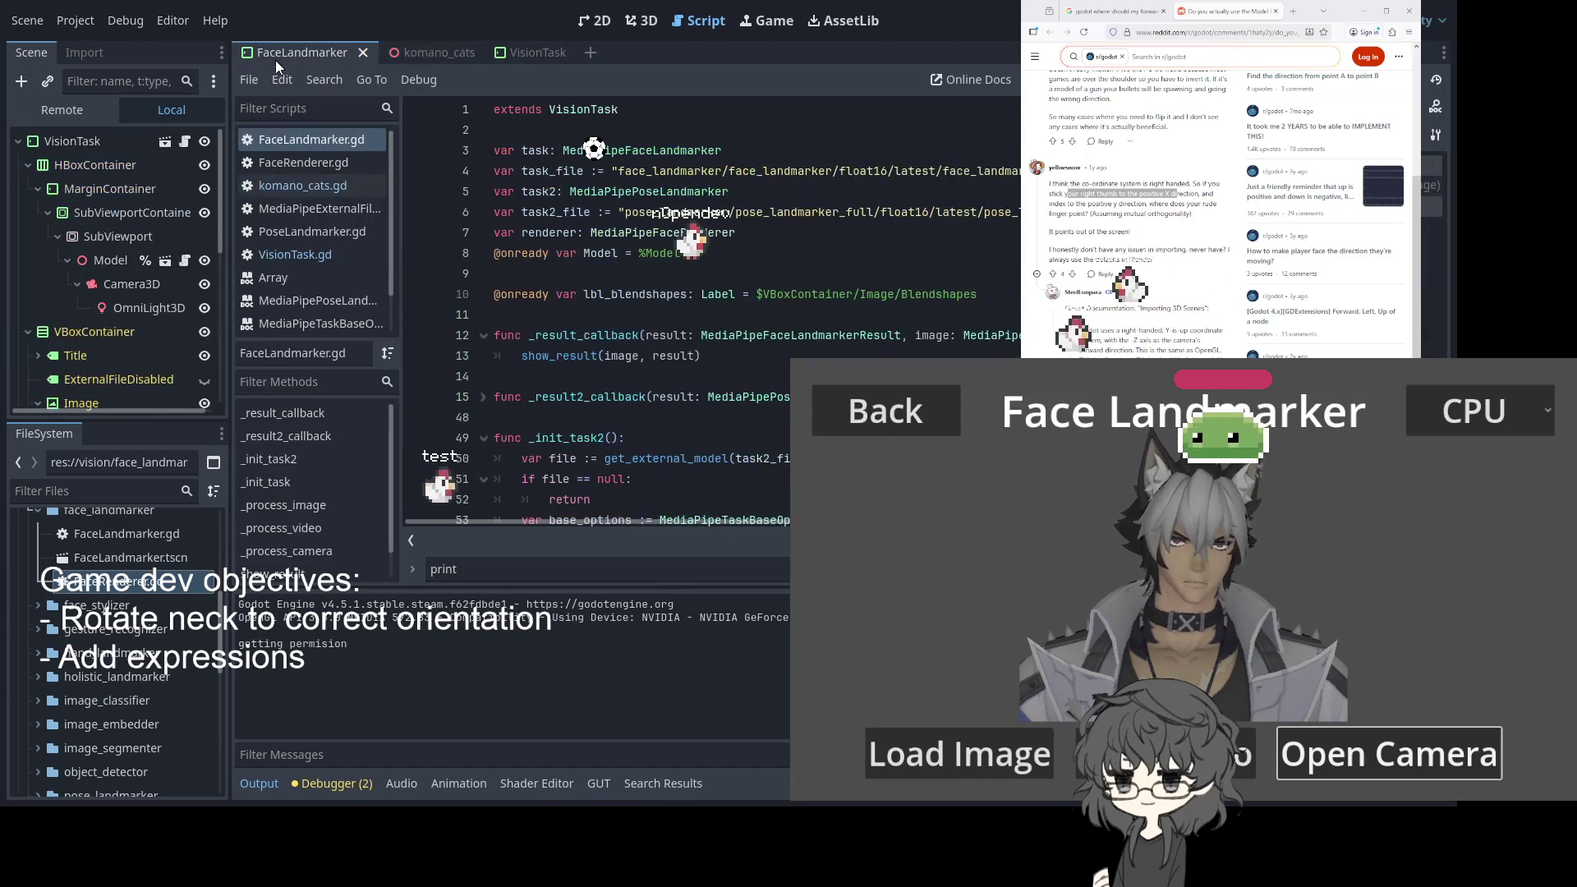
pyautogui.scroll(-8, 600, 164)
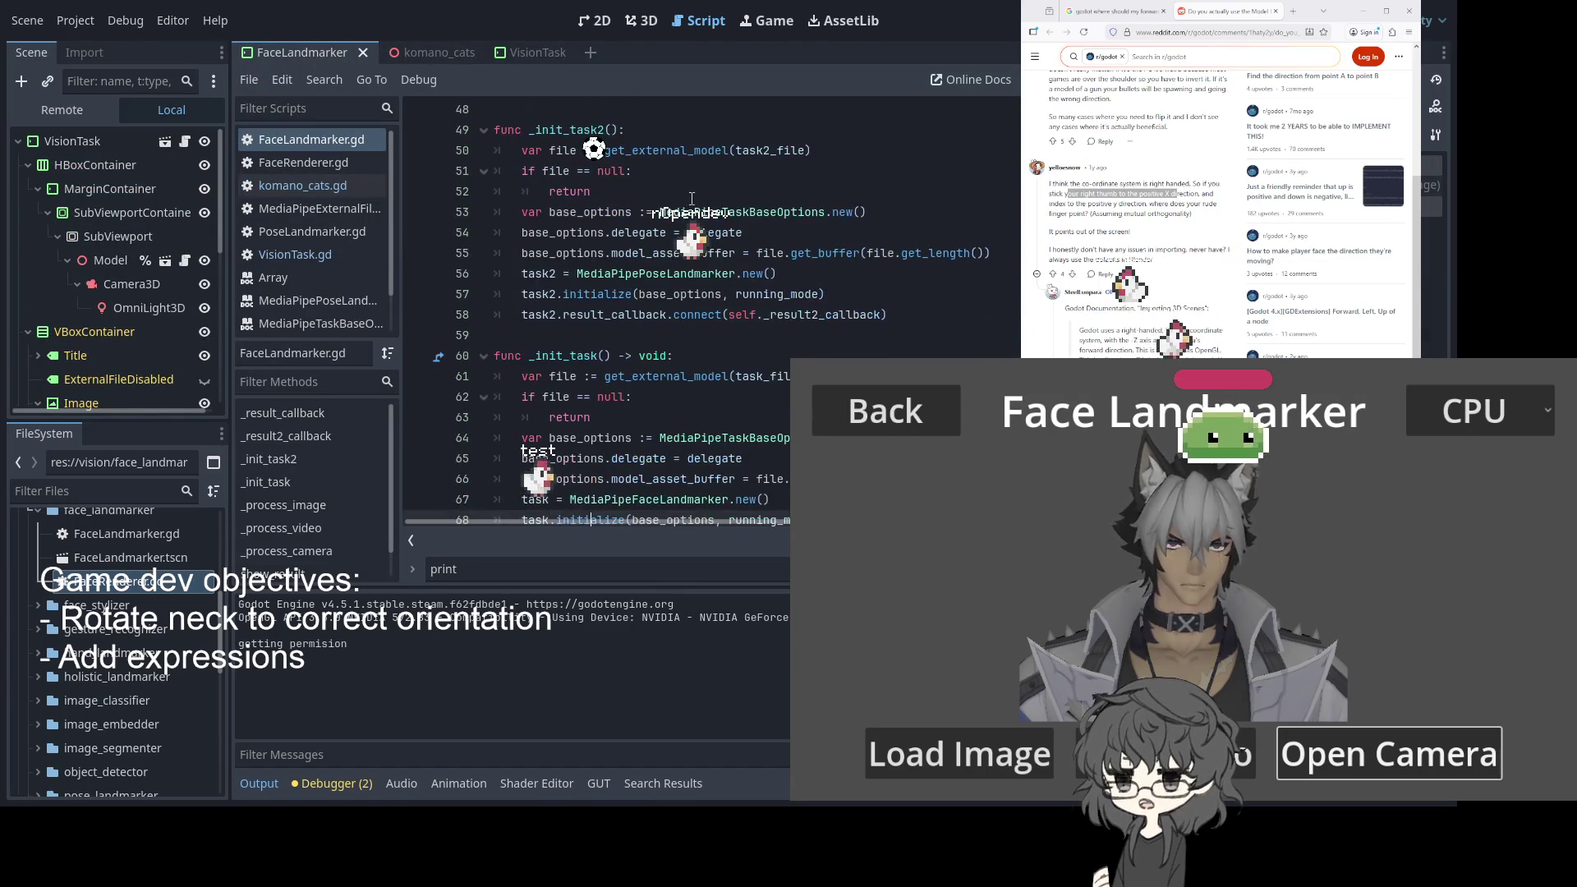
pyautogui.scroll(-3, 688, 198)
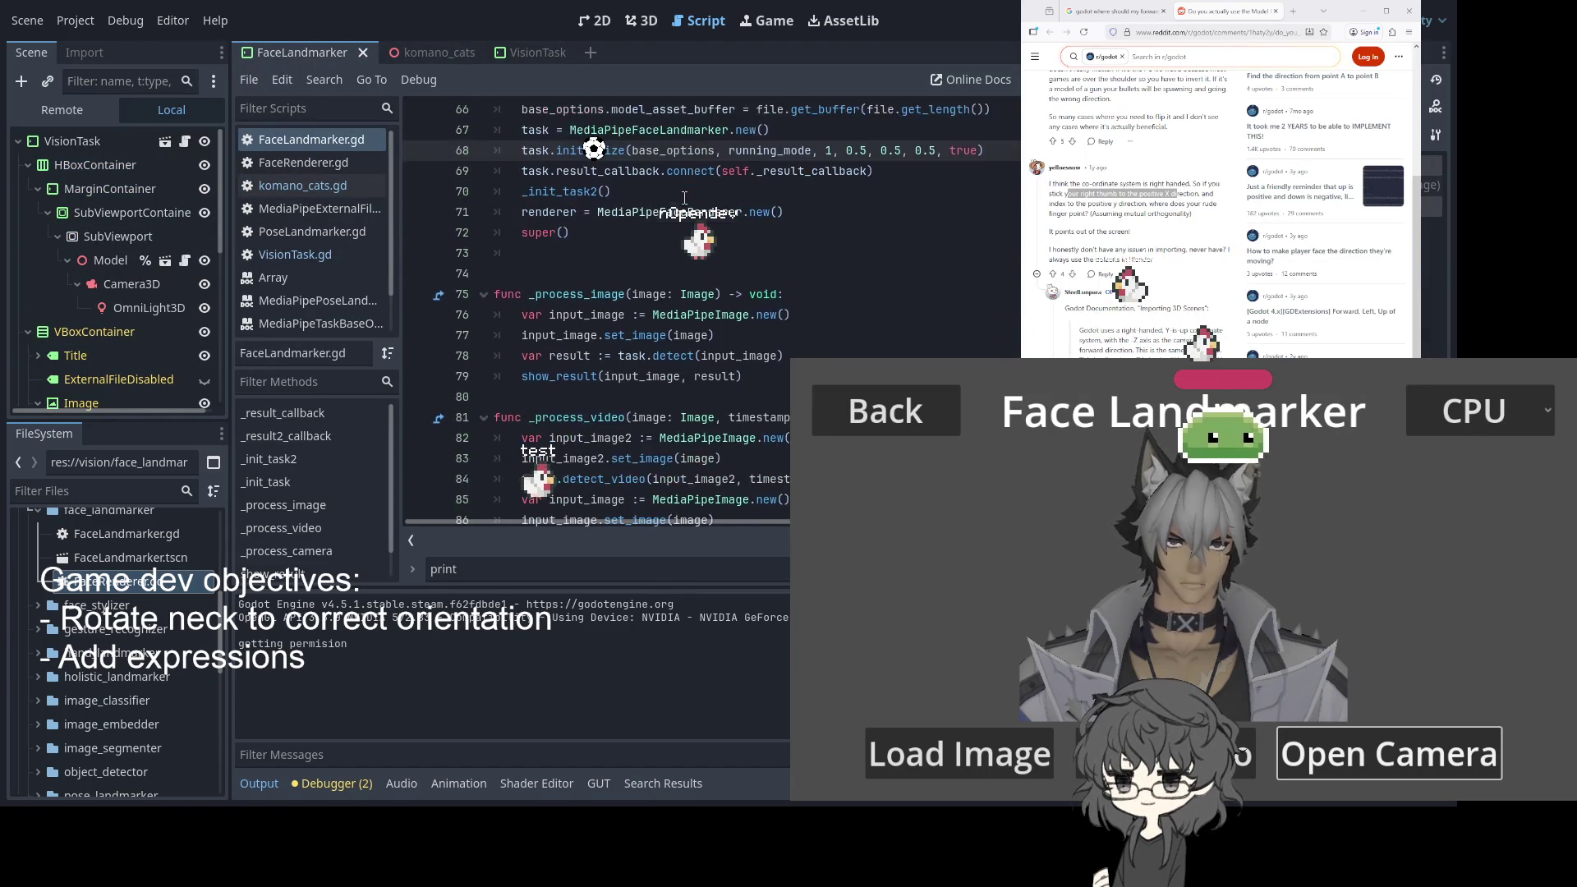
pyautogui.scroll(-2, 683, 198)
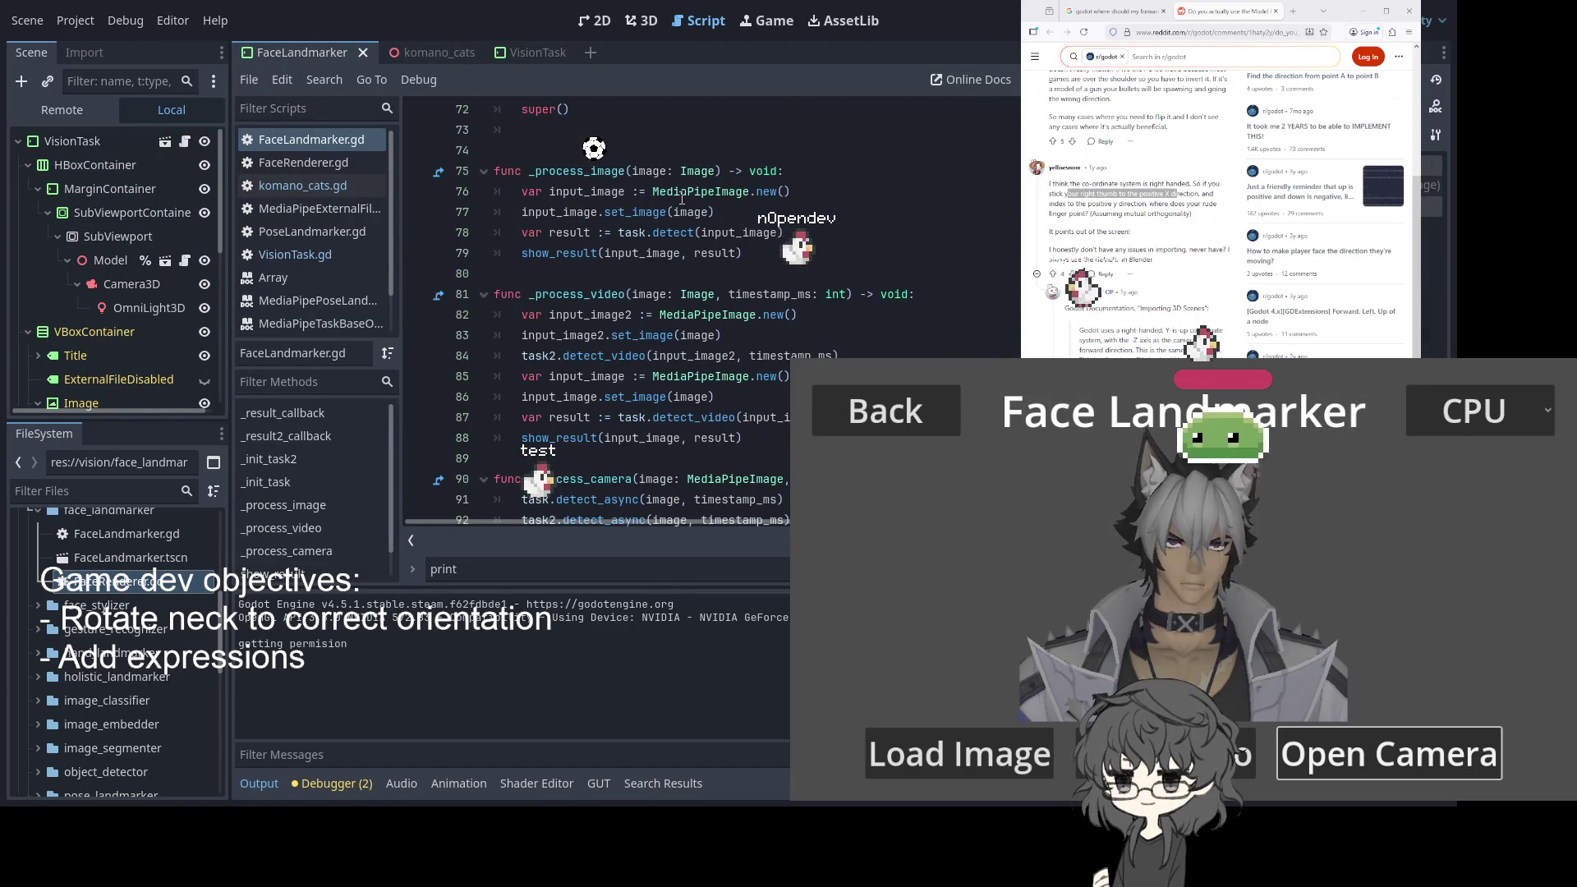
pyautogui.scroll(-3, 682, 198)
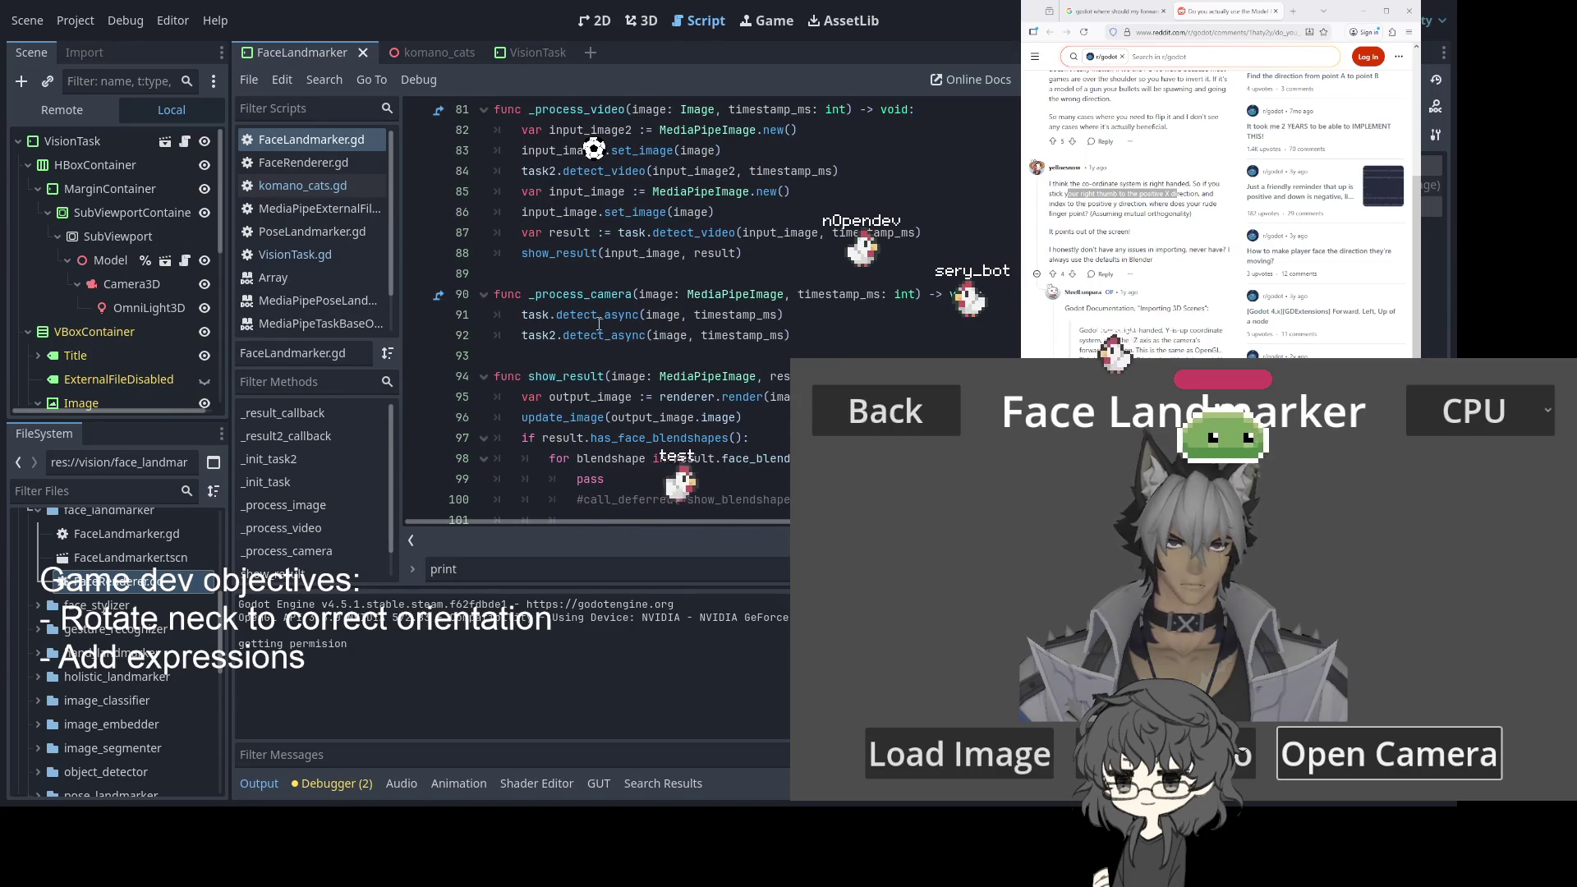
pyautogui.scroll(2, 649, 301)
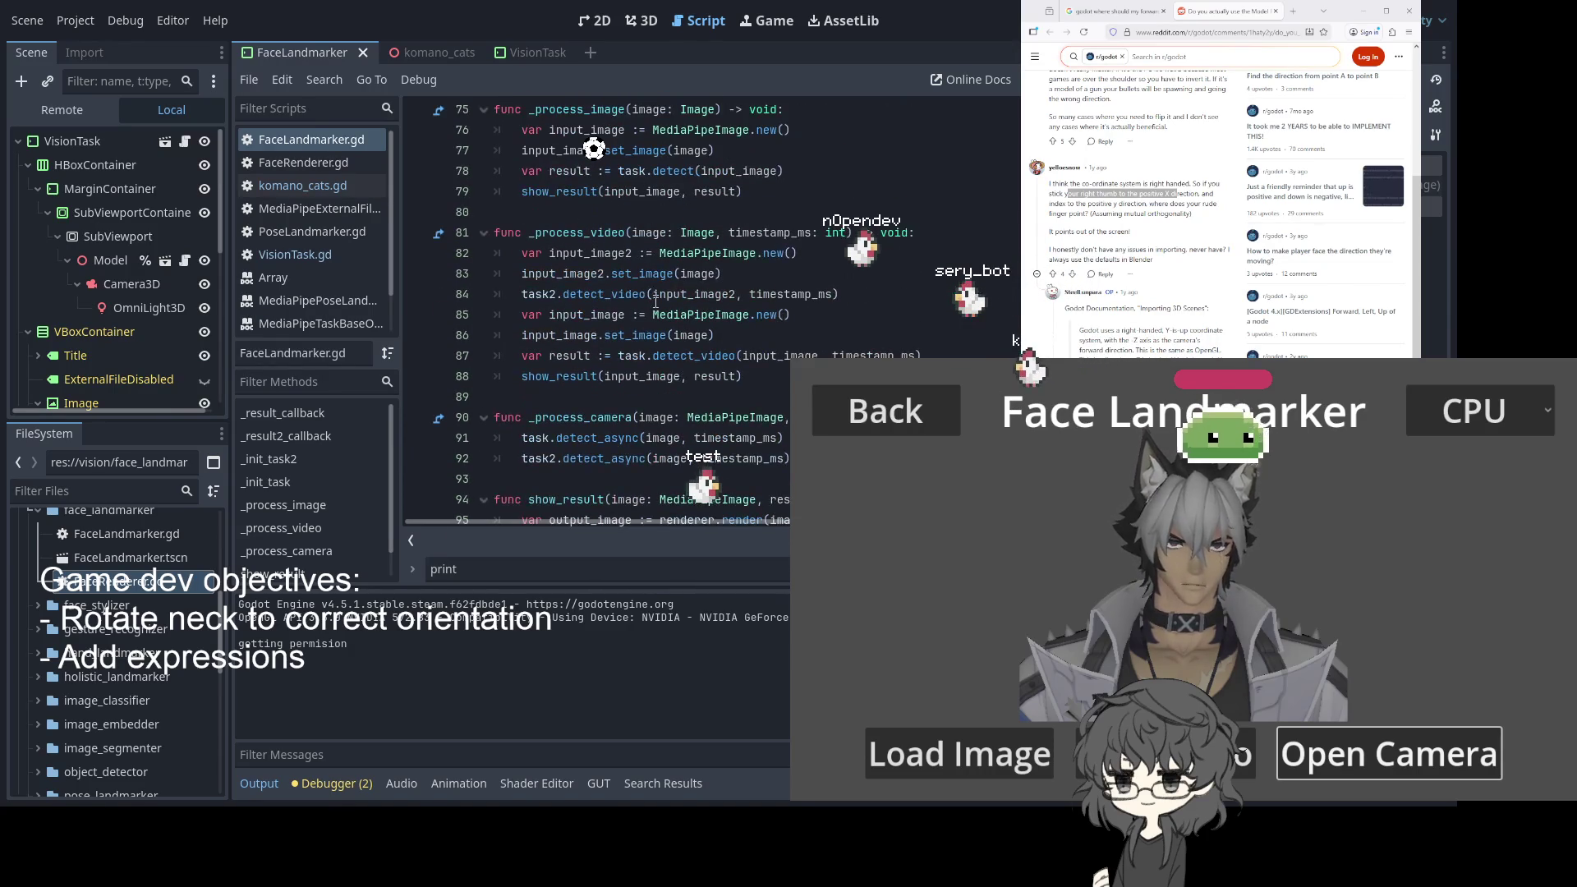
pyautogui.scroll(3, 779, 287)
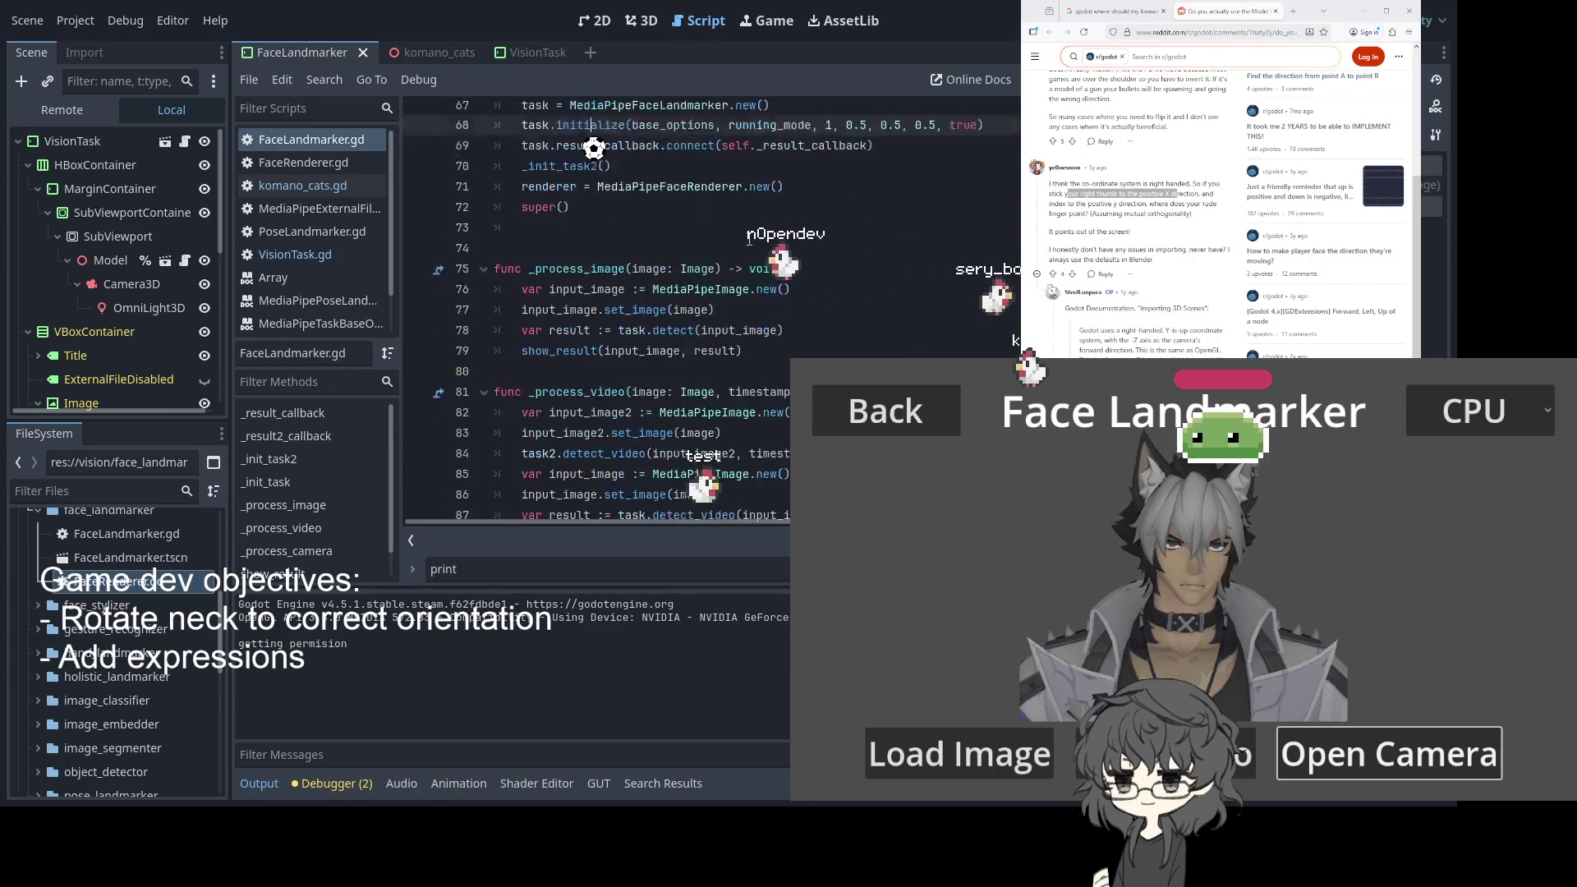
pyautogui.scroll(3, 609, 229)
pyautogui.scroll(-3, 609, 228)
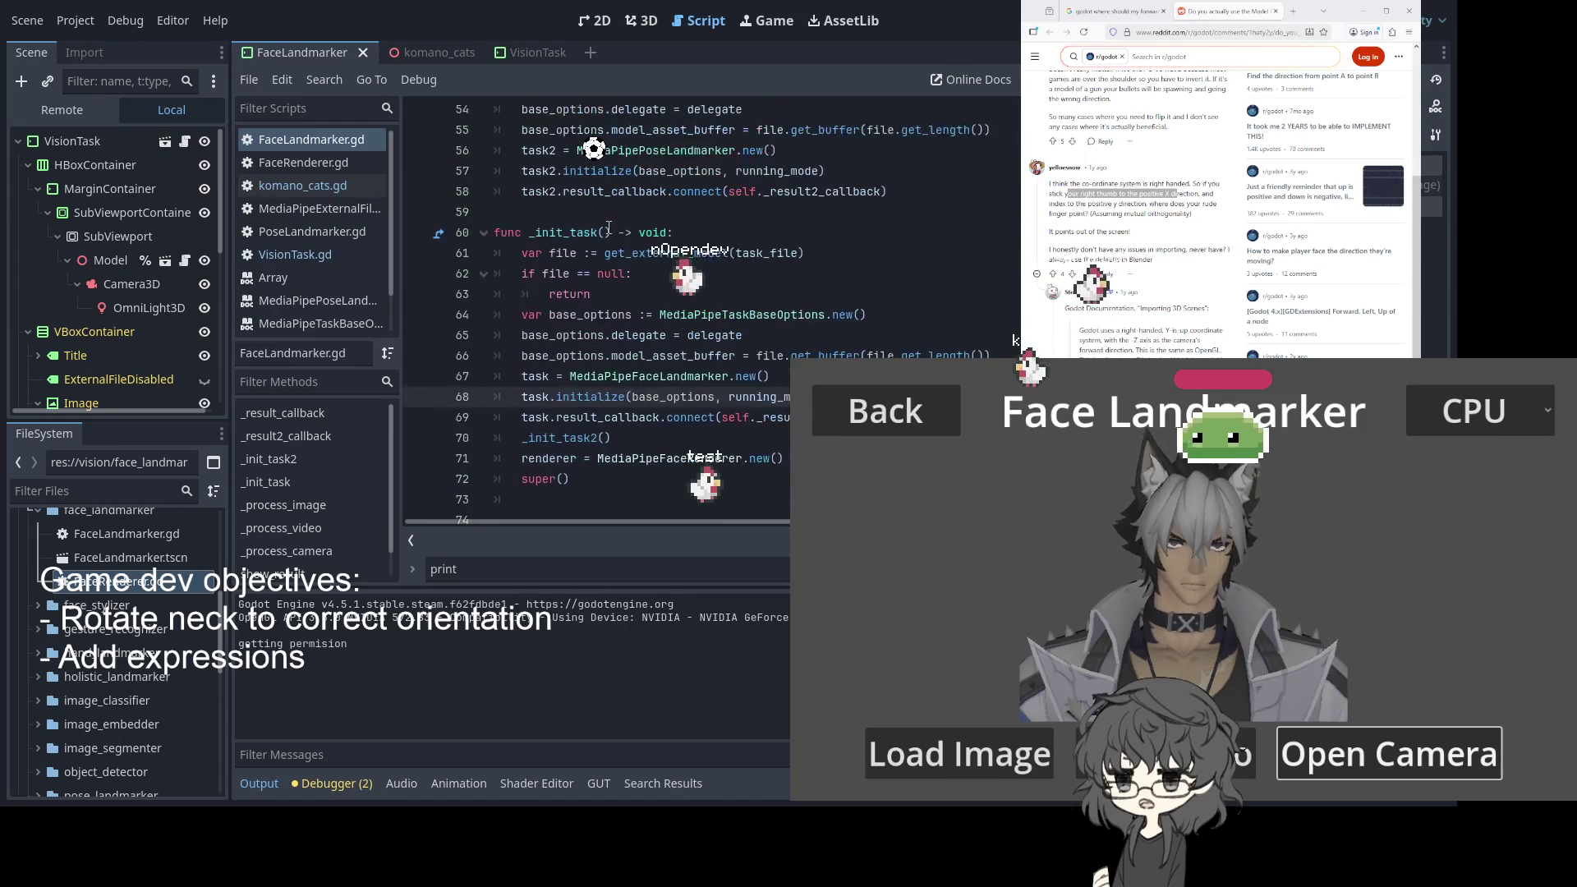
pyautogui.scroll(2, 610, 229)
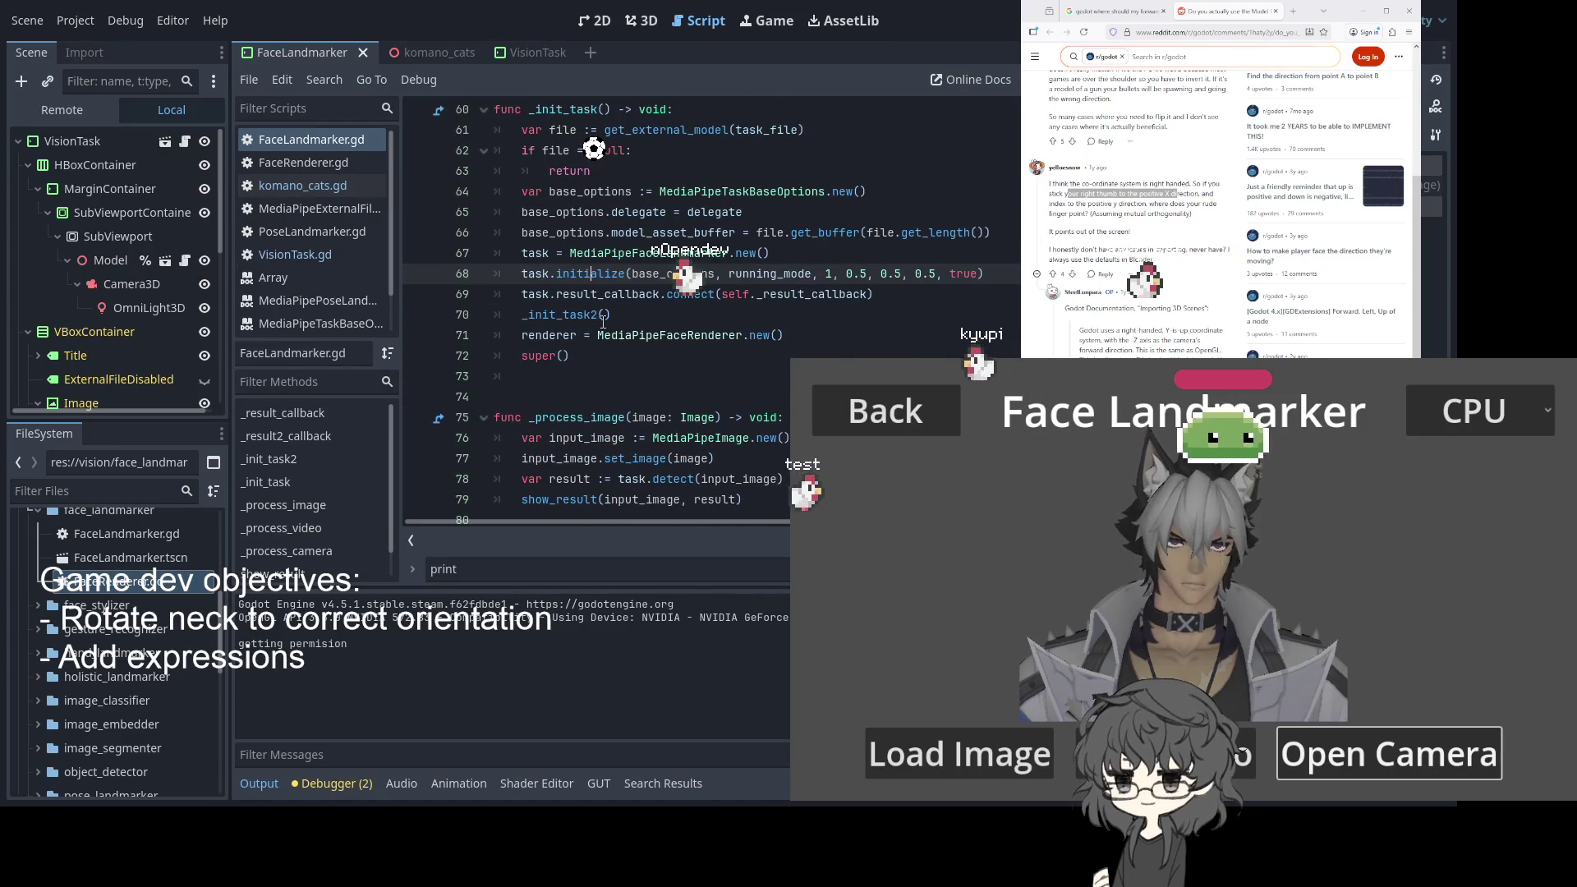
pyautogui.scroll(1, 603, 316)
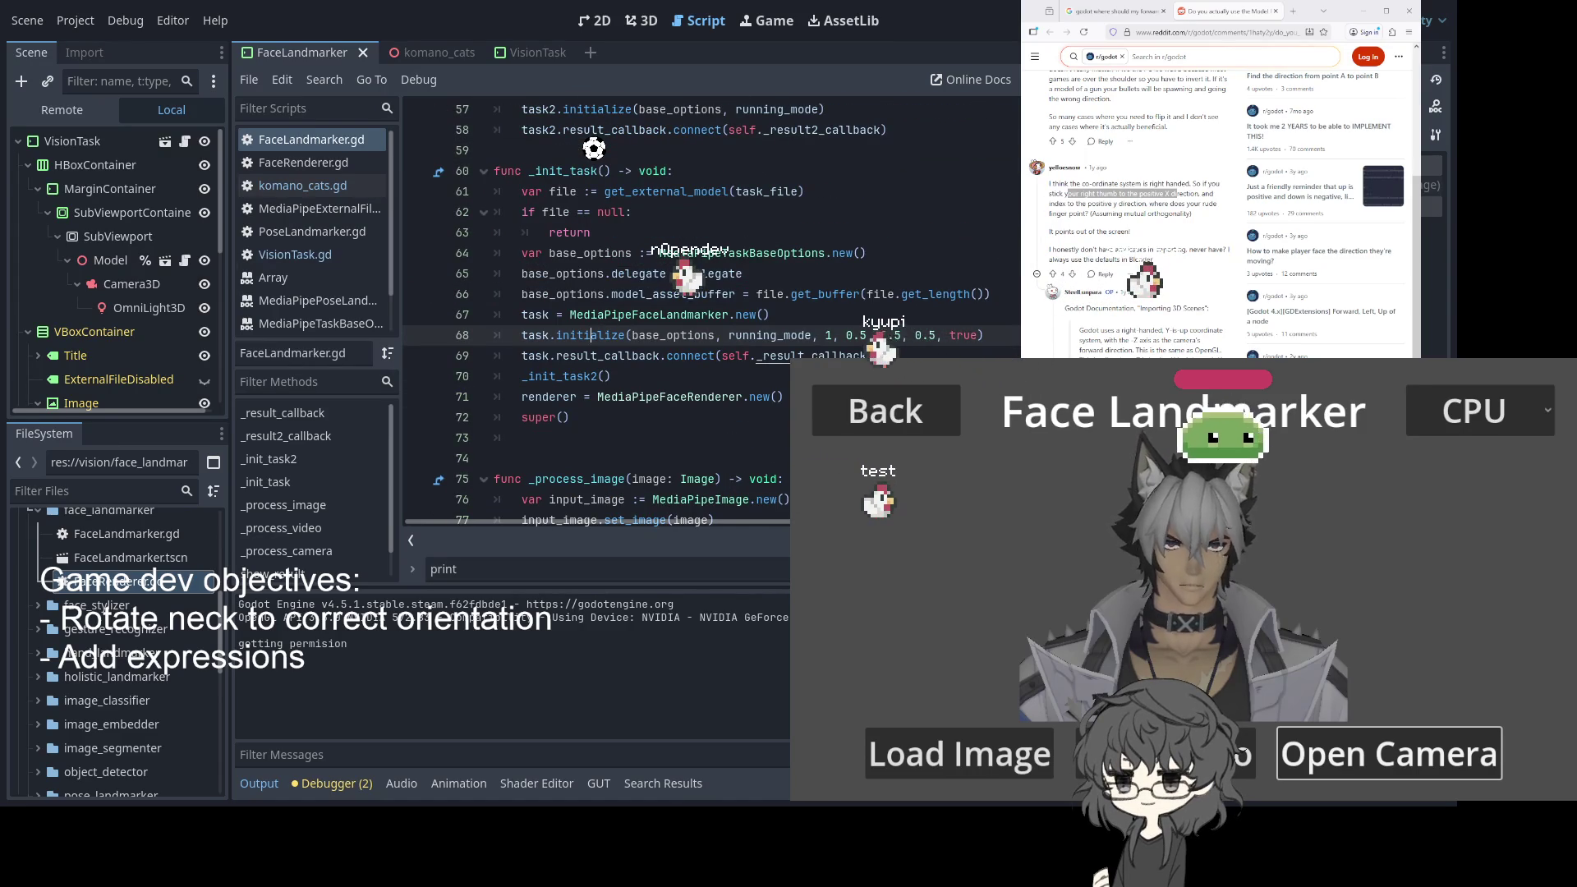
pyautogui.click(280, 413)
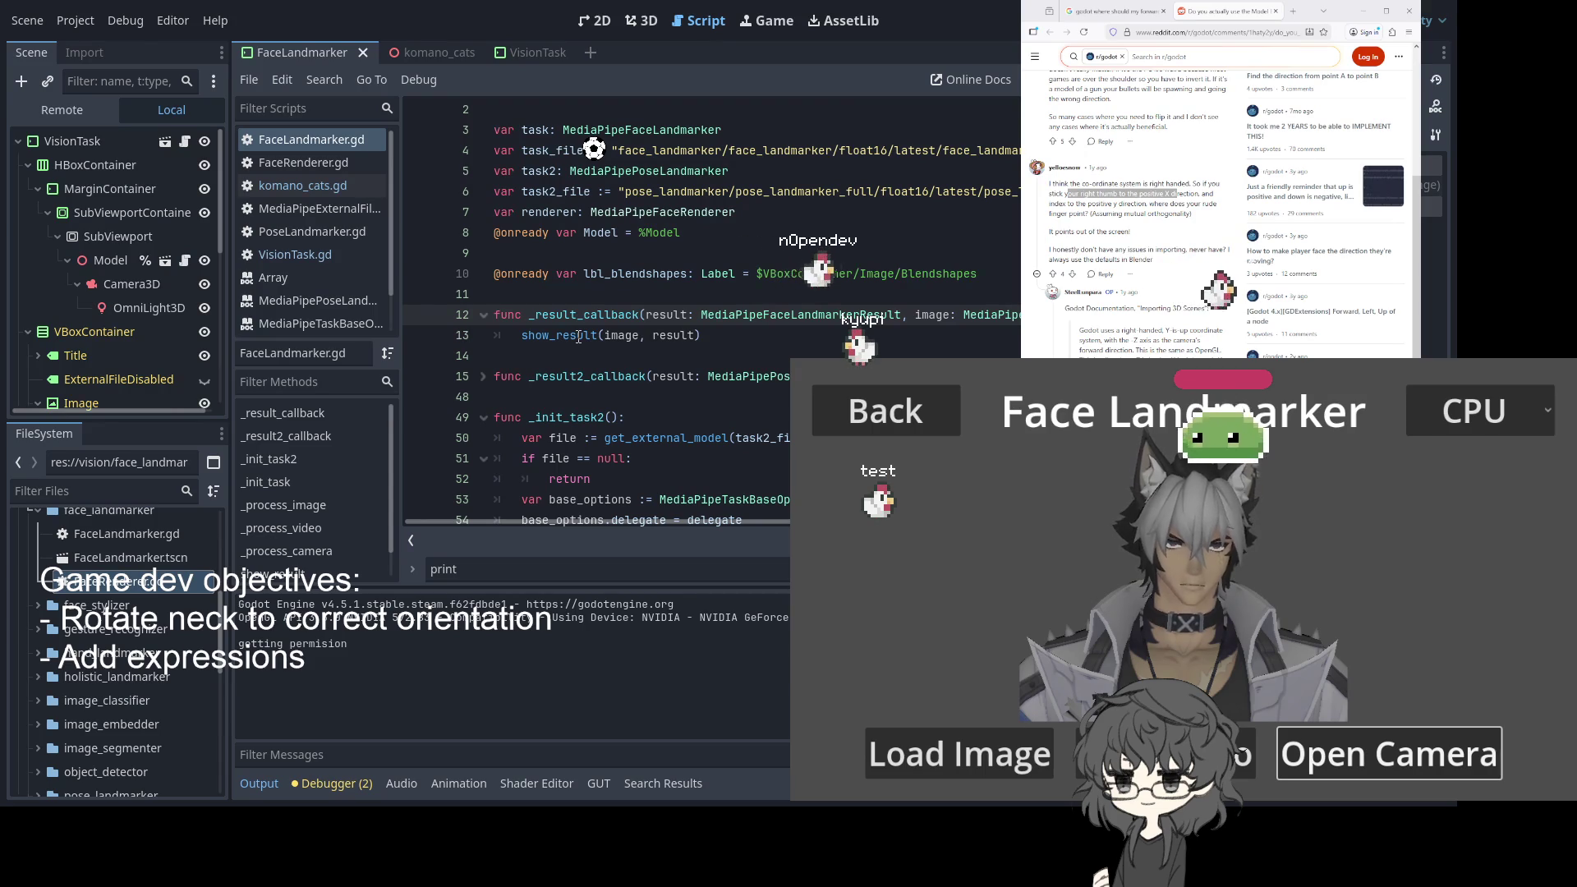
pyautogui.scroll(-3, 744, 279)
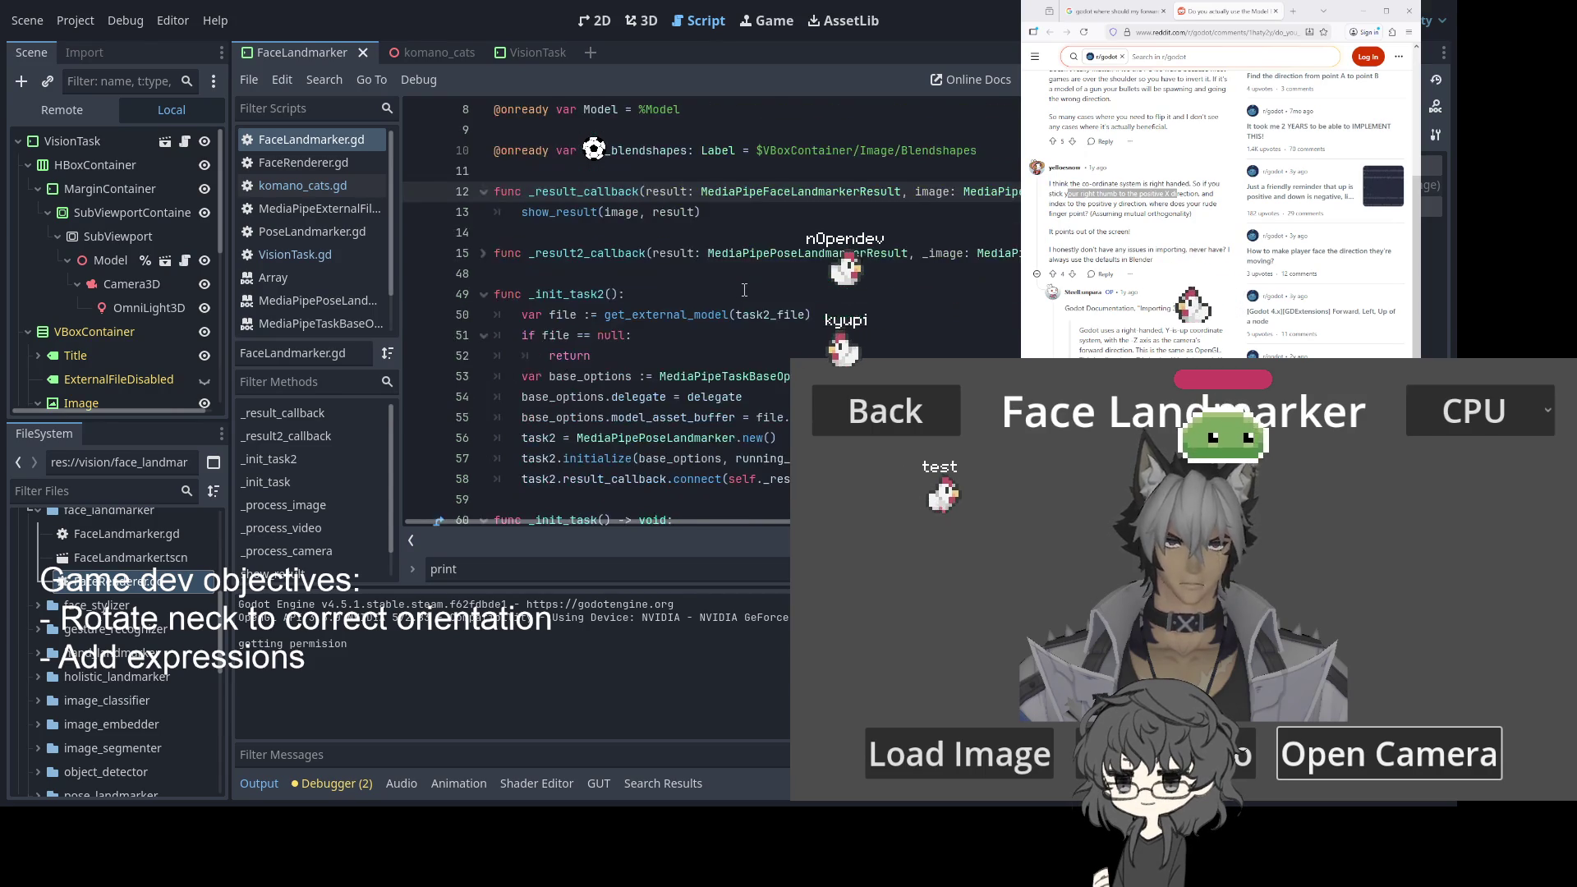
pyautogui.scroll(4, 763, 304)
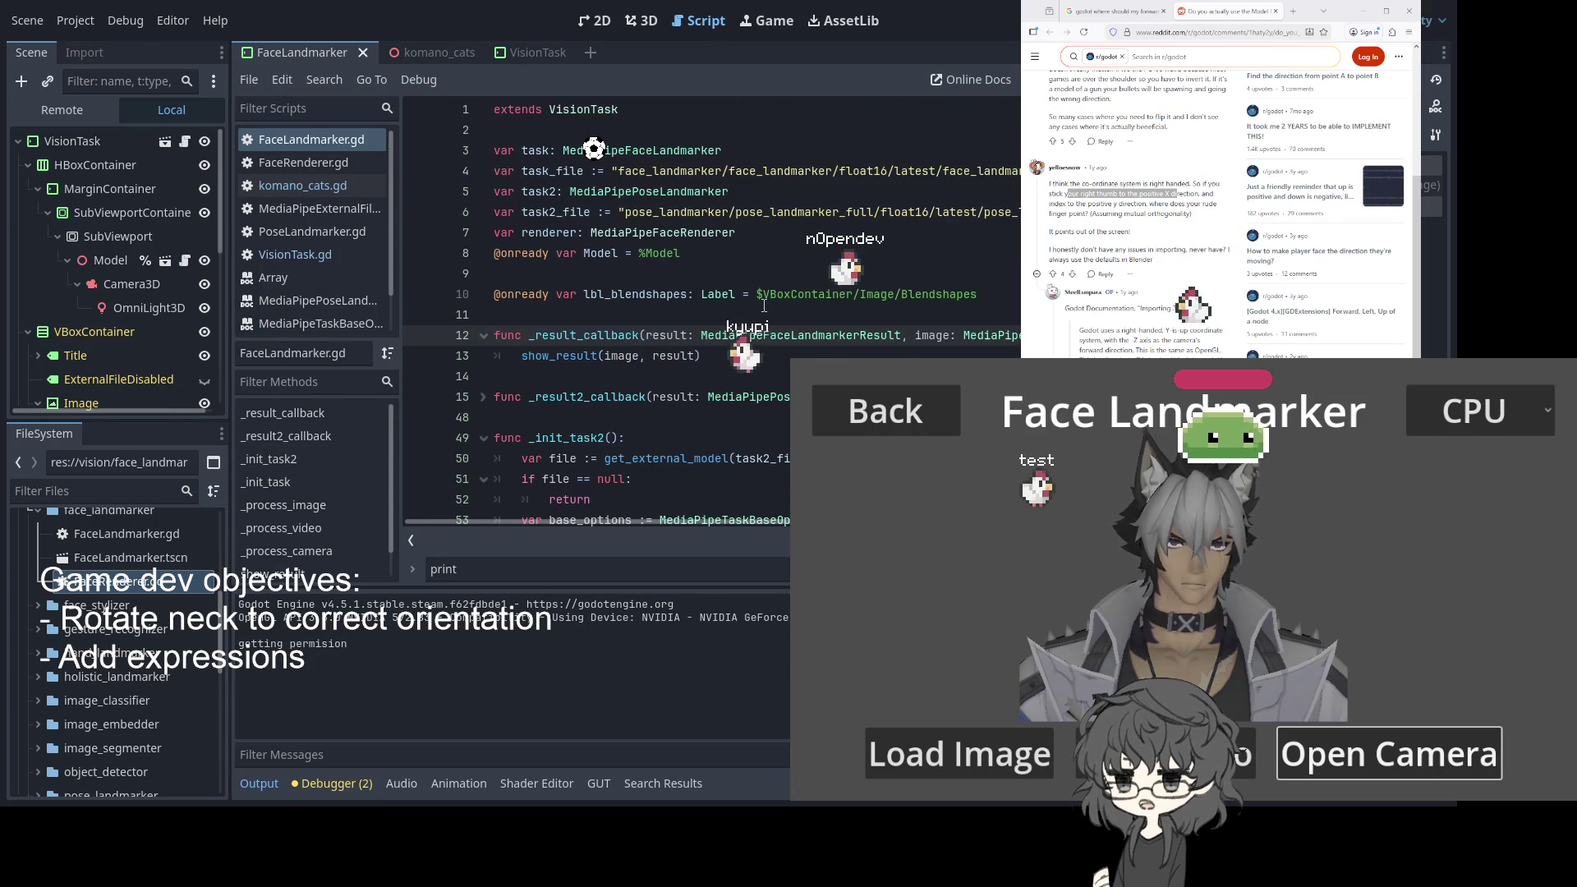
pyautogui.scroll(-10, 764, 305)
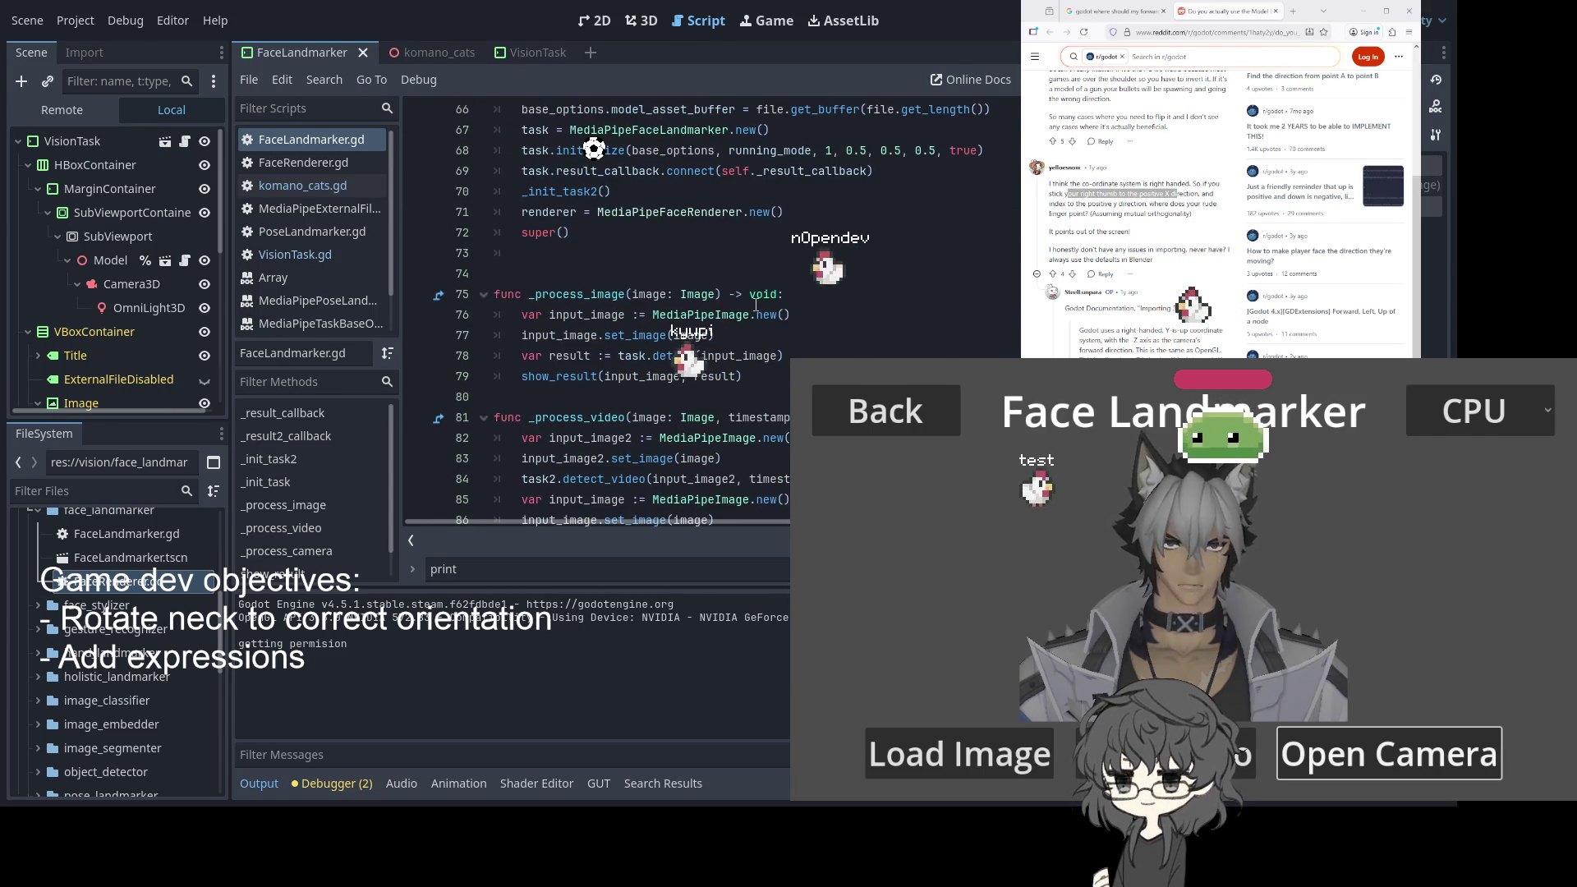
pyautogui.click(755, 306)
pyautogui.hotkey('ctrl', 'f')
pyautogui.write('set_b')
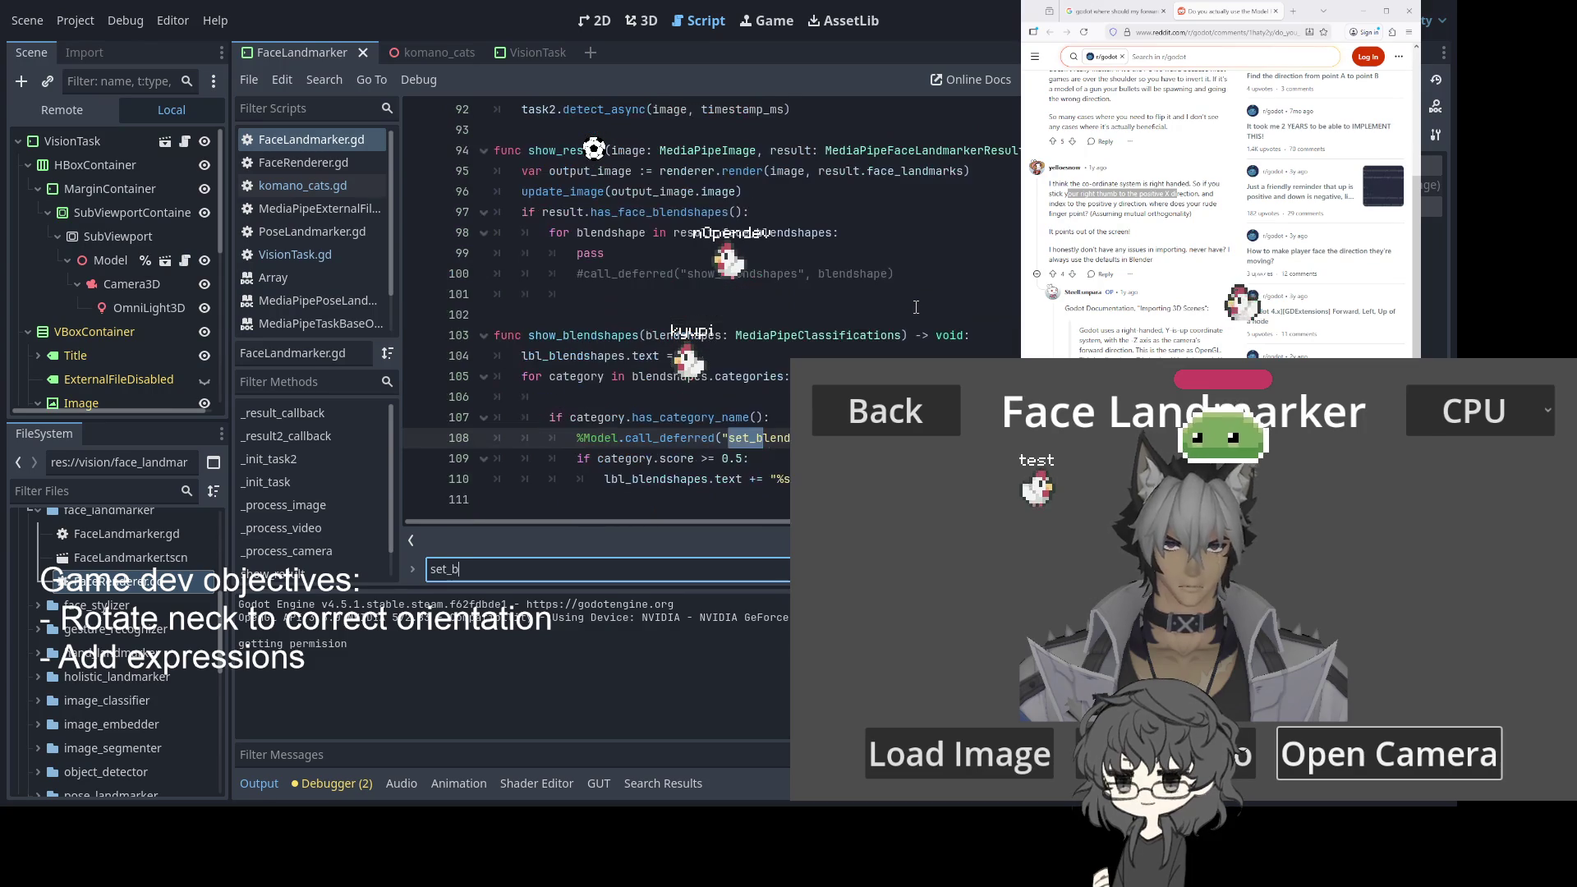
pyautogui.write('l')
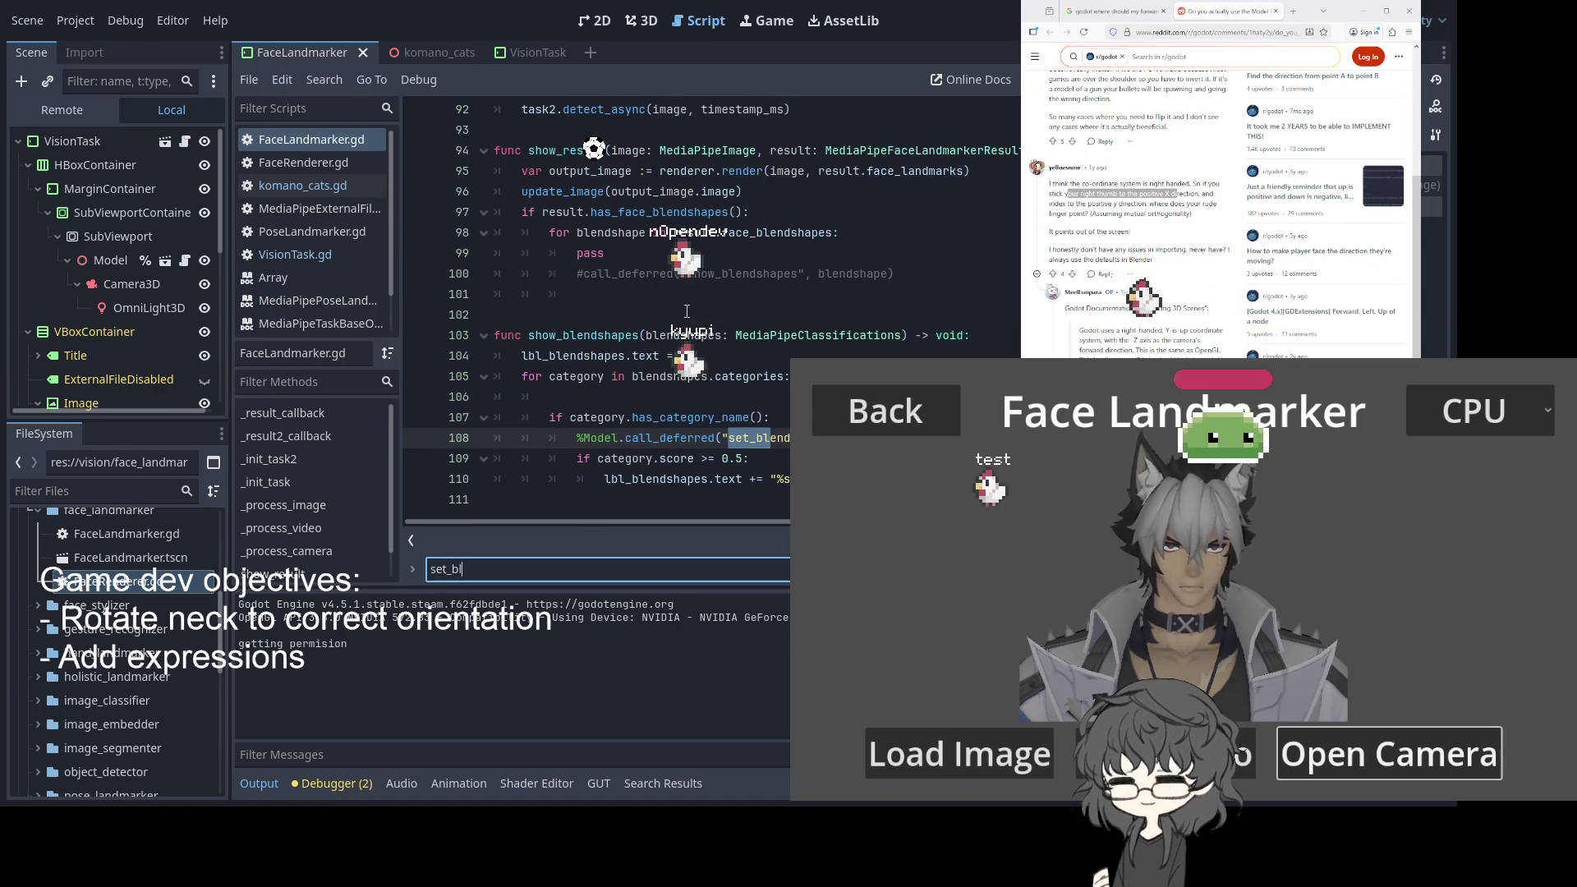
# Find the show_blendshapes call and delete the pass line 99 just above it
pyautogui.doubleClick(592, 336)
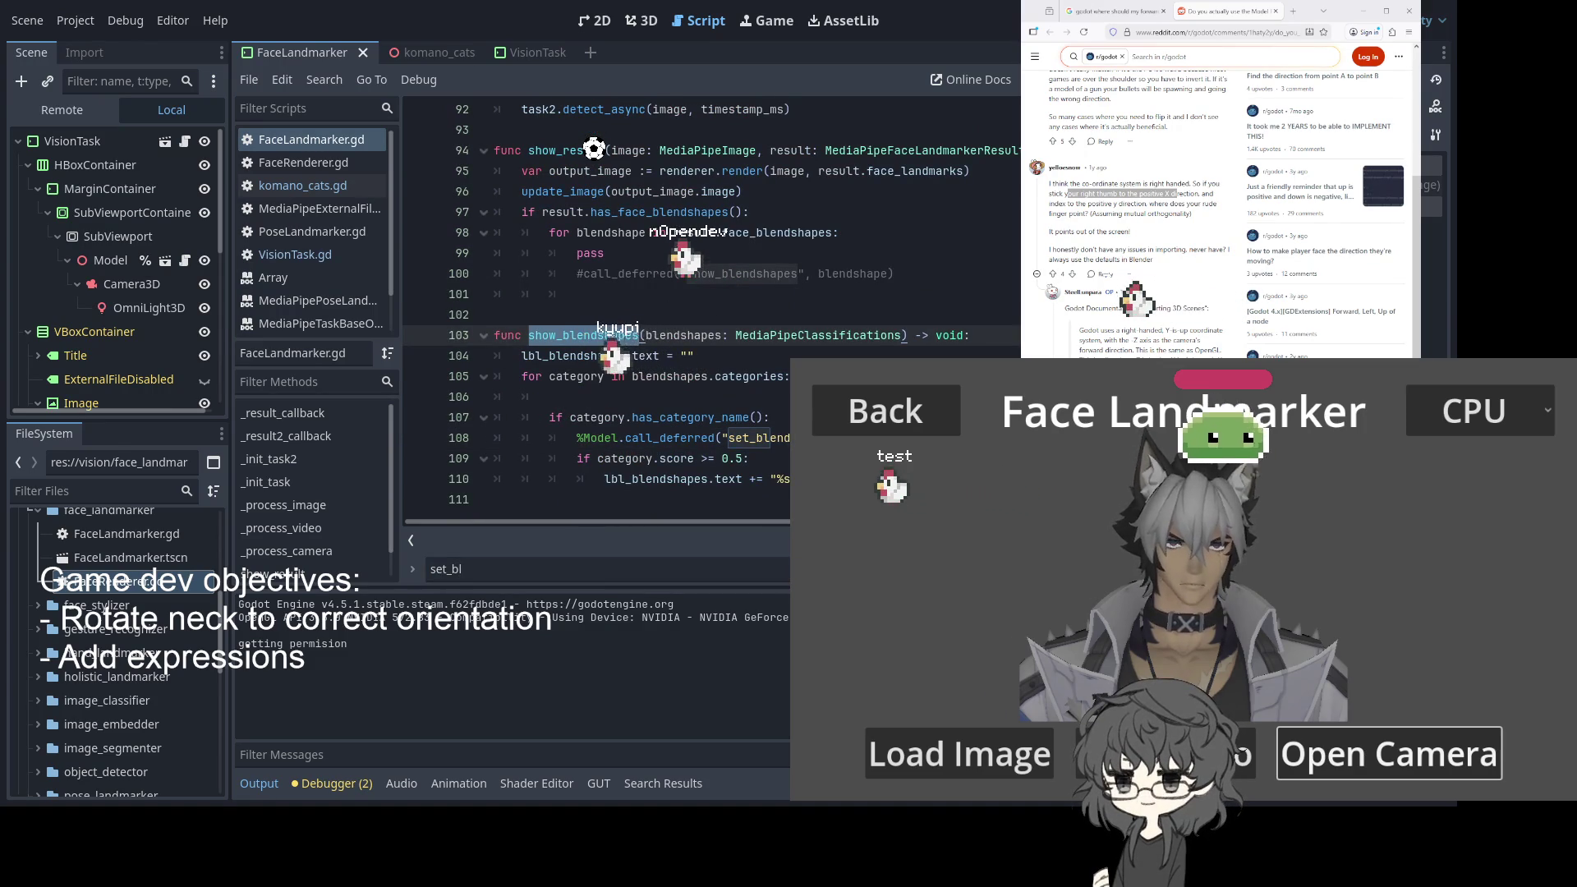
pyautogui.click(576, 337)
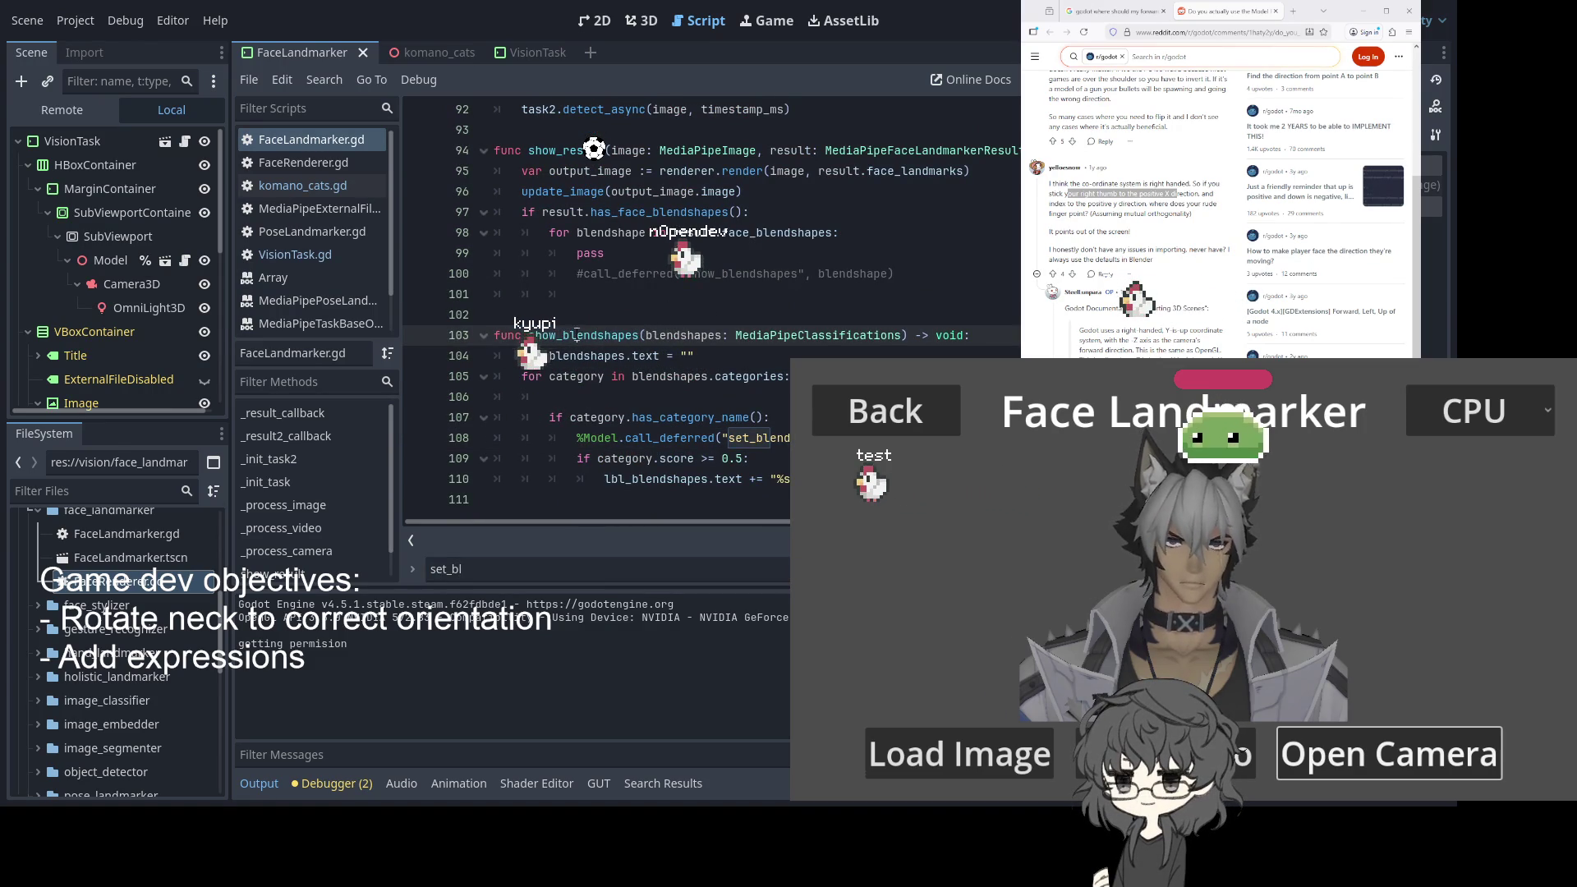
pyautogui.hotkey('ctrl', 'f')
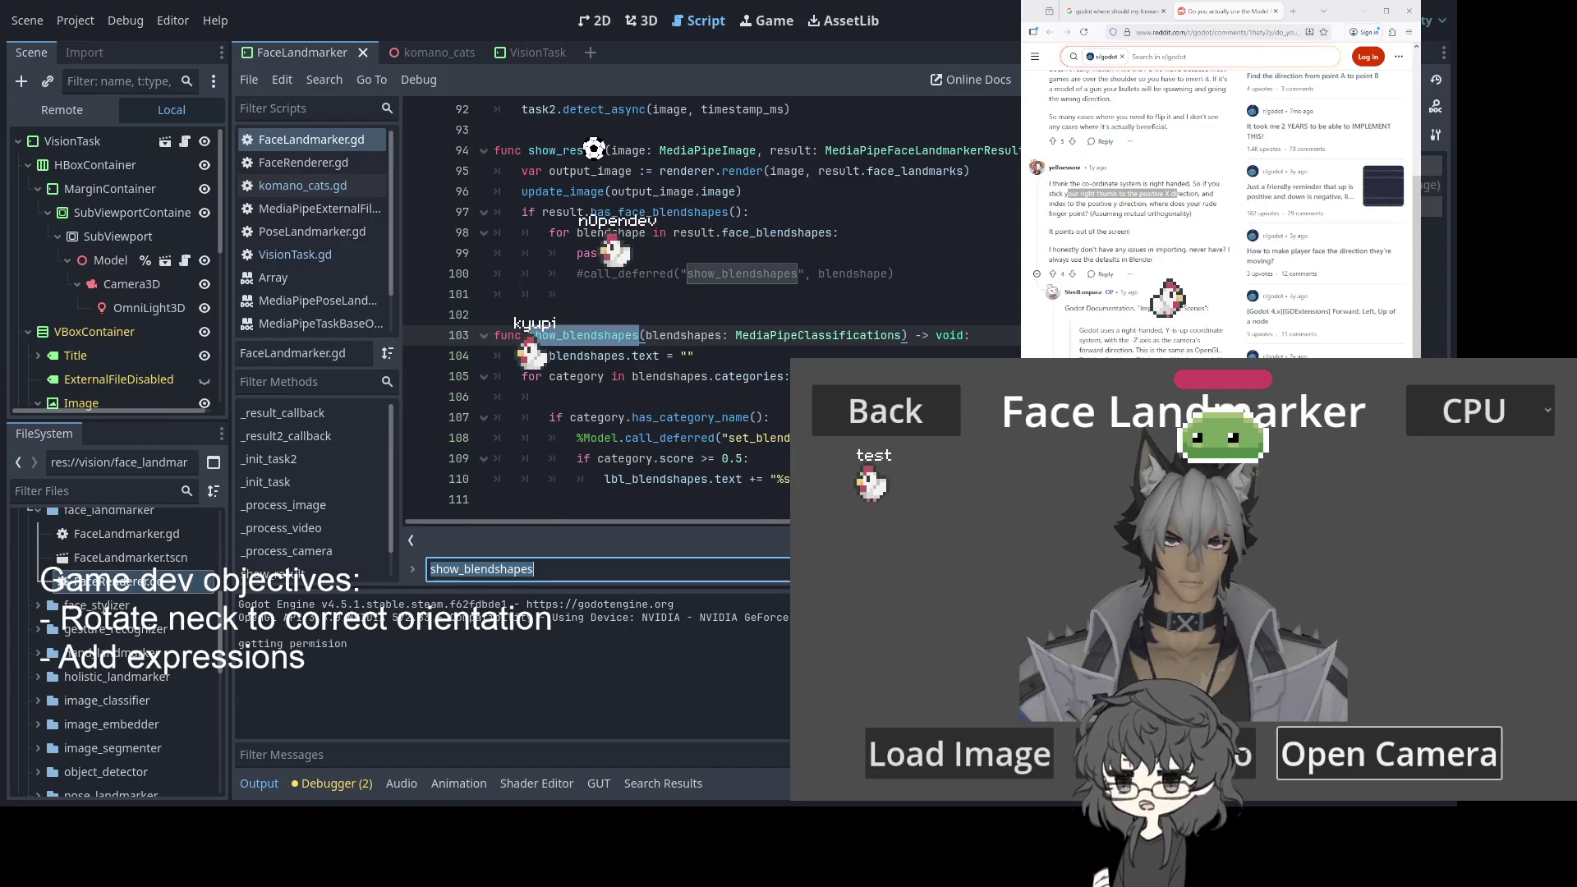
pyautogui.press('Return')
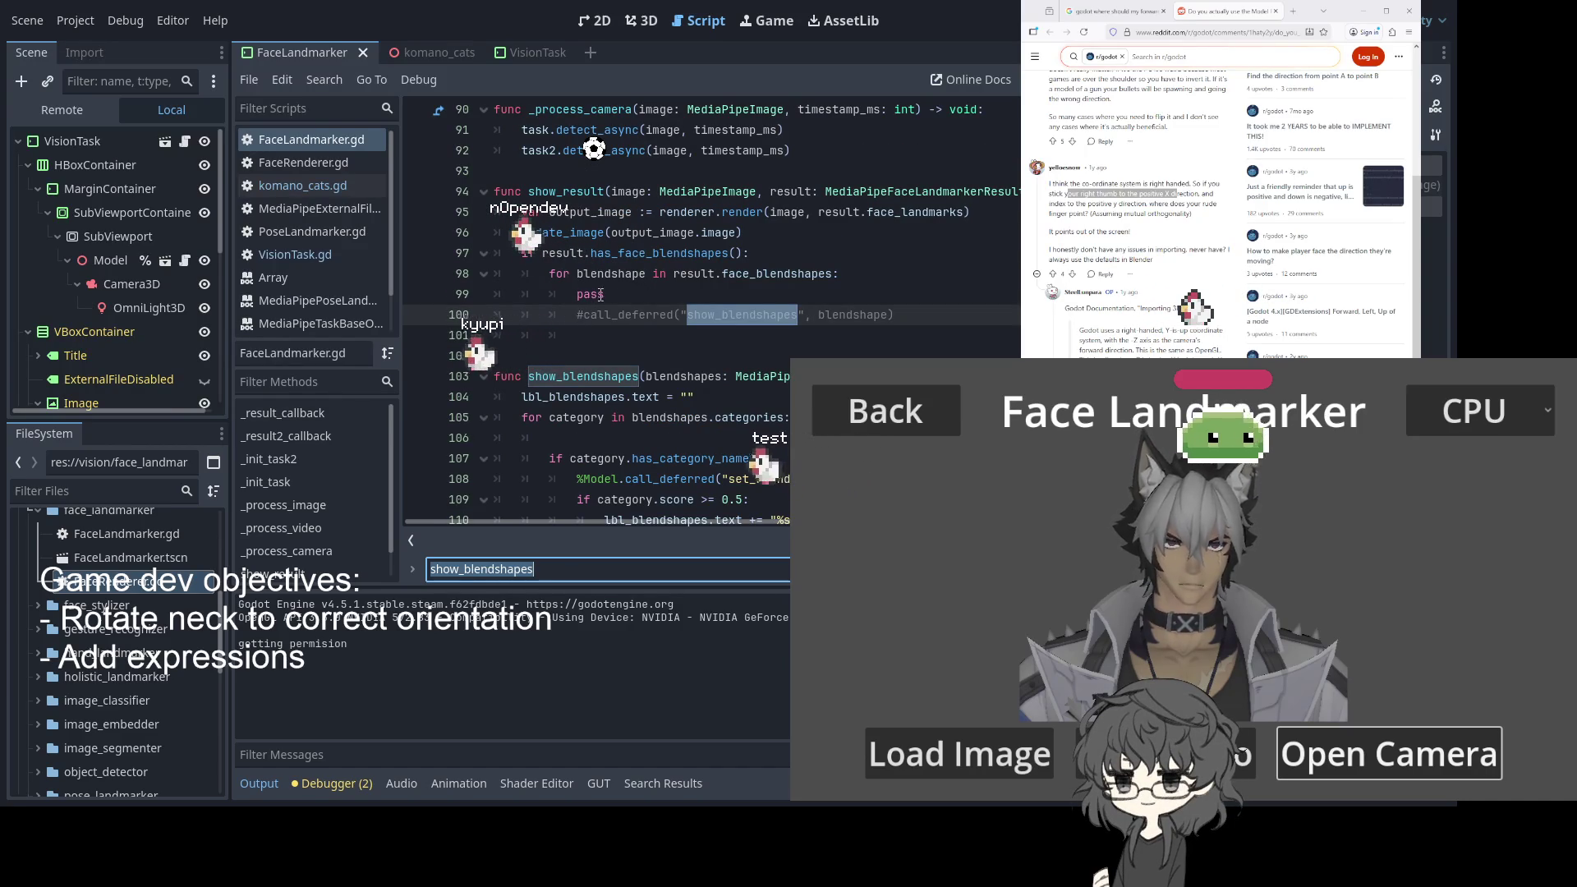
pyautogui.scroll(1, 628, 296)
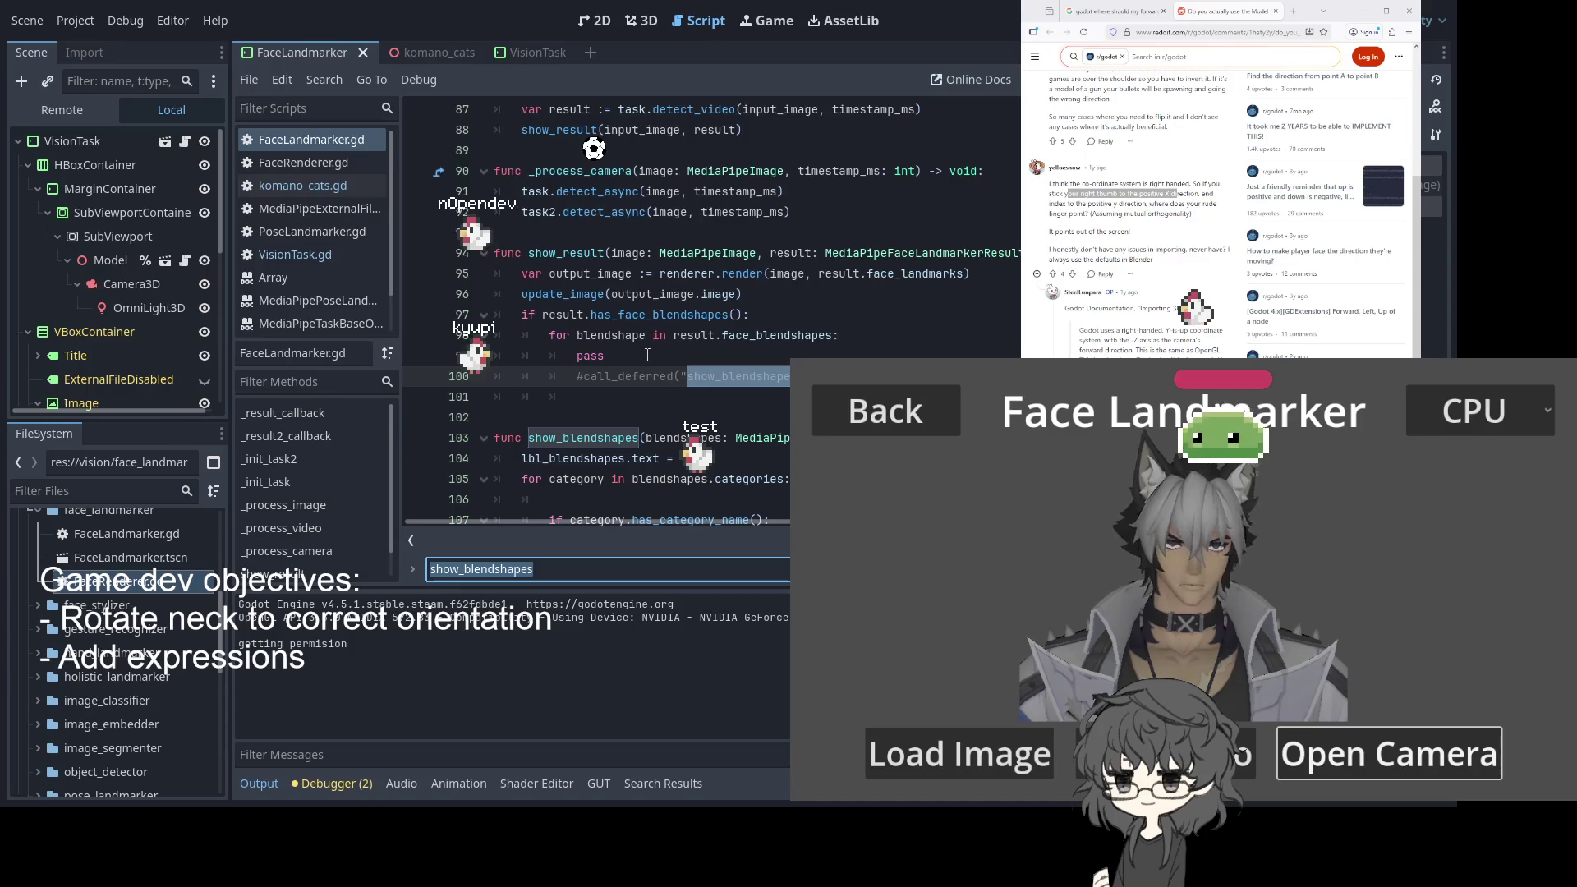
pyautogui.tripleClick(615, 361)
pyautogui.press('BackSpace')
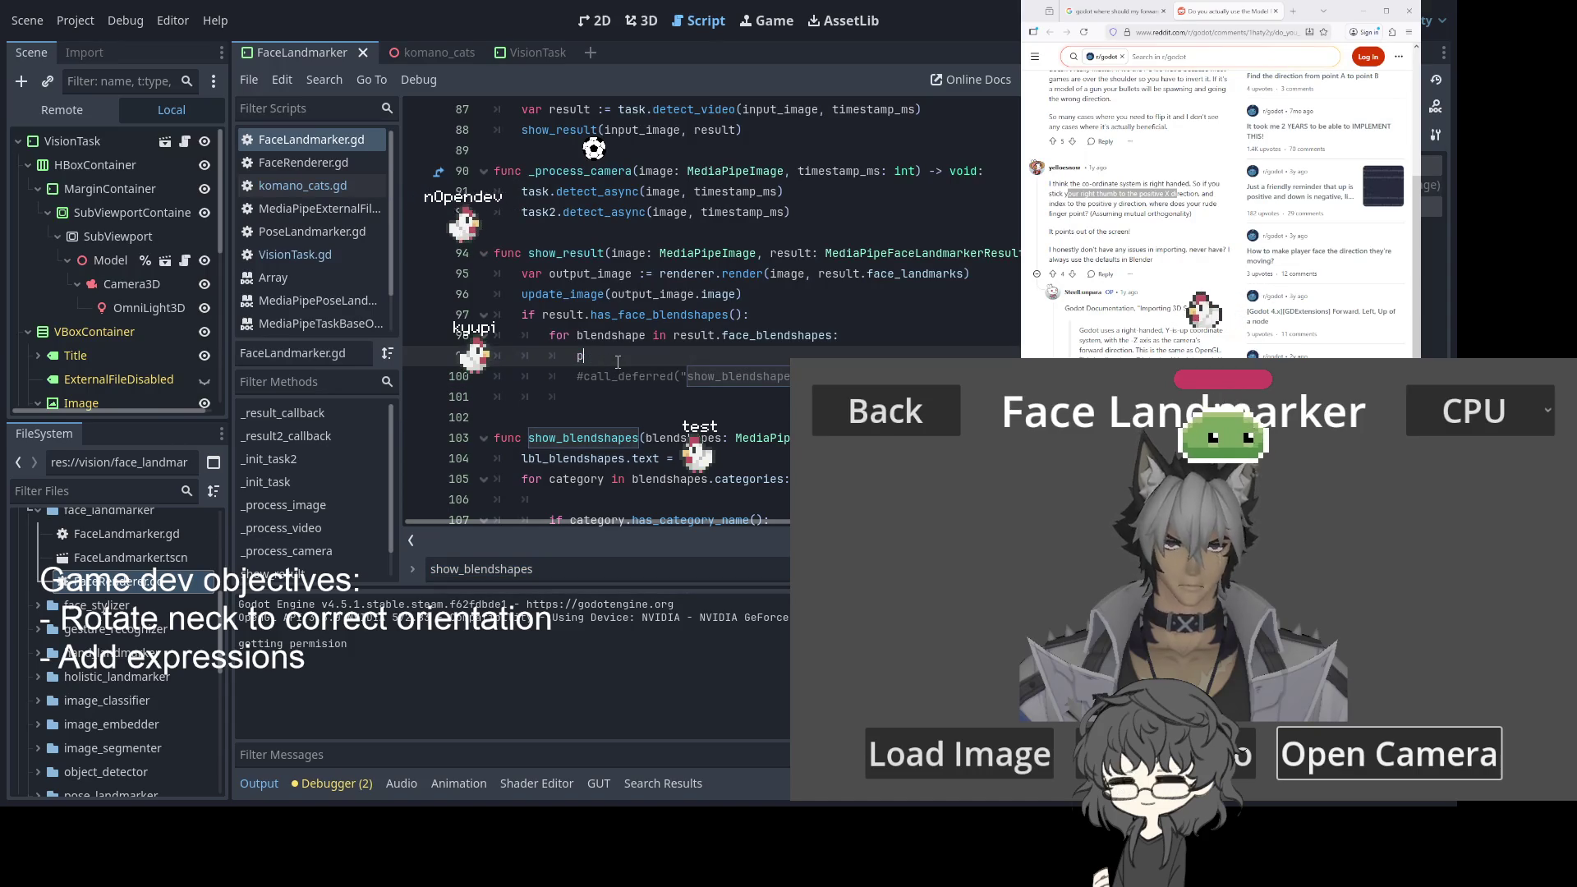
# Delete the empty loop line, save FaceLandmarker.gd, and resume past the breakpoint with F12
pyautogui.press('Delete')
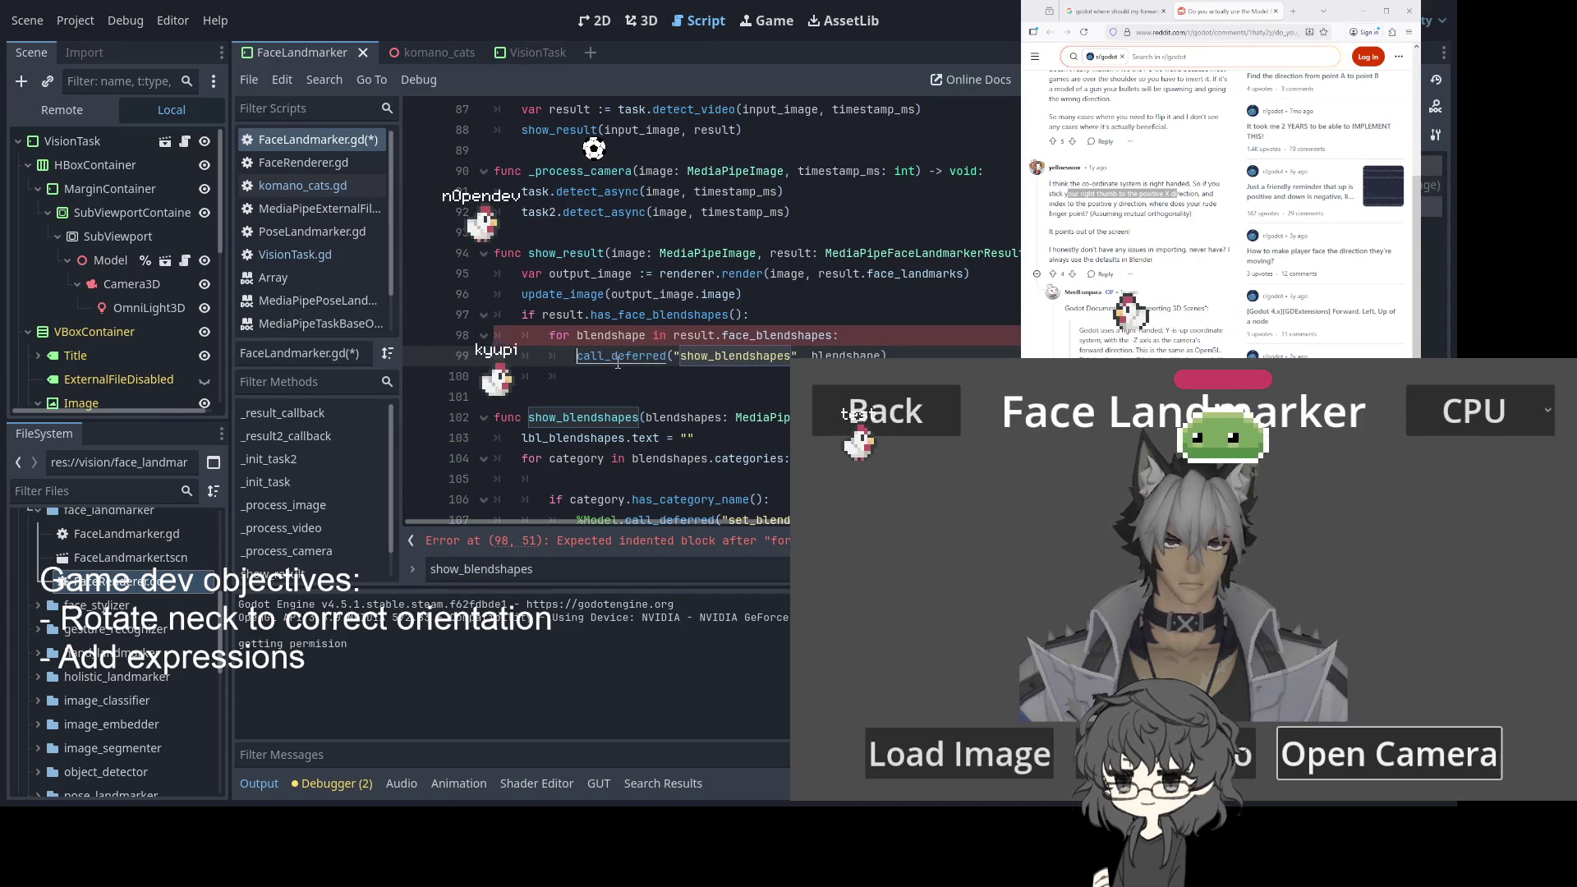
pyautogui.hotkey('ctrl', 's')
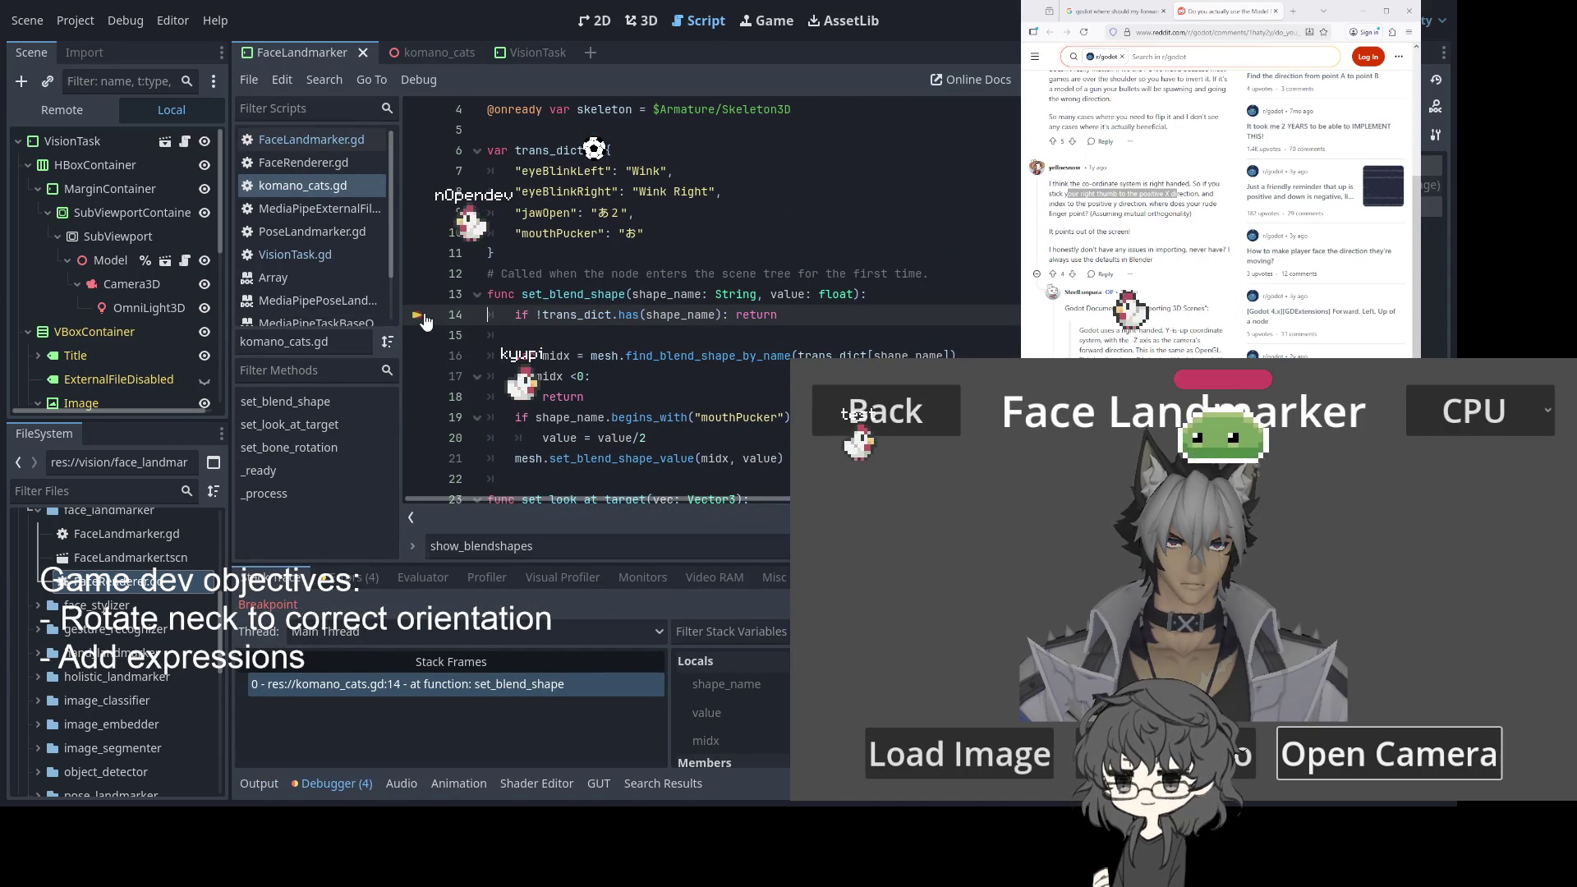
pyautogui.press('F12')
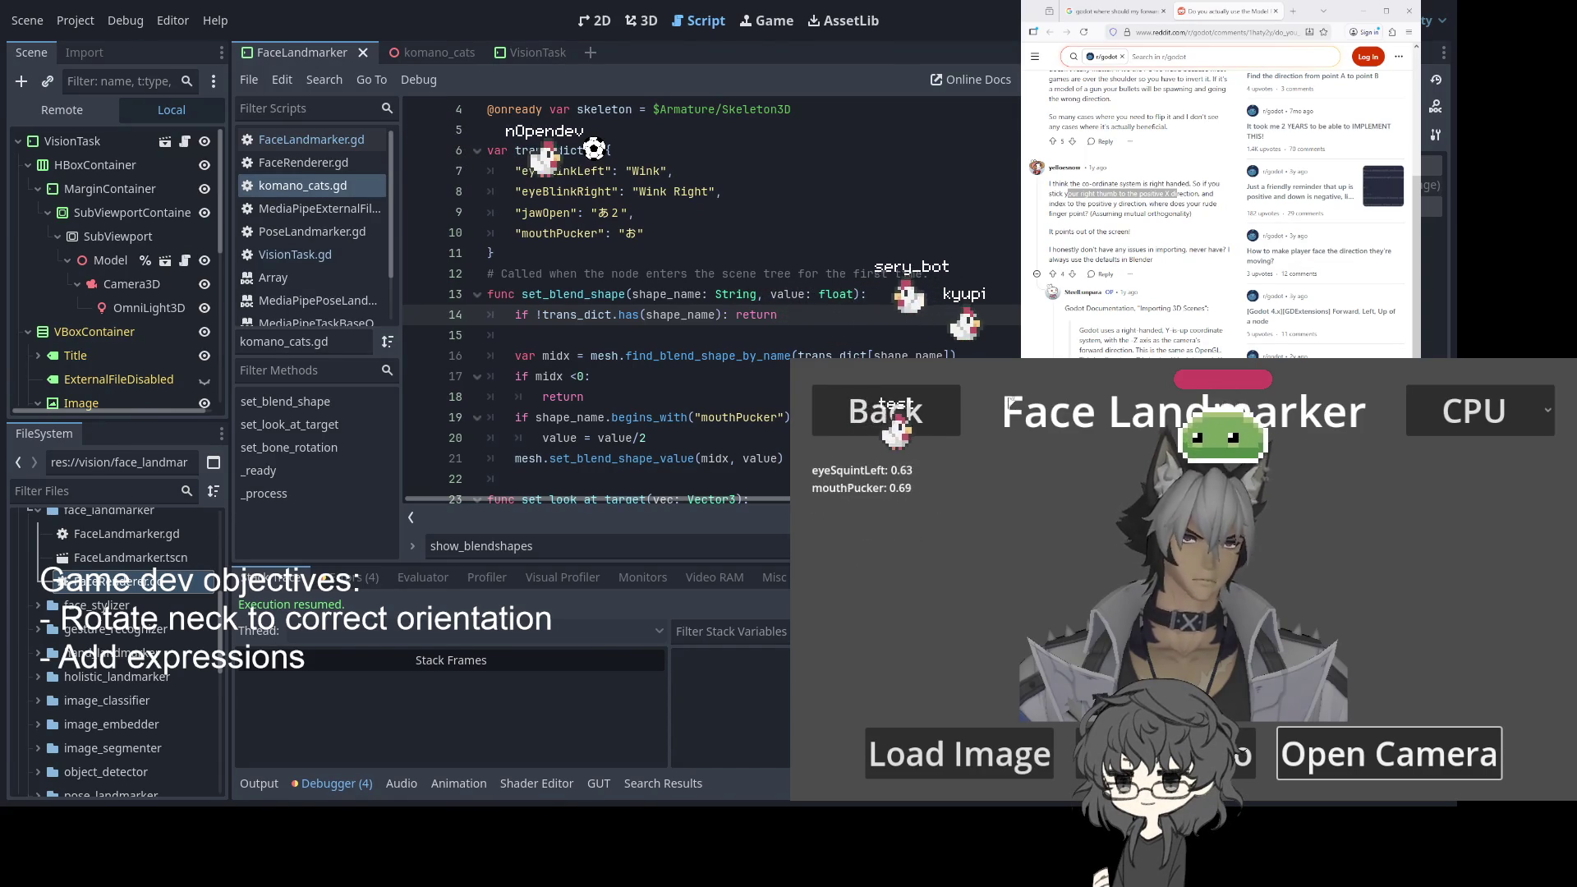
# Stop the running face-tracking game with F8
pyautogui.press('F8')
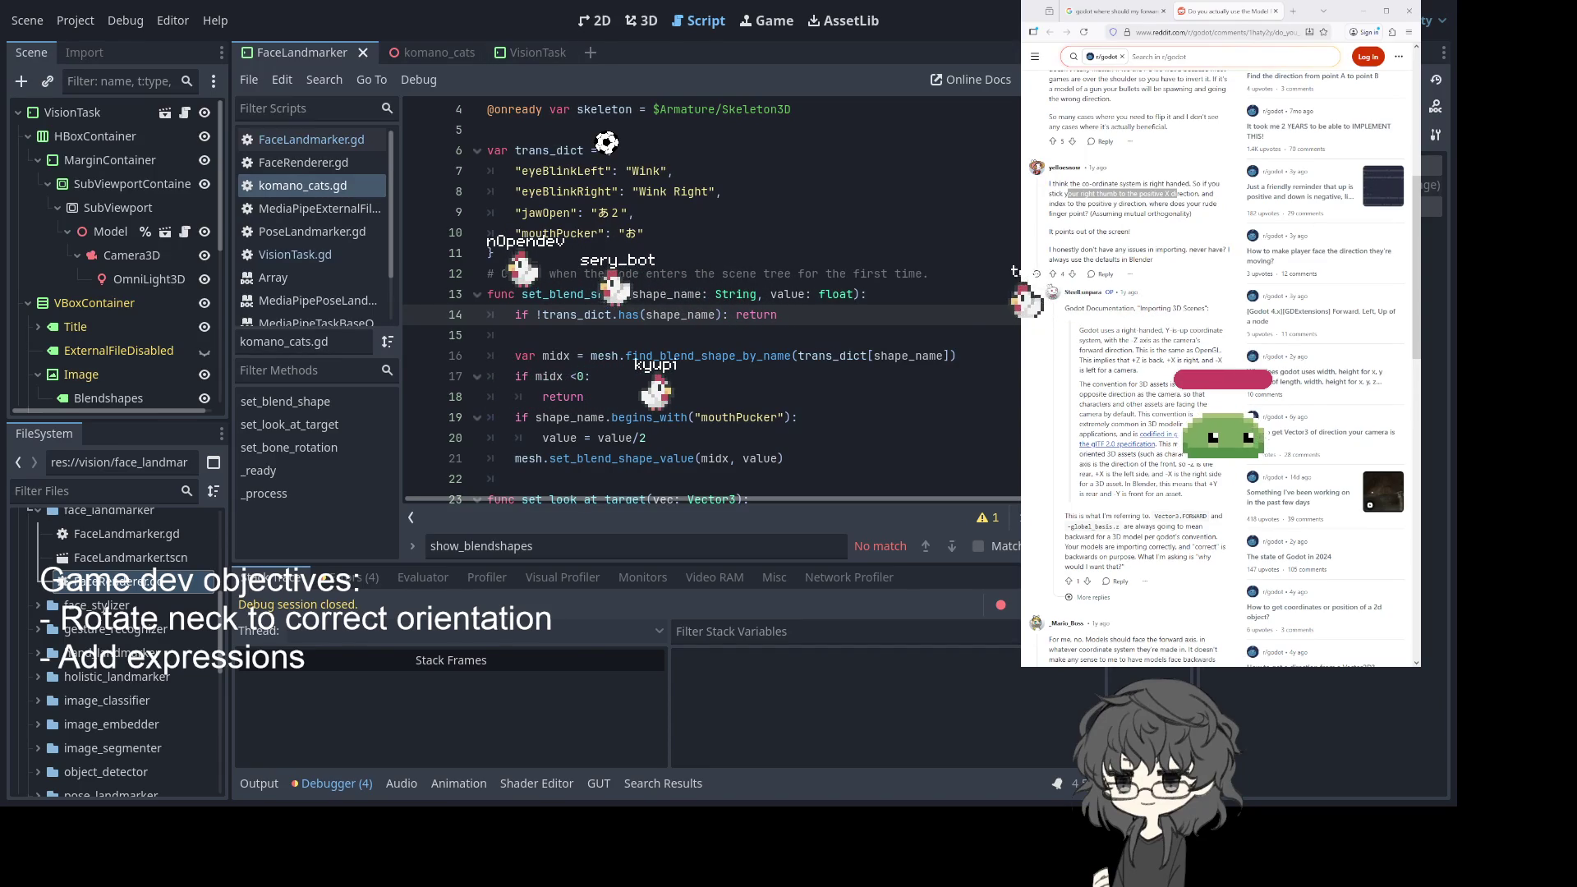
# Relaunch with F5 and start Face Landmarker on the Logi Webcam C920e at 640x480@24(YUY2)
pyautogui.press('F5')
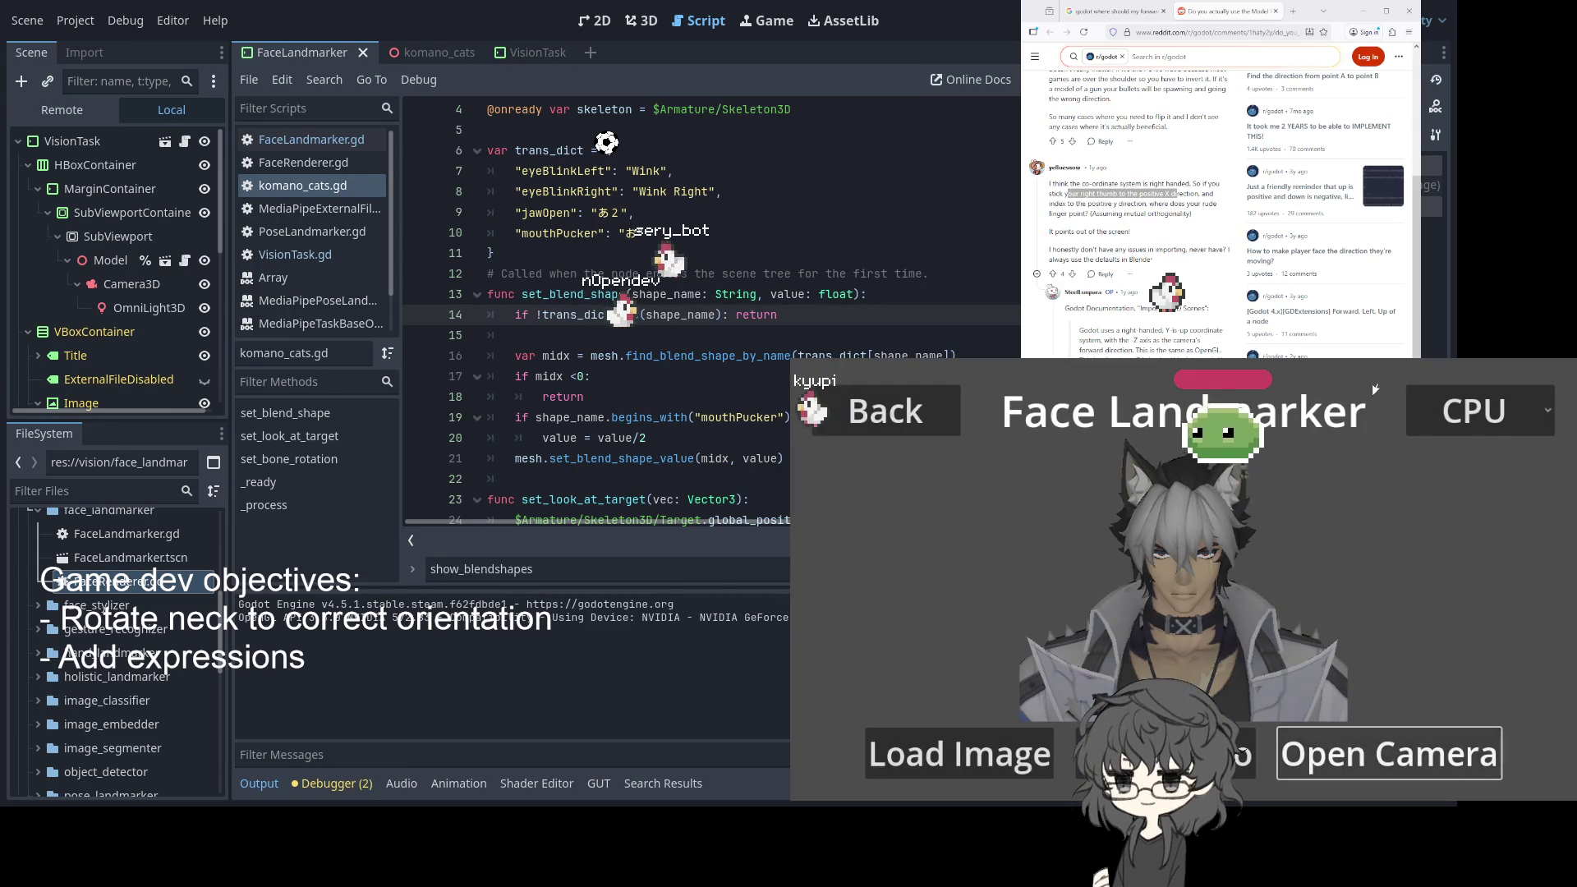
pyautogui.click(886, 411)
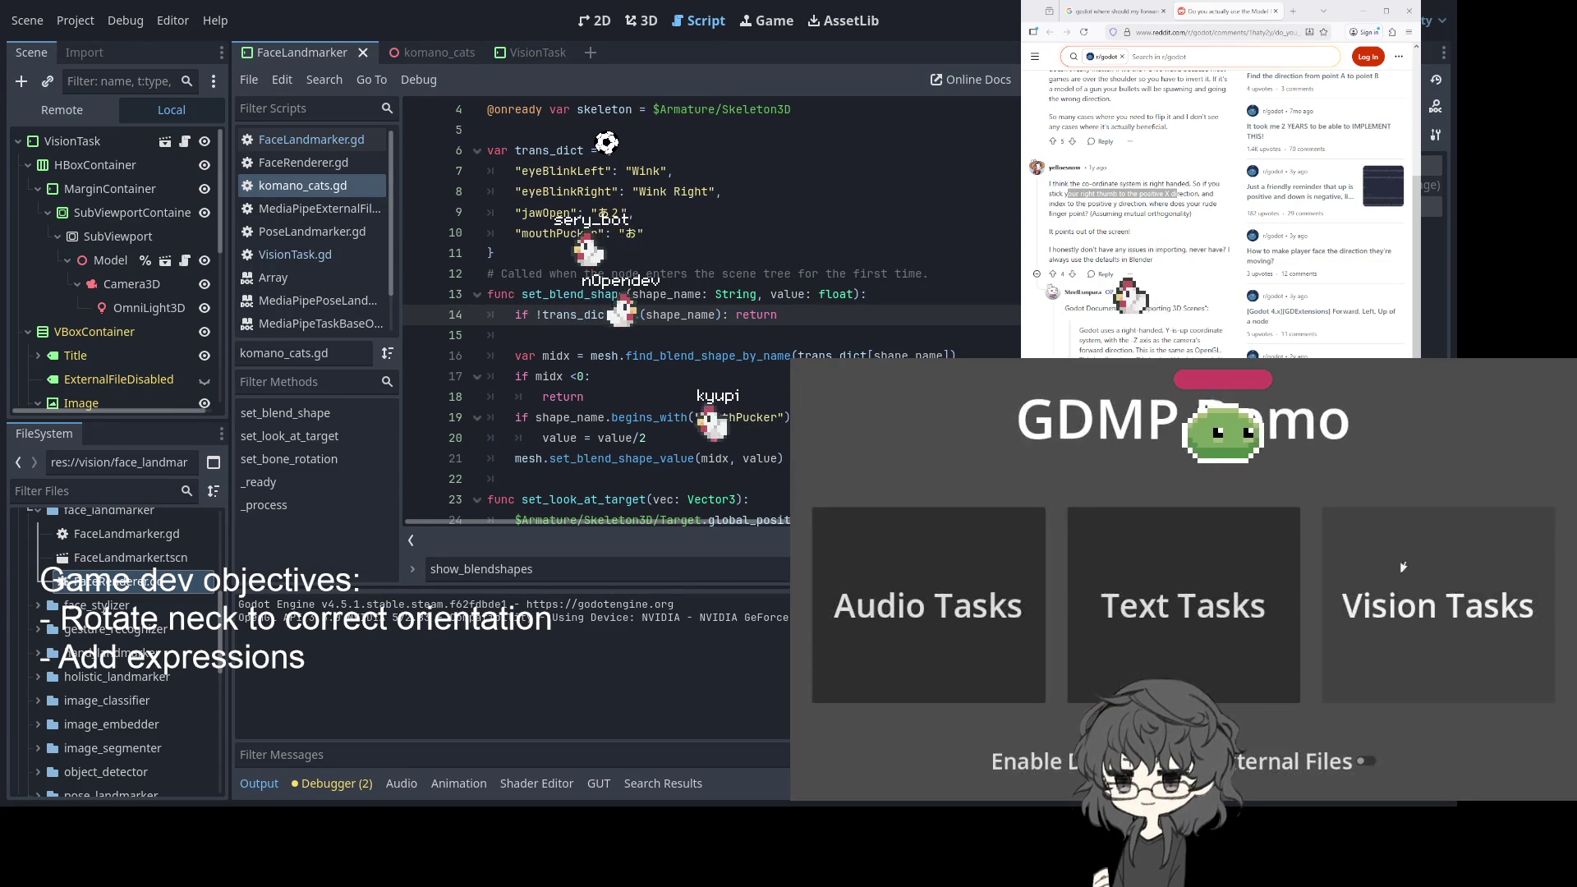
pyautogui.click(1421, 542)
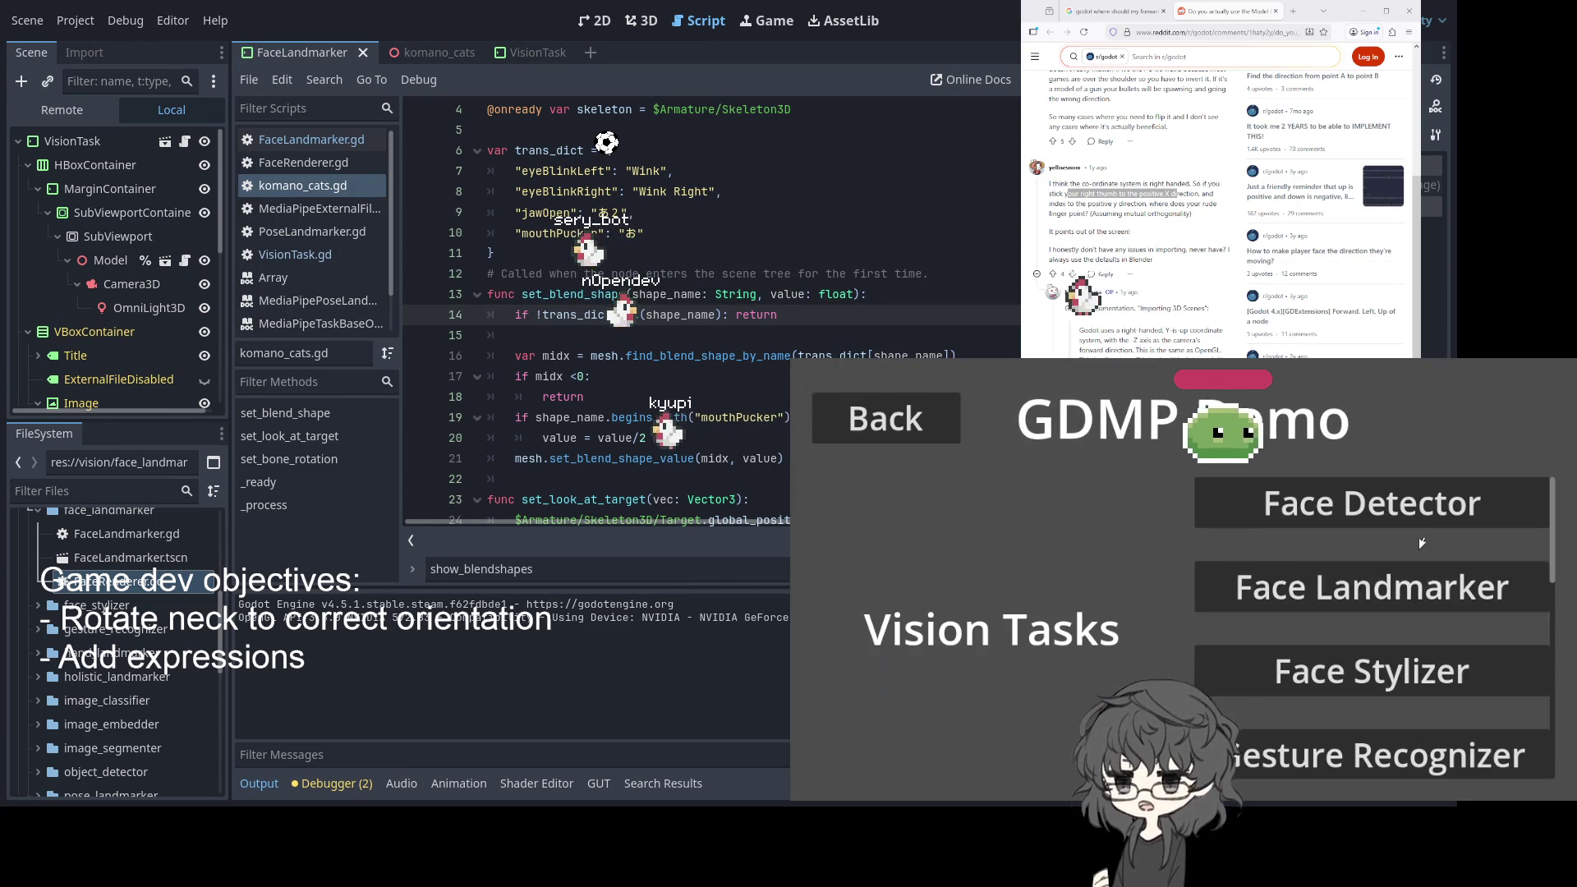
pyautogui.click(1330, 567)
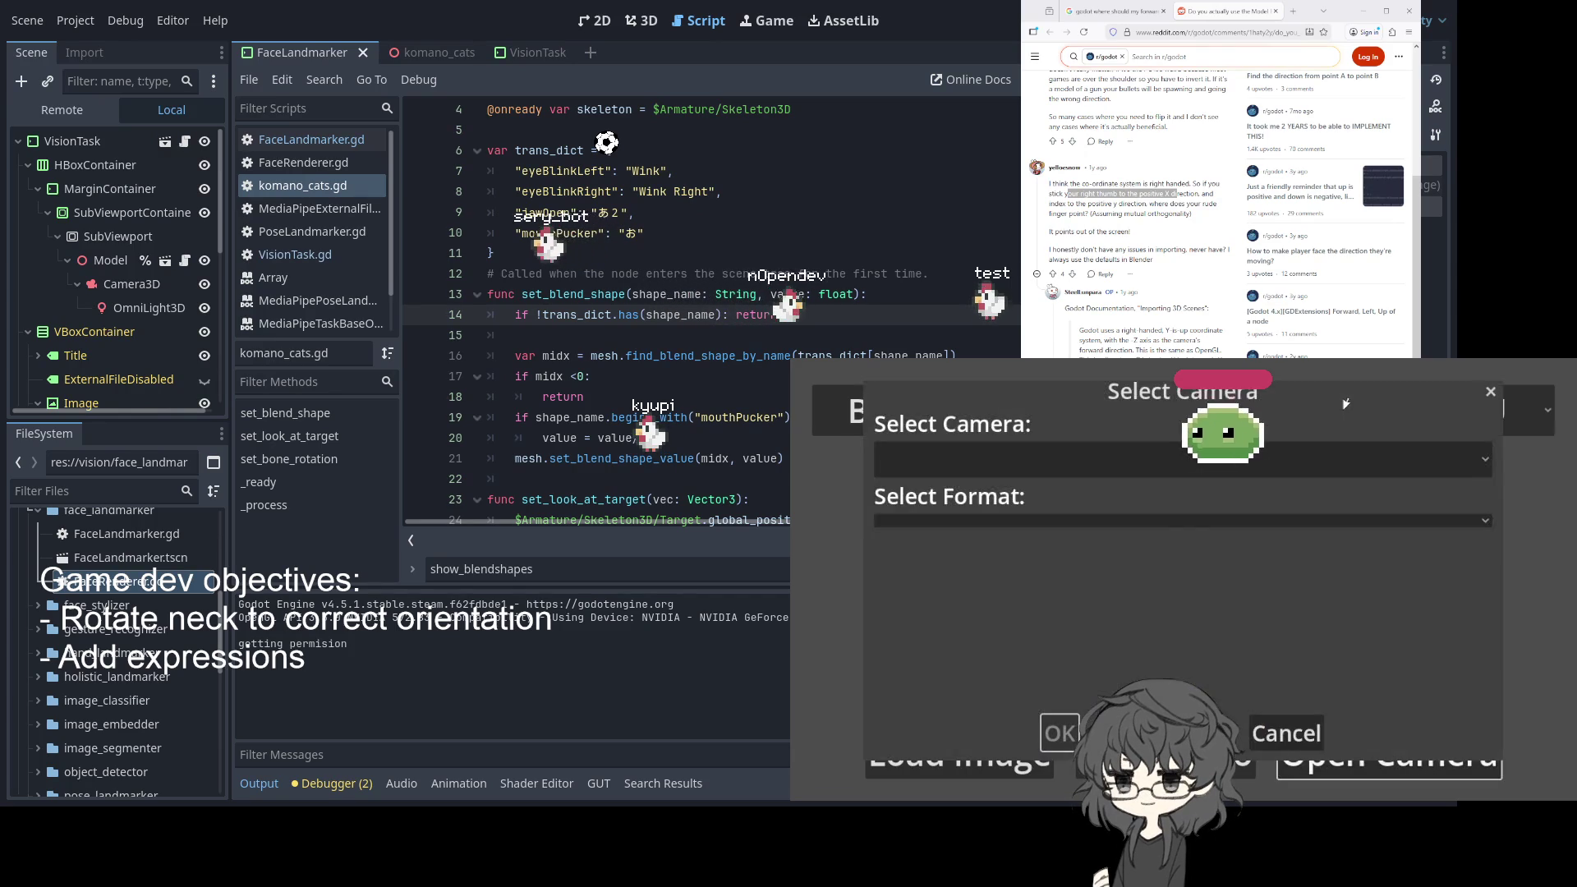
pyautogui.click(1134, 460)
pyautogui.click(1100, 496)
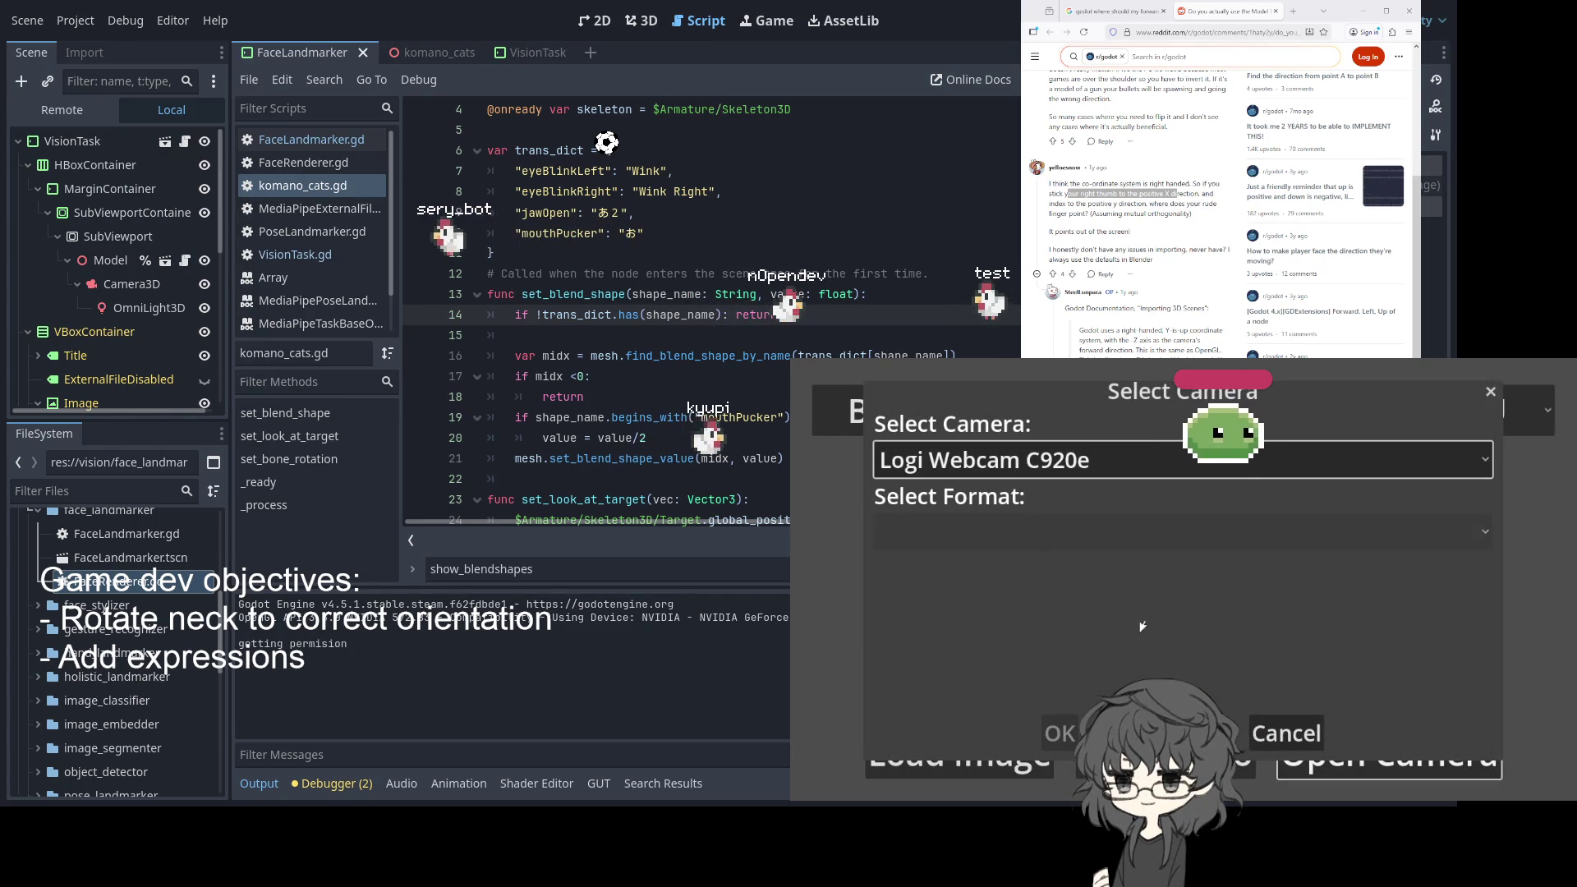
pyautogui.click(1027, 532)
pyautogui.click(1018, 423)
pyautogui.click(1055, 733)
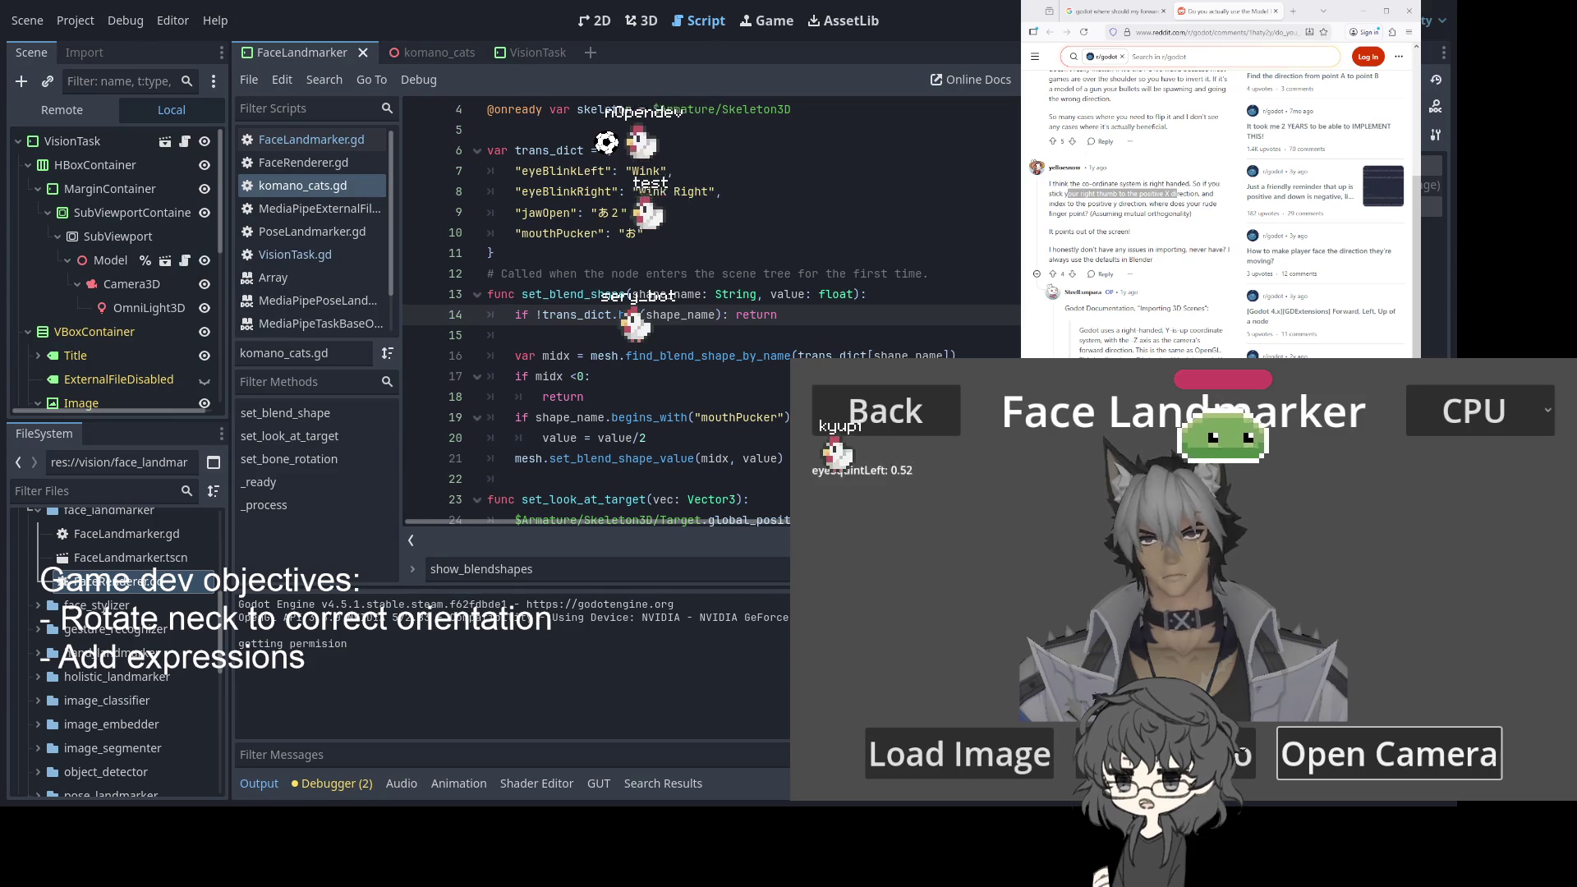
# Watch the avatar track expressions live, then move up to the set_blend_shape line
pyautogui.press('Up')
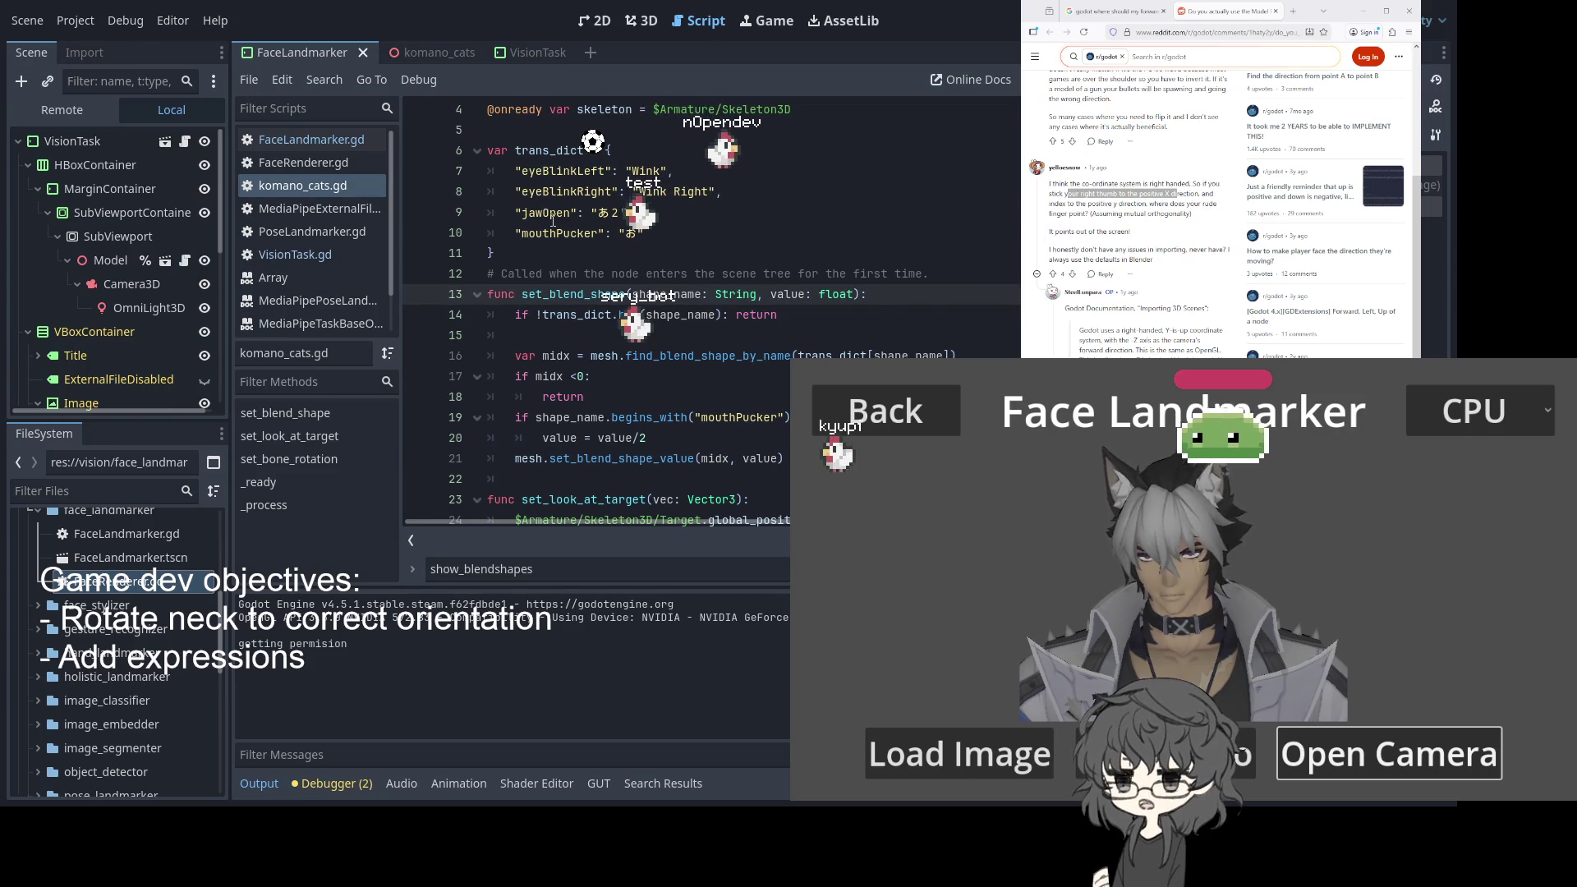
# Change the jawOpen mapping to "U2" in komano_cats.gd and save the script
pyautogui.doubleClick(552, 220)
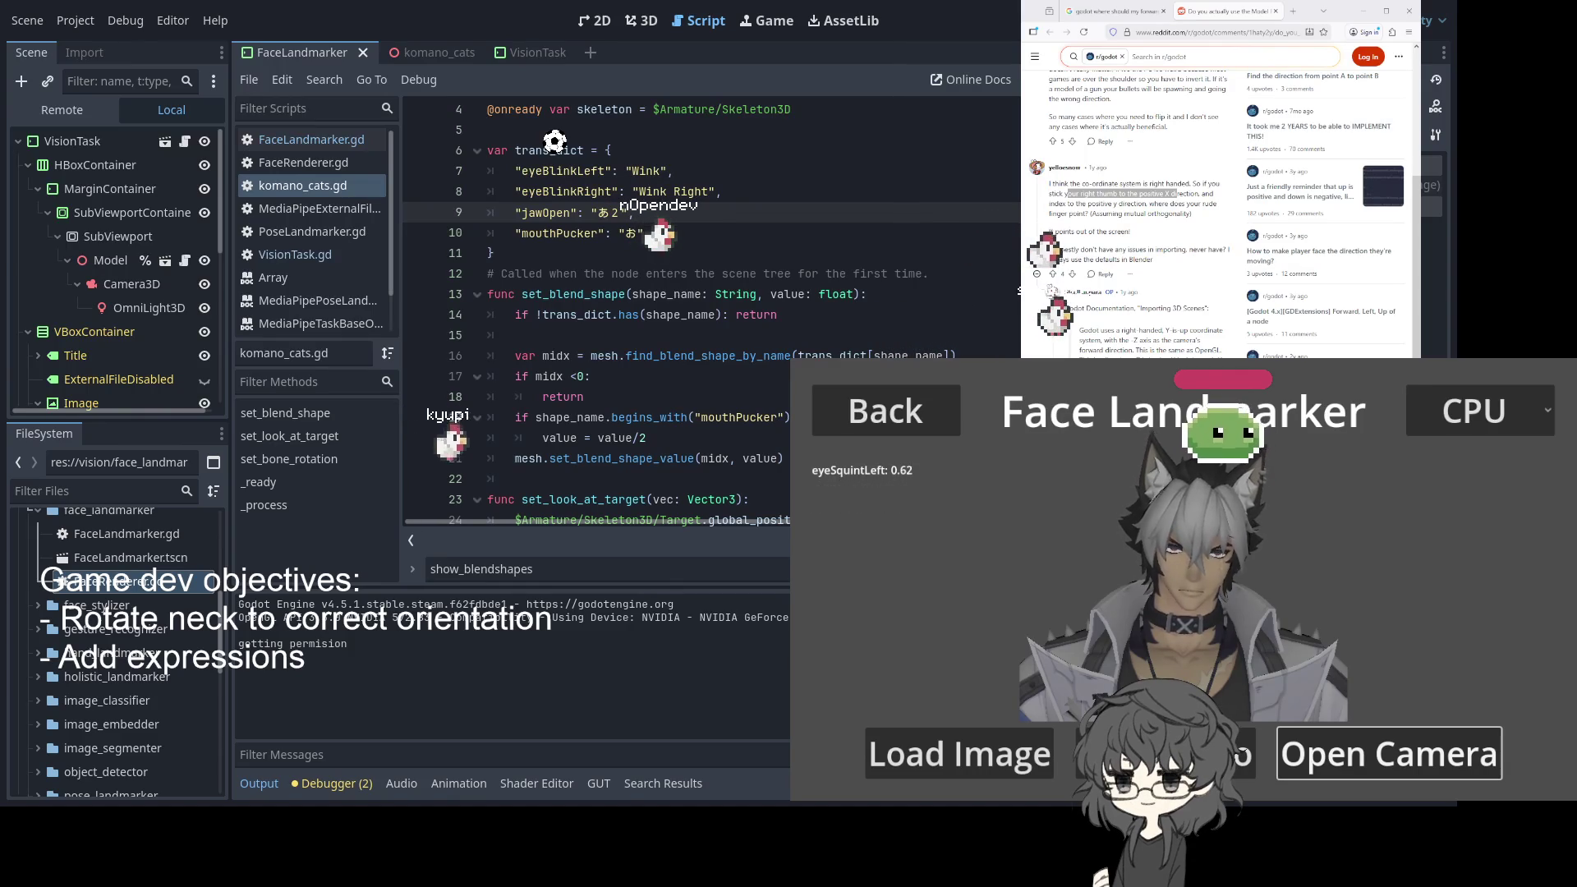
pyautogui.write('あ')
pyautogui.write('U')
pyautogui.press('Return')
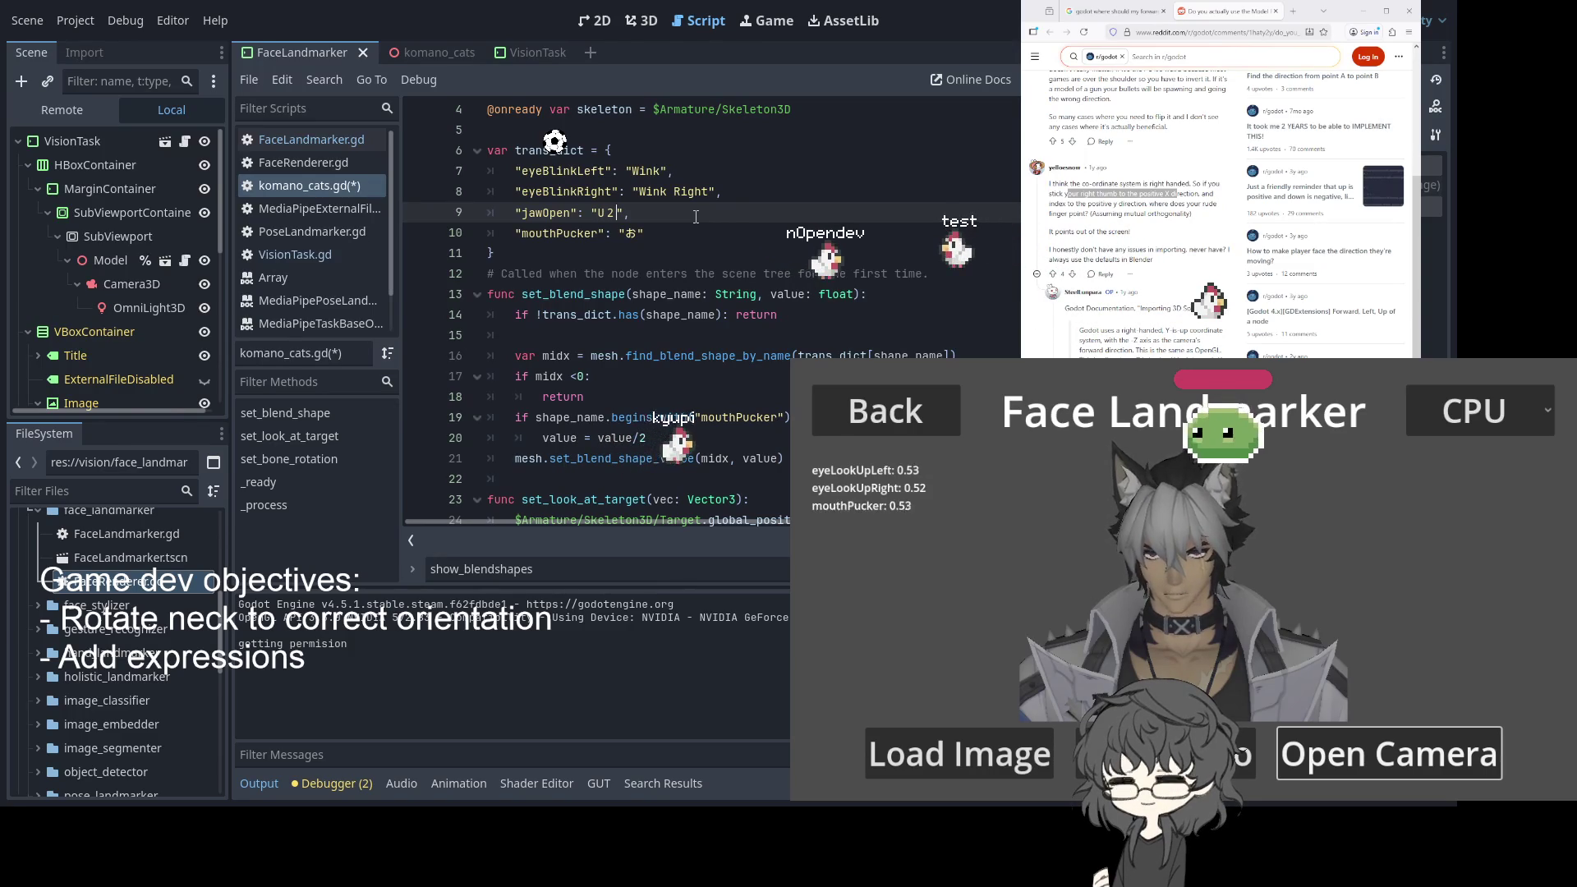
pyautogui.hotkey('ctrl', 's')
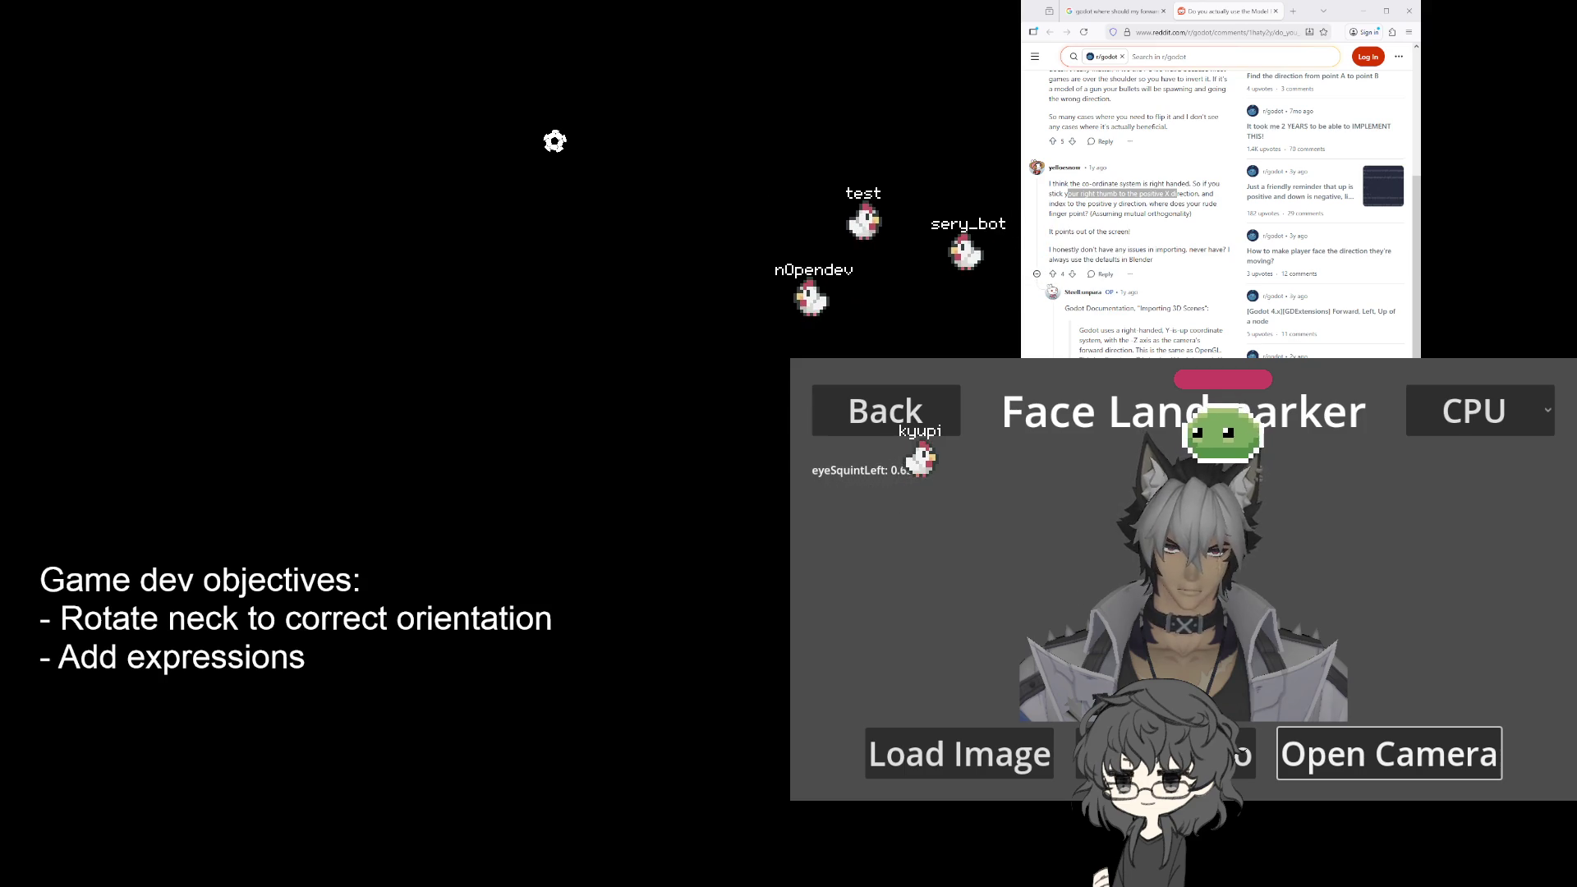
# Restart Face Landmarker on the Logi Webcam C920e at 640x480@30(YUY2), then return to the editor
pyautogui.click(885, 410)
pyautogui.click(1396, 599)
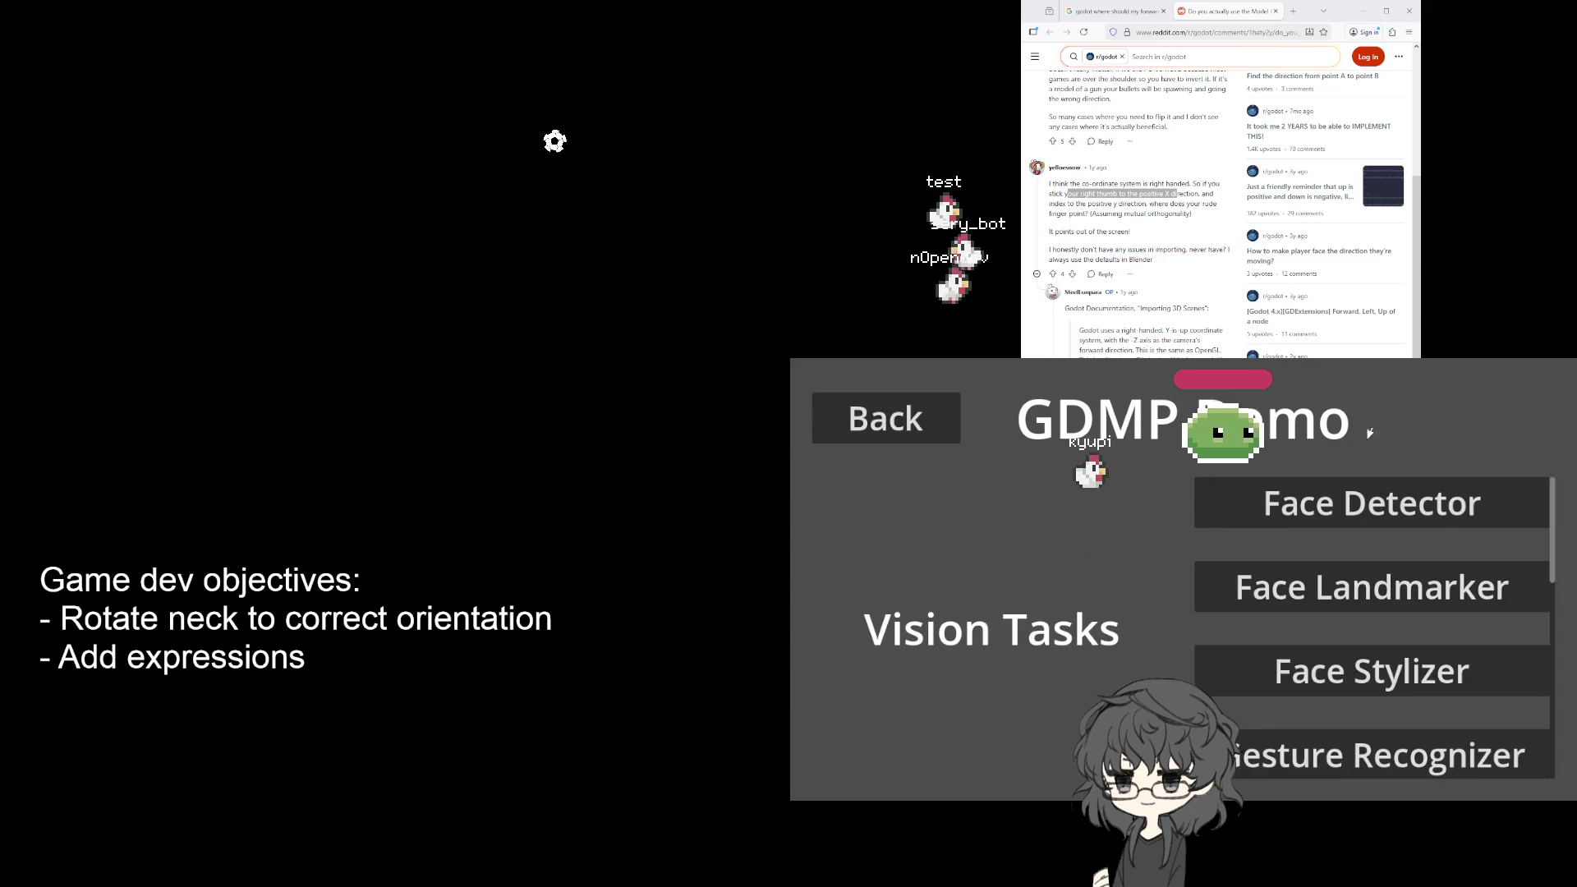
pyautogui.click(1396, 587)
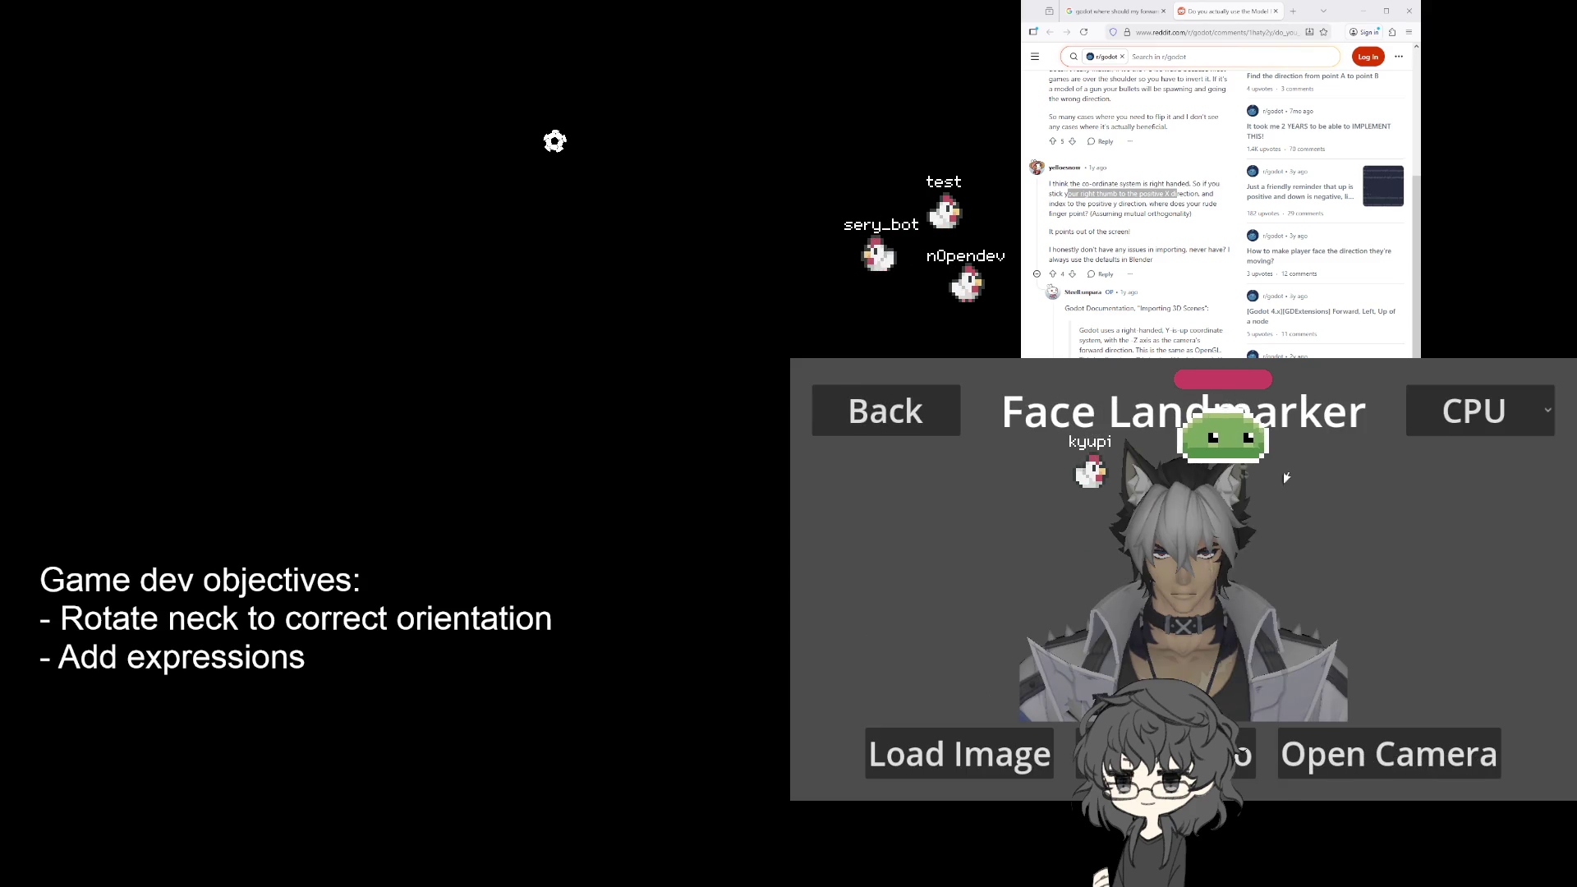
pyautogui.click(1388, 754)
pyautogui.click(1067, 459)
pyautogui.click(1079, 493)
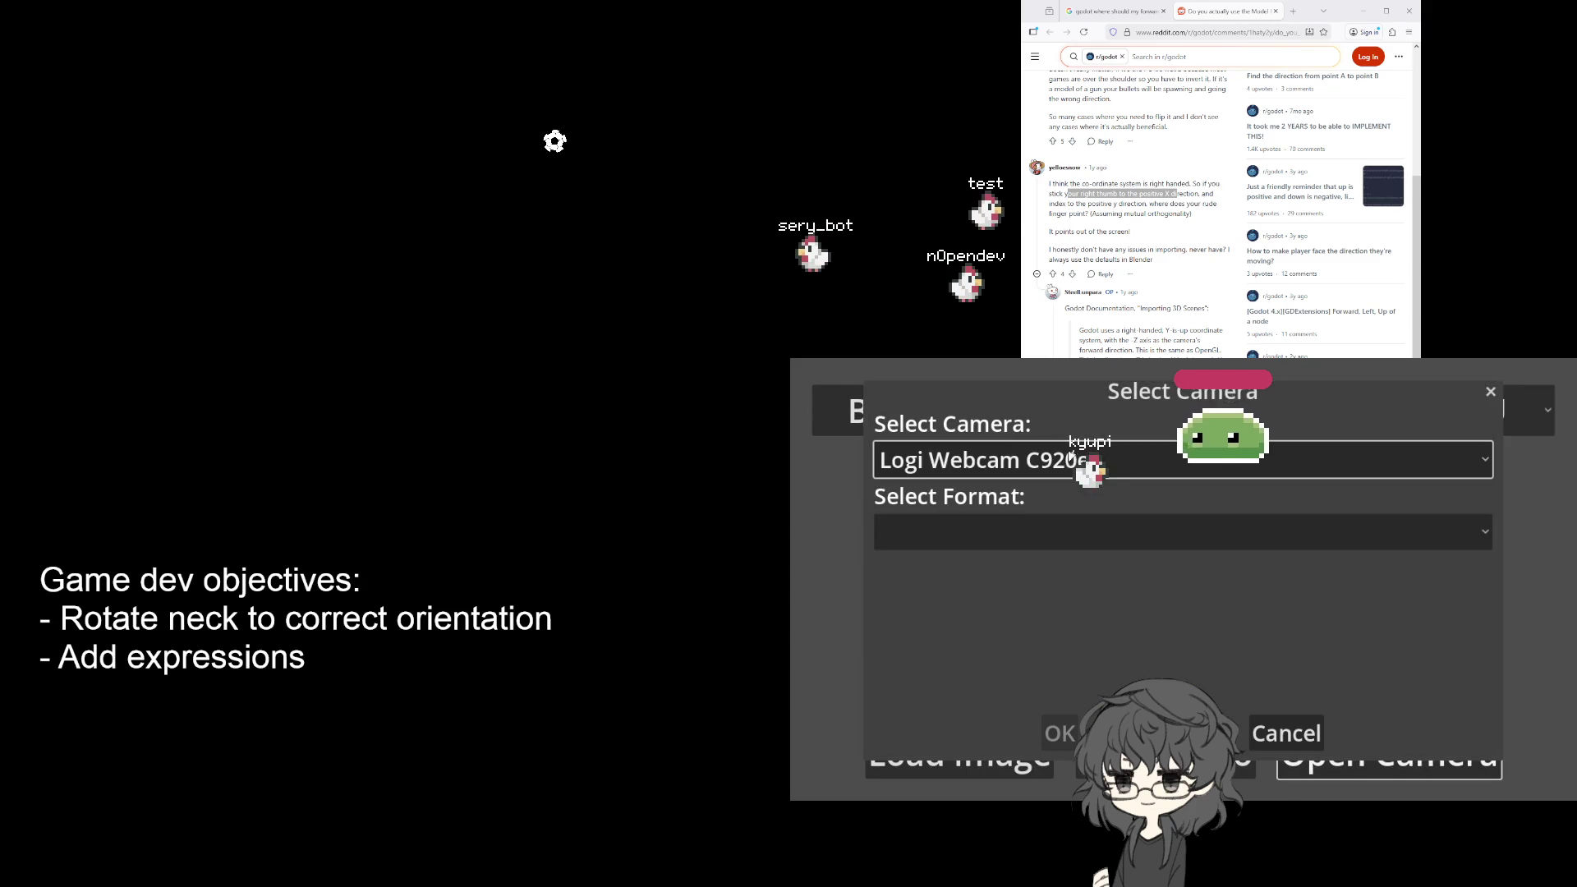
pyautogui.click(1076, 532)
pyautogui.click(1067, 374)
pyautogui.click(1059, 733)
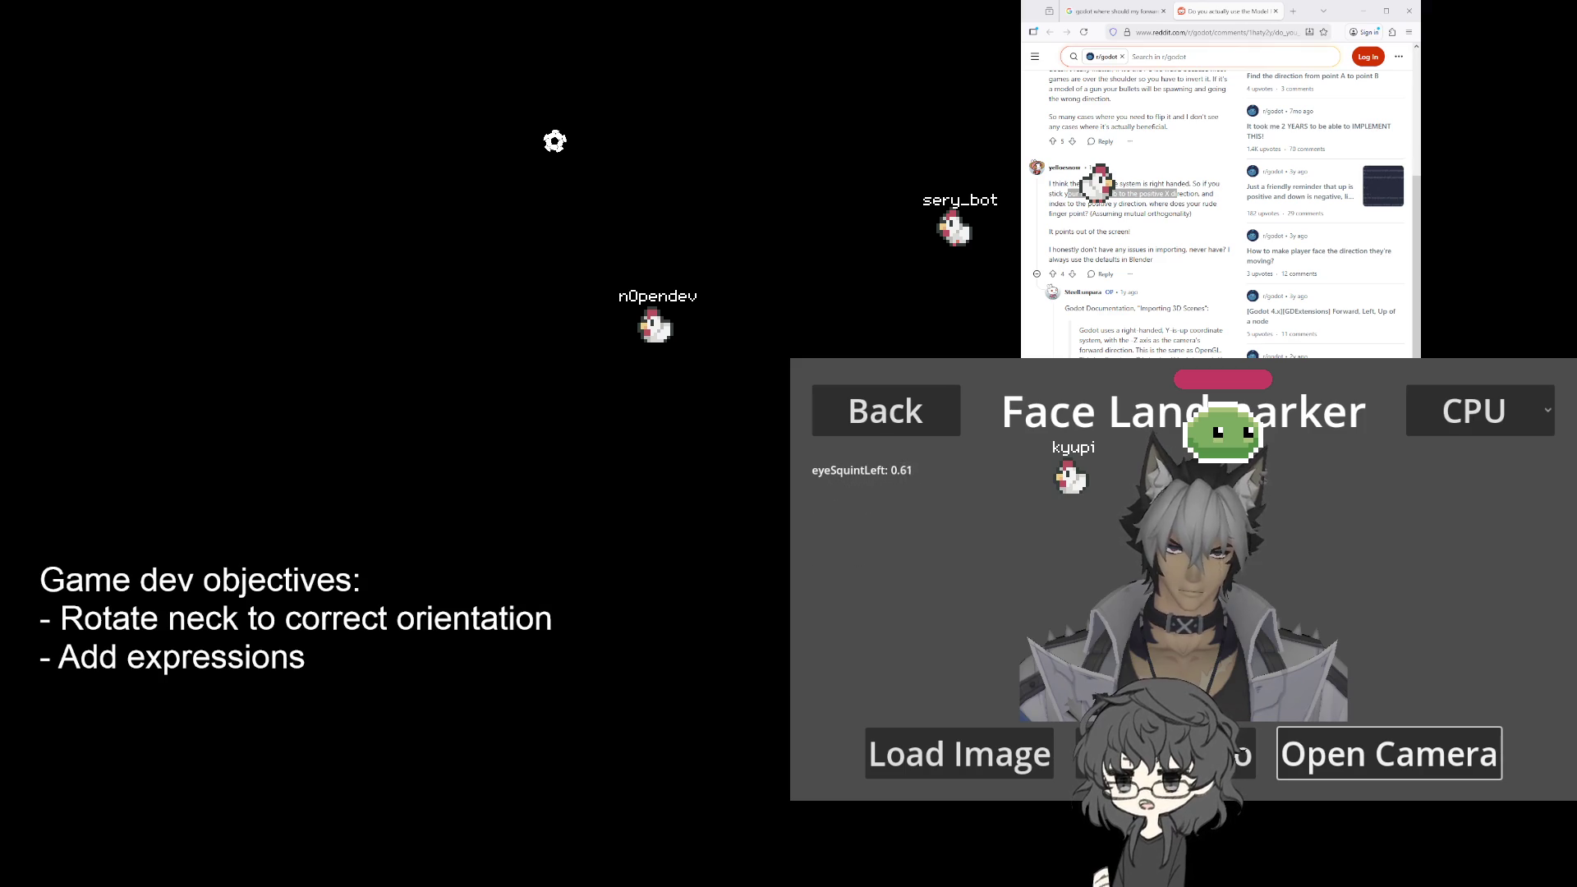
pyautogui.hotkey('alt', 'Tab')
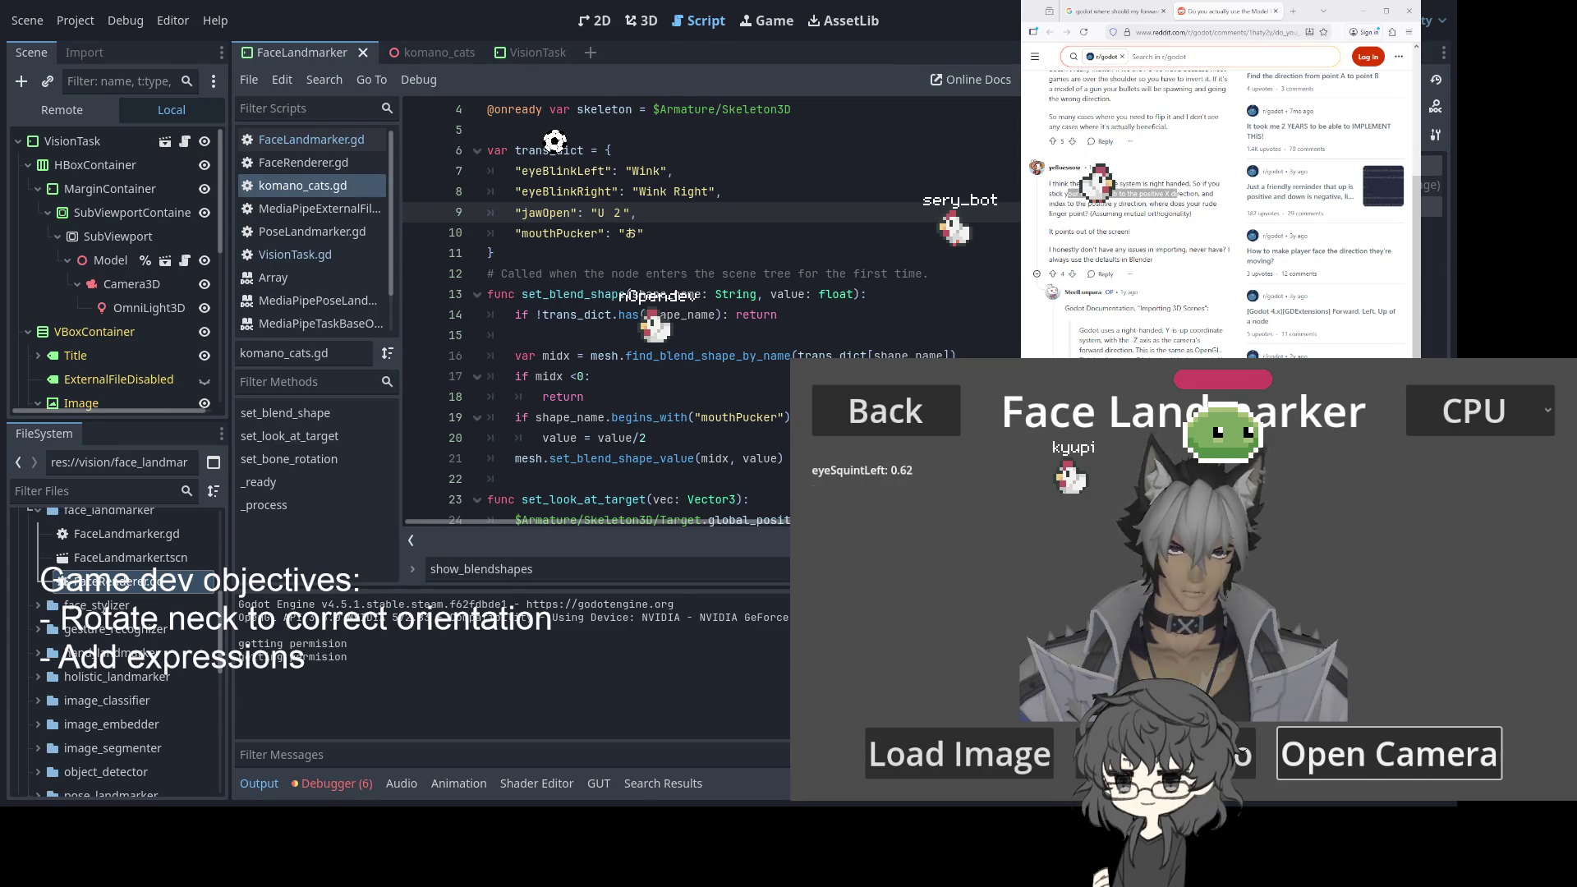
# Maximize the editor and move the trans_dict block to the start of set_blend_shape
pyautogui.press('super+Up')
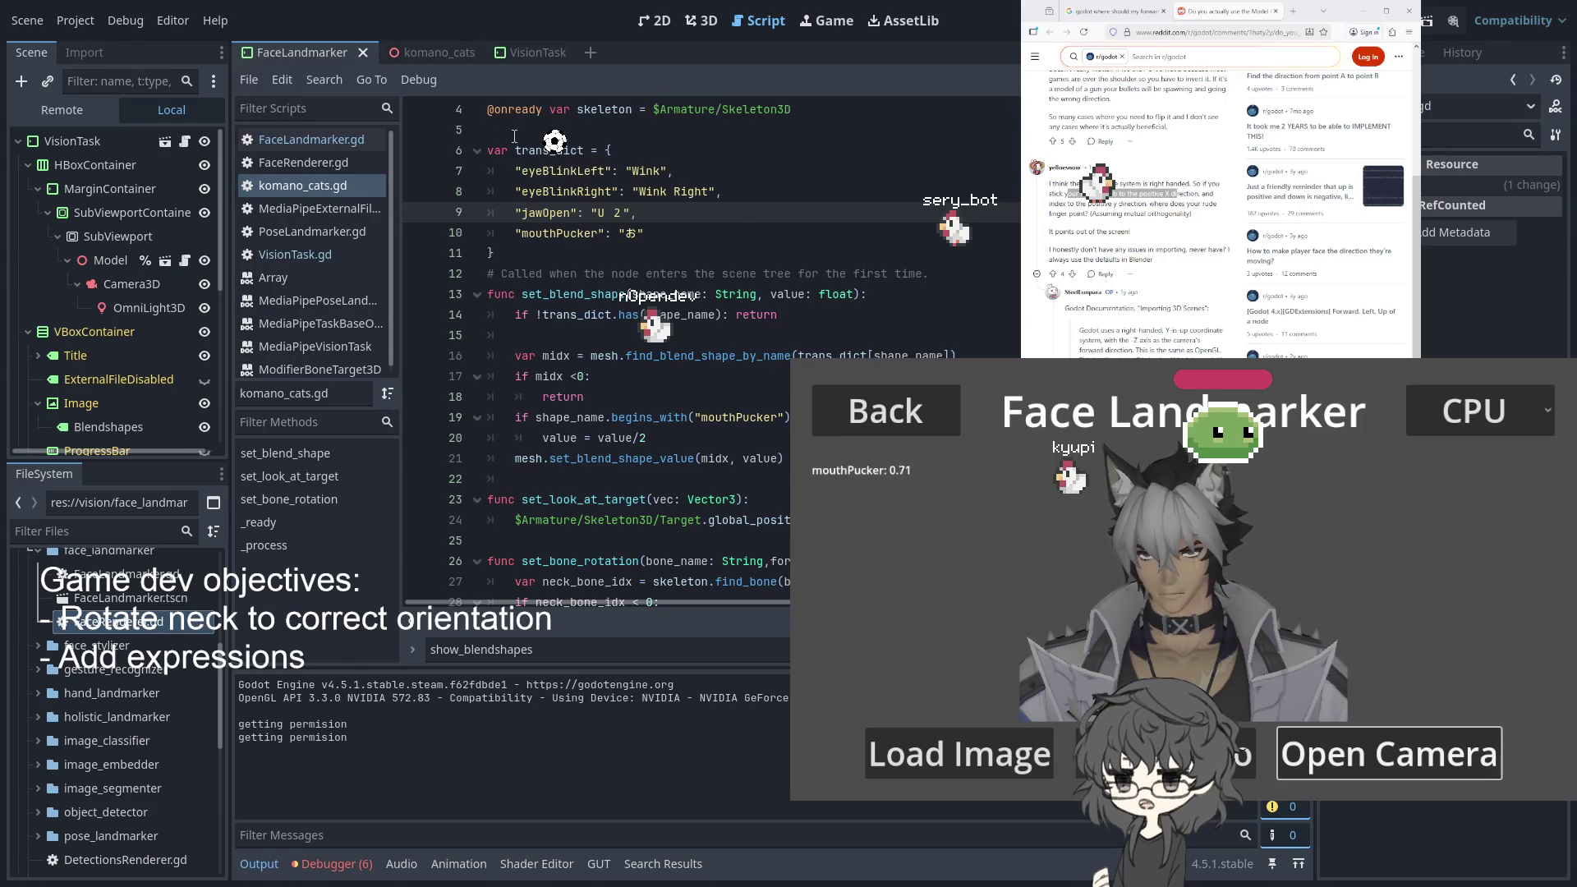
pyautogui.moveTo(489, 150)
pyautogui.mouseDown()
pyautogui.moveTo(624, 215)
pyautogui.moveTo(865, 254)
pyautogui.mouseUp()
pyautogui.hotkey('ctrl', 'c')
pyautogui.press('BackSpace')
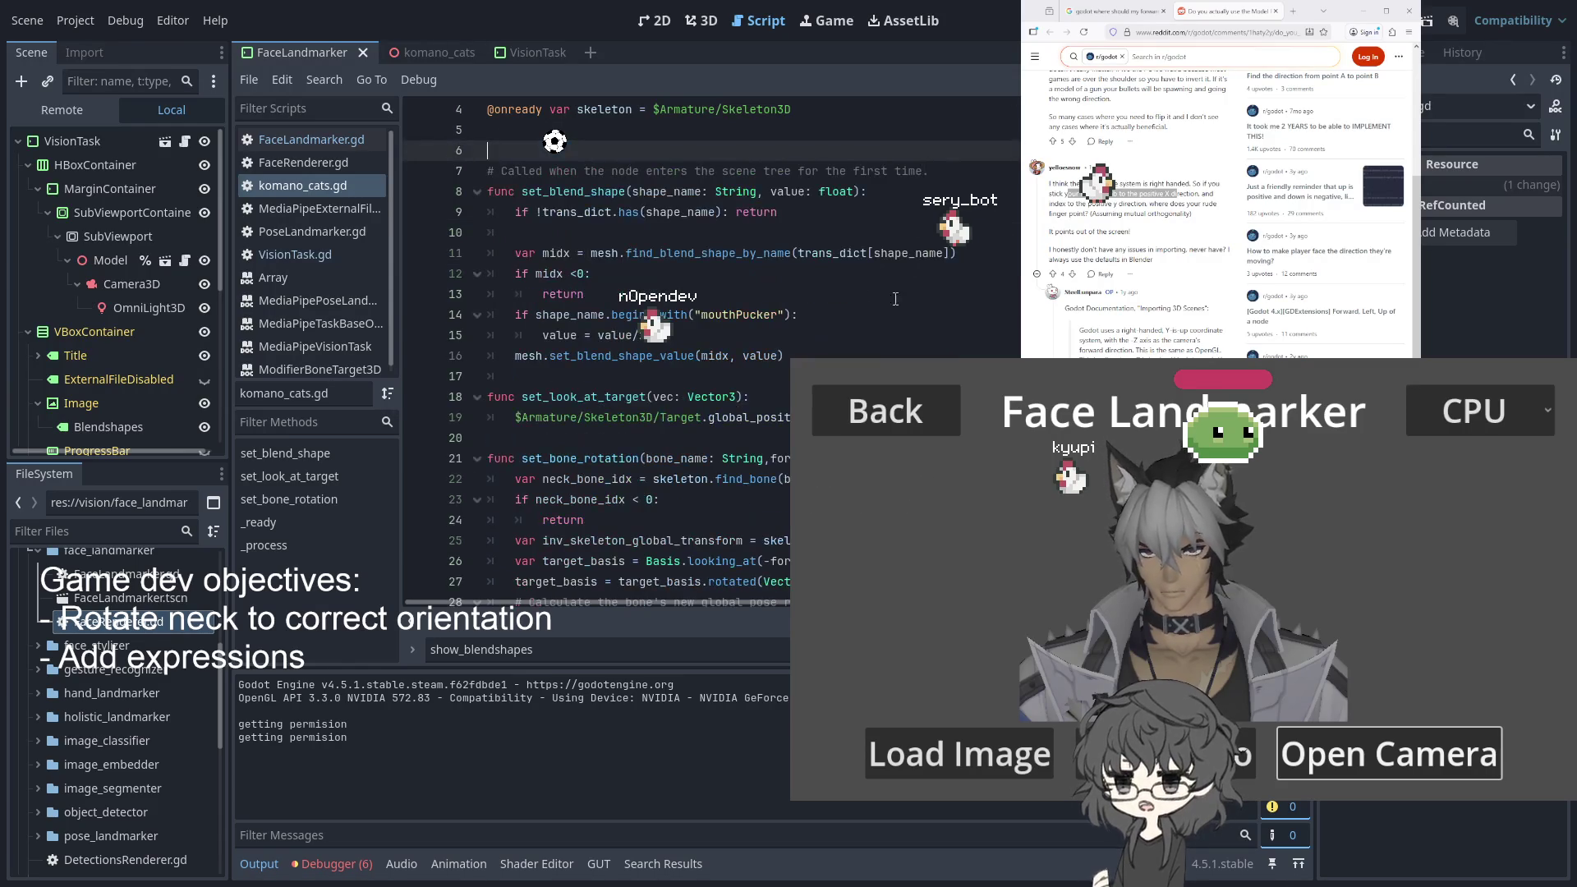
pyautogui.click(915, 188)
pyautogui.press('Return')
pyautogui.hotkey('ctrl', 'v')
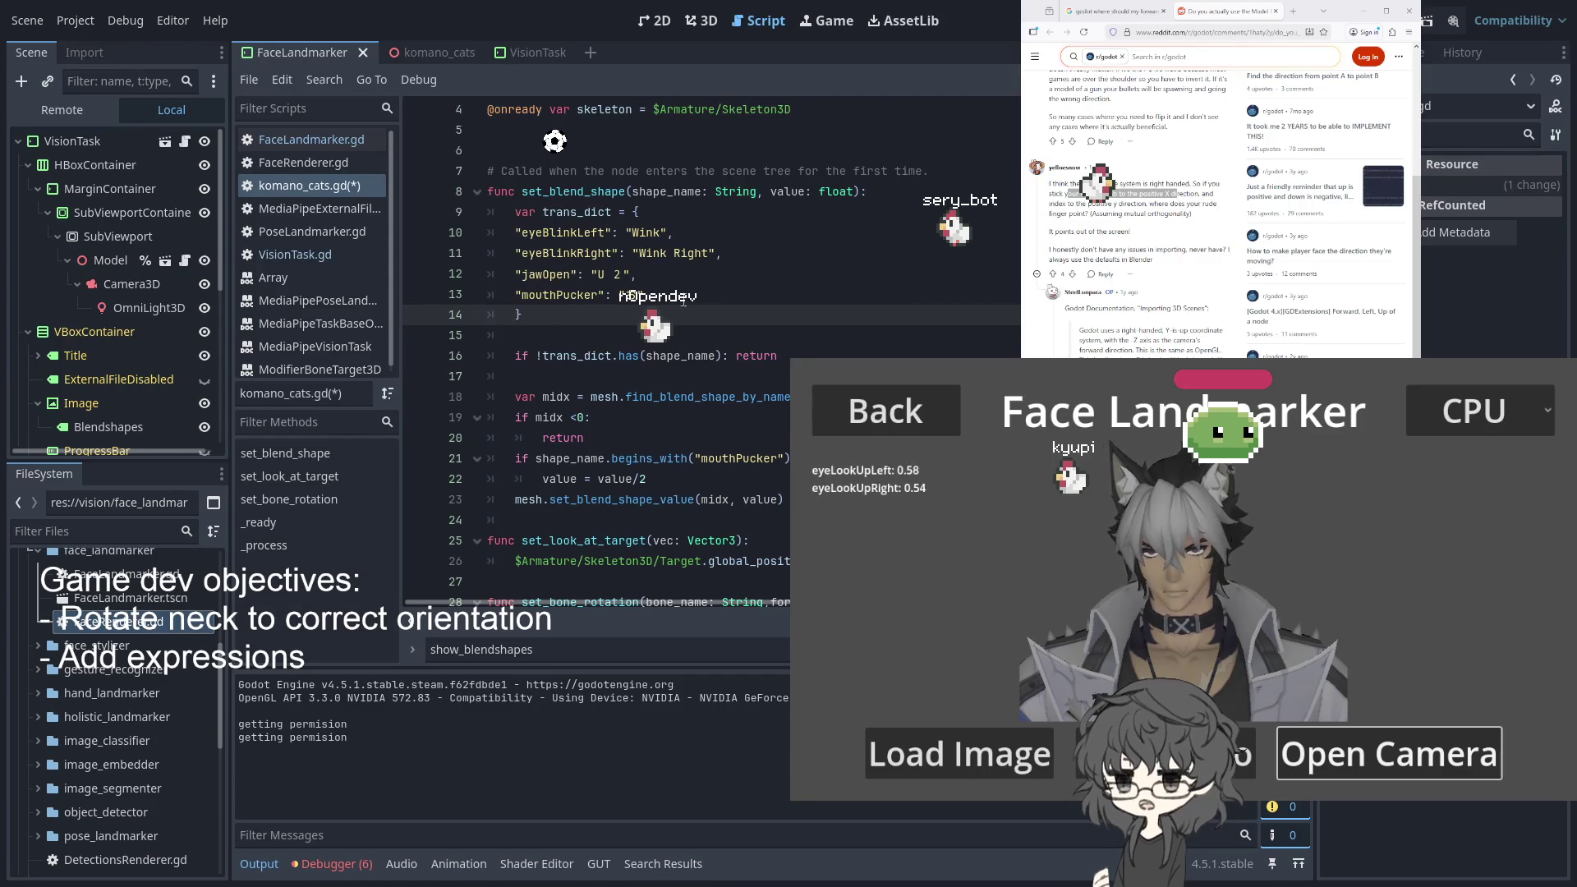
# Indent the four dictionary entries one more level and stop the running demo
pyautogui.moveTo(510, 230); pyautogui.dragTo(765, 293)
pyautogui.press('Tab')
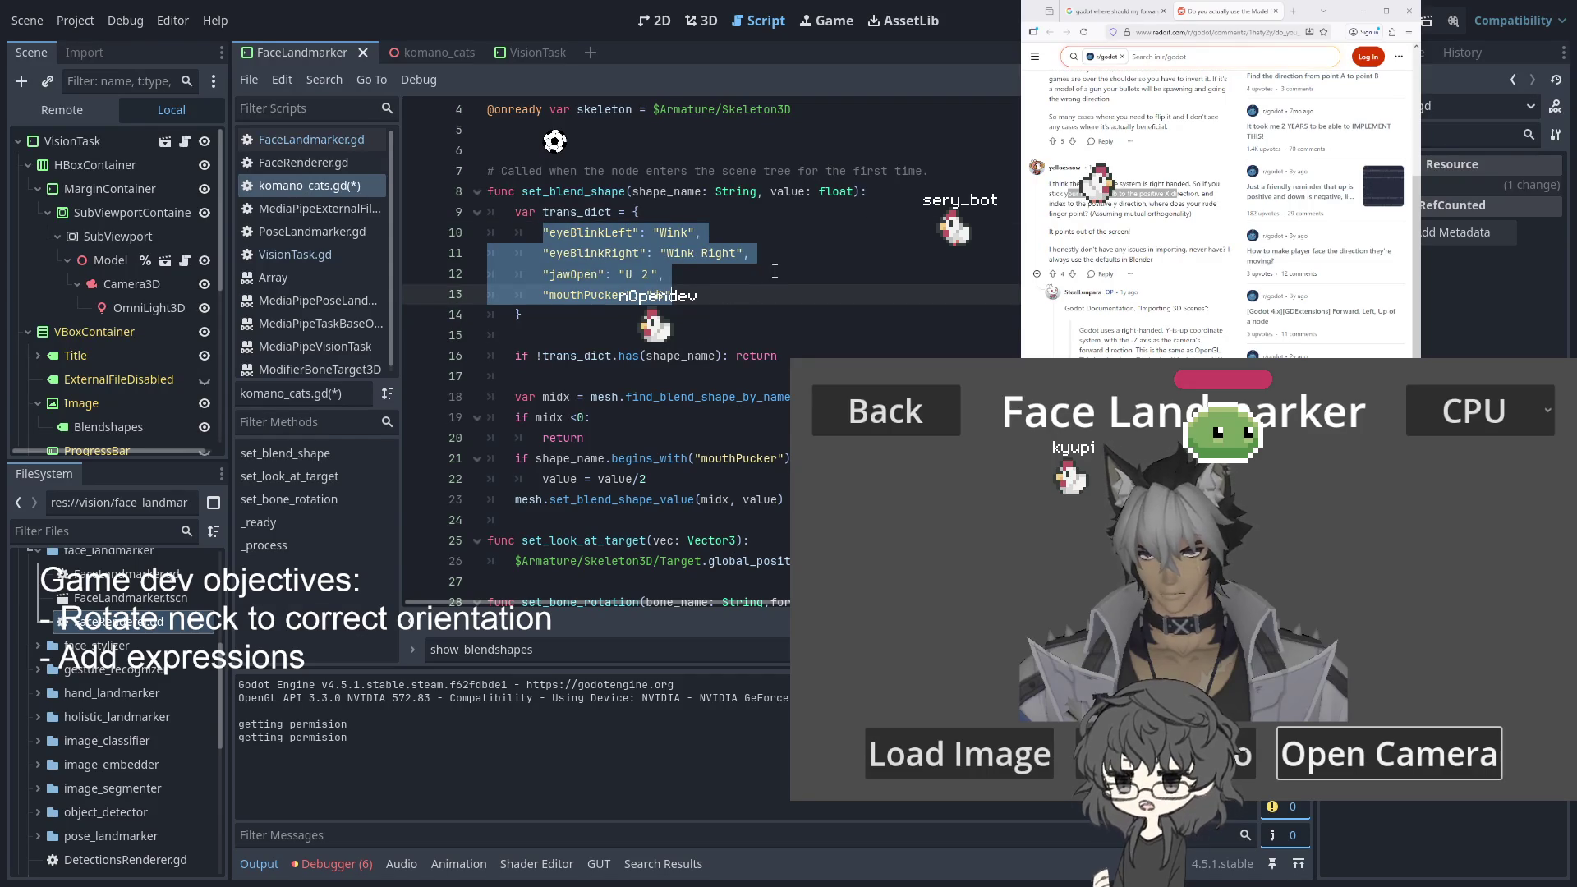
pyautogui.click(773, 271)
pyautogui.press('F5')
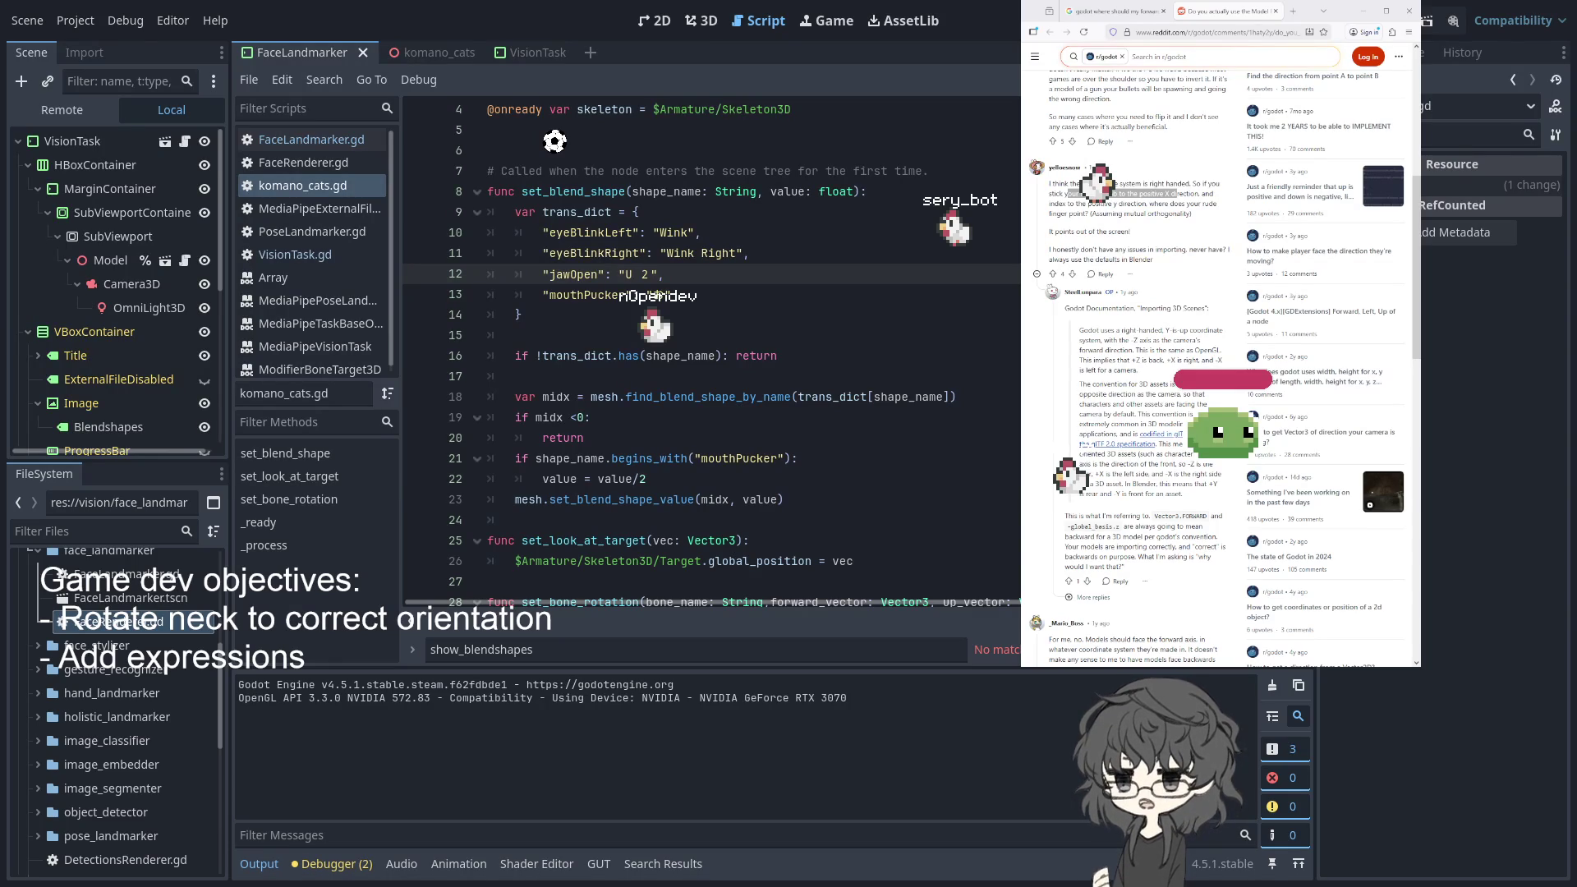
# Start the live camera feed from the Logi Webcam C920e at 640x480@24 (YUY2)
pyautogui.click(1390, 752)
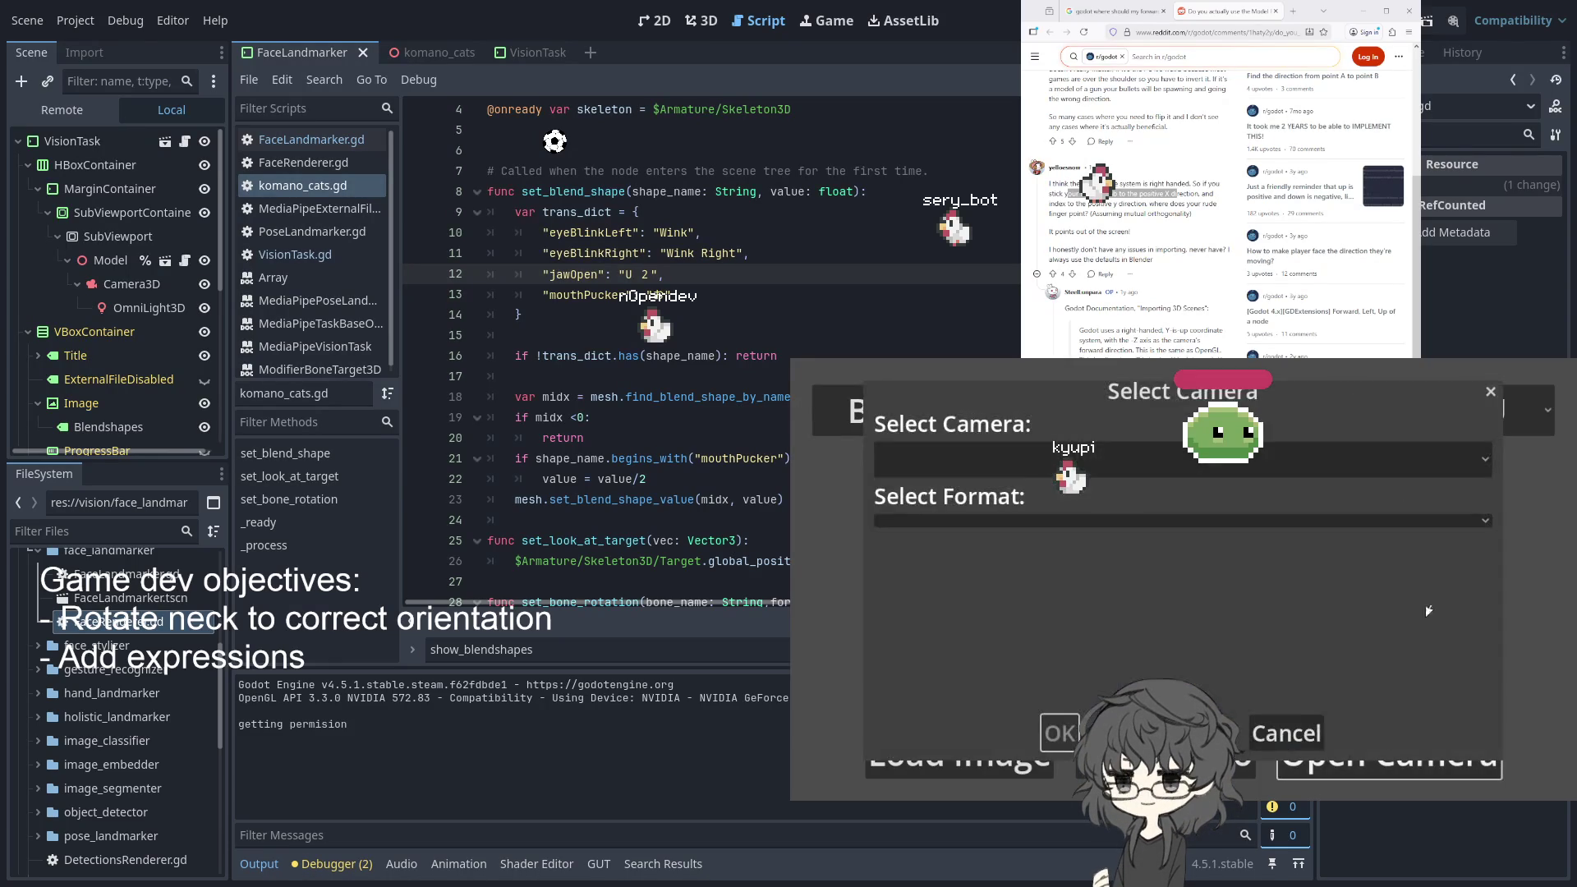
pyautogui.click(996, 498)
pyautogui.click(985, 534)
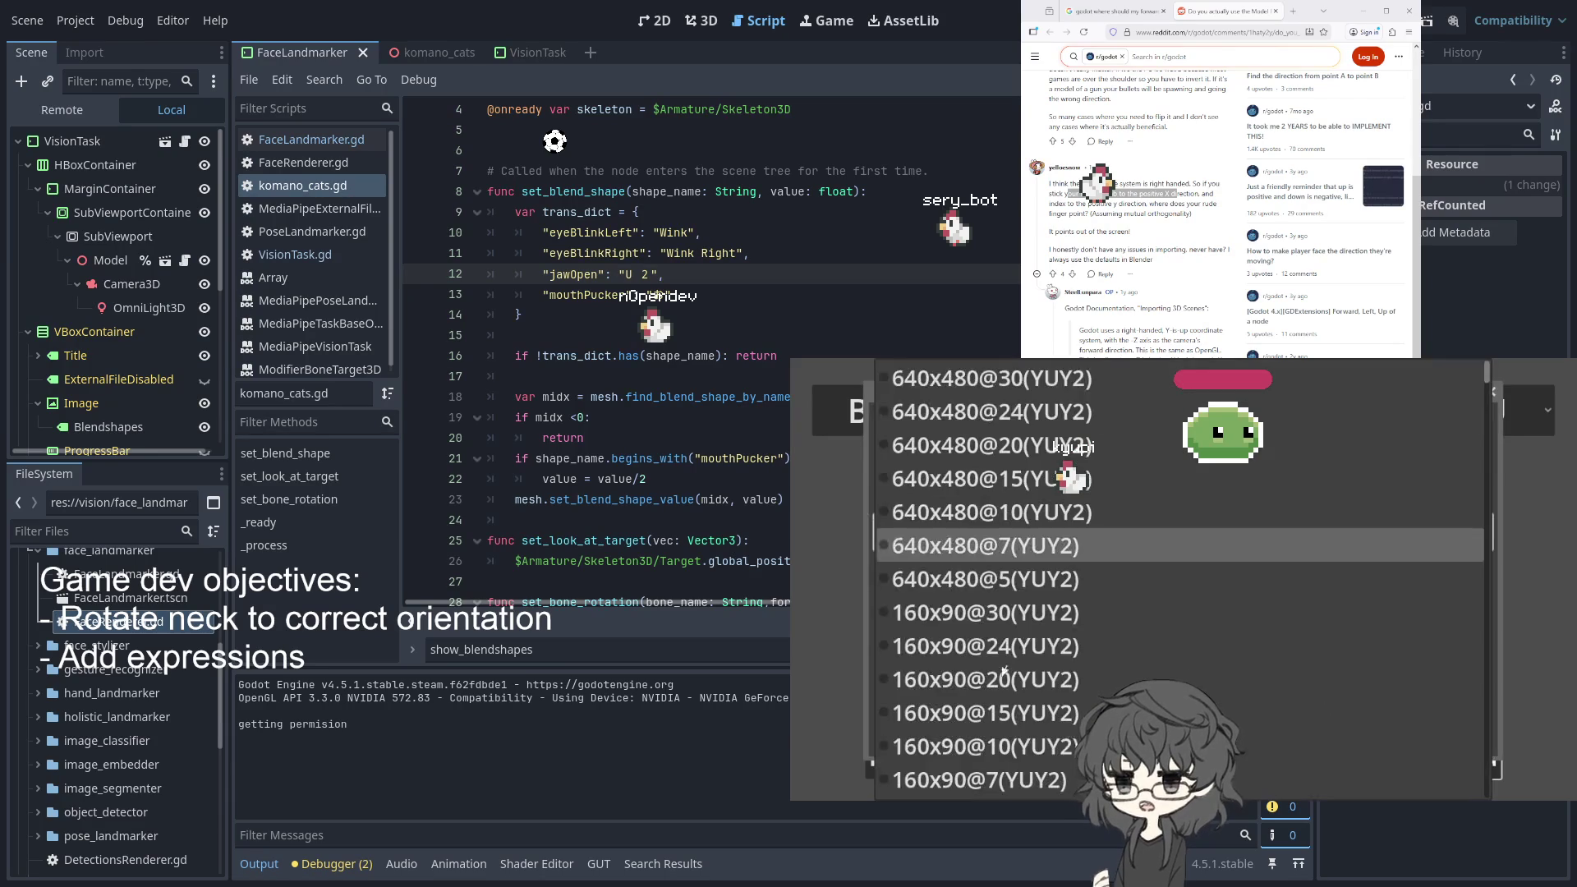
pyautogui.press('Return')
pyautogui.press('Tab')
pyautogui.press('Return')
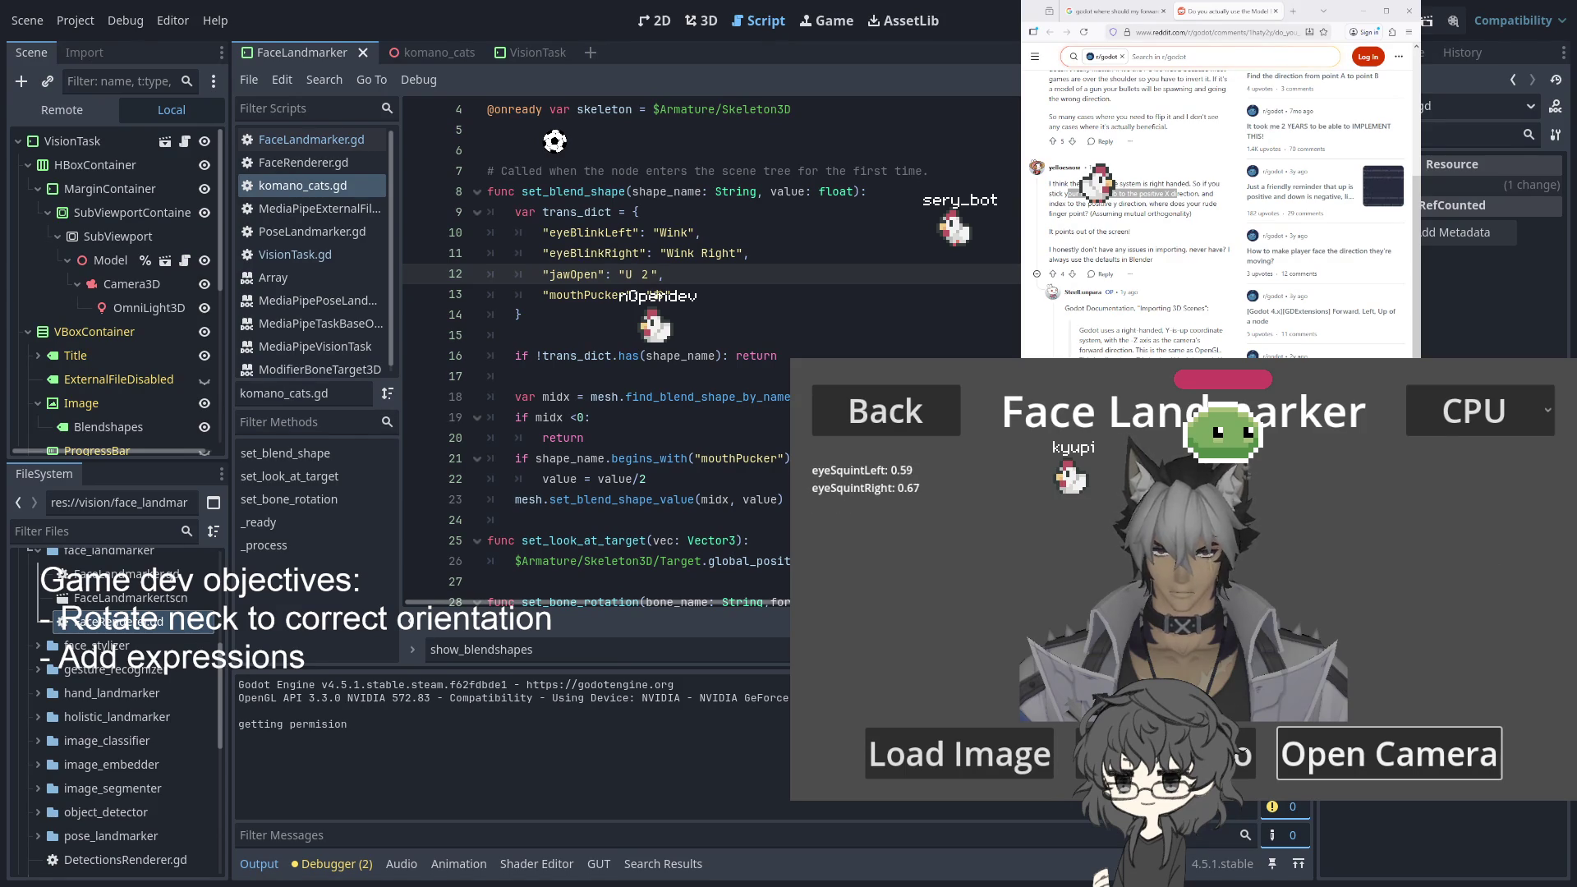
# Show the Debugger panel's Errors list and scroll through it
pyautogui.click(336, 864)
pyautogui.click(356, 661)
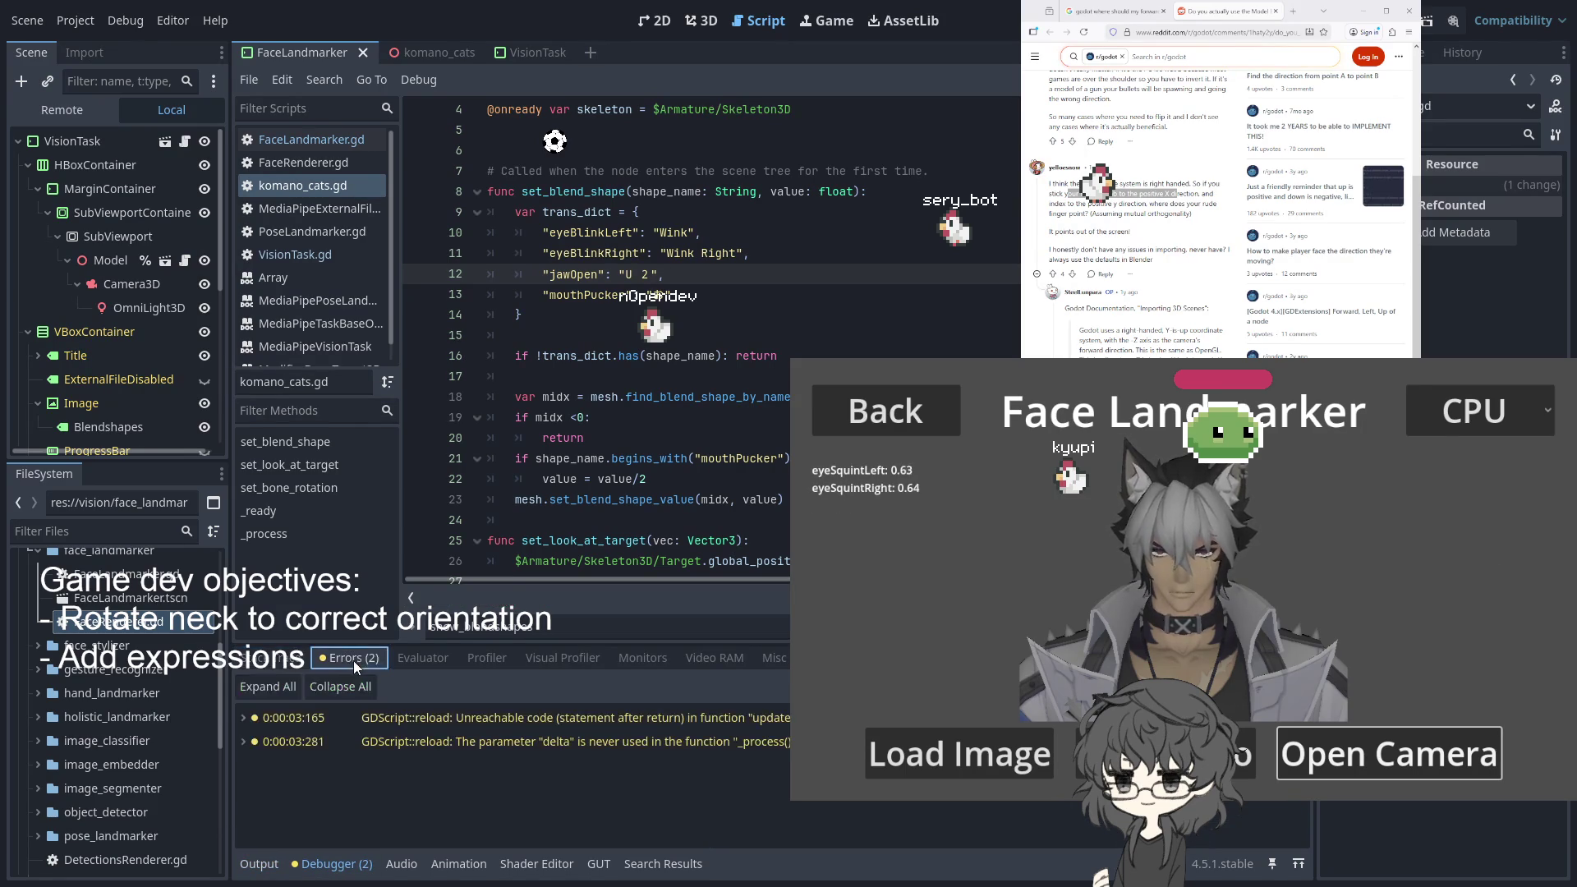
pyautogui.scroll(-2, 711, 282)
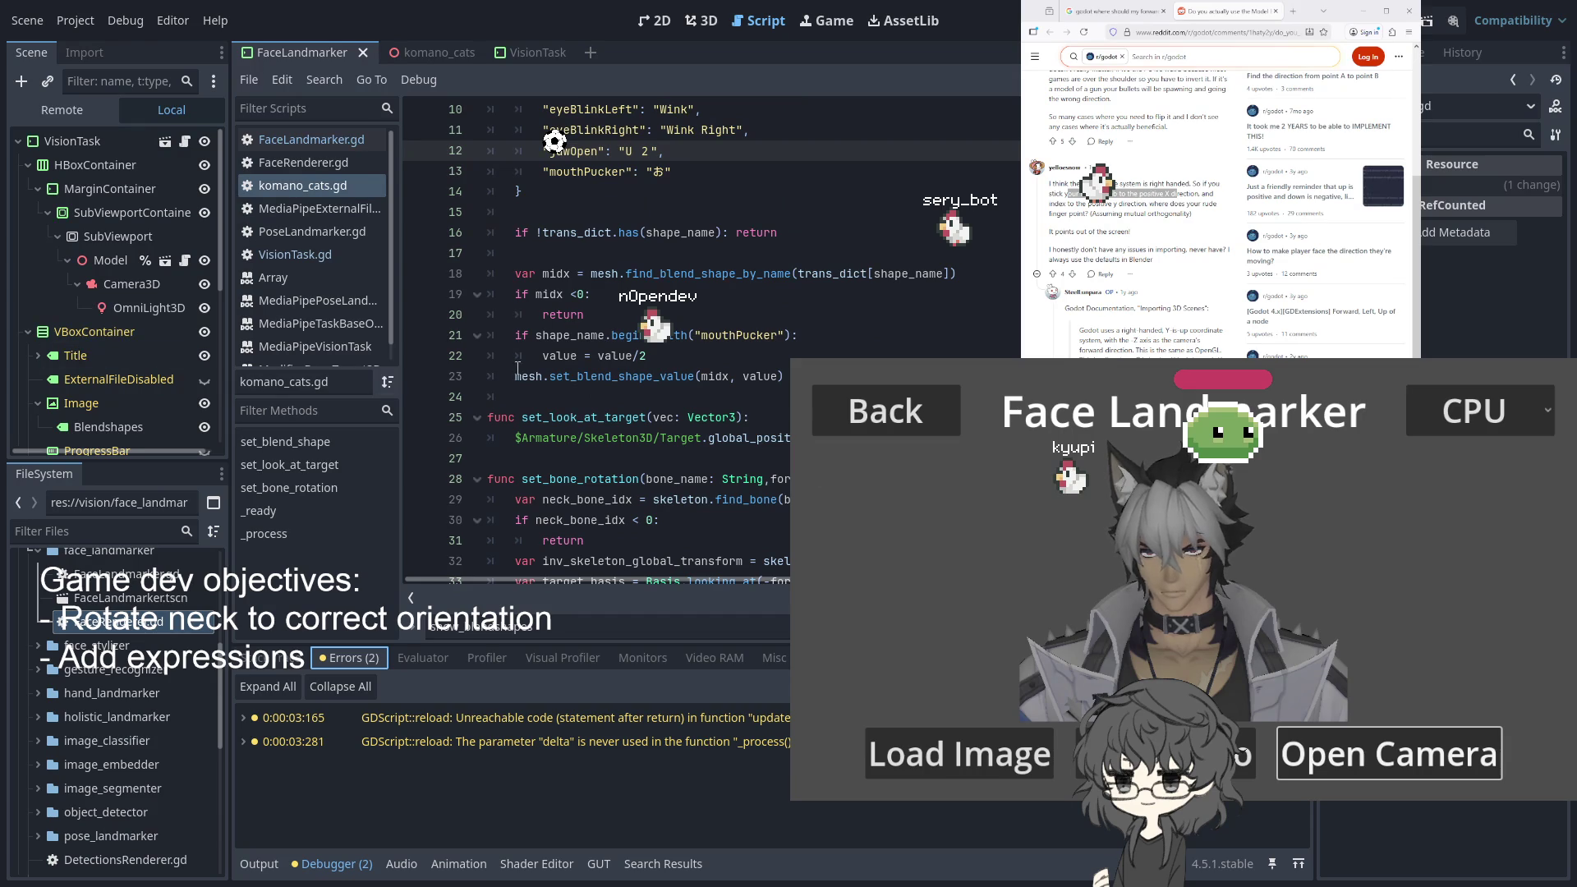
pyautogui.scroll(1, 575, 345)
pyautogui.scroll(2, 579, 271)
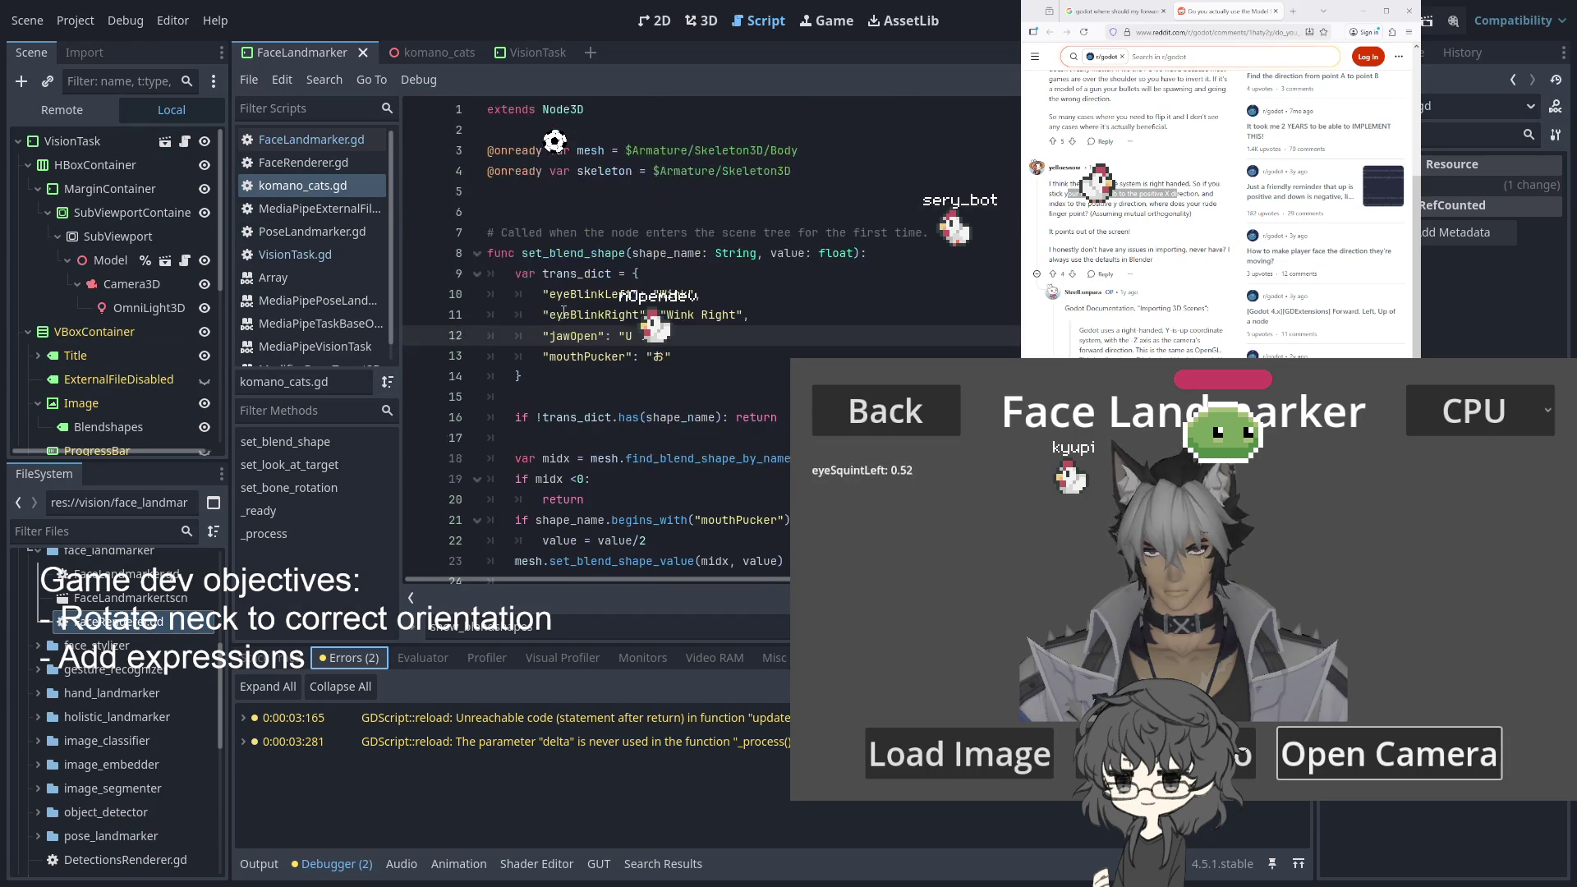
# Pause on a line-20 breakpoint in set_blend_shape, clear it, and resume the game
pyautogui.click(416, 500)
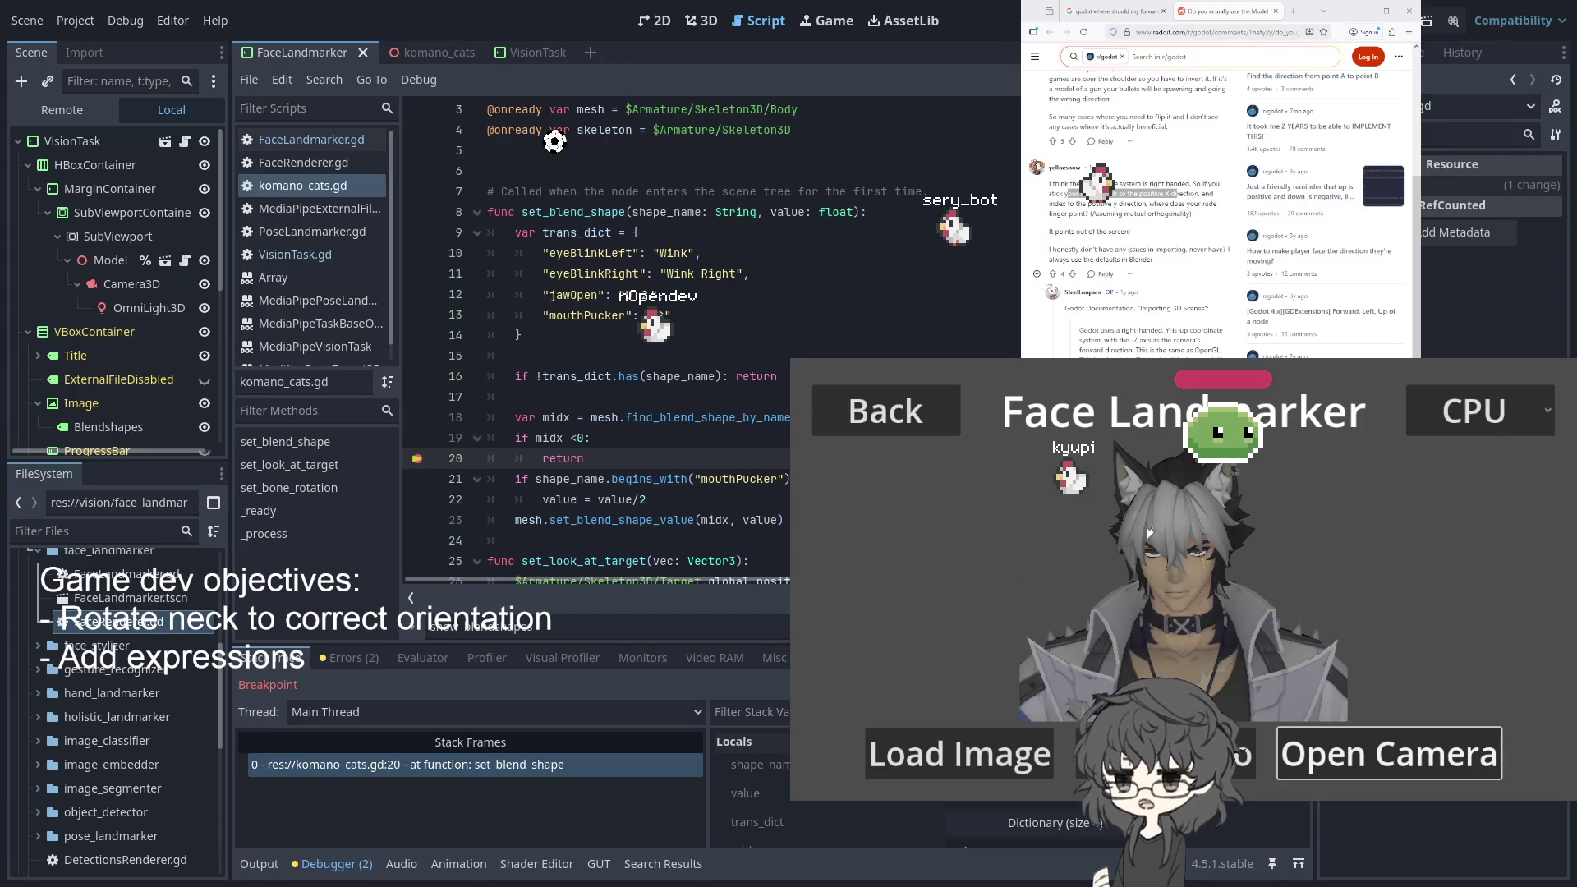
pyautogui.click(575, 479)
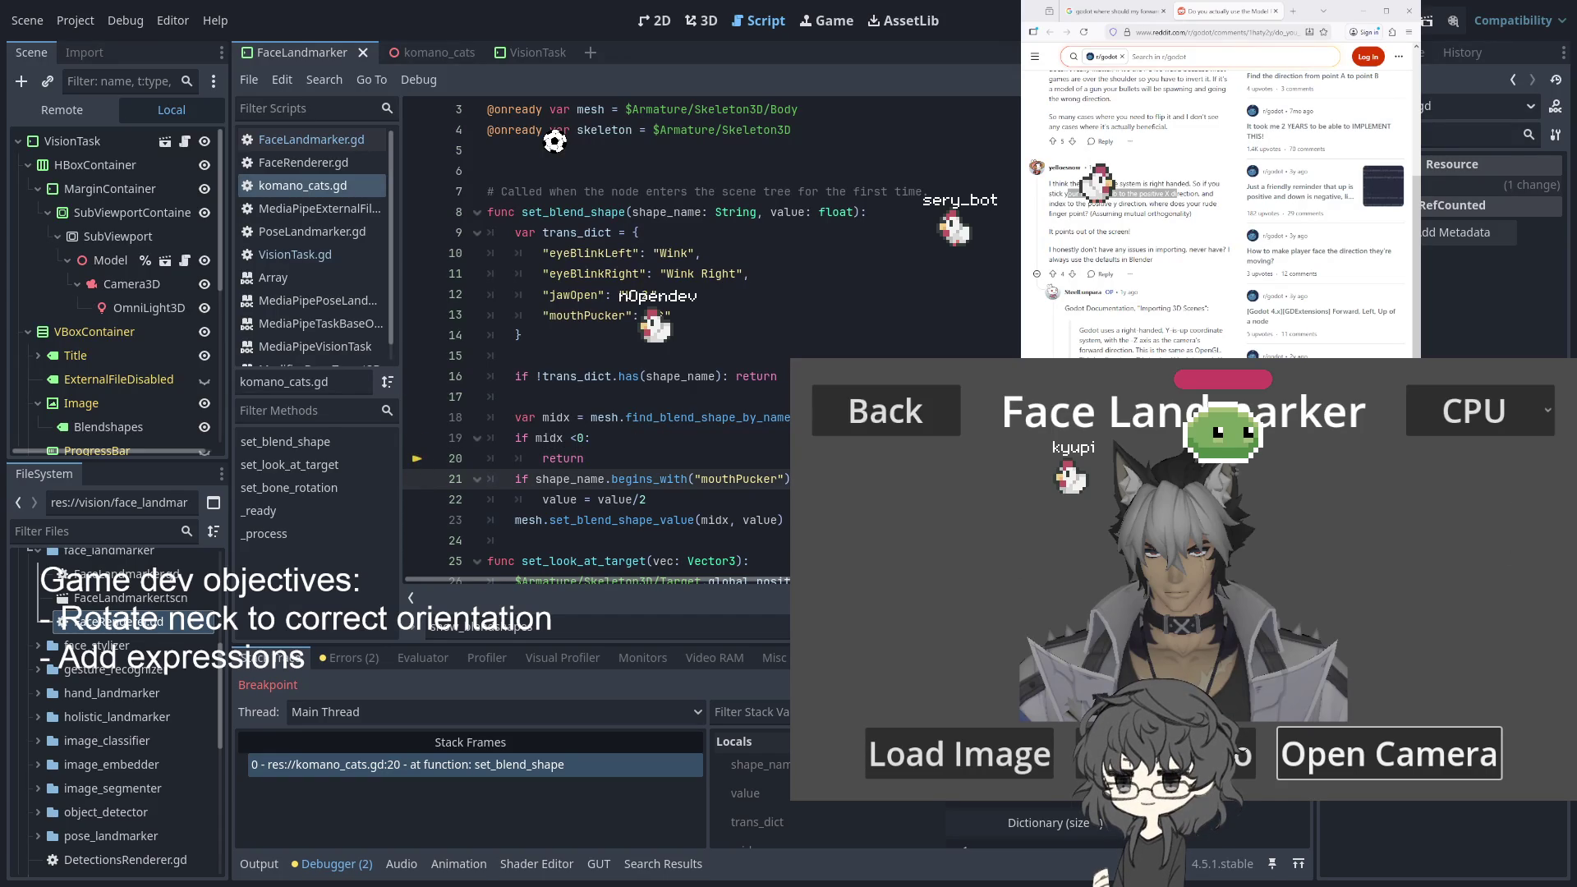
pyautogui.press('F12')
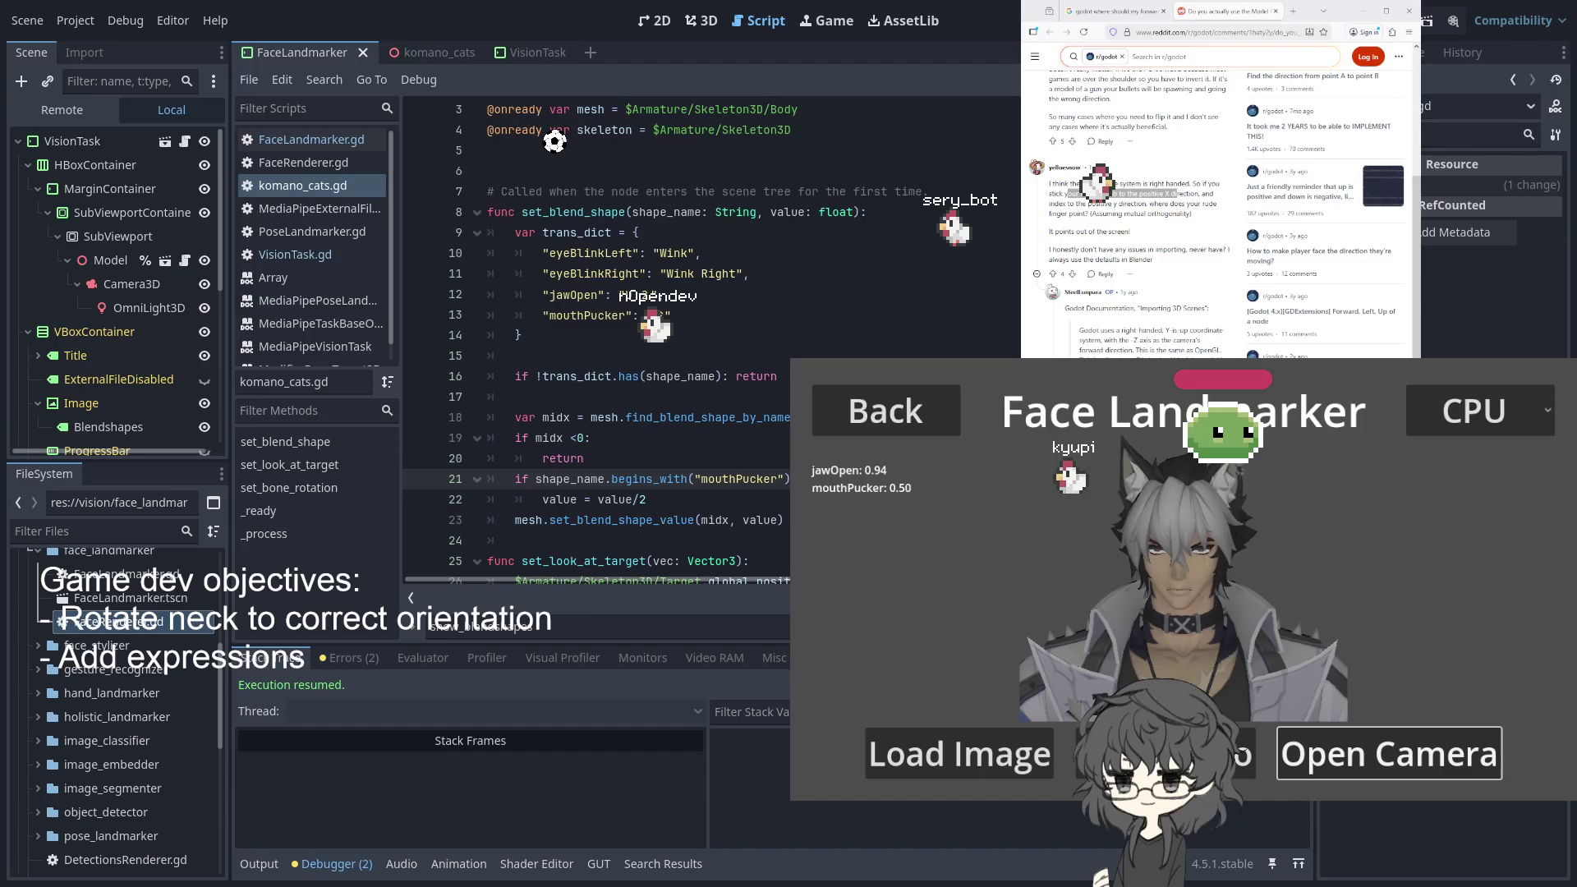
pyautogui.click(569, 299)
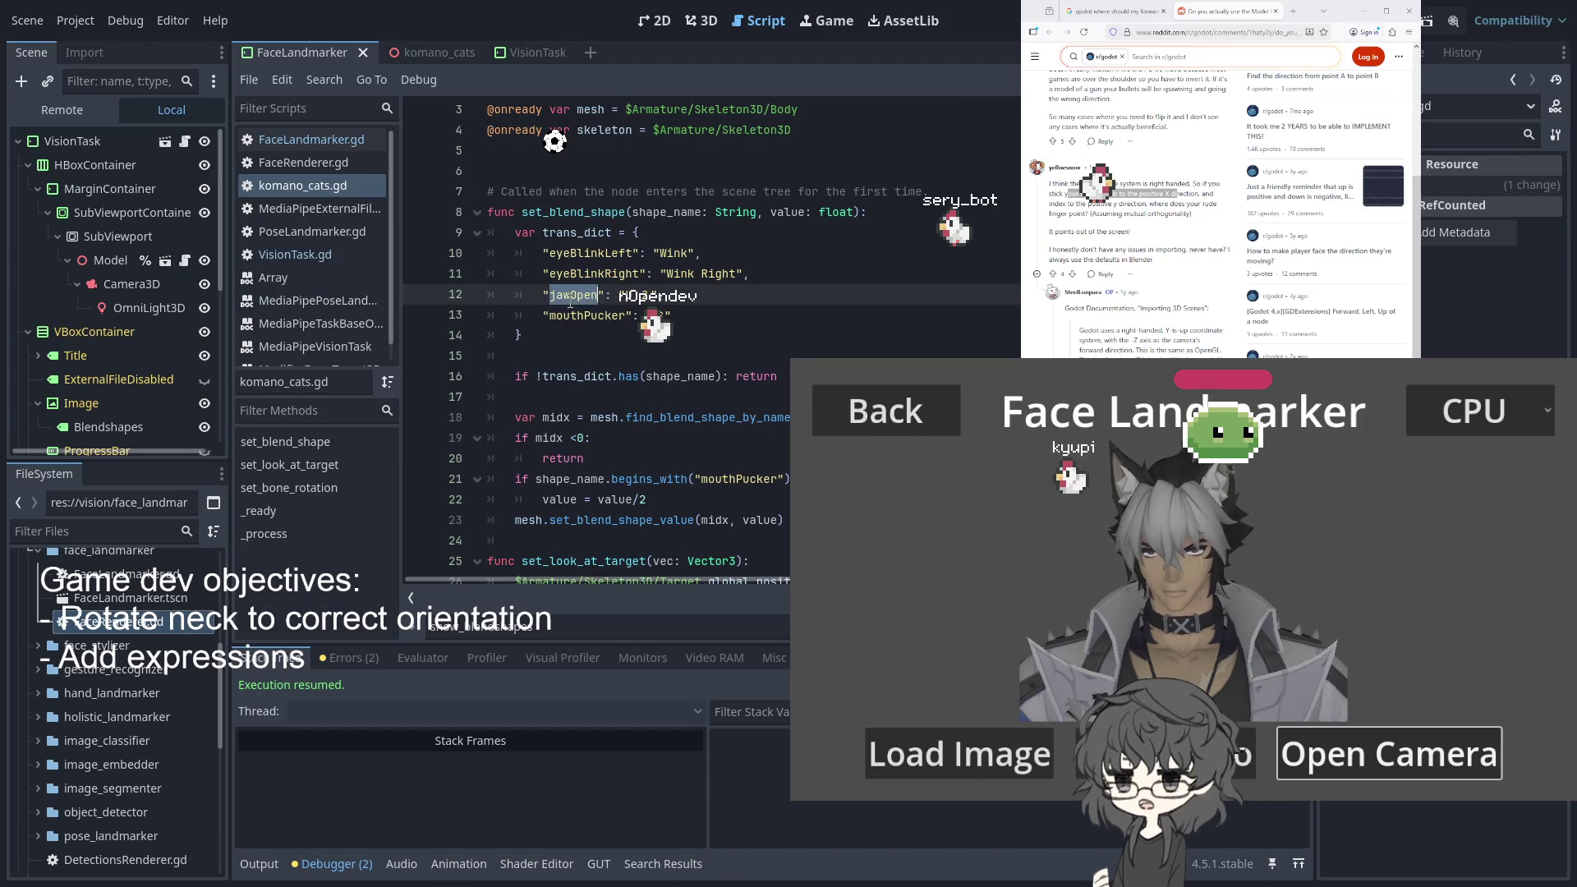
# Look up the avatar's blend shape names in the komano_cats scene
pyautogui.click(639, 293)
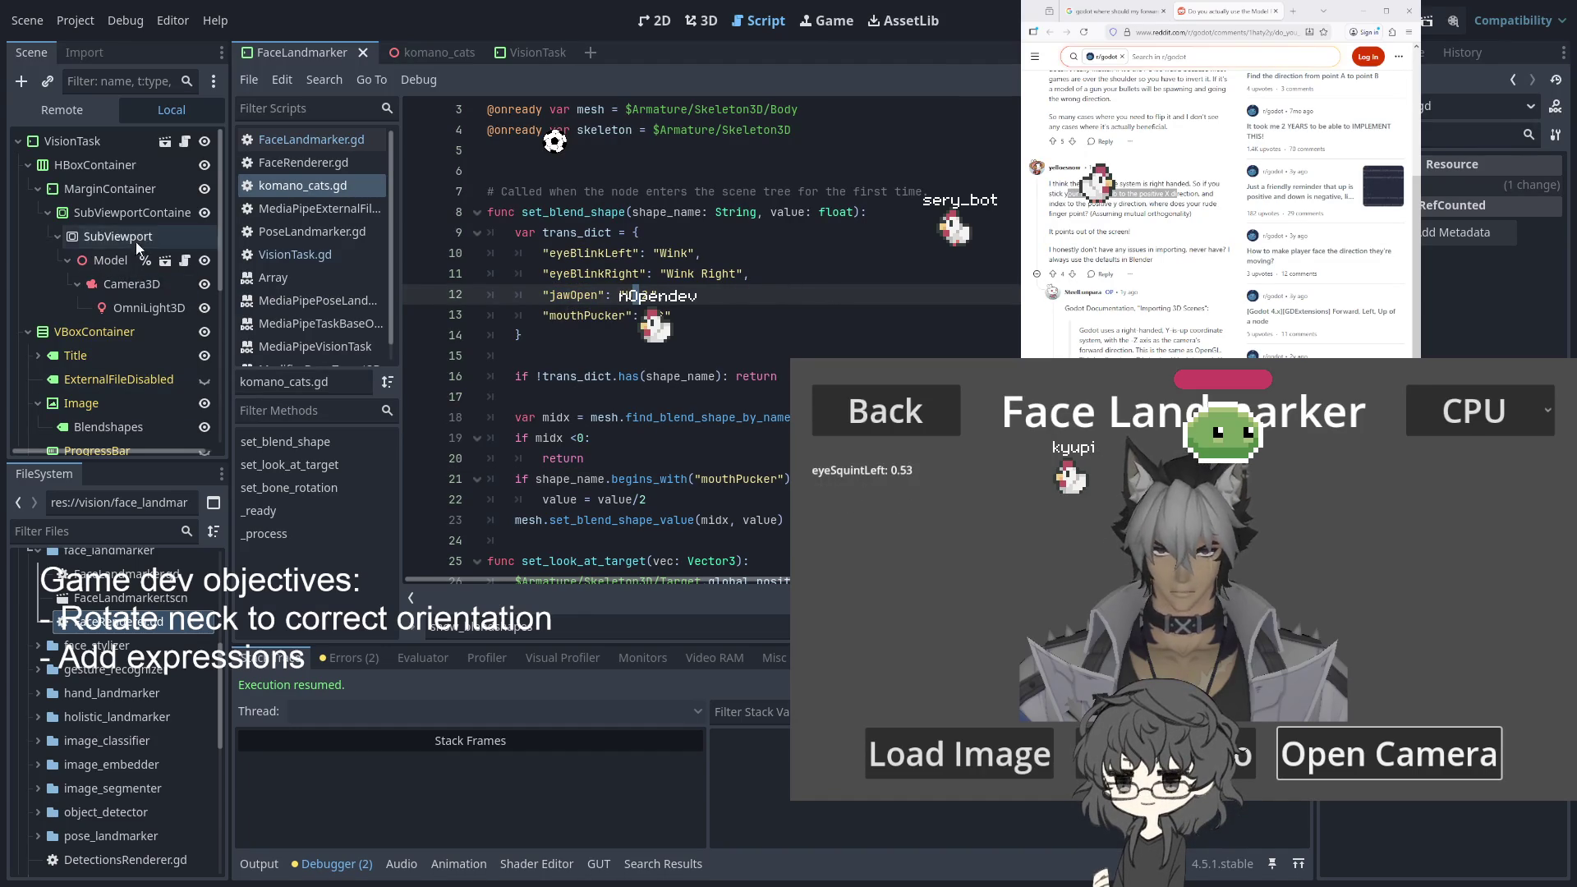
pyautogui.click(429, 52)
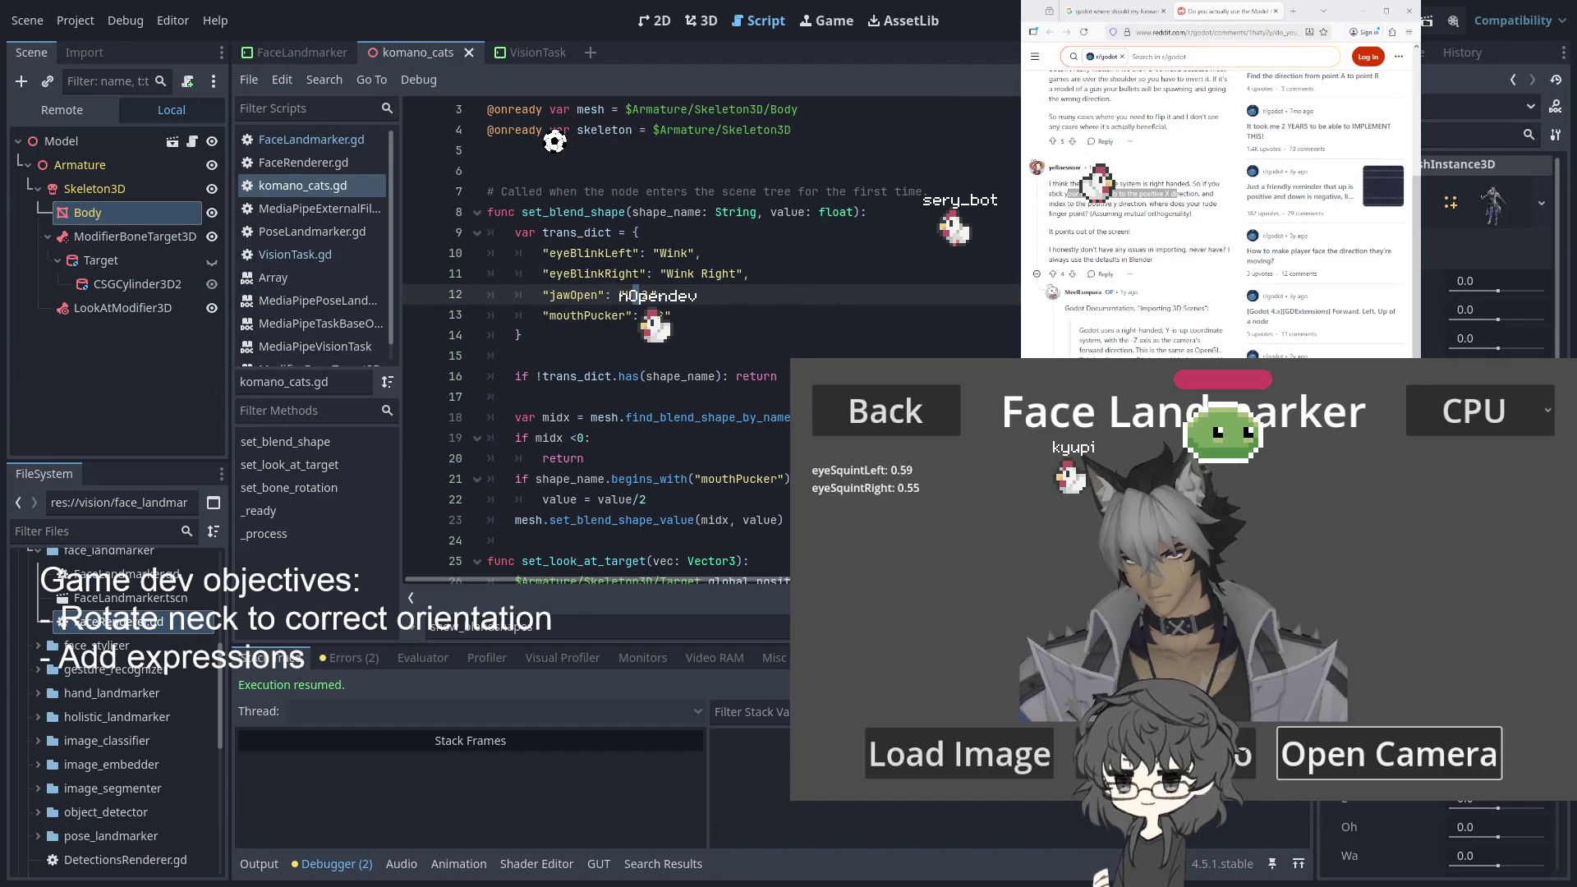
pyautogui.scroll(-5, 1490, 247)
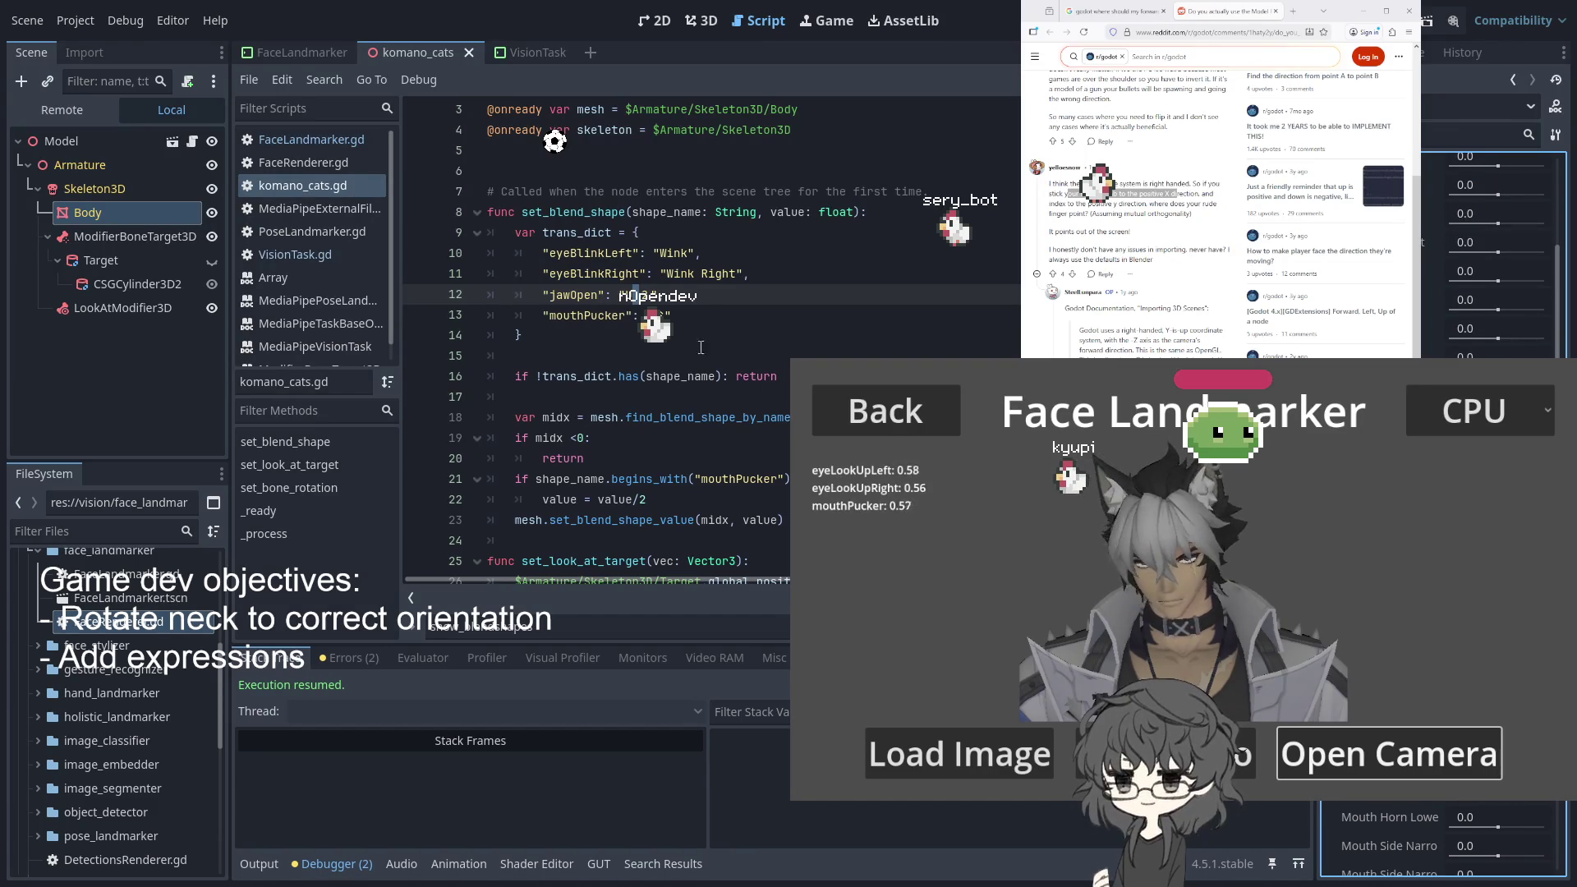
pyautogui.scroll(-2, 763, 416)
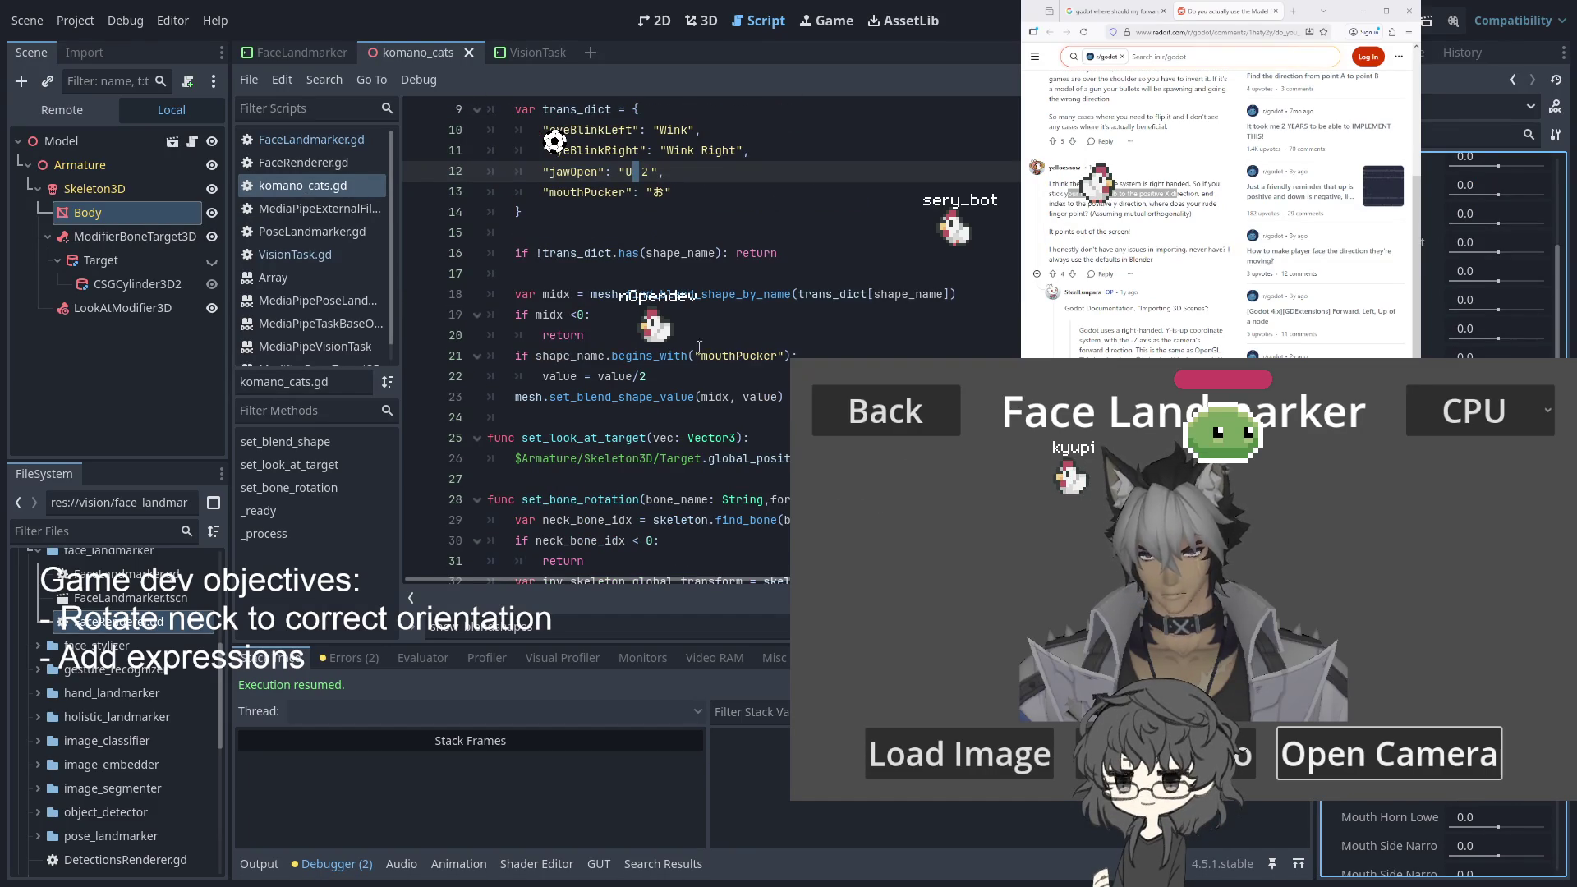
# Set jawOpen's value to 'U 2', trying and then removing a blend_shapes/ prefix
pyautogui.write('2')
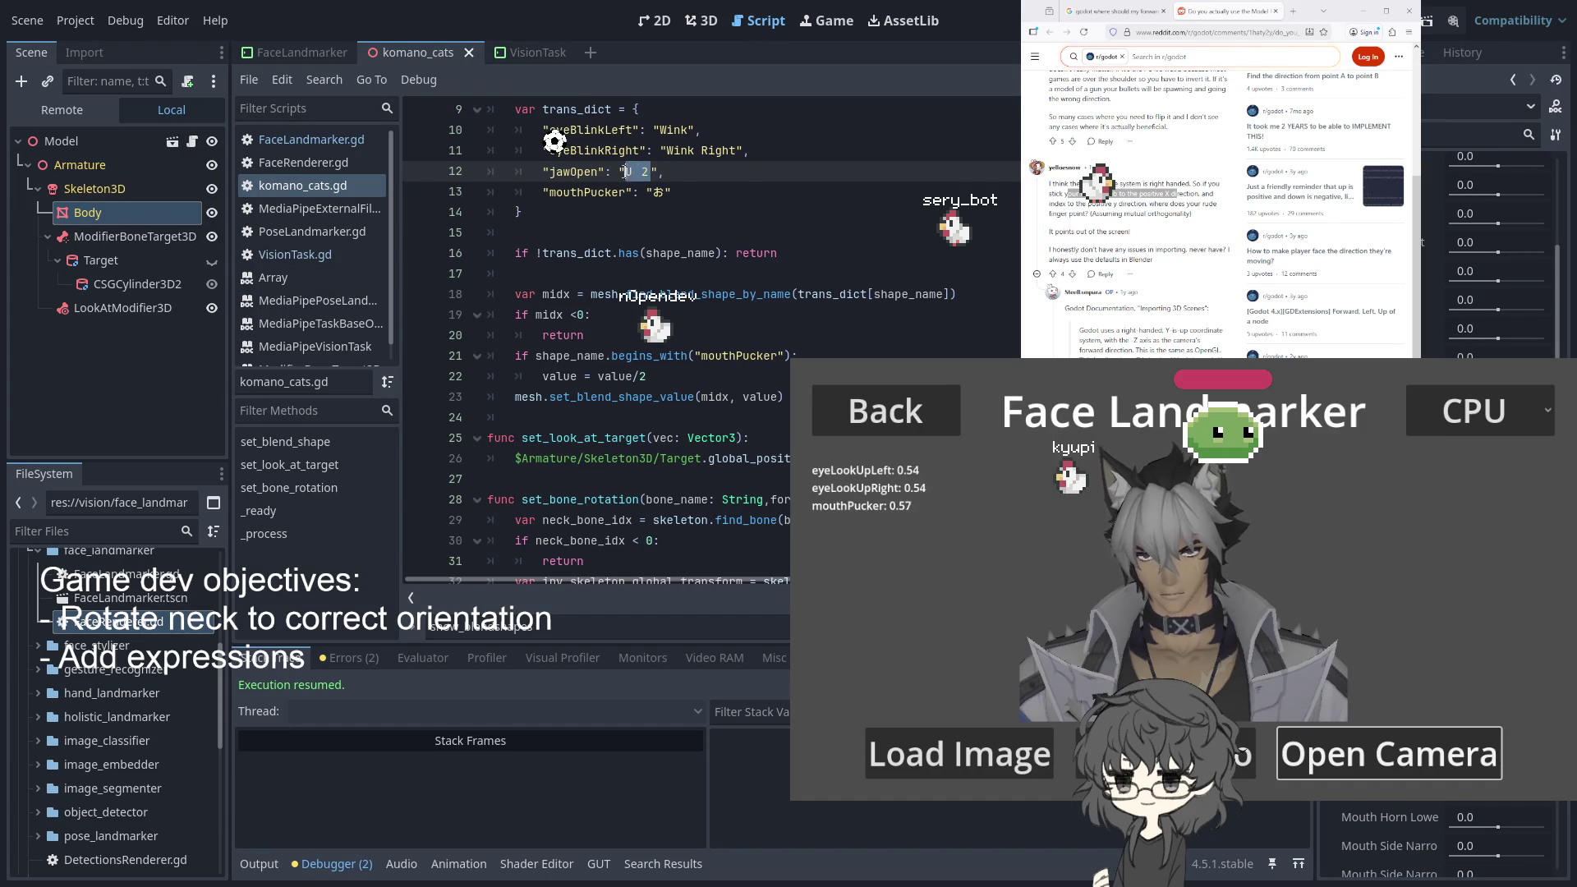
pyautogui.click(644, 172)
pyautogui.write('blend_shapes/U 2')
pyautogui.moveTo(711, 170); pyautogui.dragTo(625, 171)
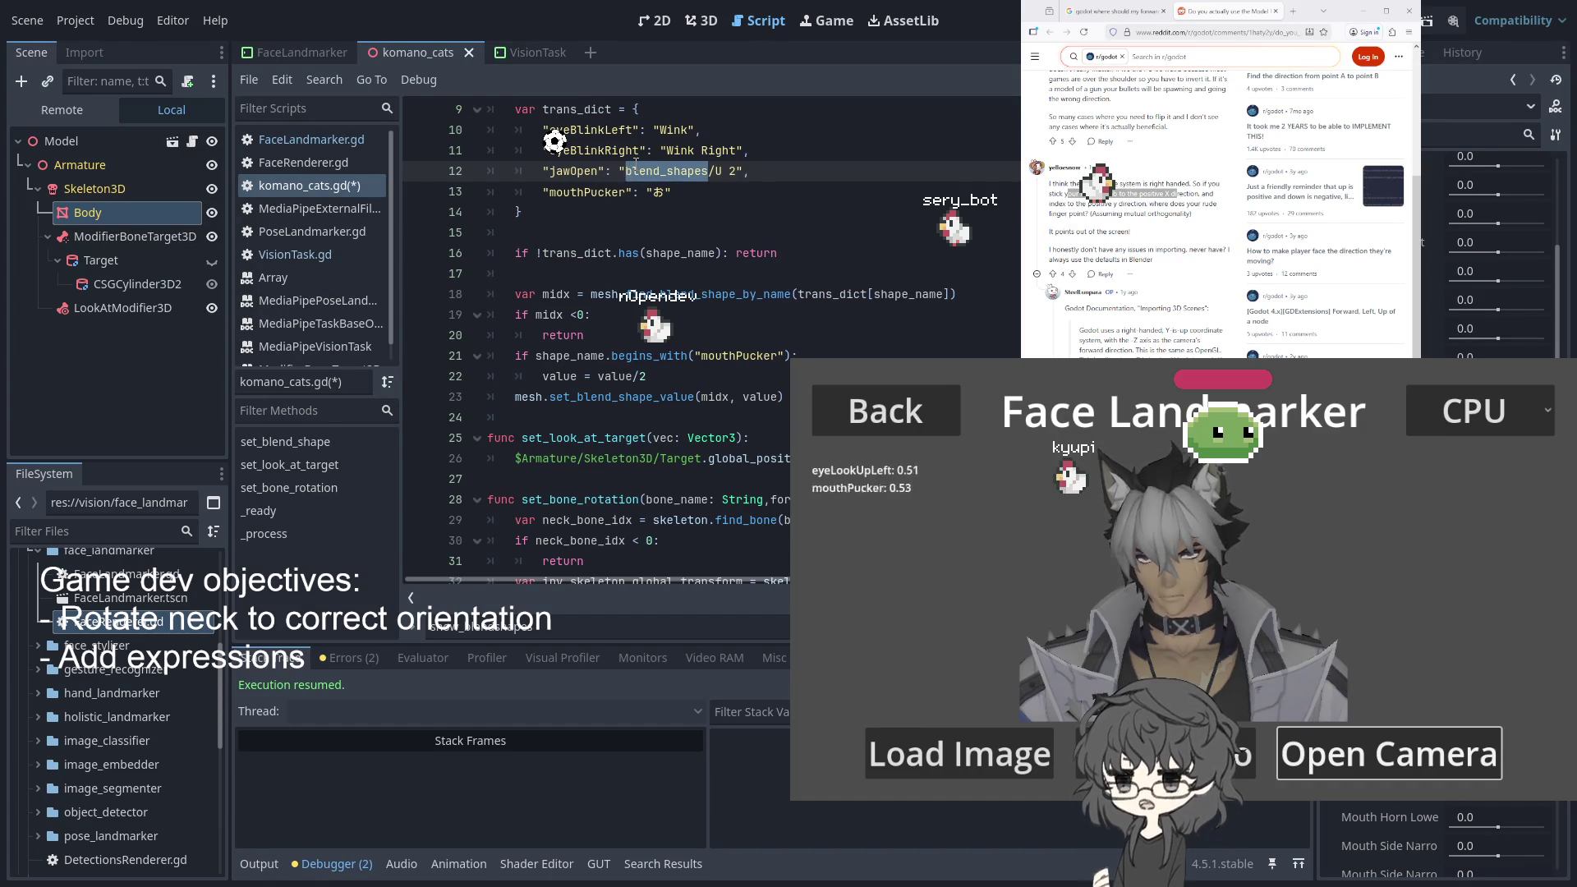
pyautogui.press('BackSpace')
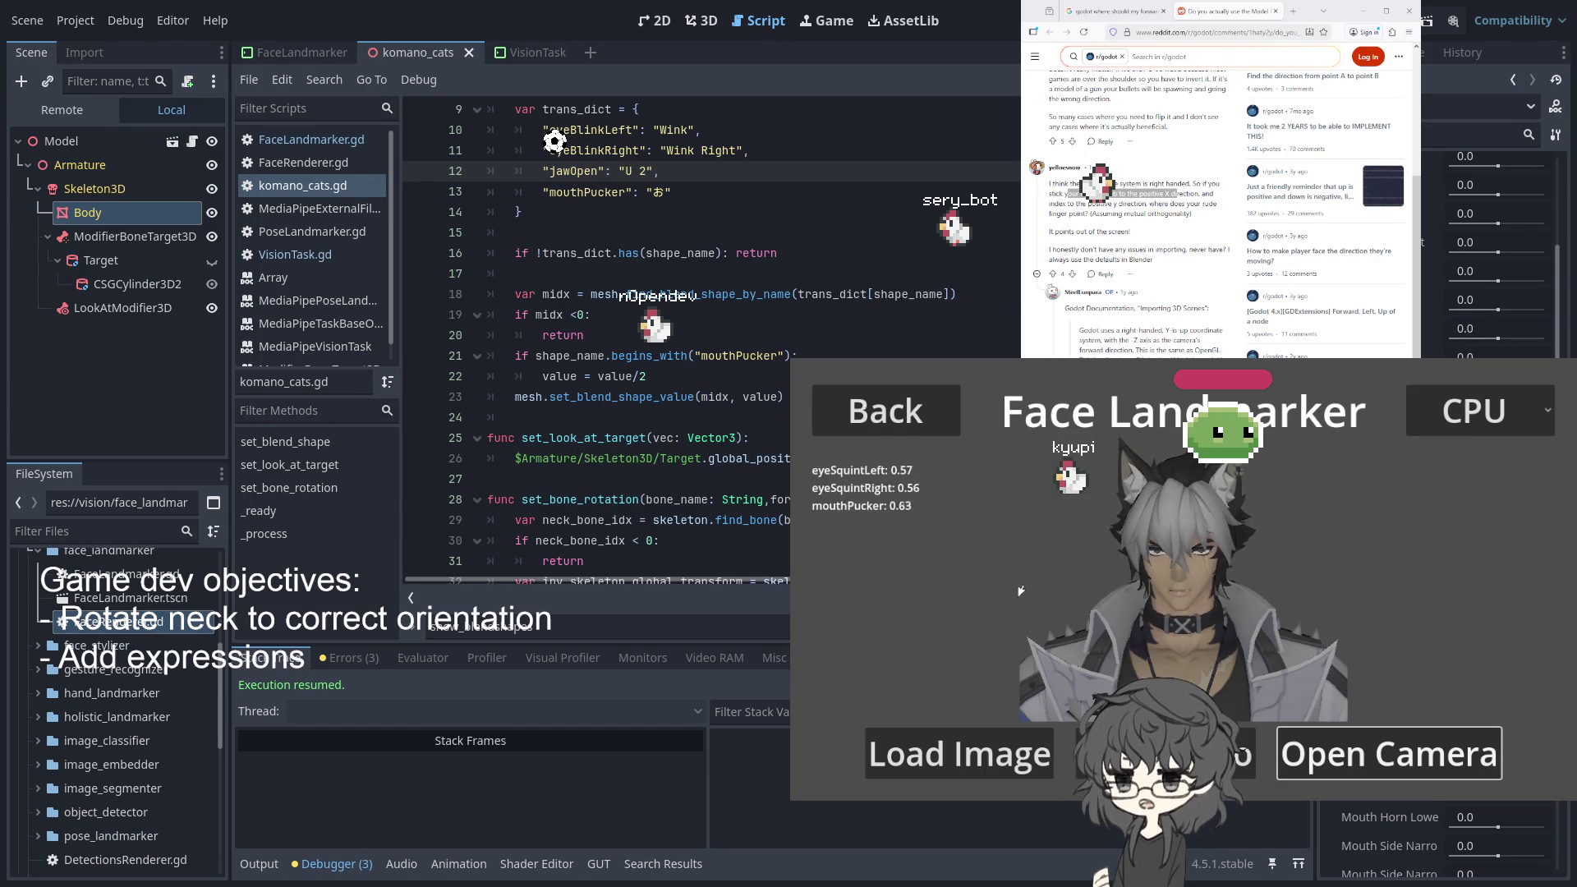
pyautogui.press('Down')
pyautogui.press('Down')
pyautogui.press('Down')
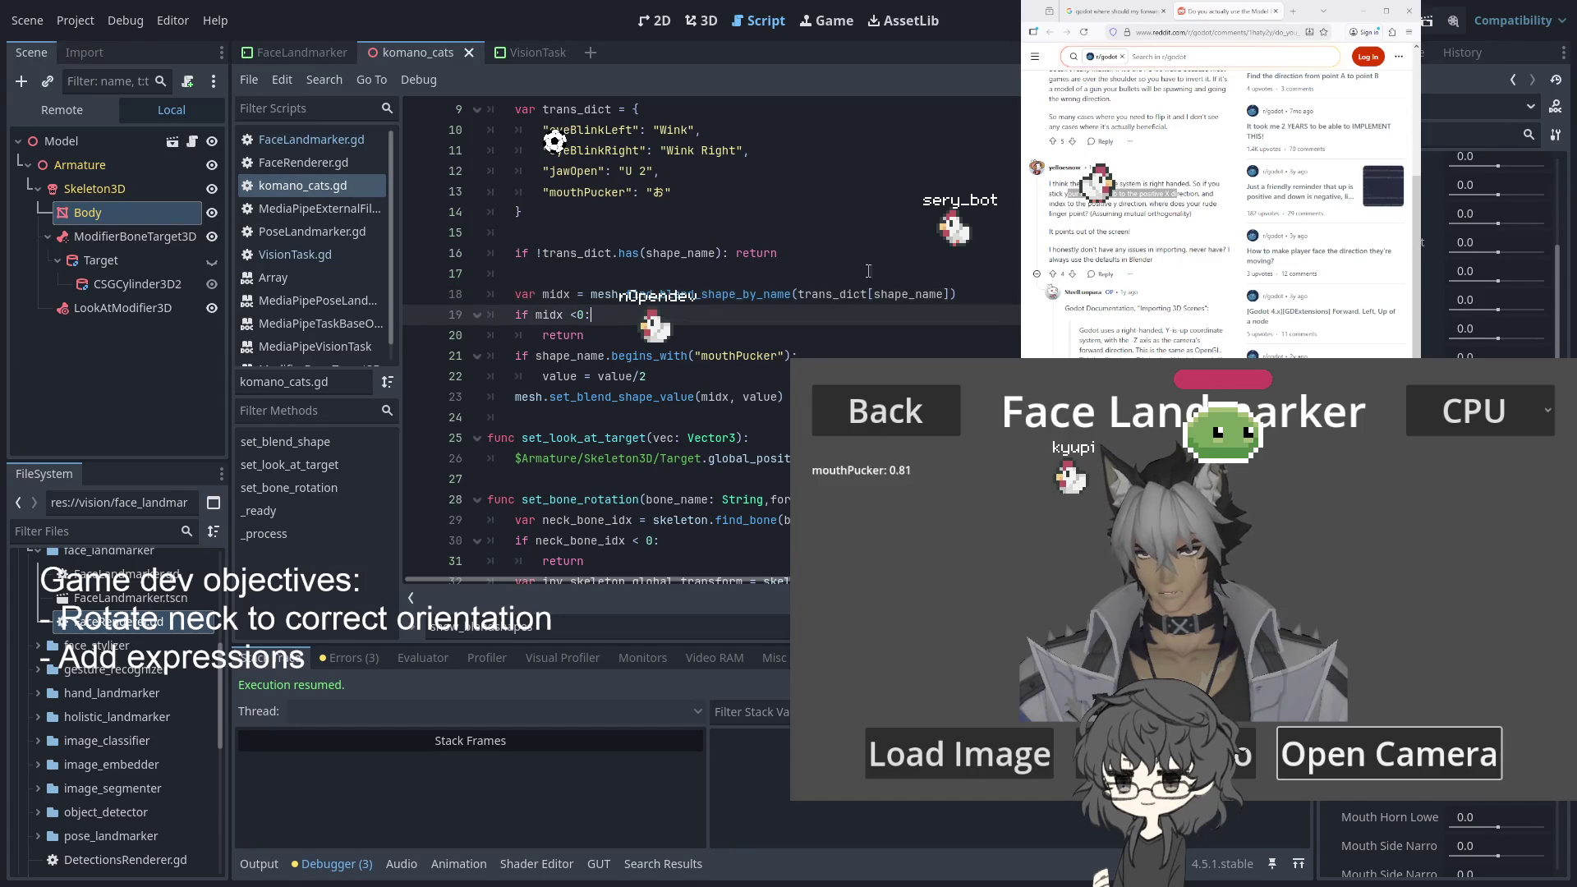
pyautogui.scroll(1, 780, 253)
pyautogui.doubleClick(587, 253)
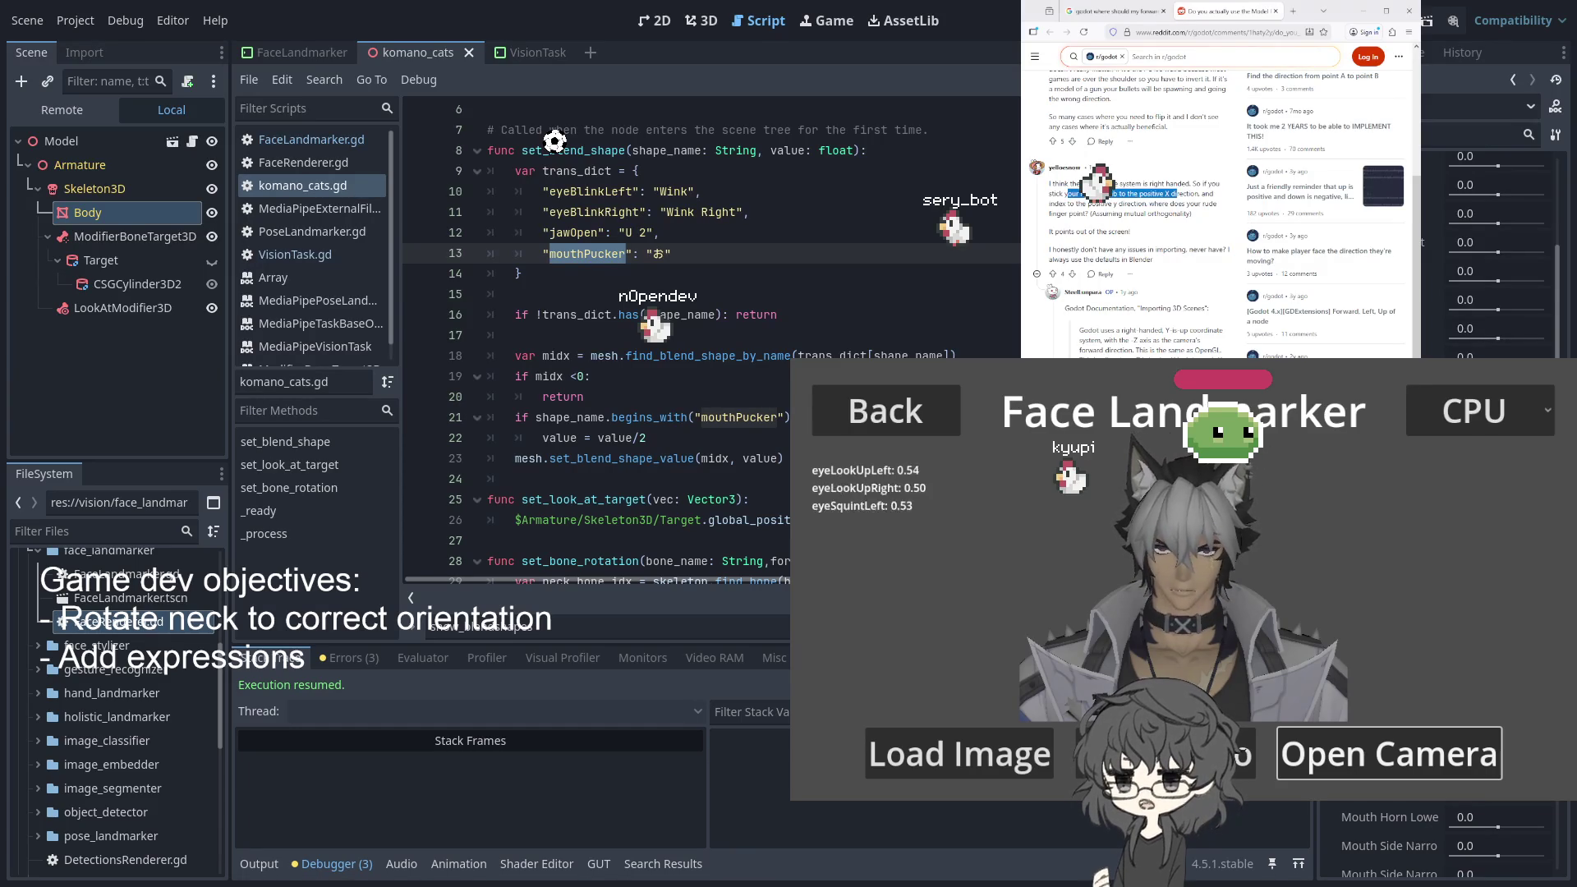
# Close the Reddit tab, search Google for 'mouth pucker', then close the results tab
pyautogui.middleClick(1225, 17)
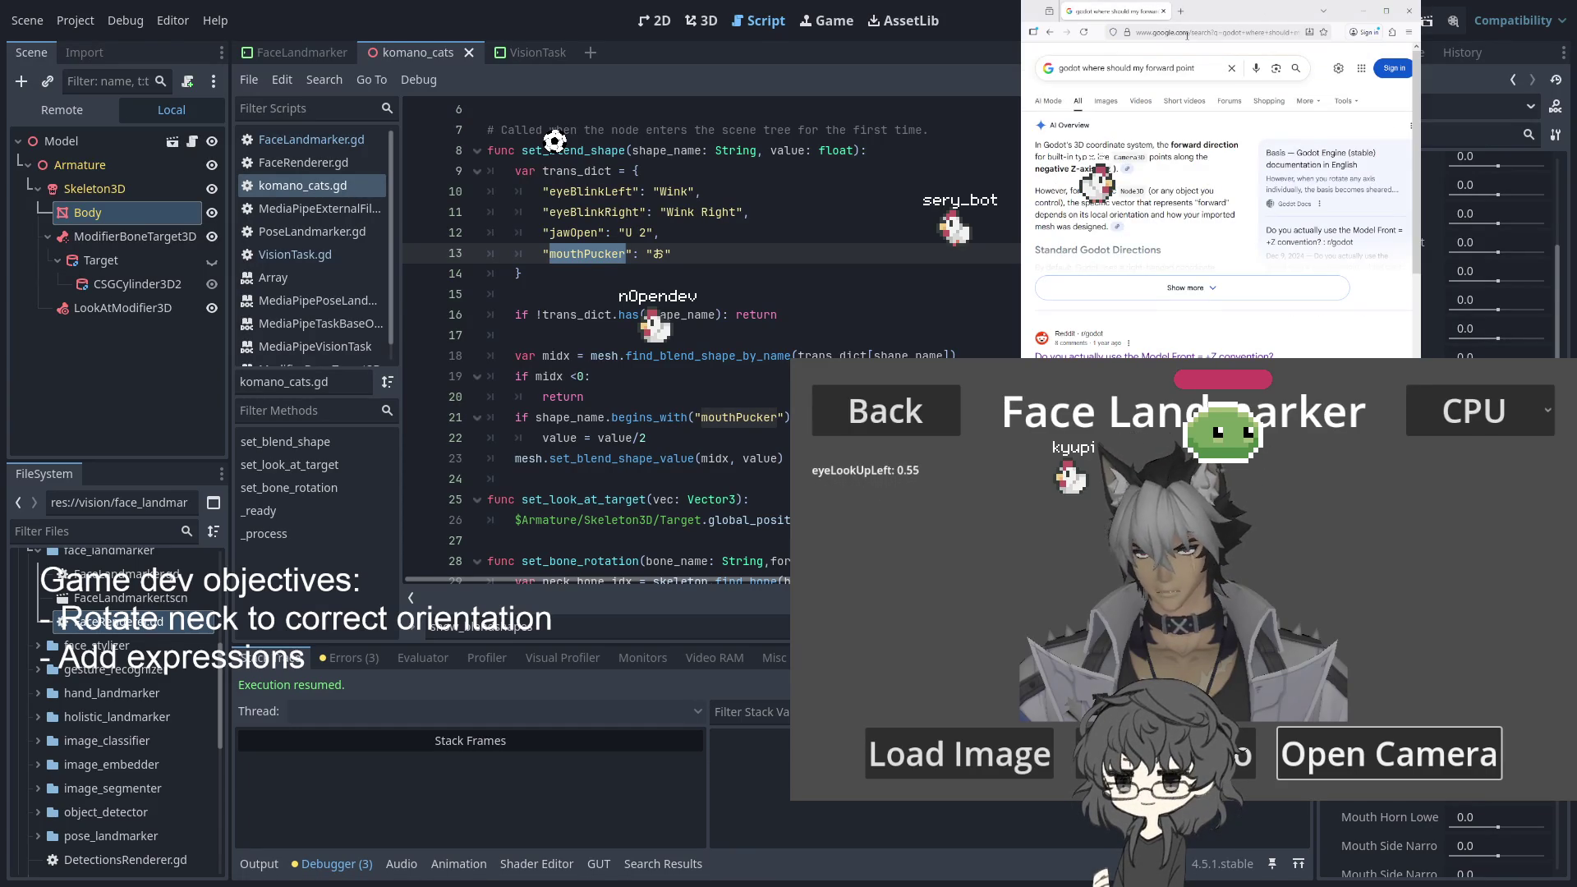
pyautogui.click(1160, 64)
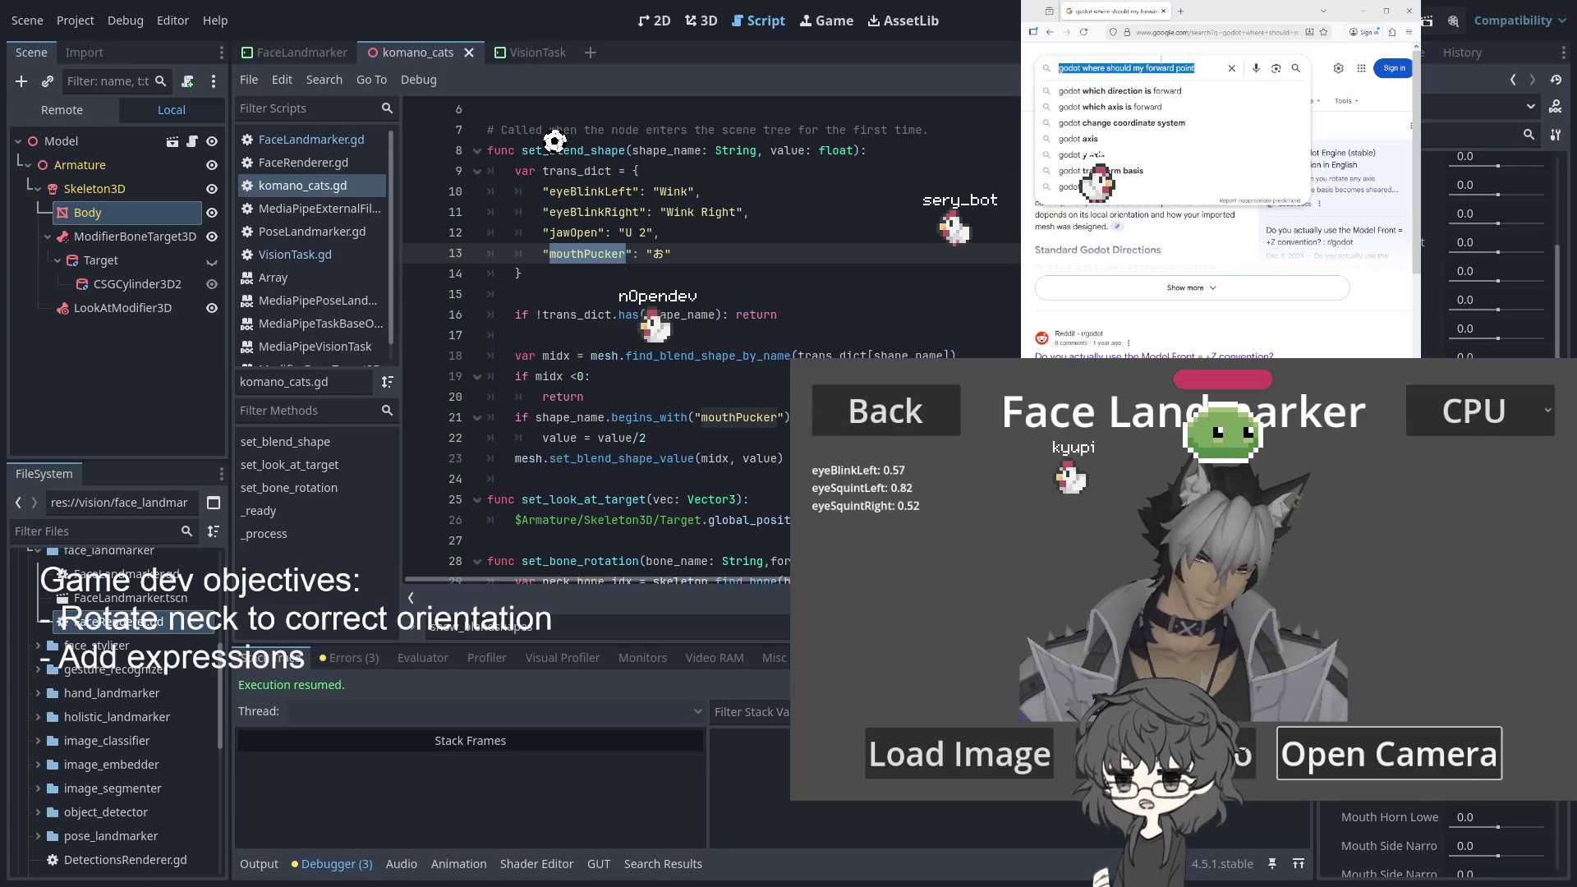
pyautogui.write('moui')
pyautogui.press('BackSpace')
pyautogui.write('th pu')
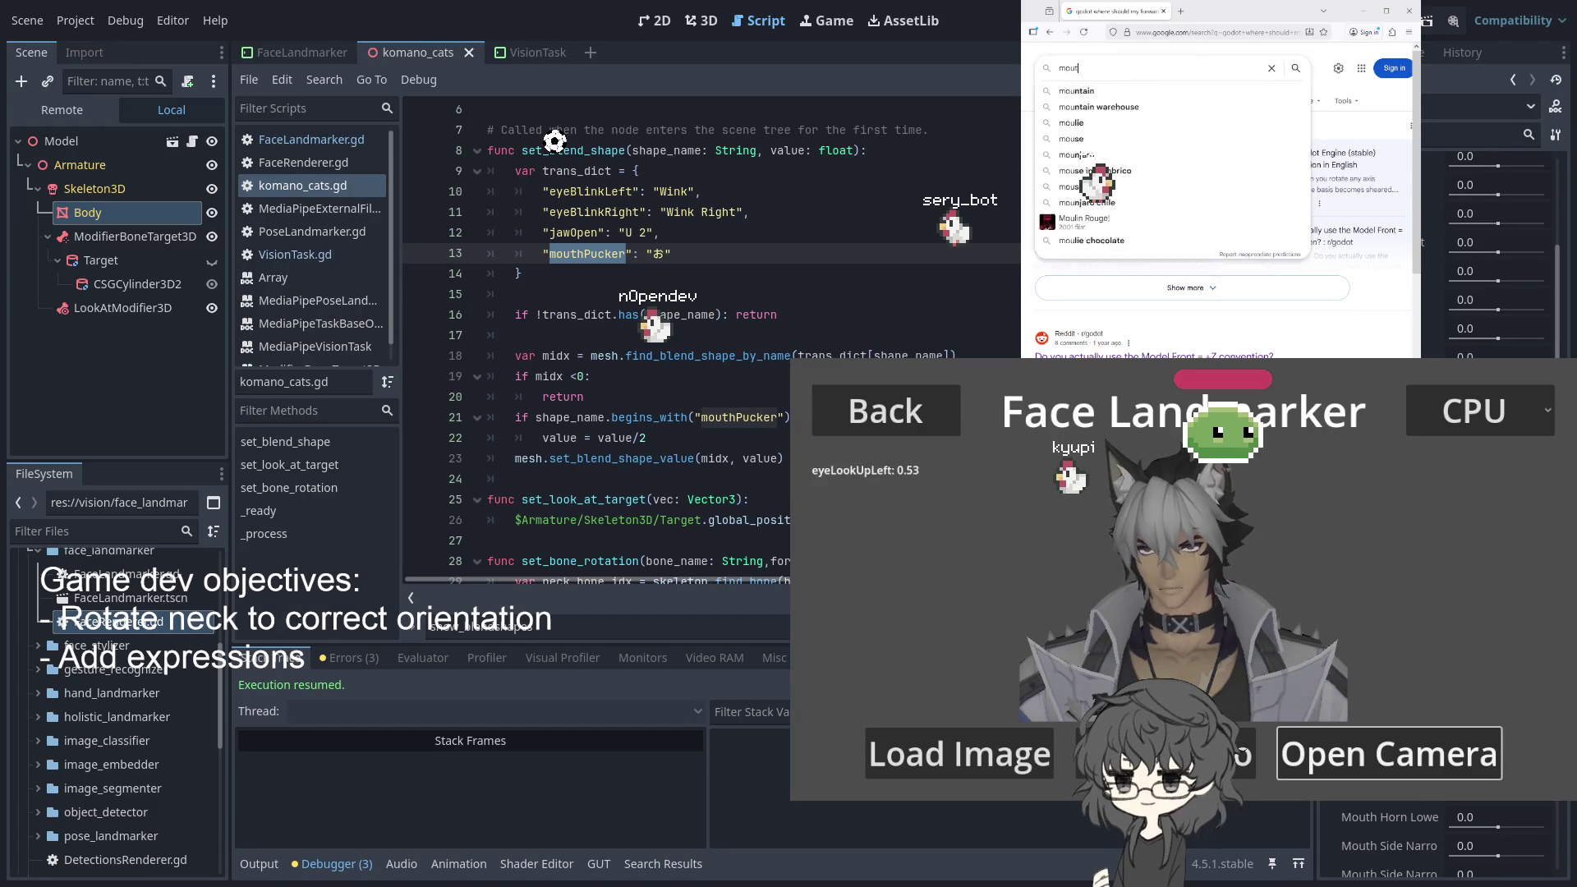
pyautogui.write('cker')
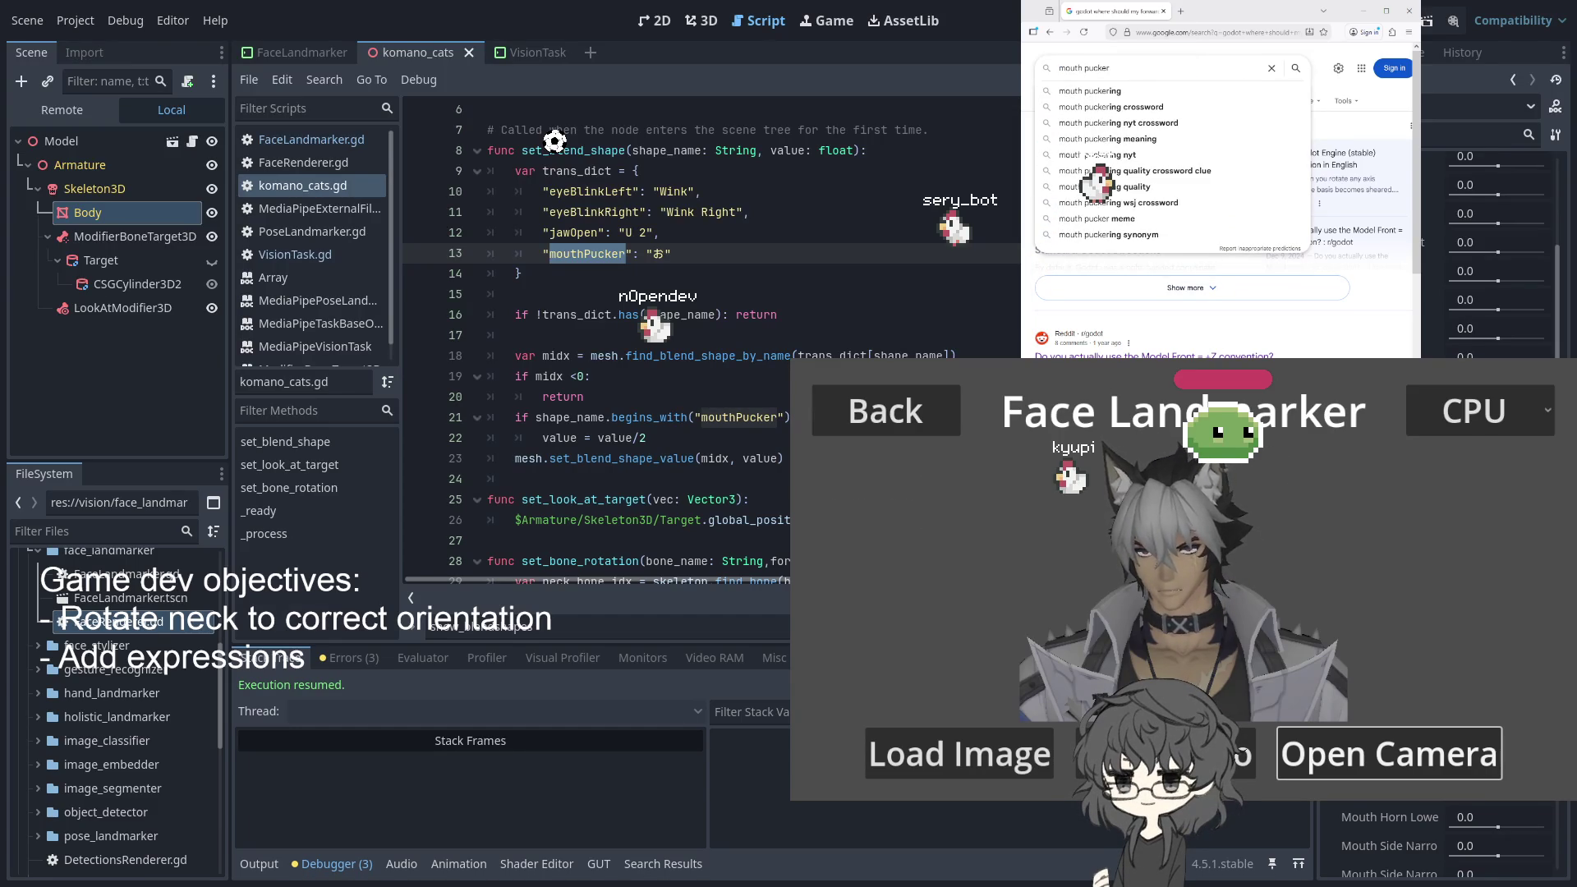
pyautogui.press('Return')
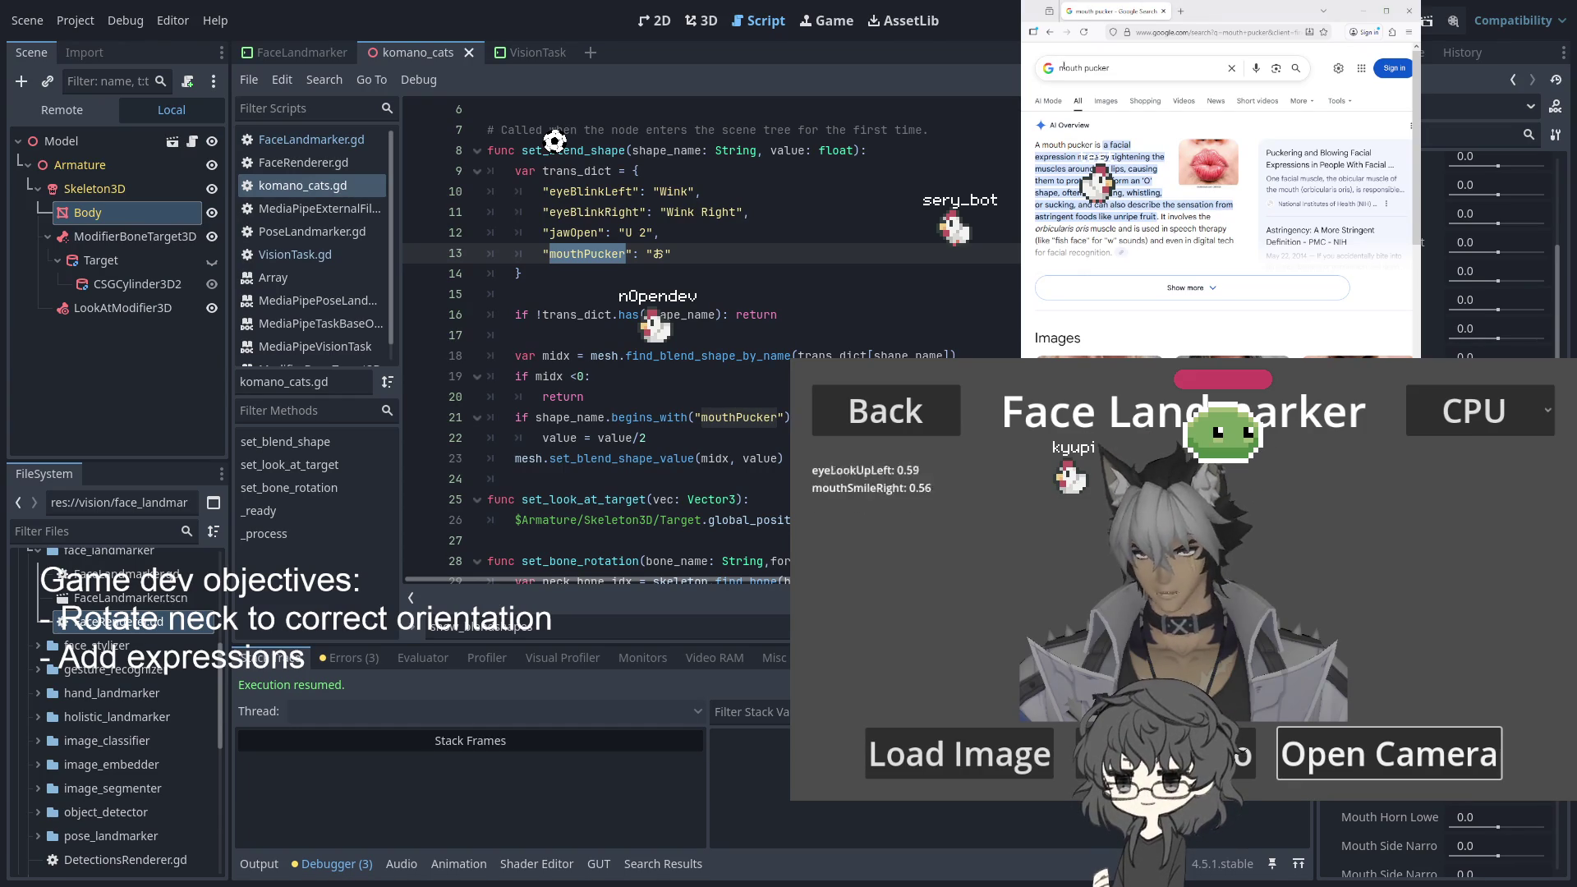
pyautogui.click(1163, 11)
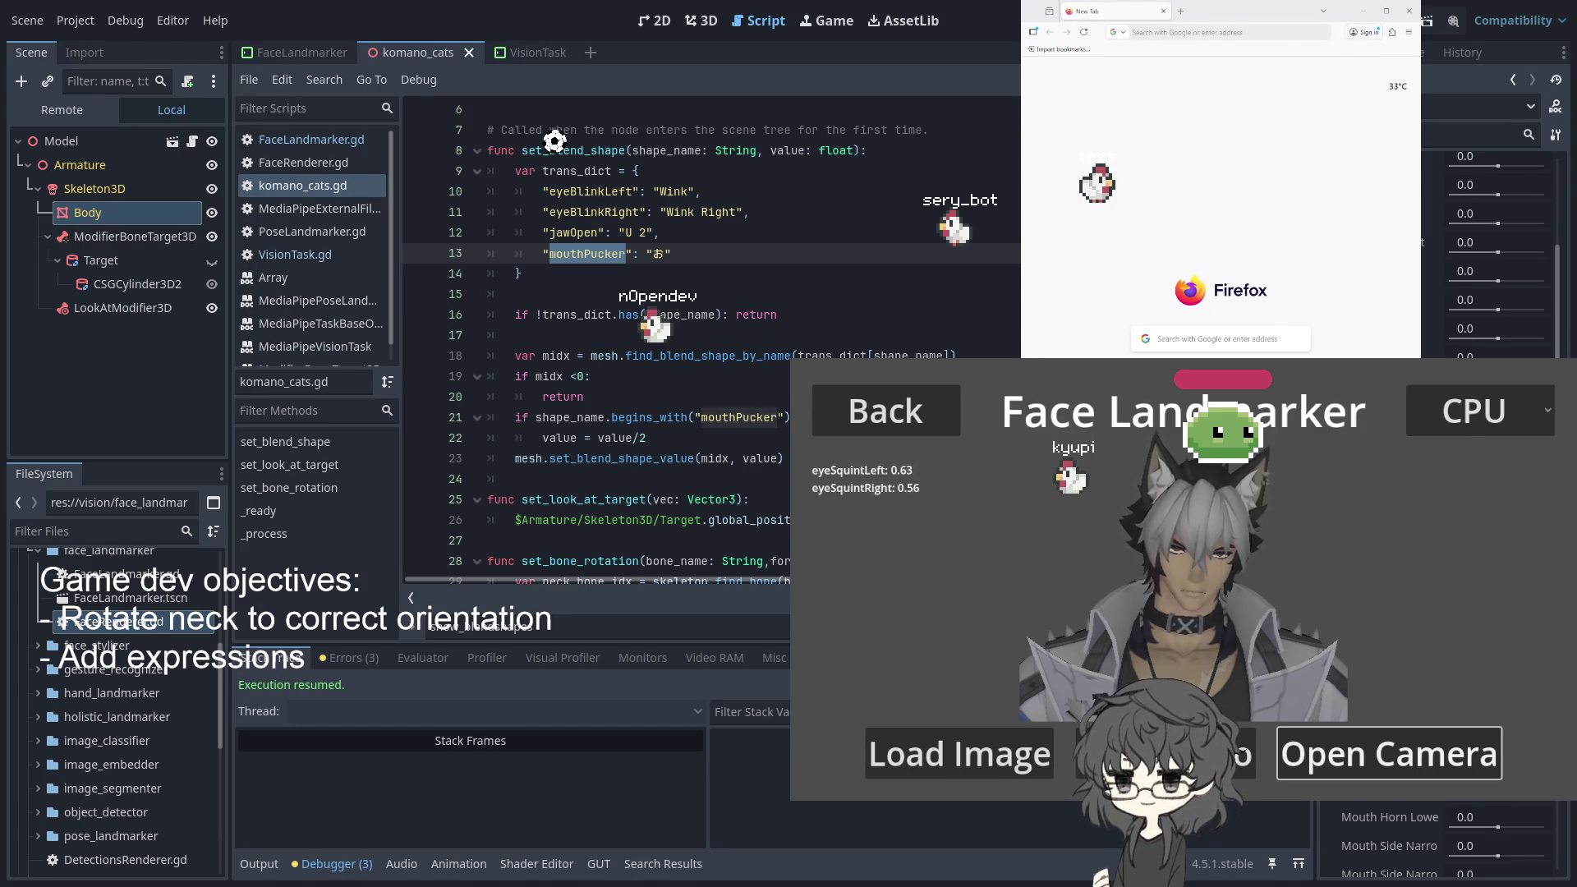
pyautogui.click(1218, 32)
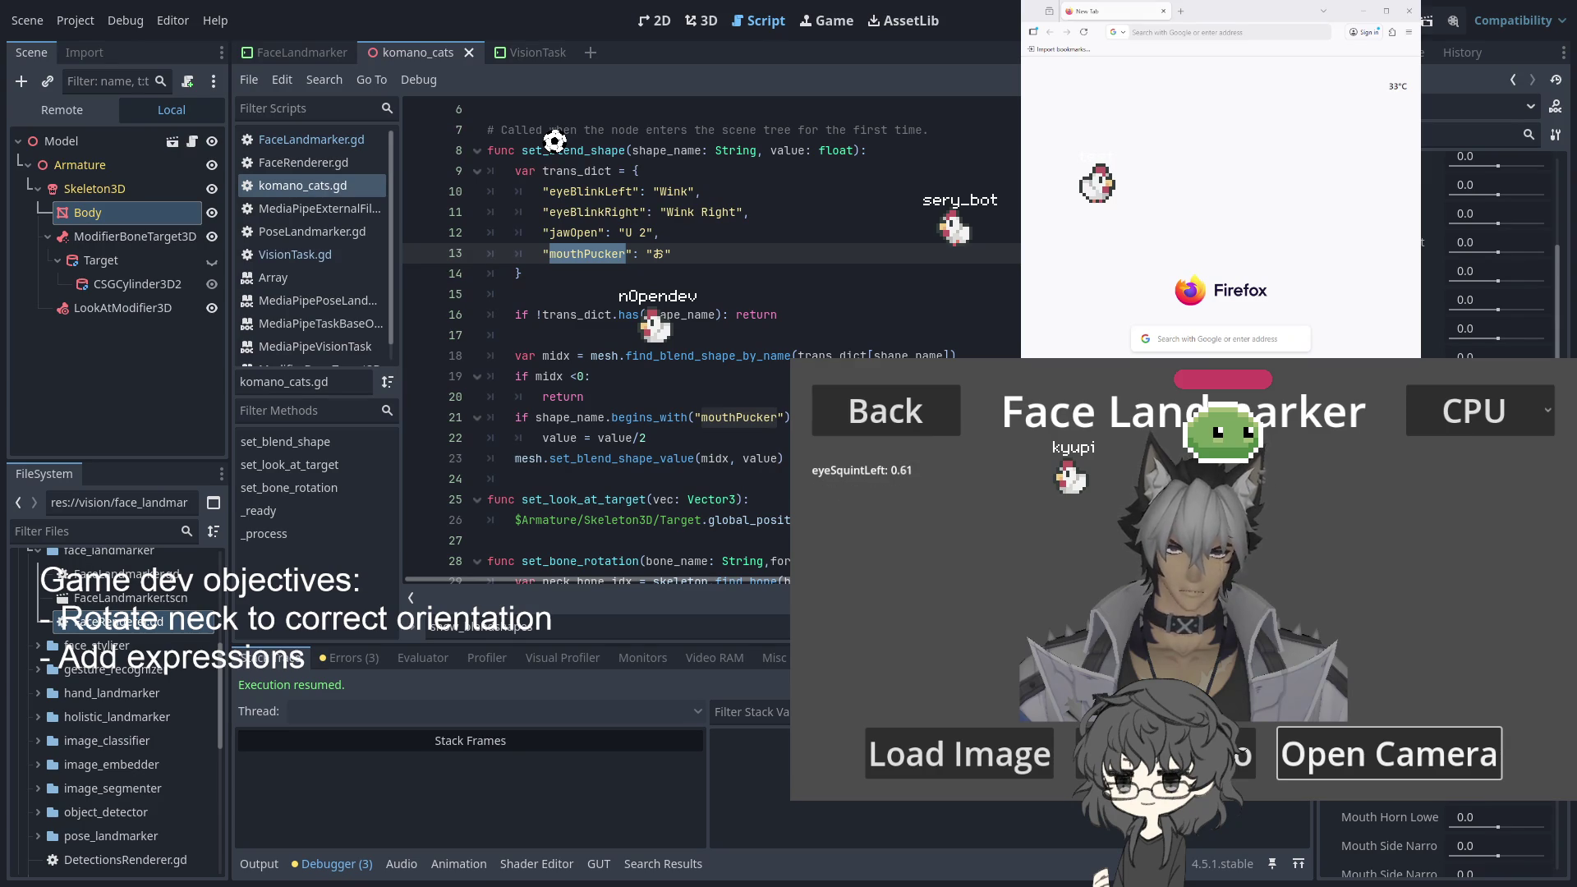
pyautogui.click(135, 421)
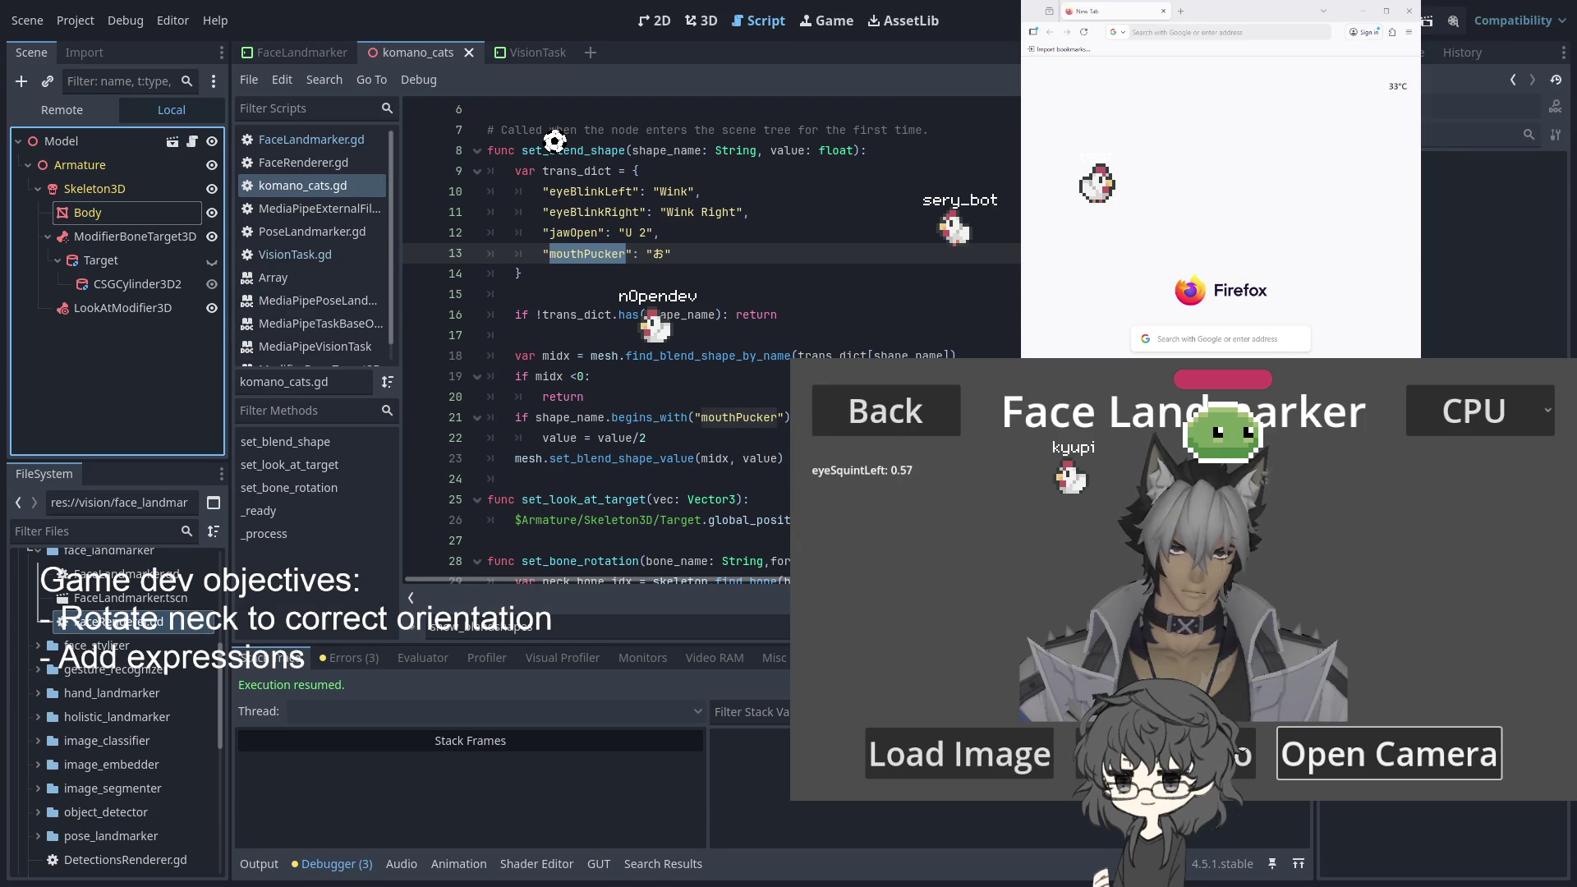
# Change mouthPucker's value on line 13 from 'お' to 'U'
pyautogui.click(670, 254)
pyautogui.press('BackSpace')
pyautogui.write('U')
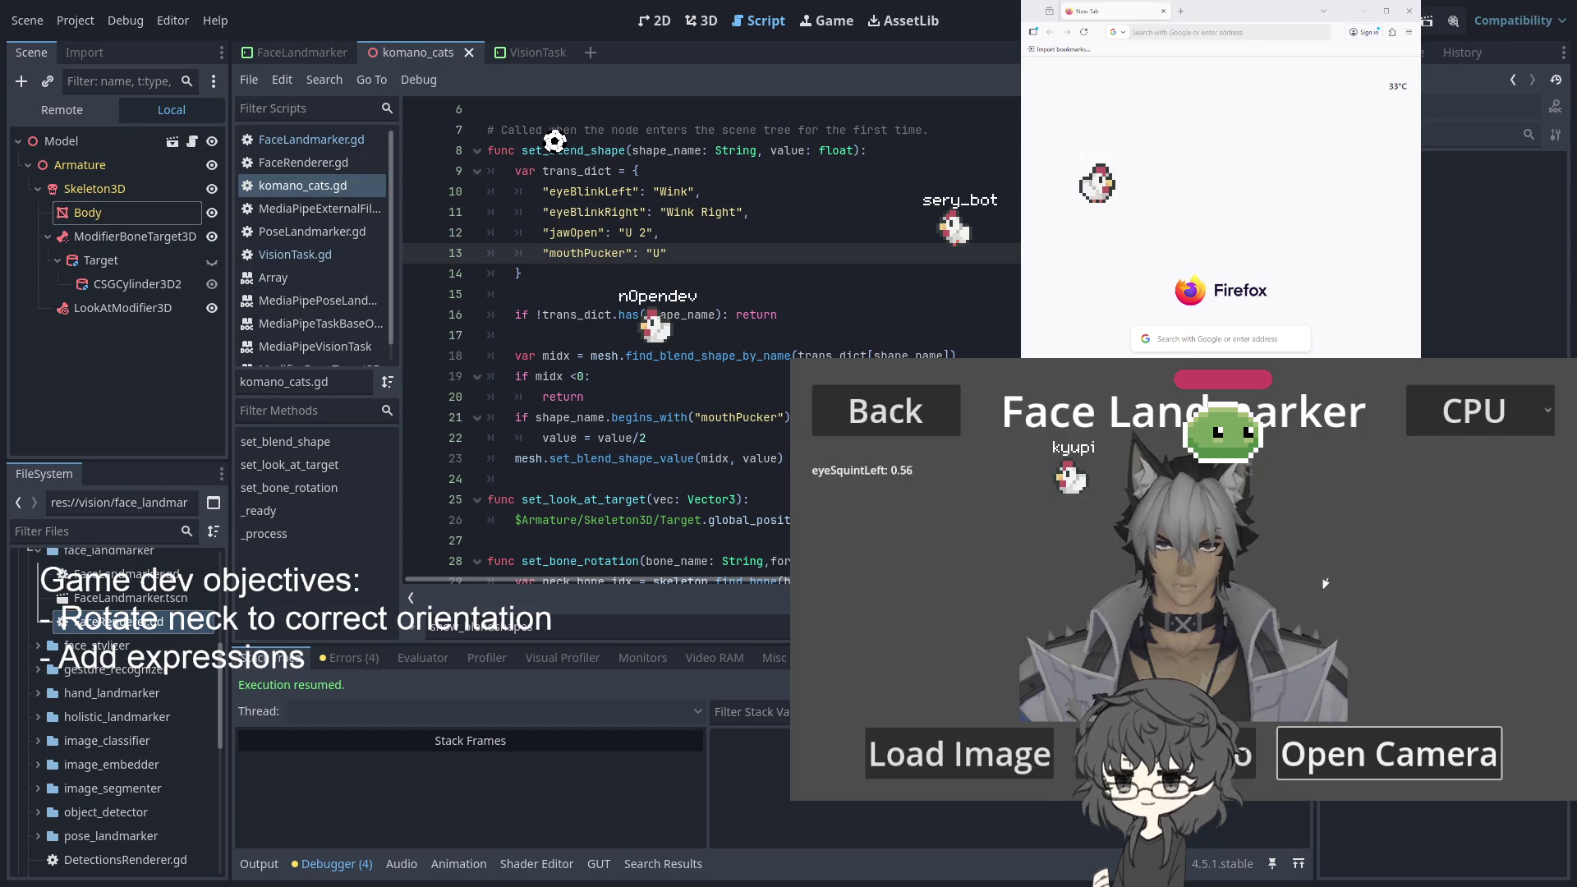
pyautogui.click(525, 335)
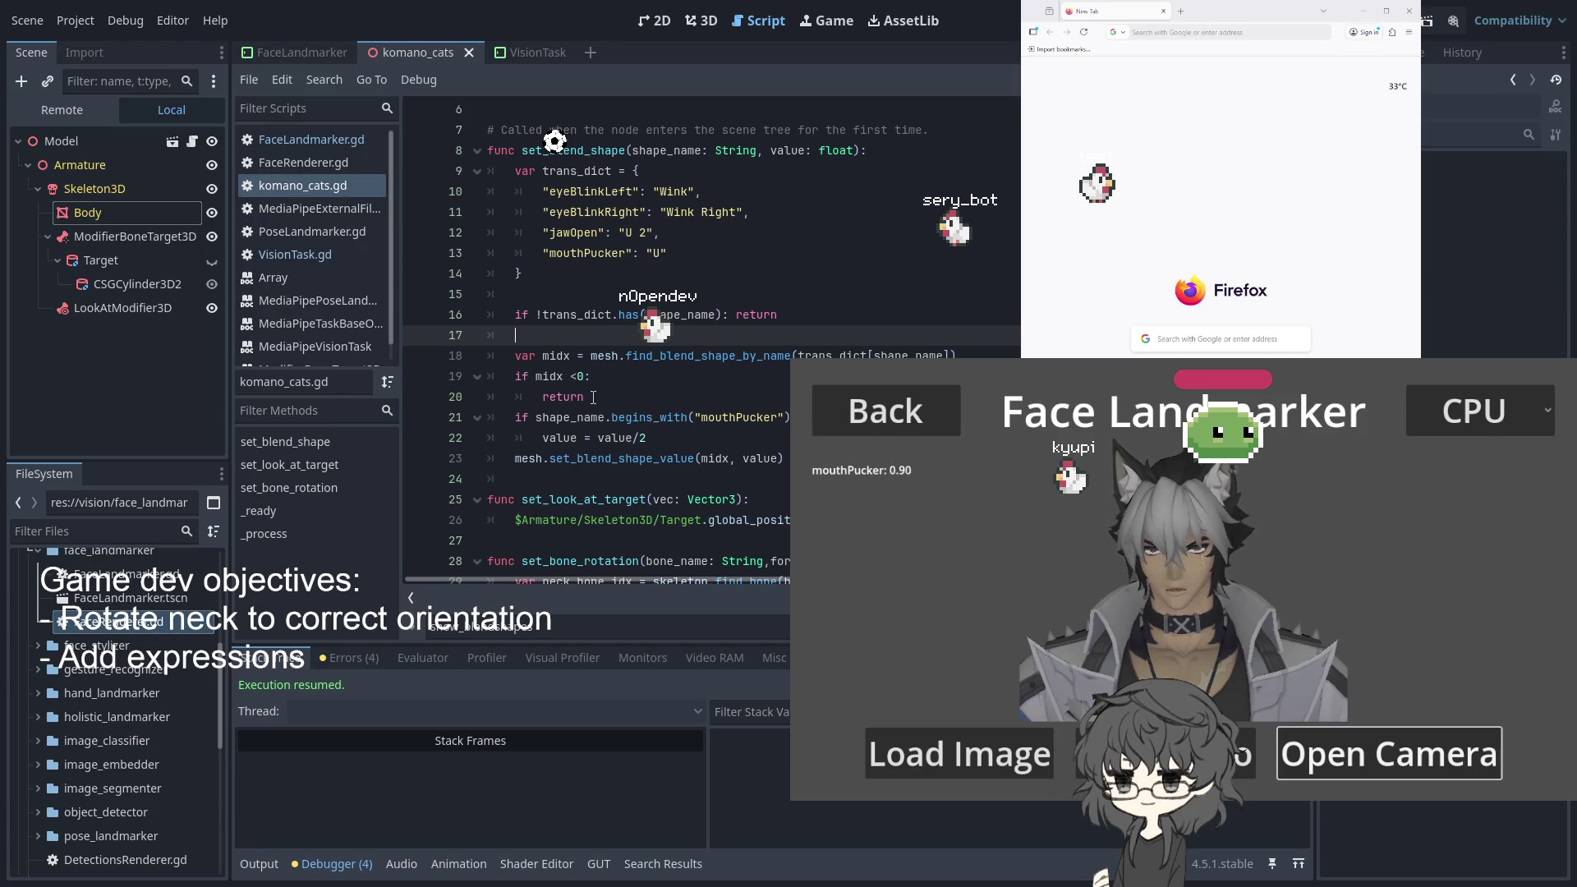
# Delete the if-block that halves the mouthPucker value with value = value/2
pyautogui.click(541, 439)
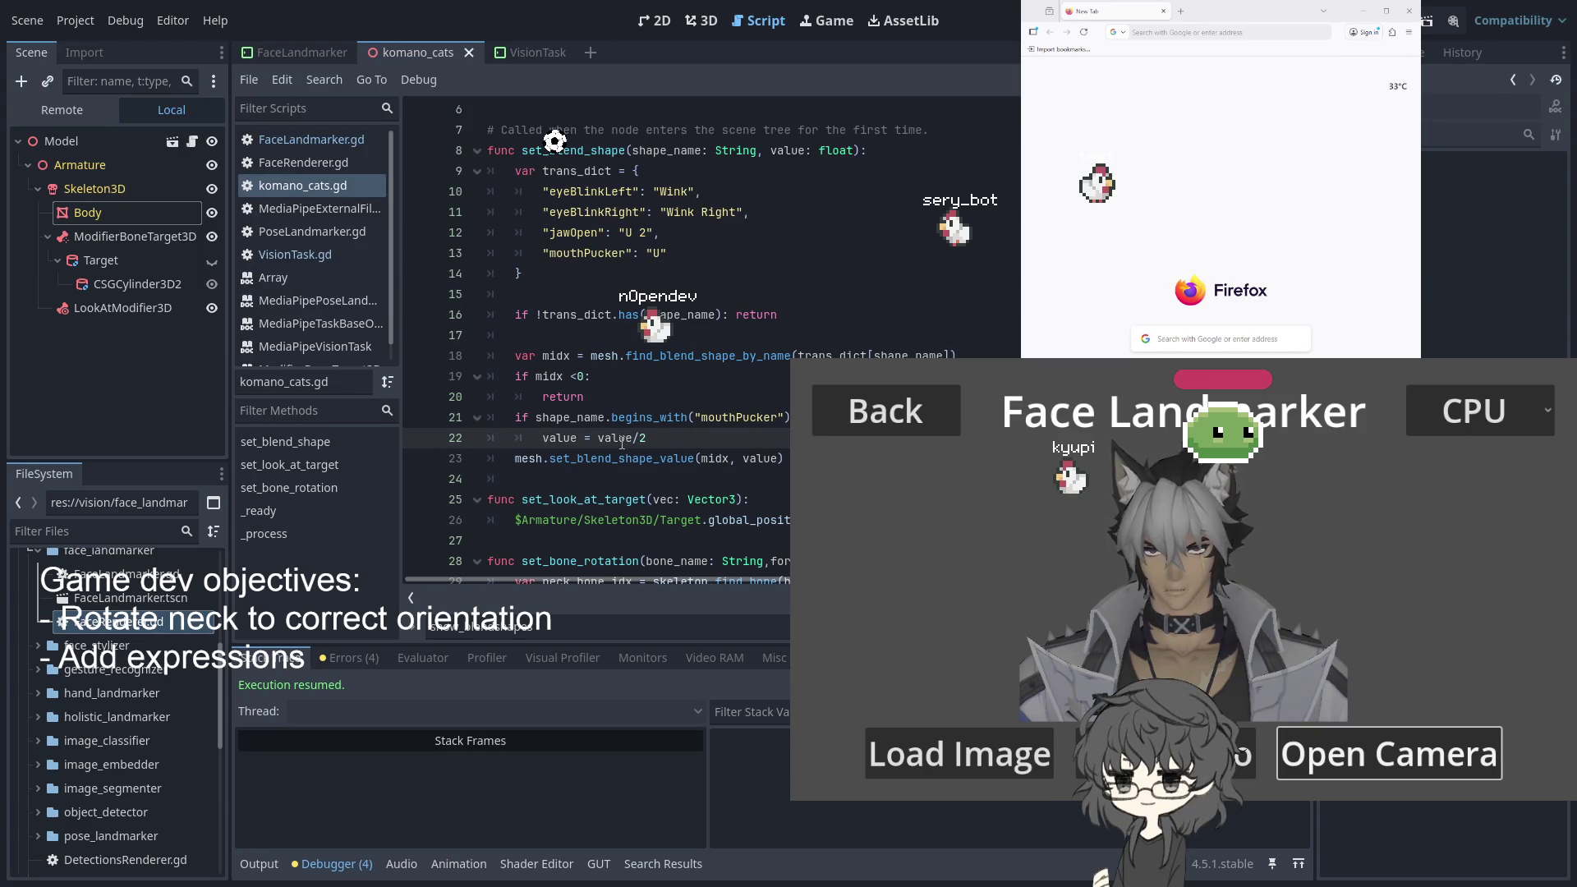
pyautogui.moveTo(593, 438); pyautogui.dragTo(647, 438)
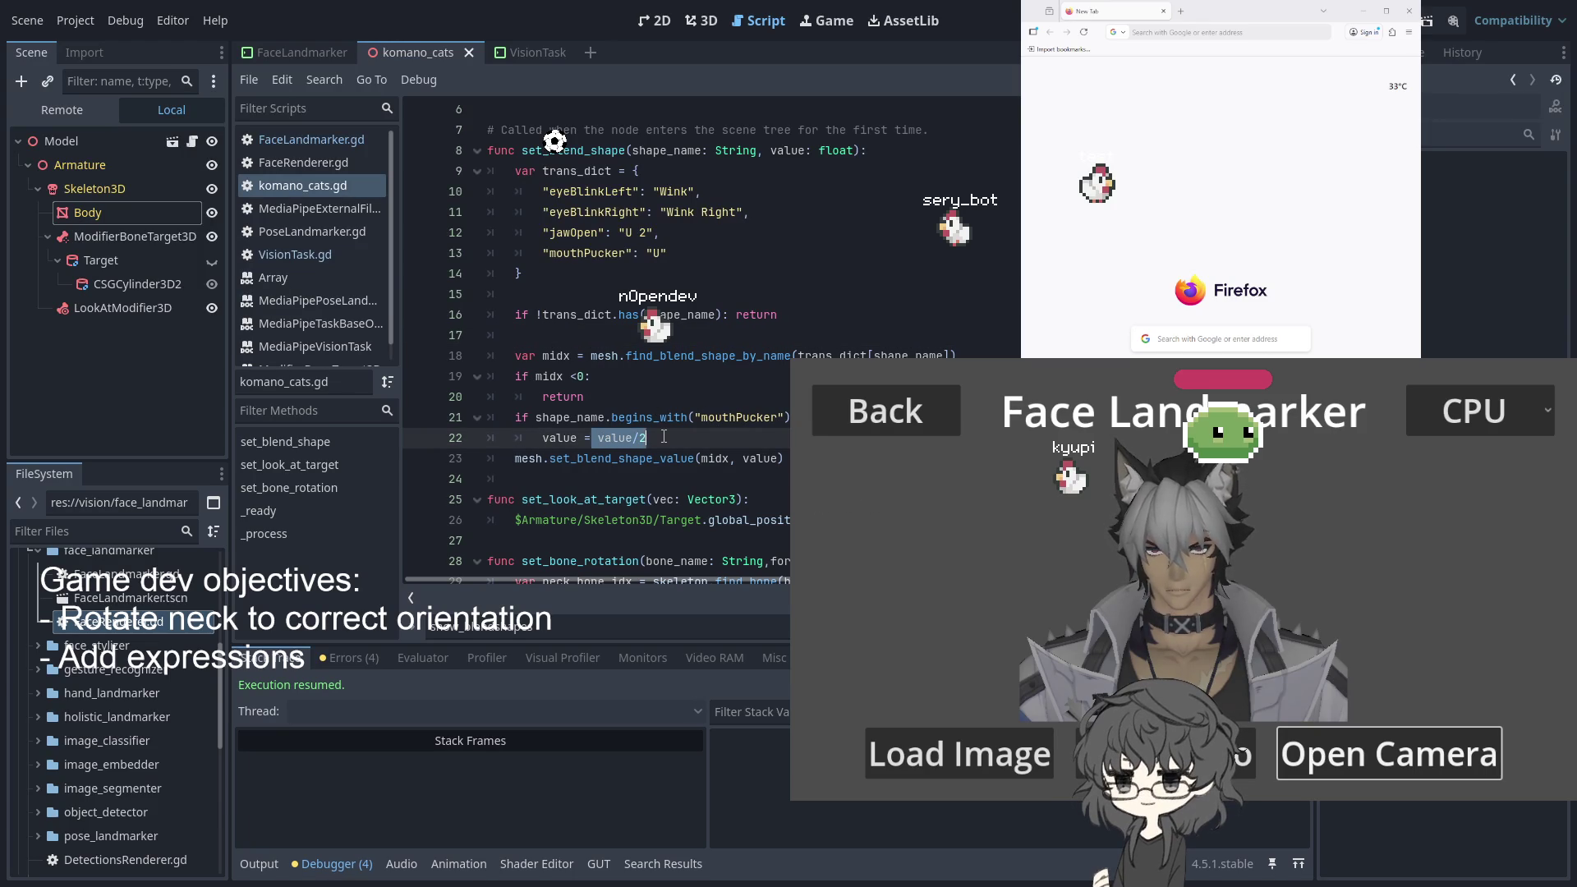
pyautogui.click(542, 439)
pyautogui.moveTo(505, 420); pyautogui.dragTo(647, 438)
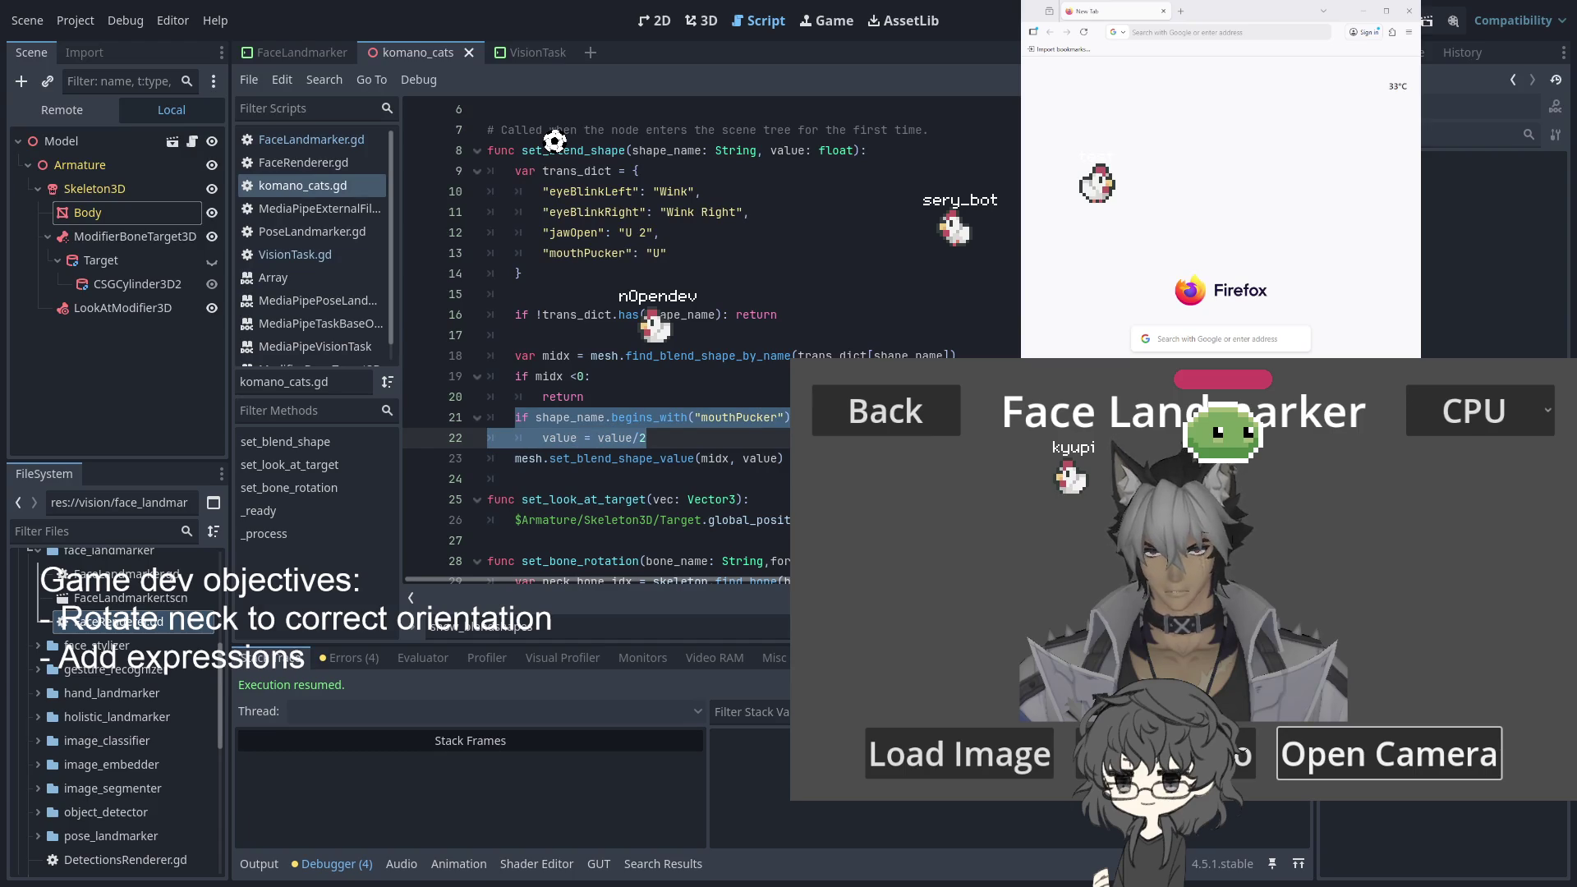
pyautogui.press('BackSpace')
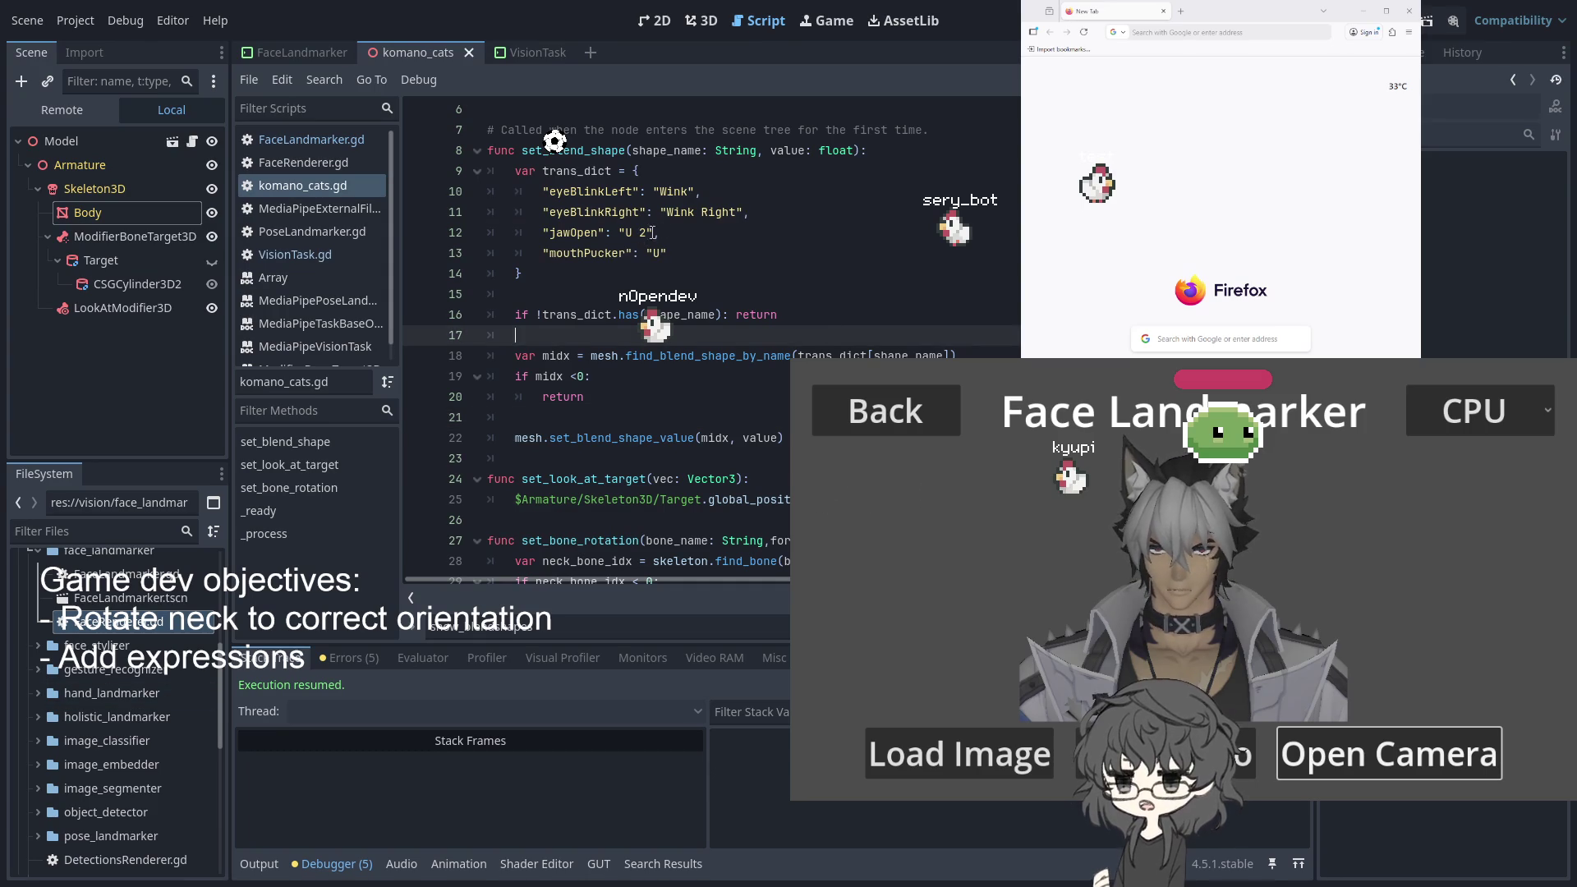
# Replace jawOpen's value 'U 2' with 'Oh' on line 12
pyautogui.moveTo(648, 233); pyautogui.dragTo(619, 232)
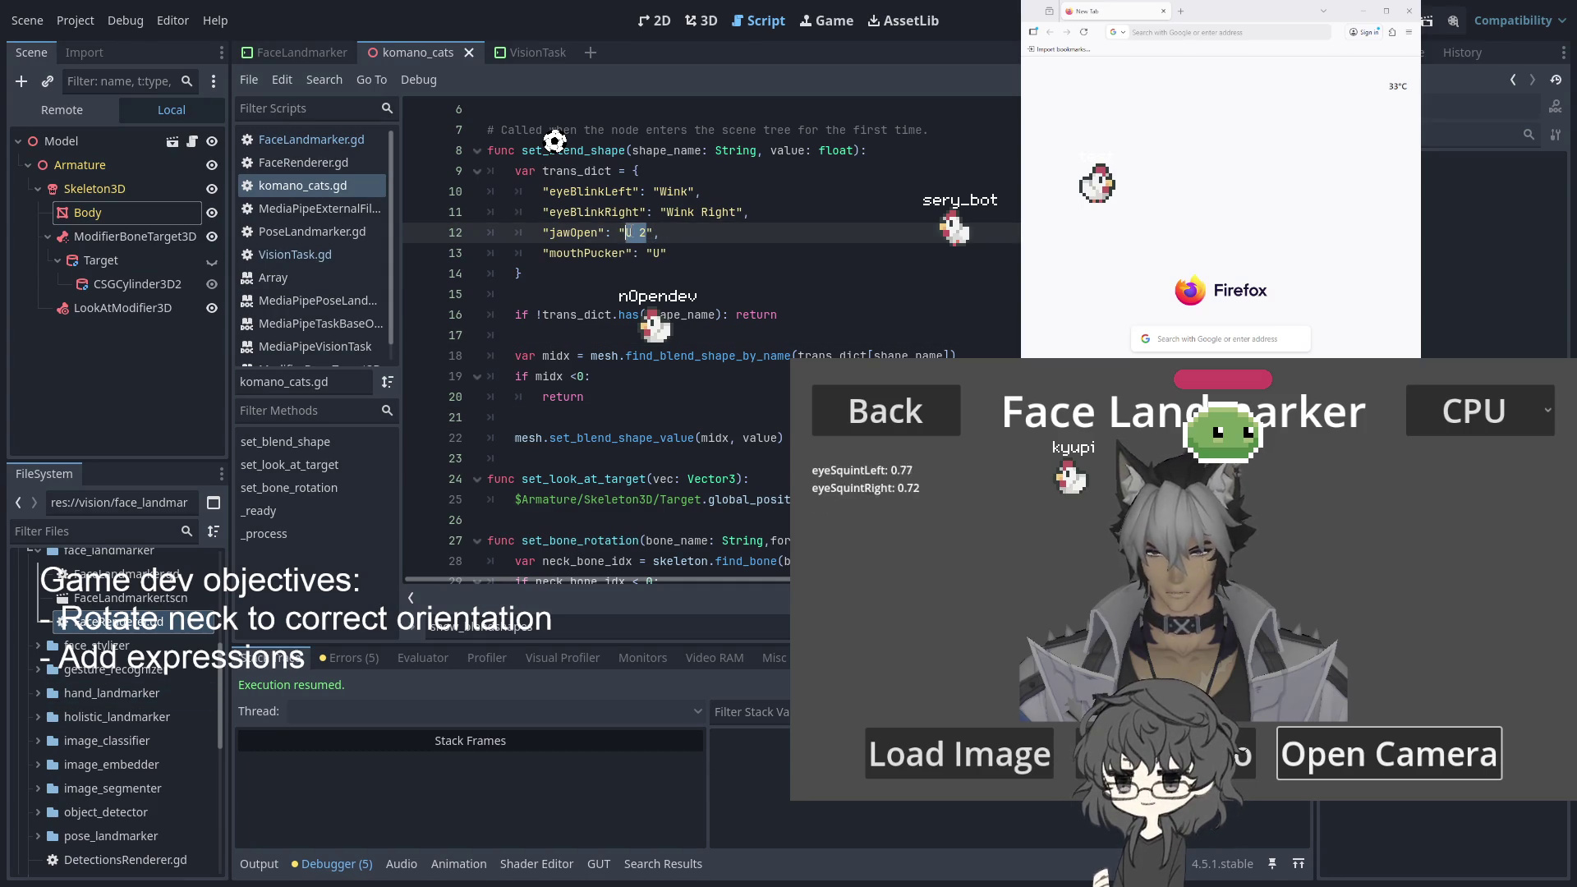
pyautogui.write('O')
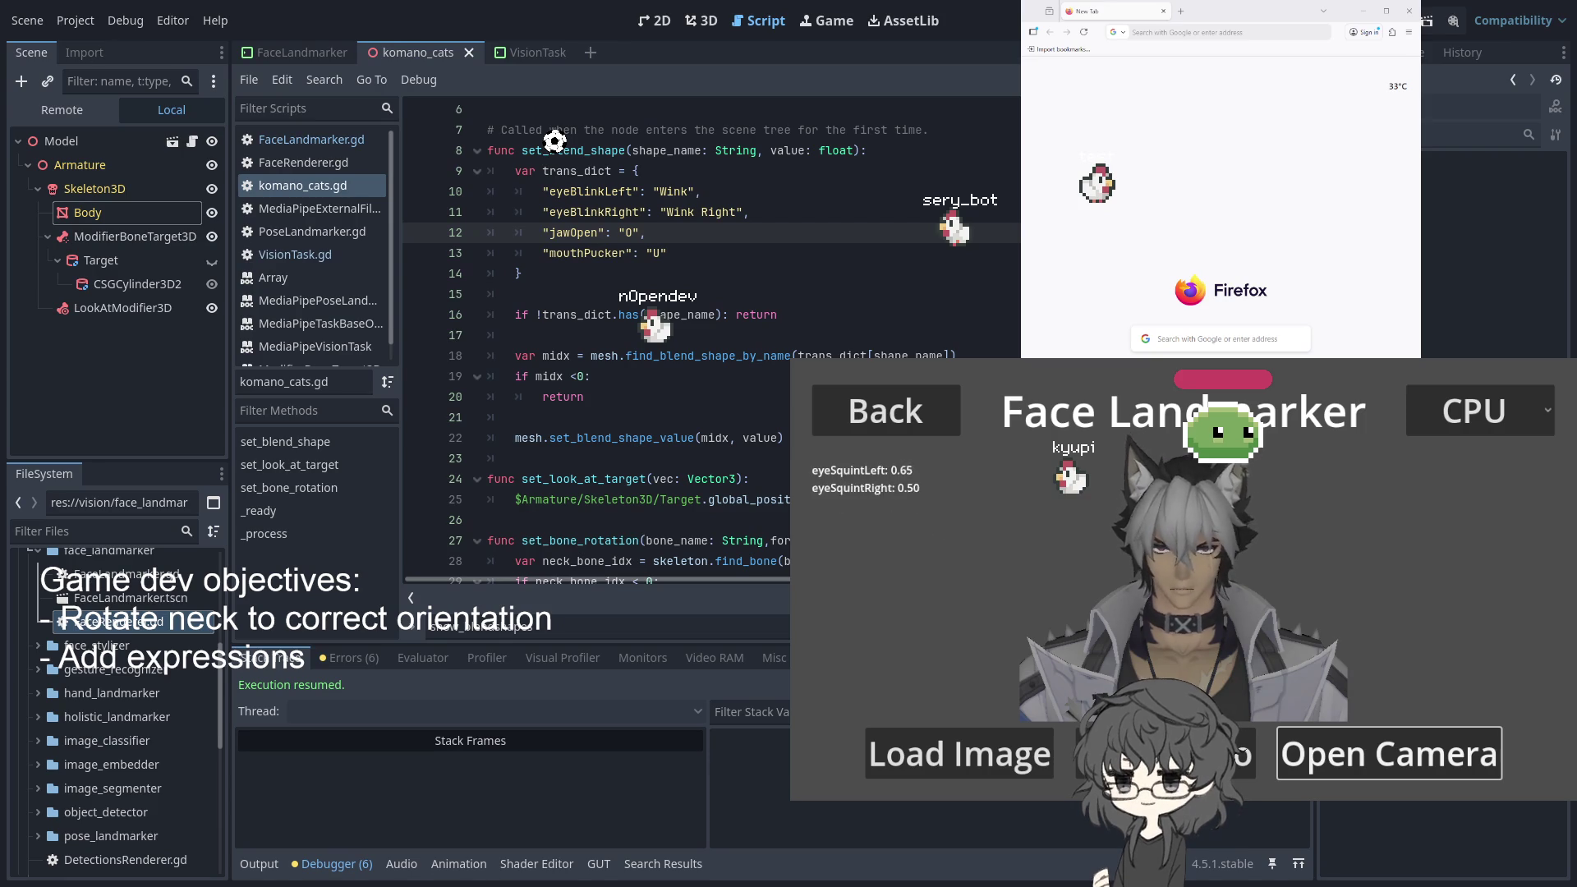
pyautogui.press('Down')
pyautogui.press('Down')
pyautogui.press('Down')
pyautogui.click(626, 236)
pyautogui.write('h')
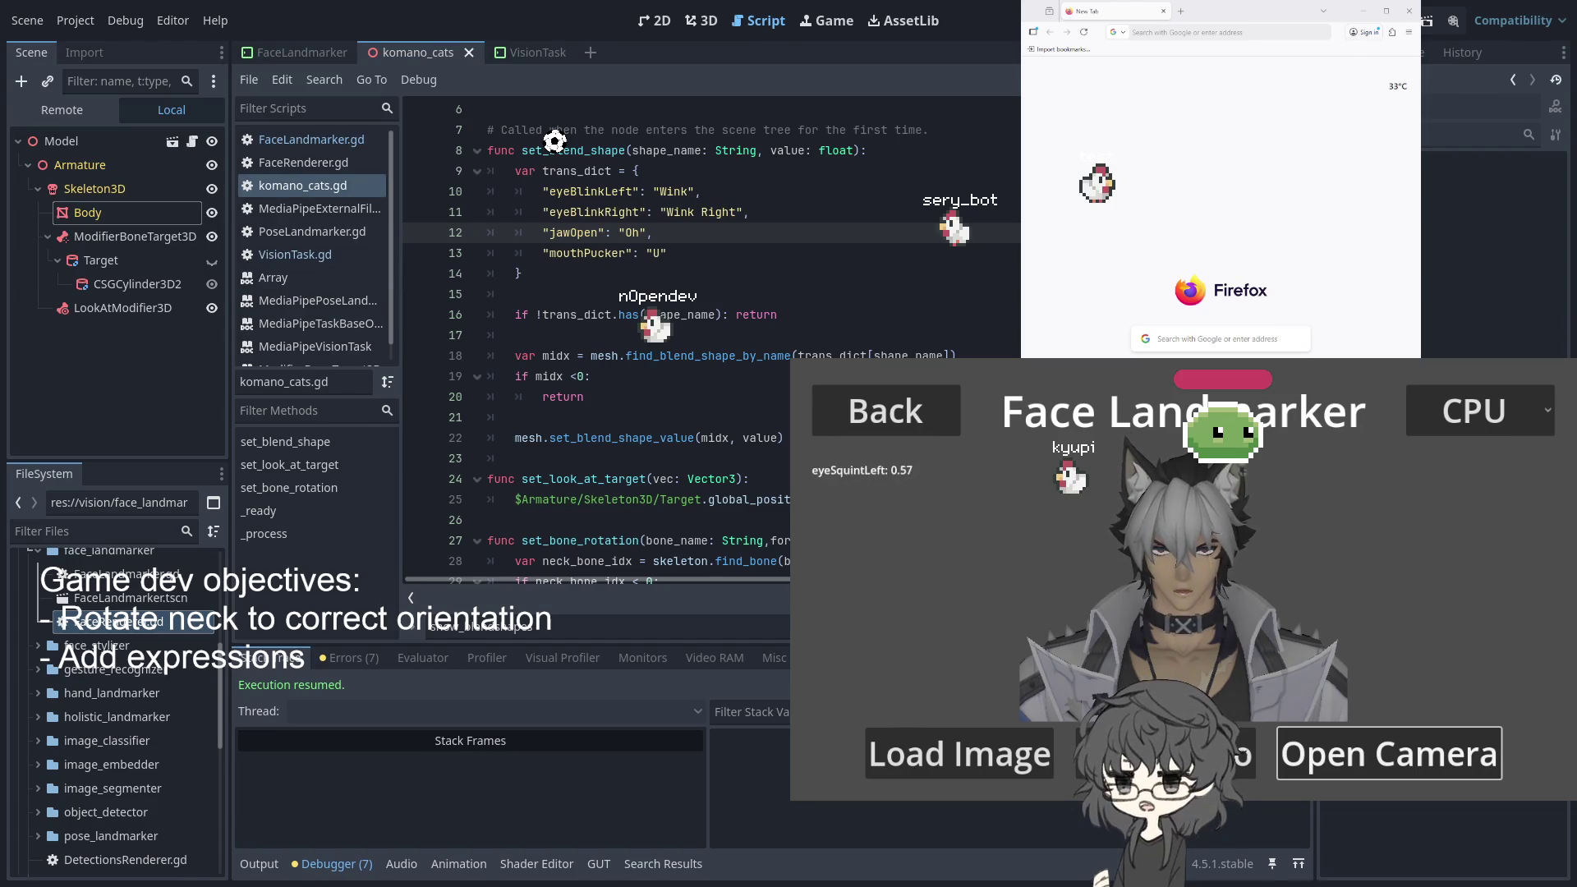
# In FaceLandmarker.gd, lower the line-108 score threshold from 0.5 to 0.1, trying 0.2 first
pyautogui.click(868, 355)
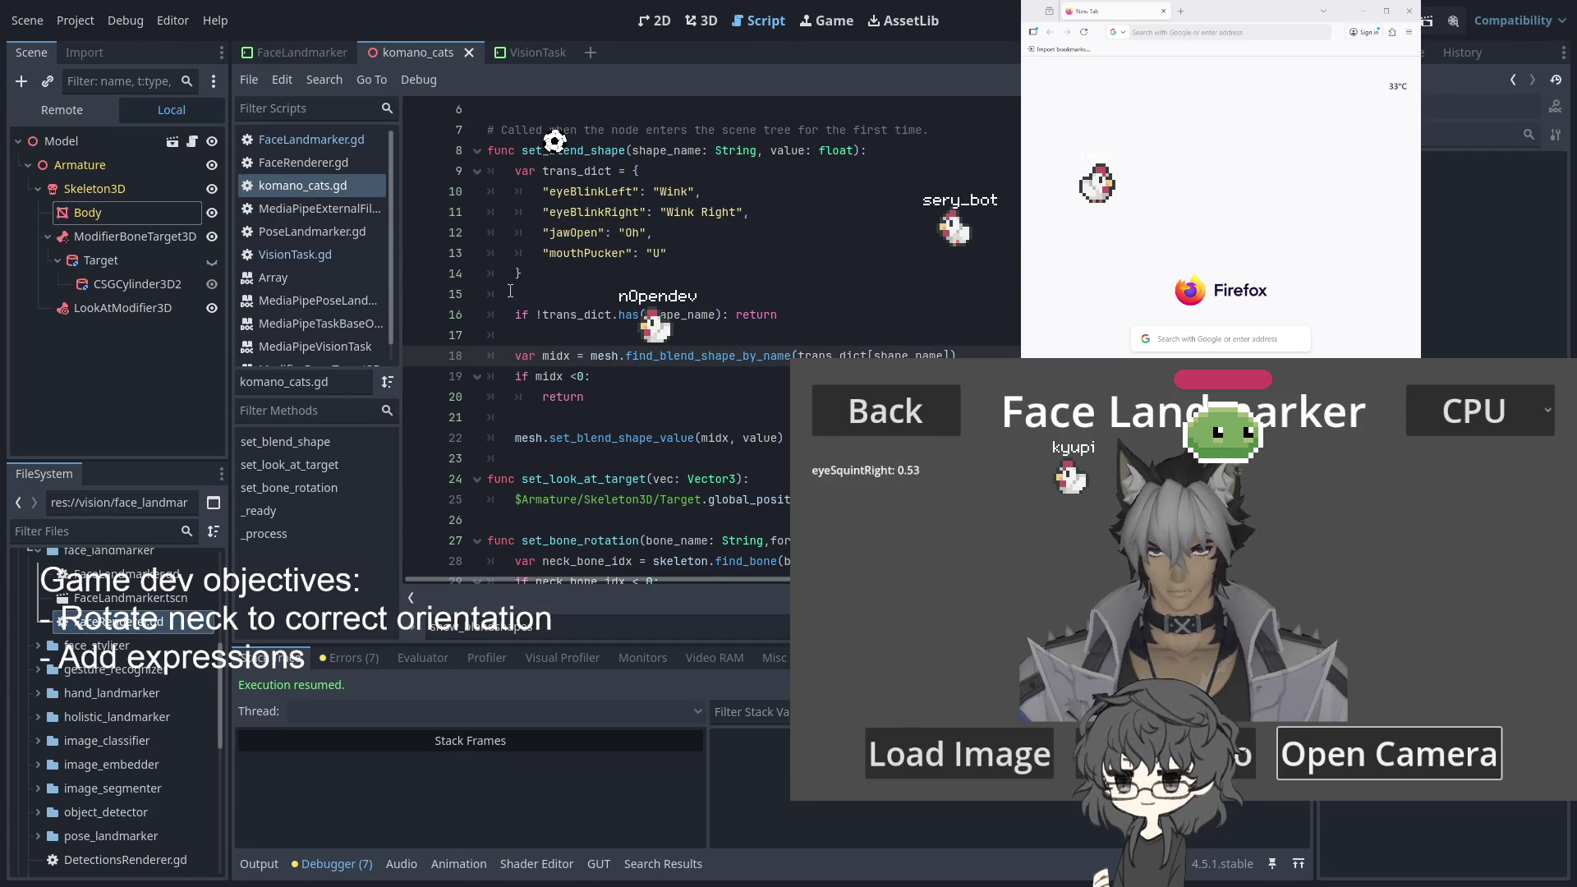
pyautogui.click(303, 53)
pyautogui.scroll(-1, 707, 292)
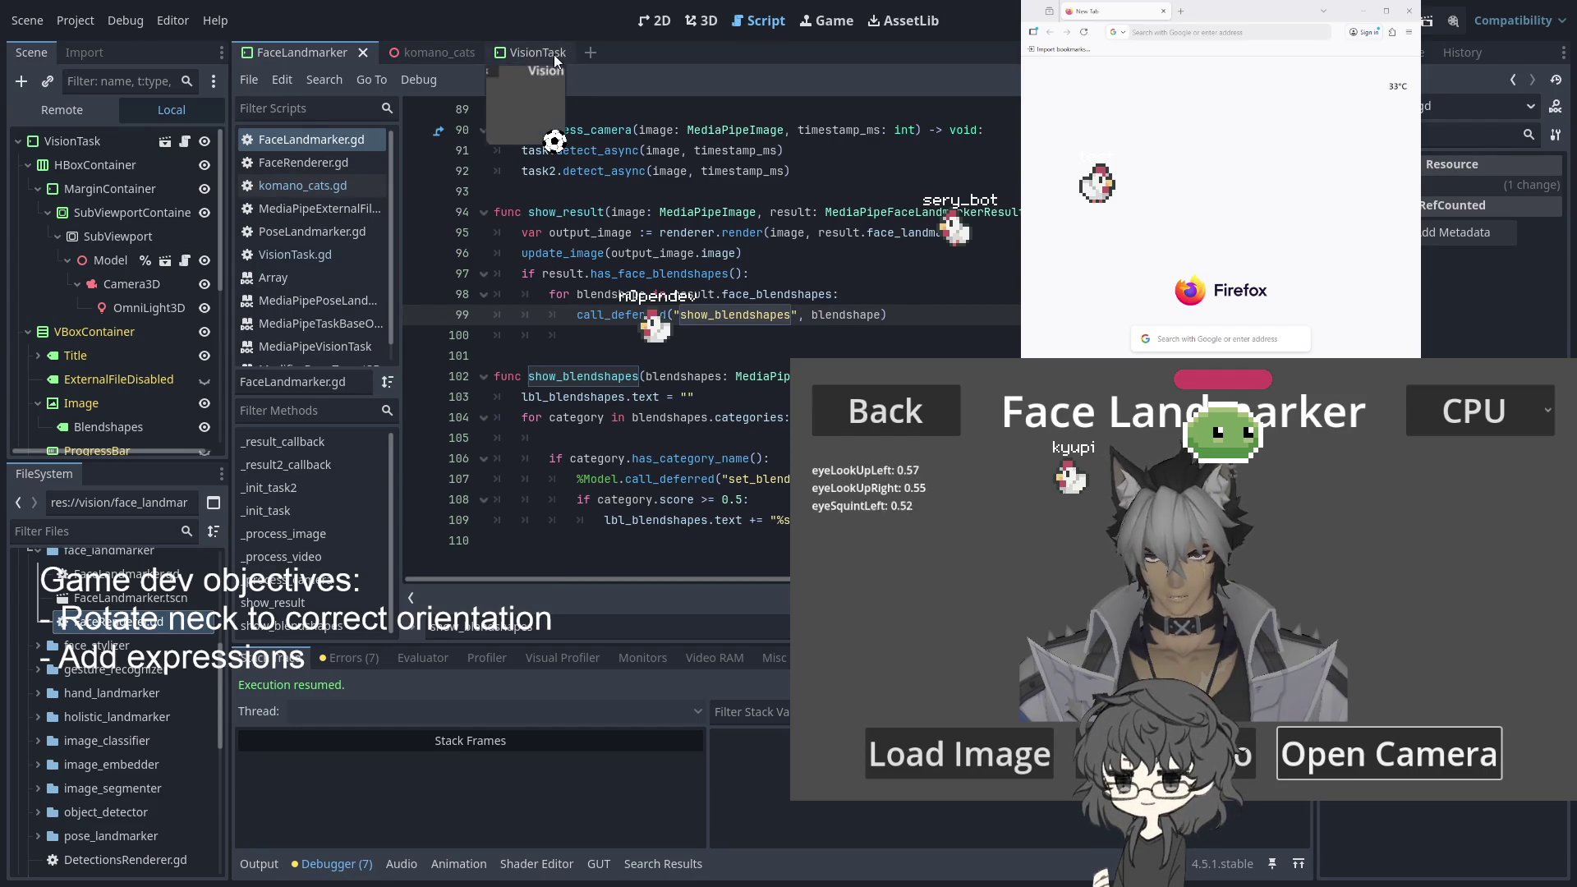
pyautogui.click(744, 499)
pyautogui.press('BackSpace')
pyautogui.write('2')
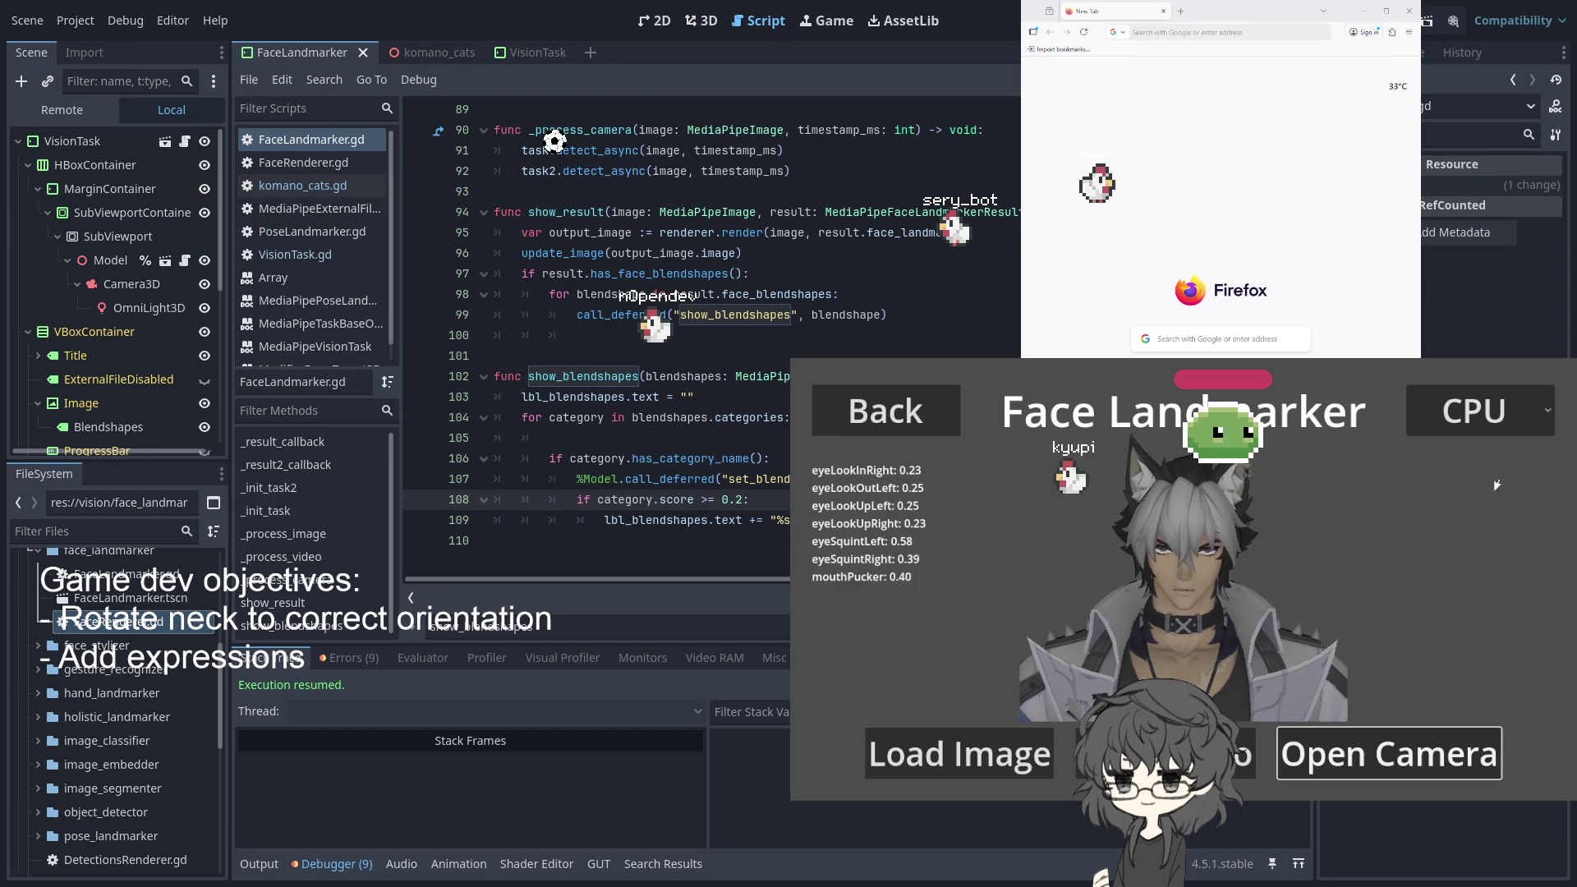
pyautogui.press('BackSpace')
pyautogui.write('1')
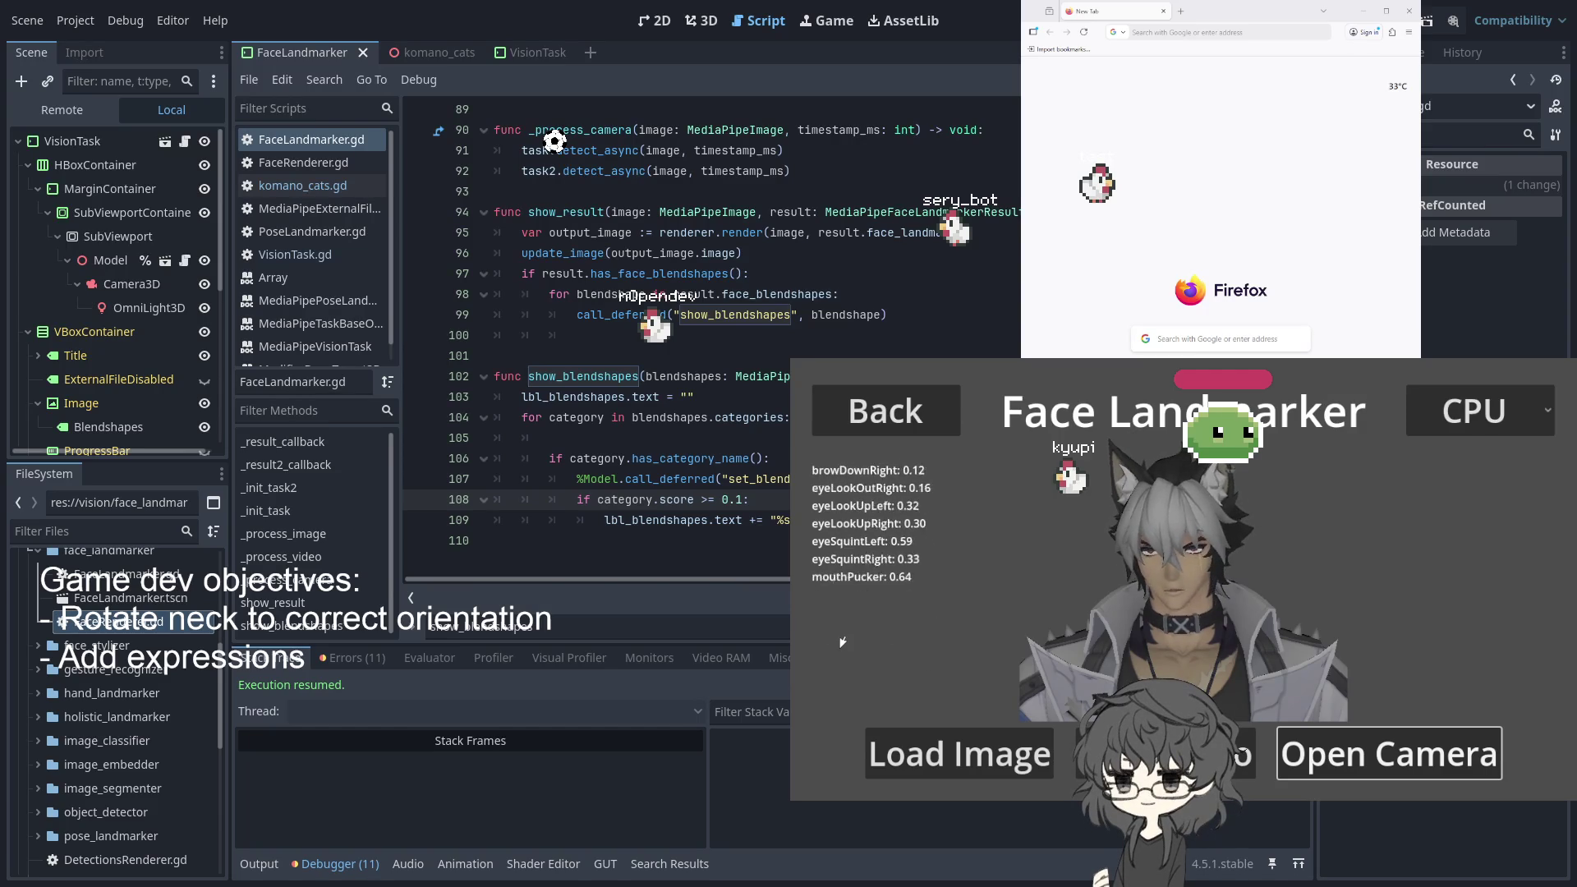
# Check the show_blendshapes call and blendshape loop, then show komano_cats.gd from the top
pyautogui.click(887, 314)
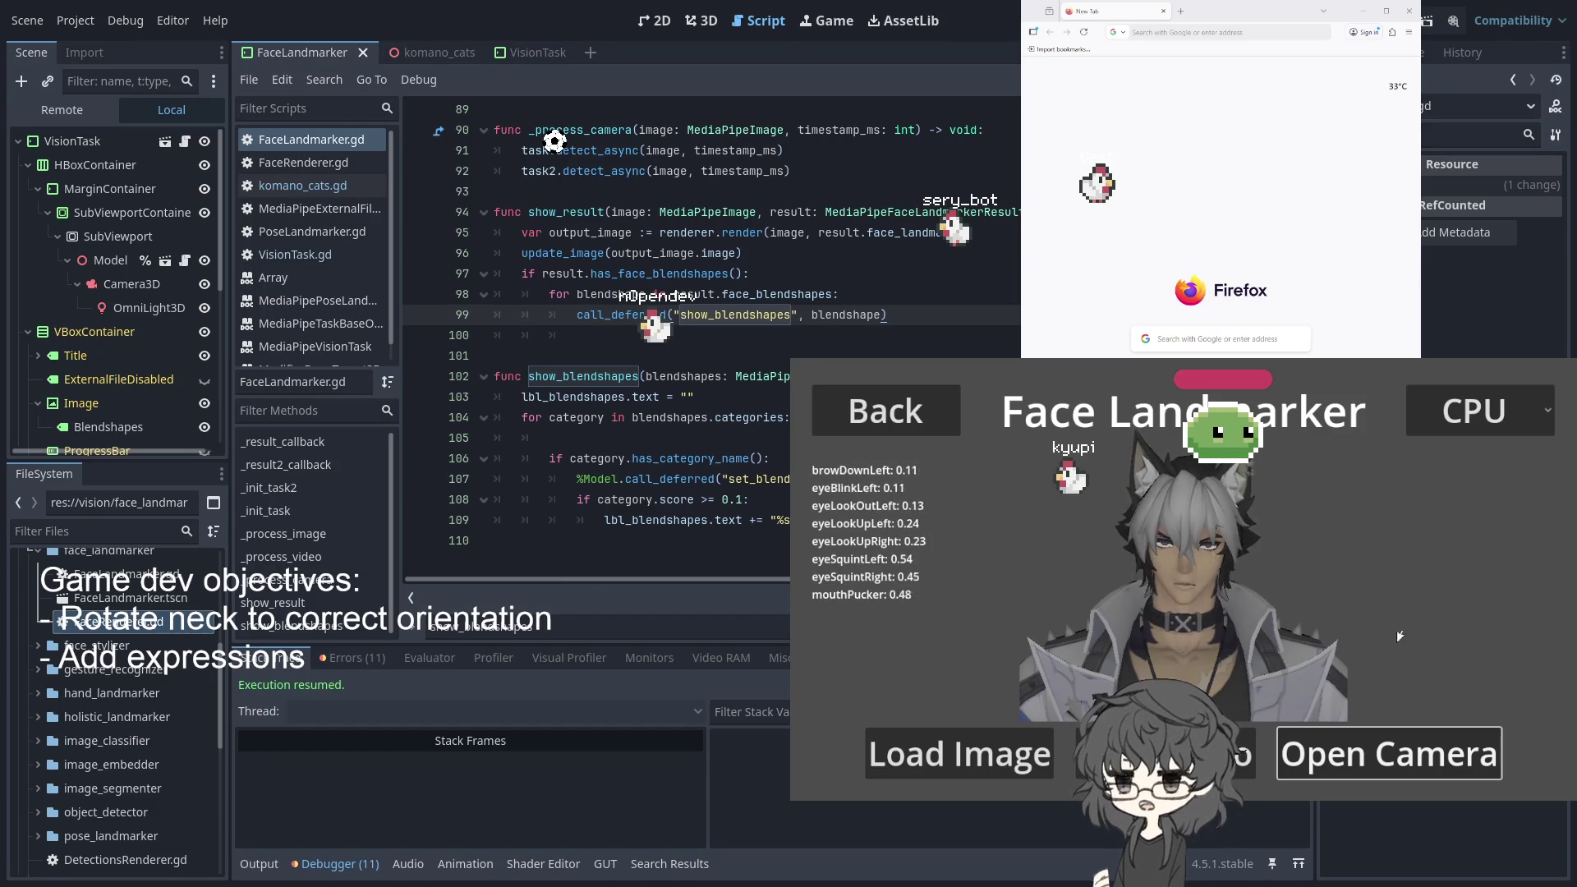
pyautogui.click(919, 302)
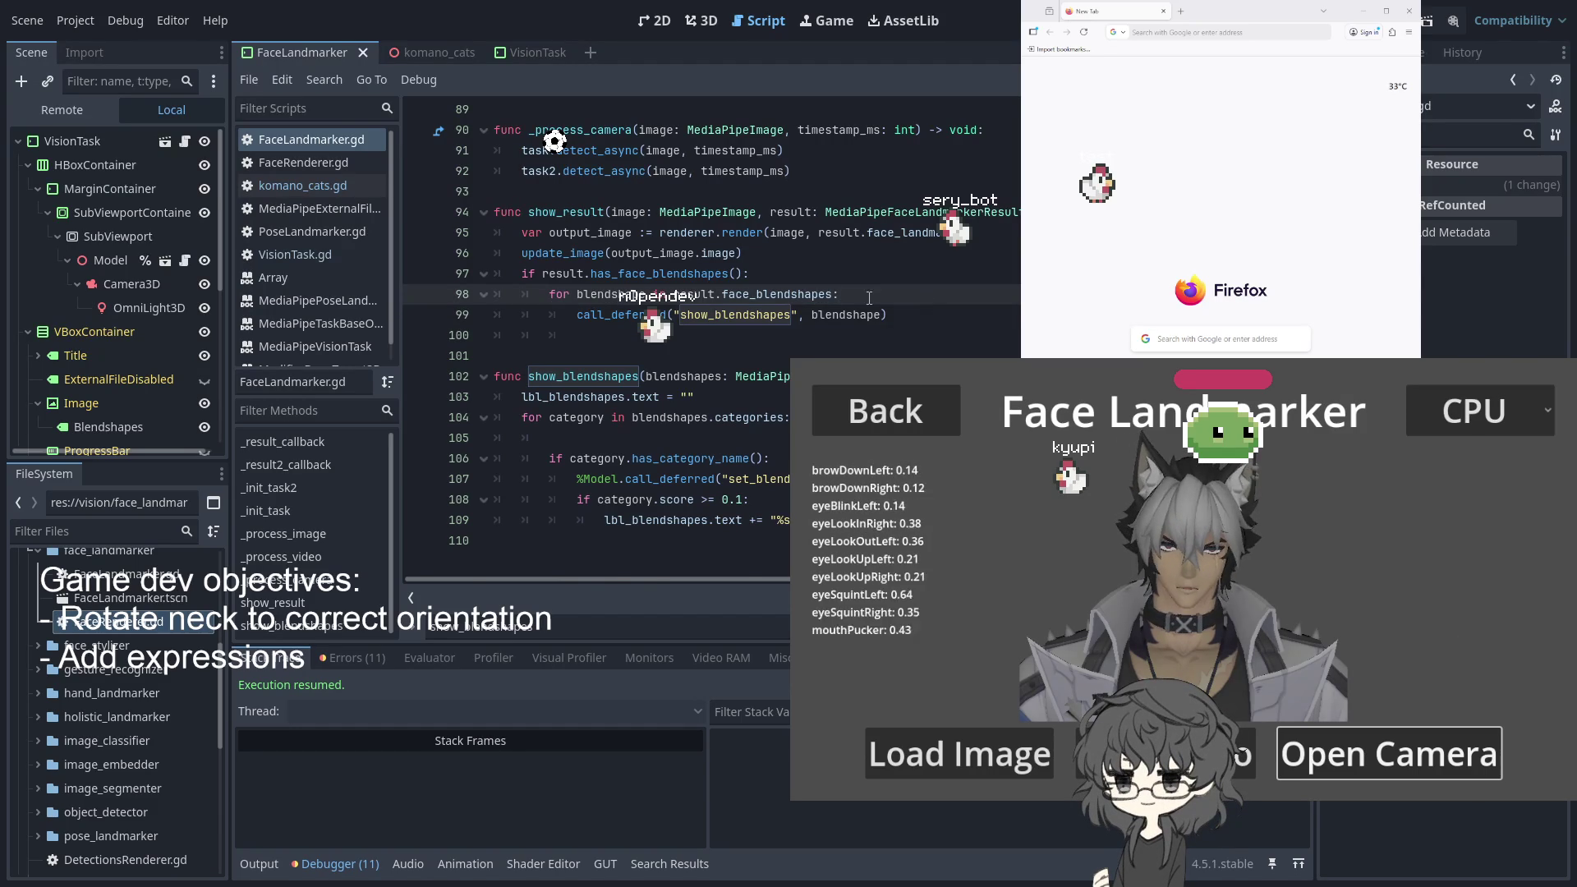
pyautogui.click(440, 52)
pyautogui.click(534, 53)
pyautogui.click(419, 52)
pyautogui.click(322, 51)
pyautogui.click(432, 54)
pyautogui.scroll(2, 717, 349)
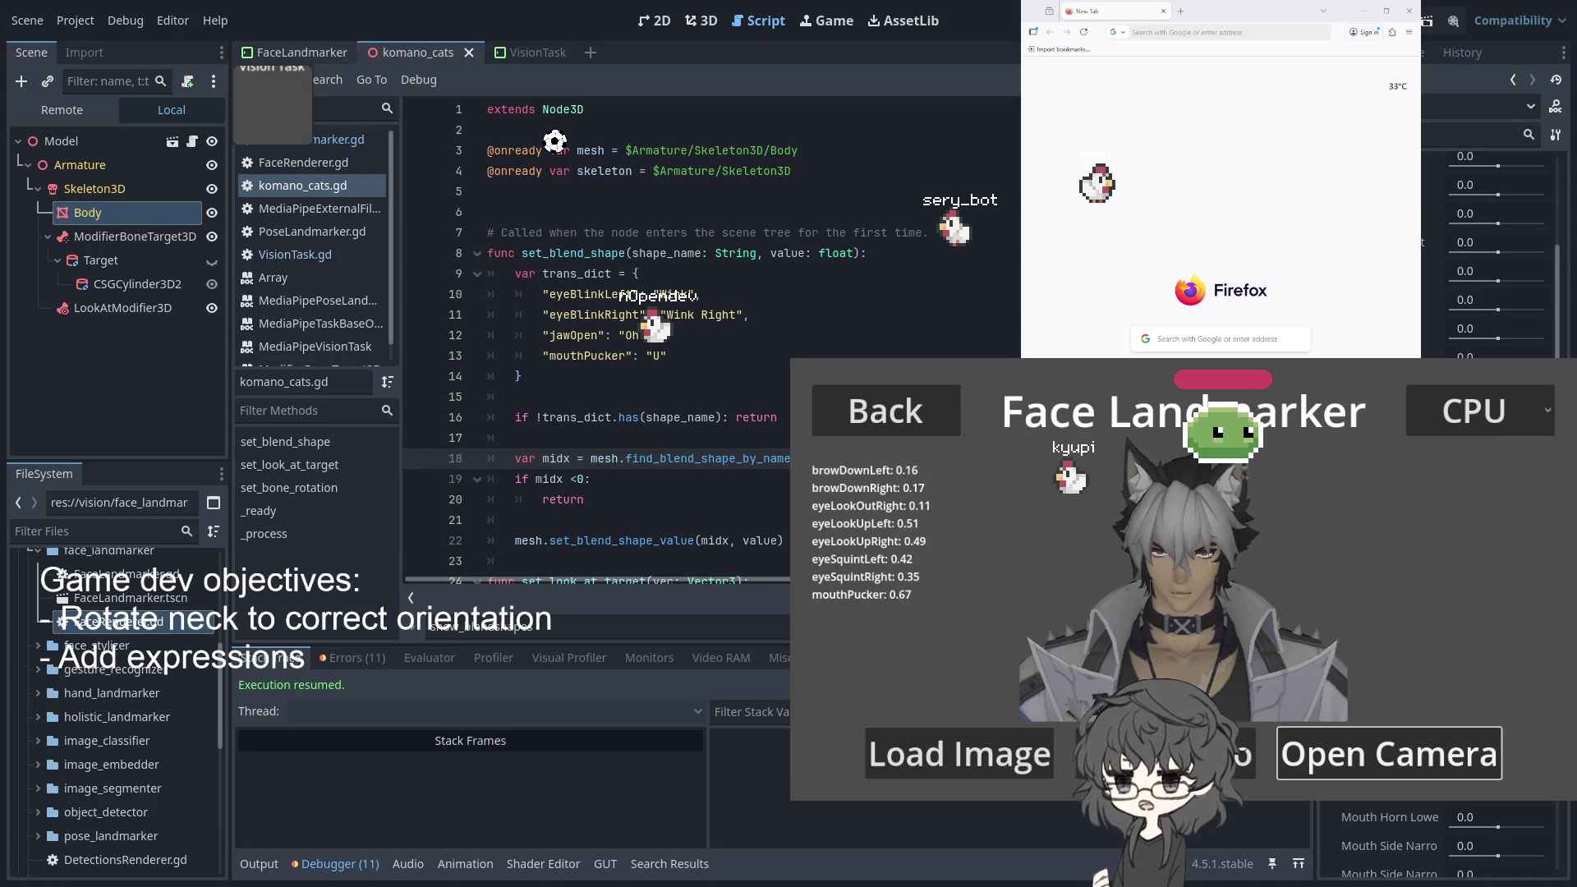
# Show the komano_cats avatar in the 3D editor with the Skeleton3D node selected to display its bones
pyautogui.click(702, 21)
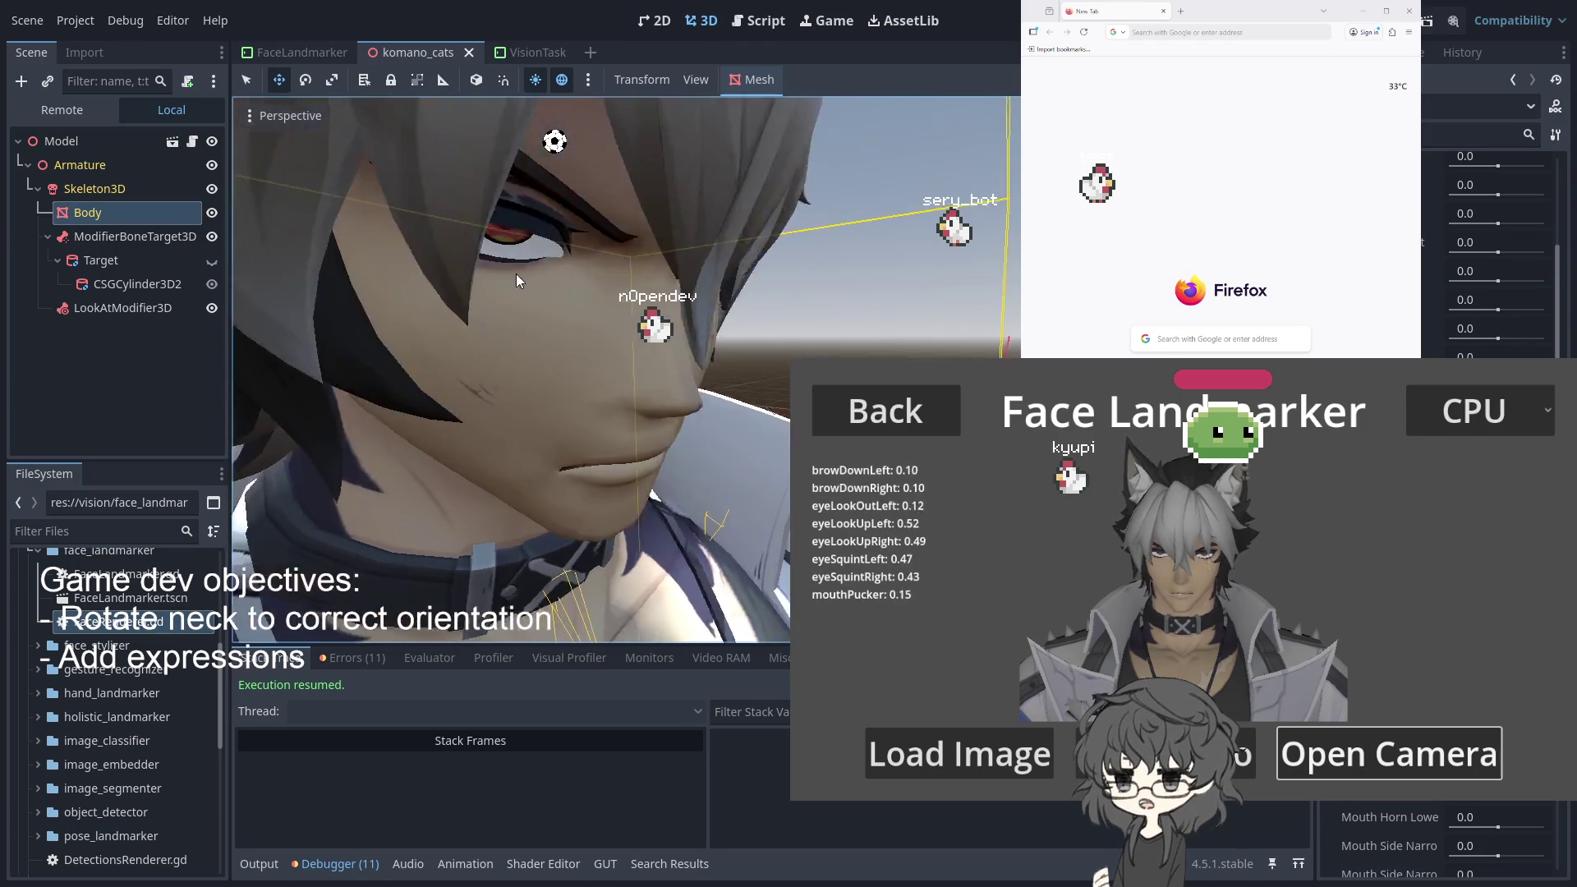
pyautogui.click(111, 190)
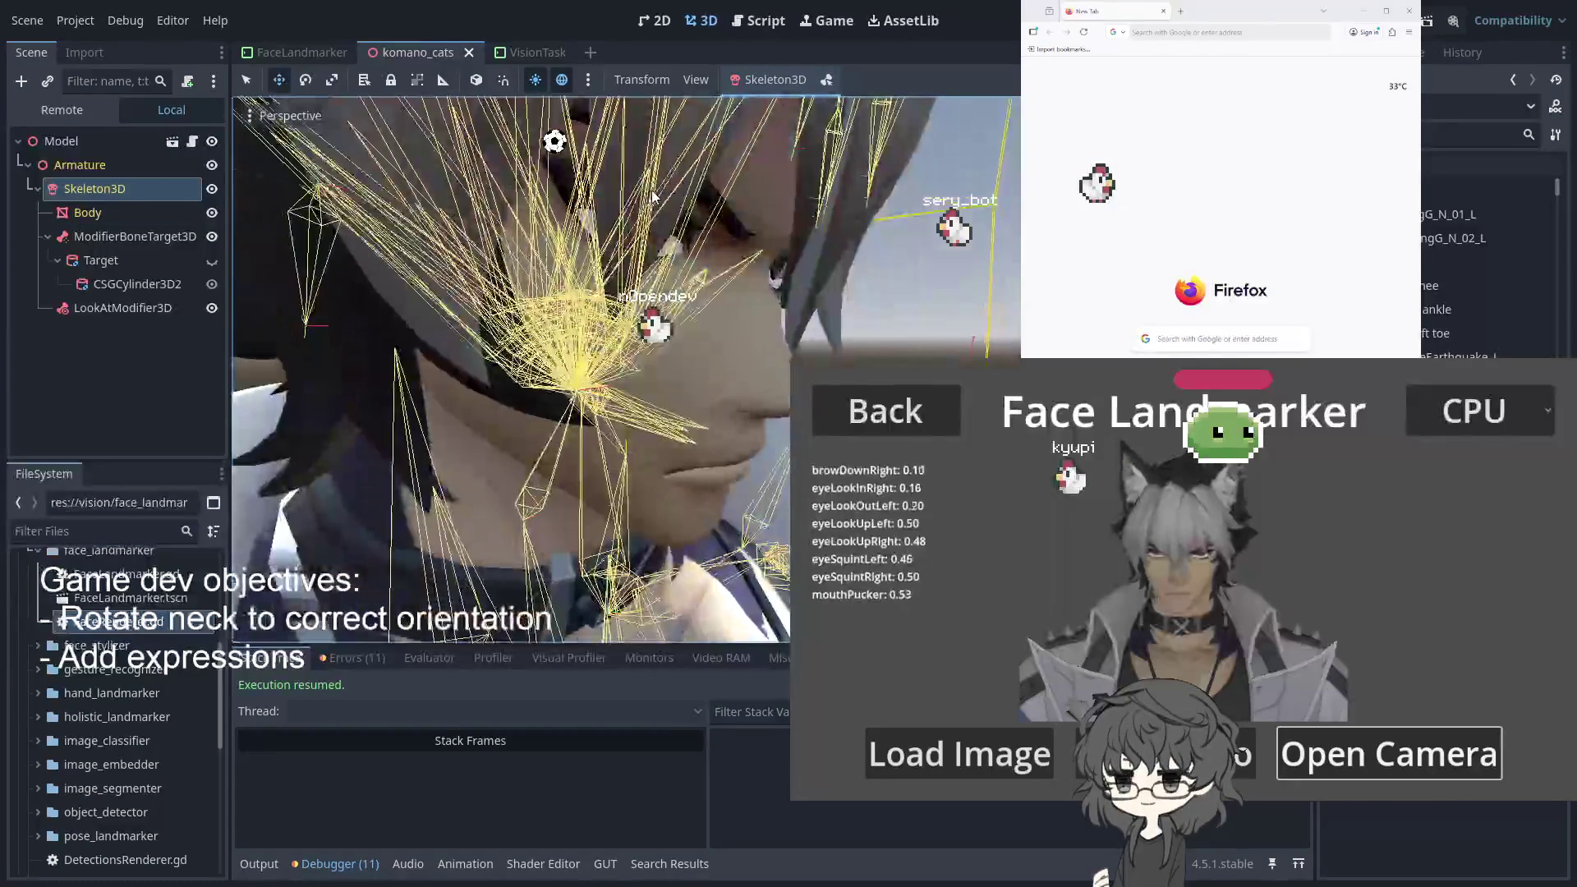
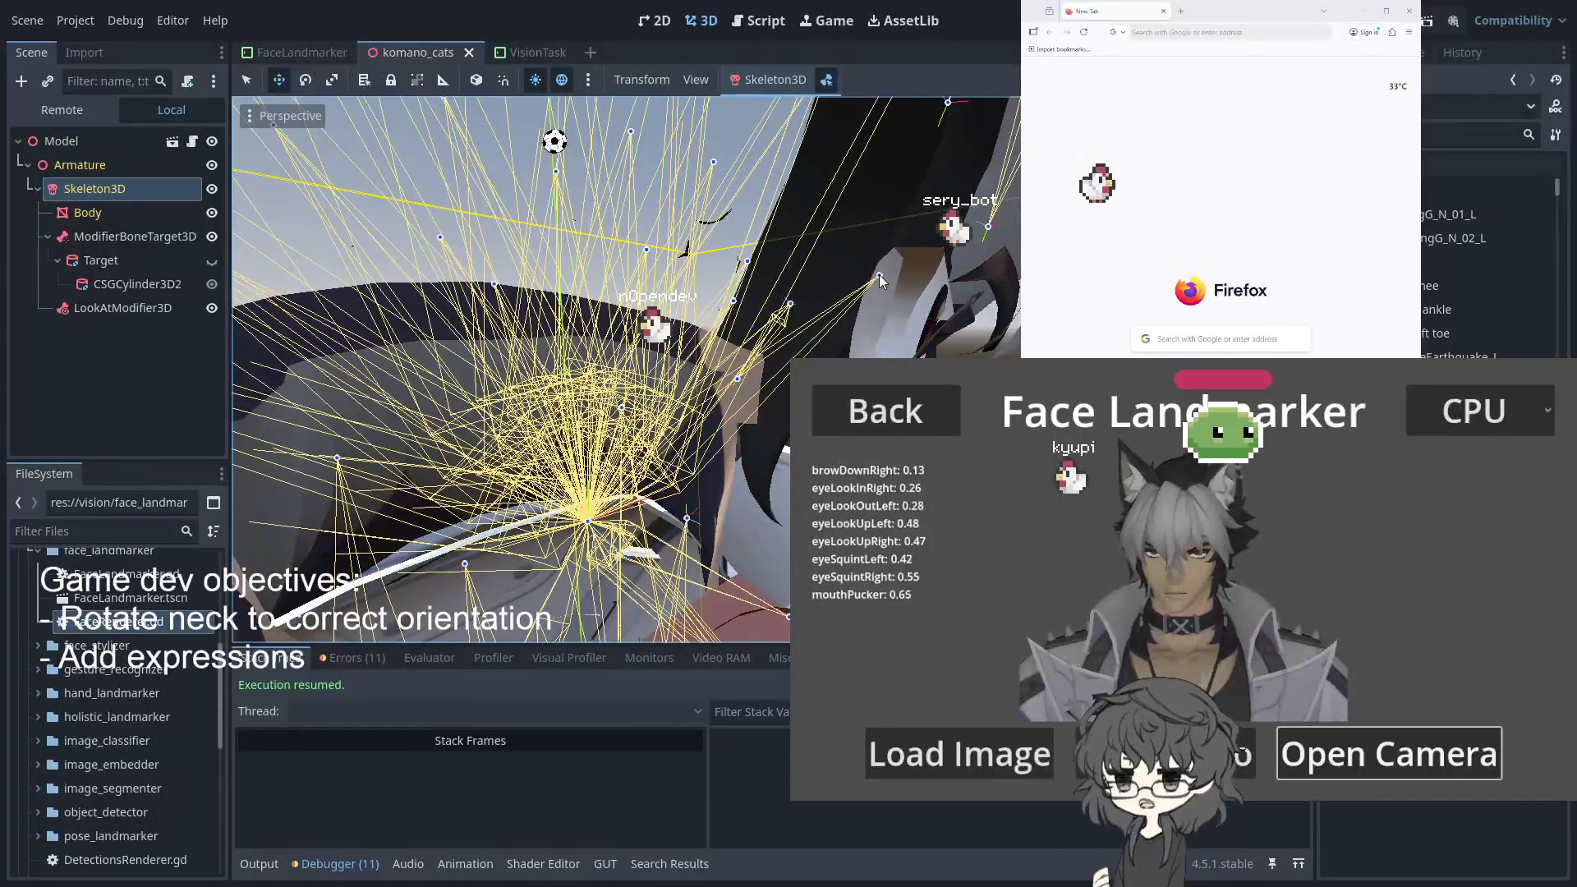
# In select mode, pick a hair bone and filter the bone list by '_L', then clear it
pyautogui.press('q')
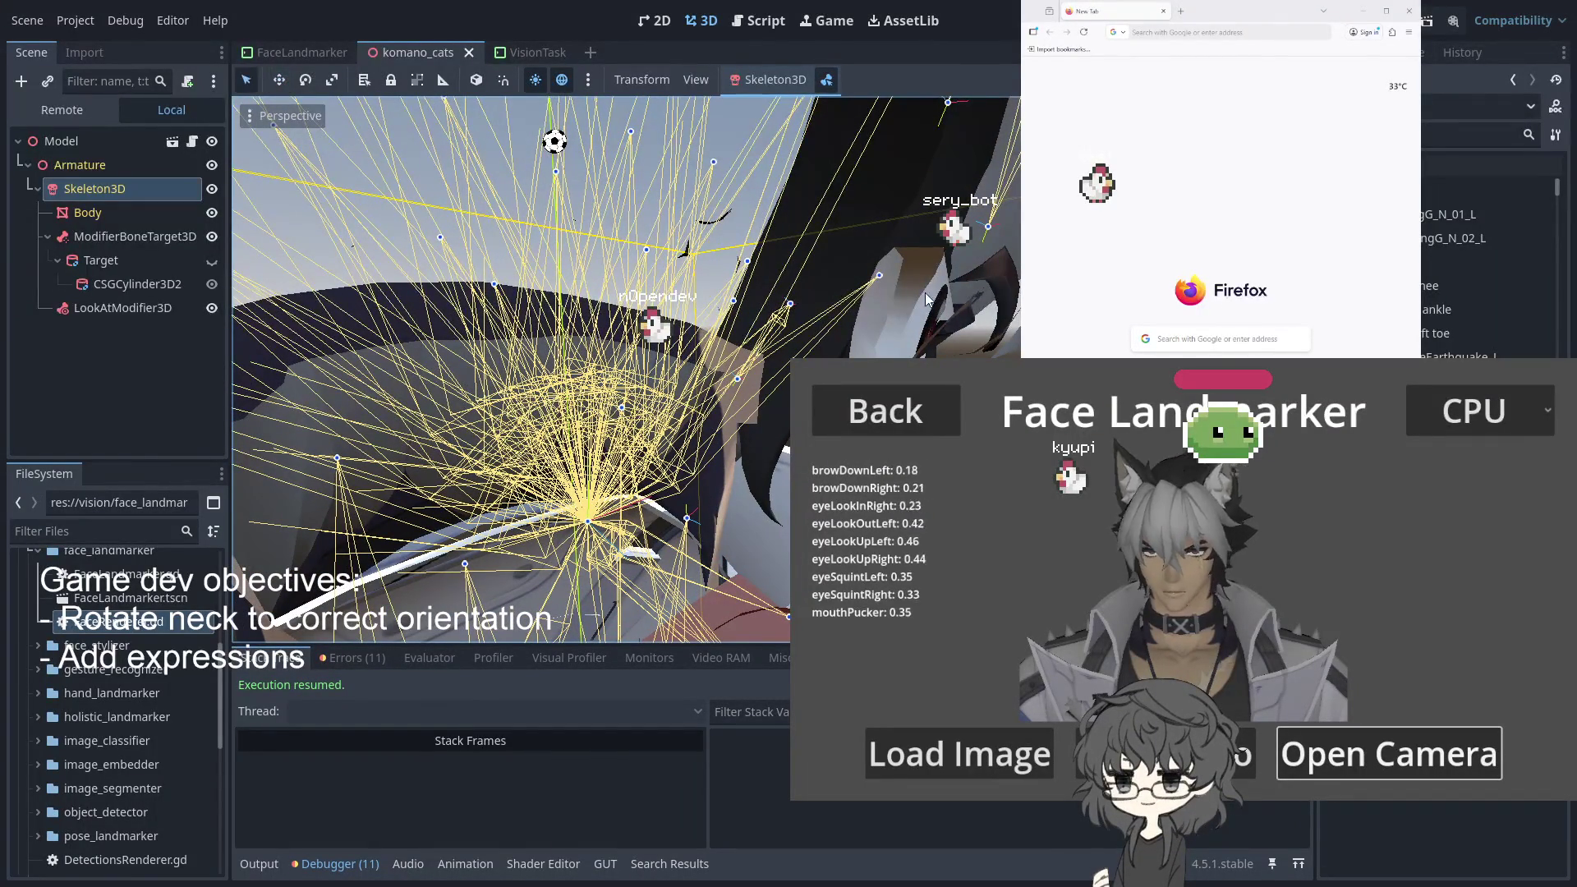
pyautogui.click(878, 277)
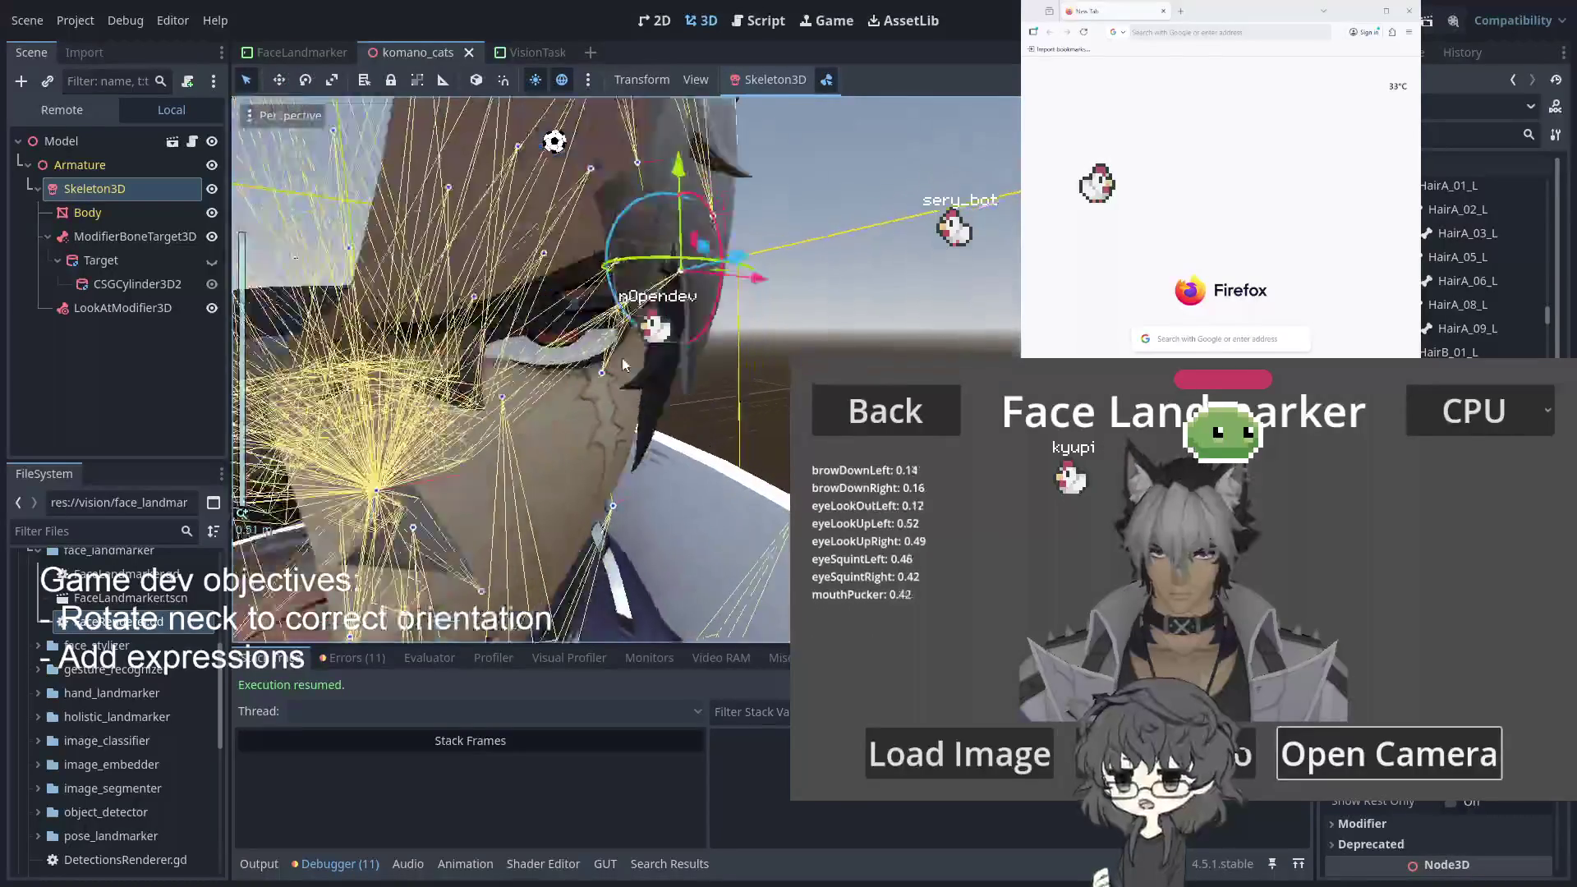
pyautogui.scroll(3, 671, 373)
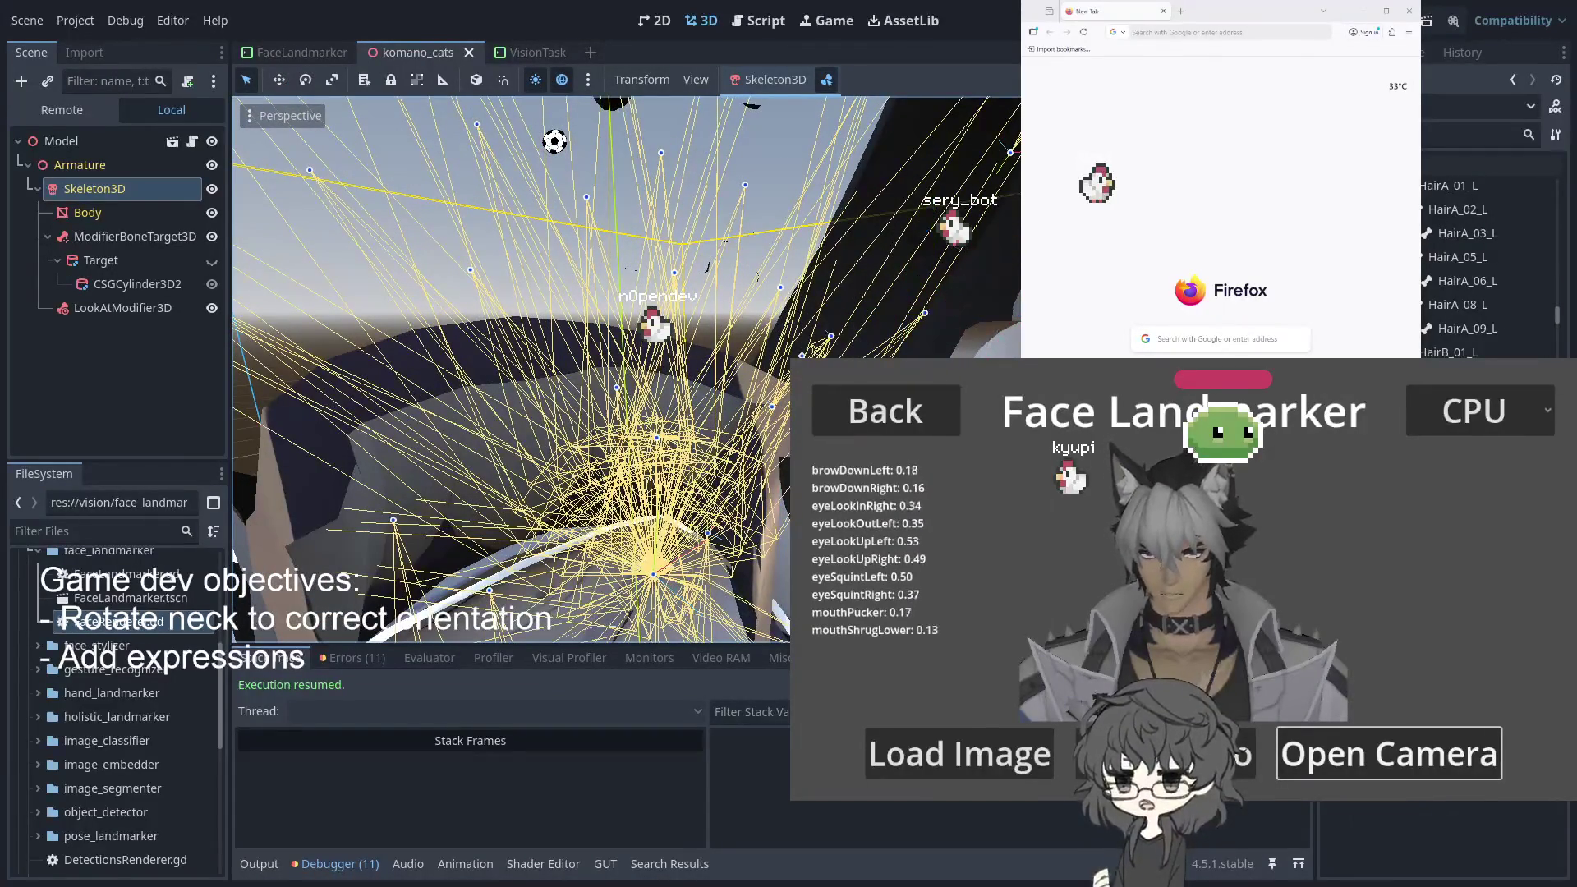
pyautogui.scroll(5, 1423, 179)
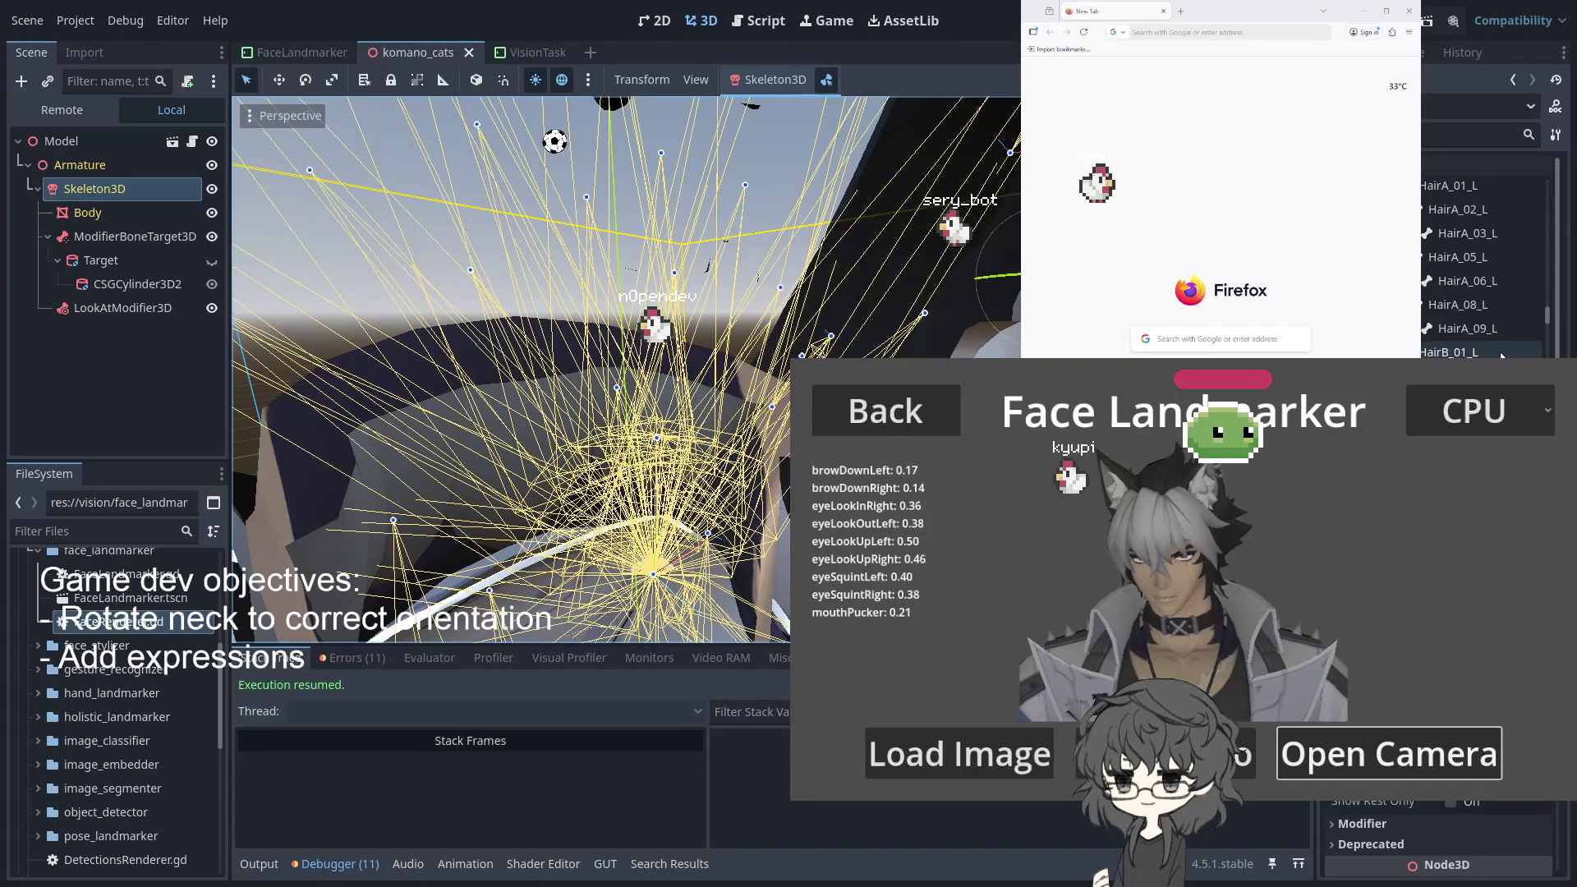
pyautogui.write('_L')
pyautogui.scroll(3, 1488, 298)
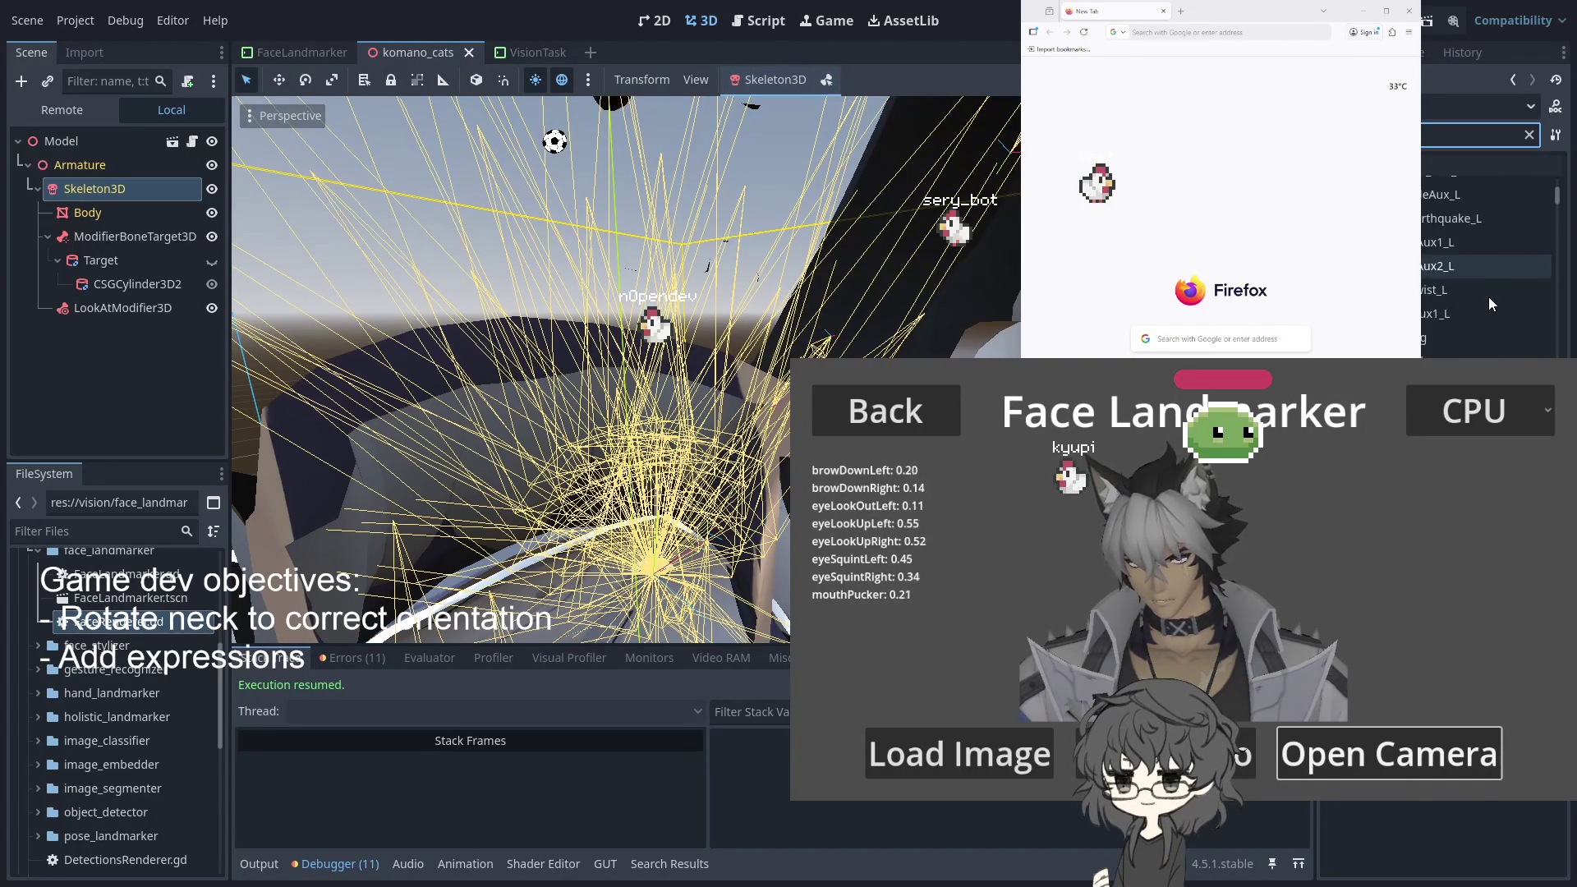
pyautogui.click(1529, 137)
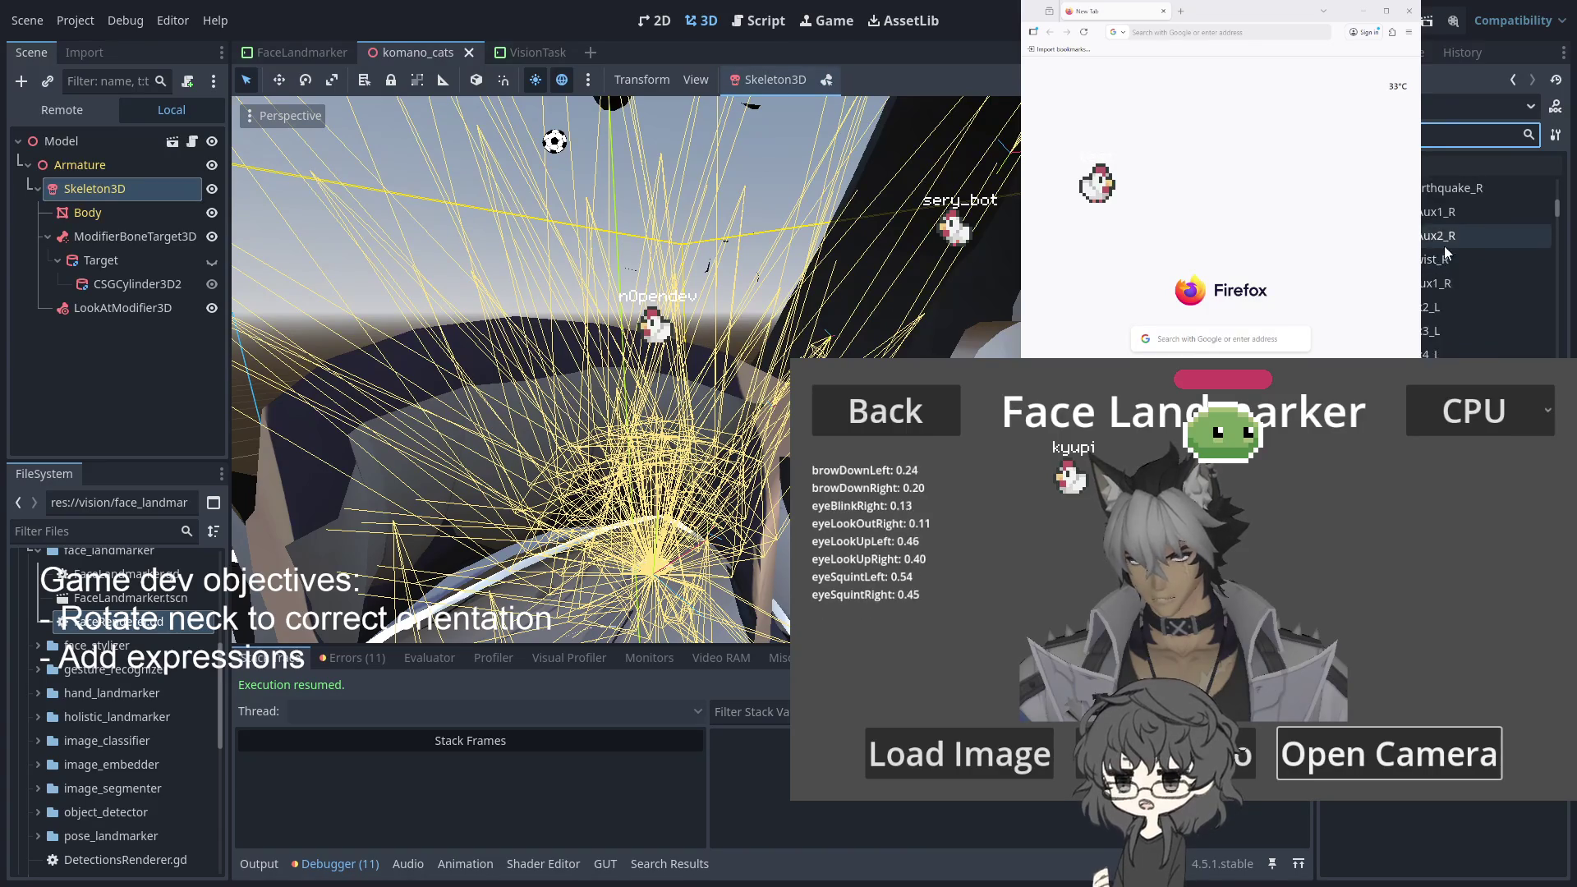
# Scroll through the rig's bones and select the Body mesh to see its blend shapes
pyautogui.scroll(-5, 1431, 254)
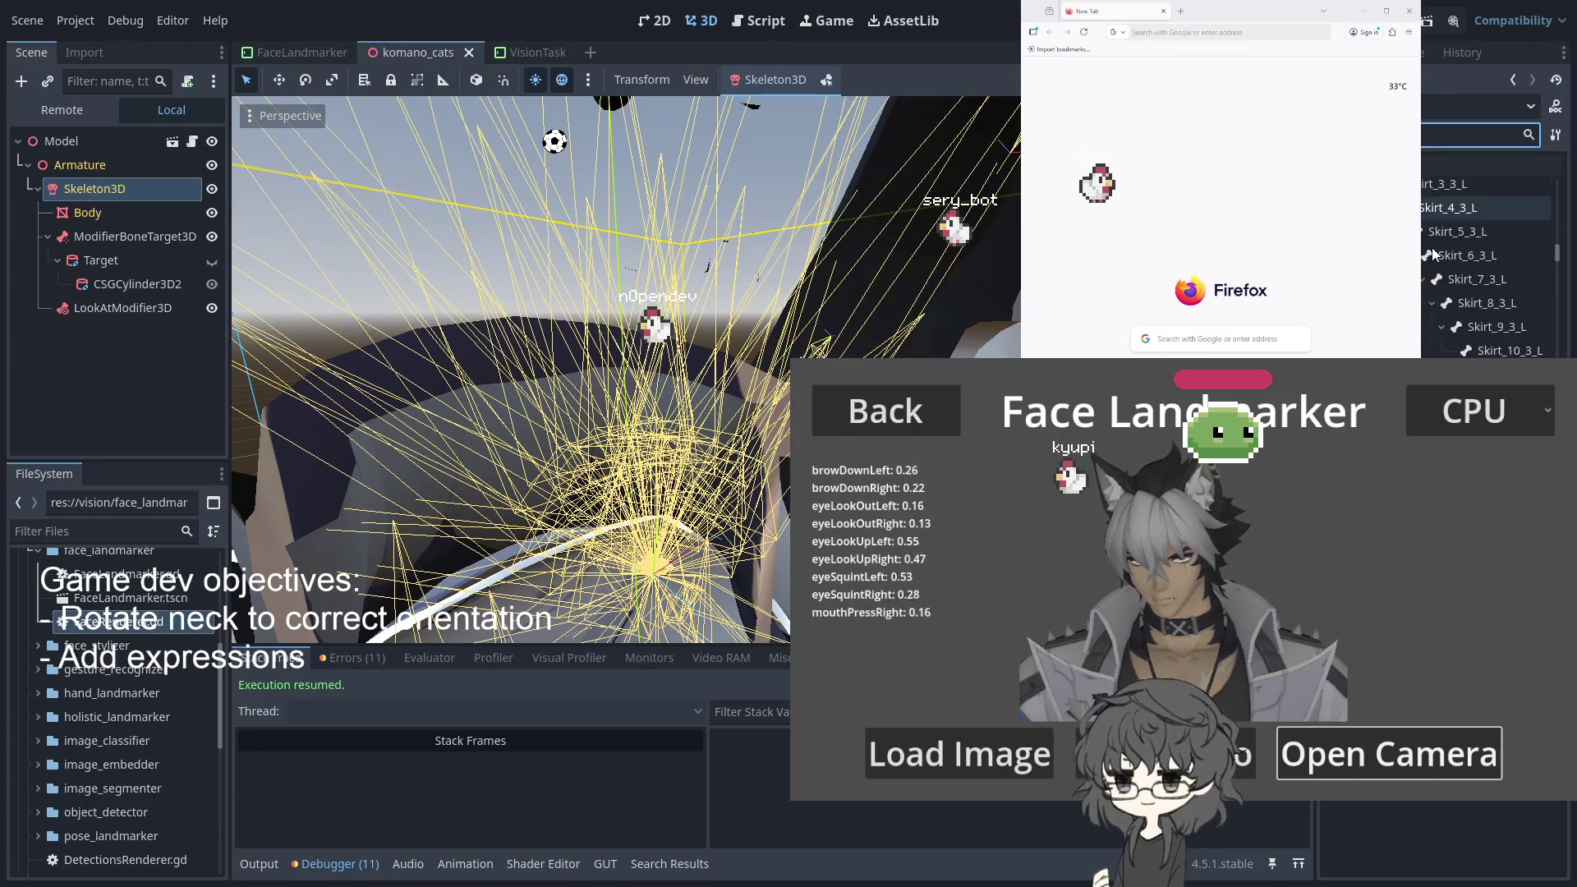
pyautogui.scroll(-3, 1457, 303)
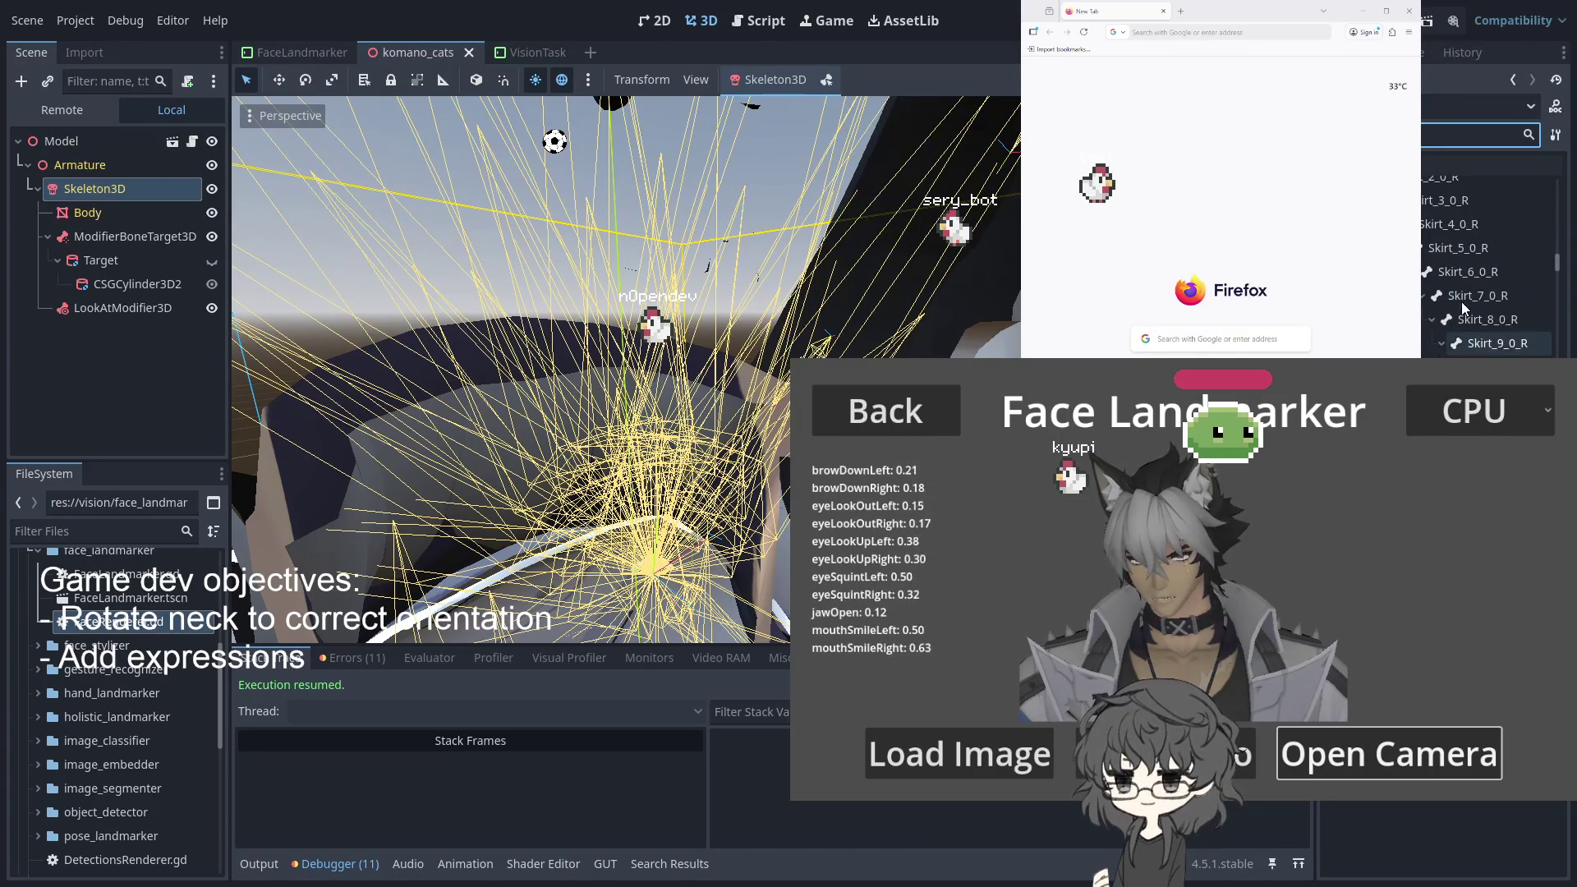
pyautogui.scroll(-6, 626, 371)
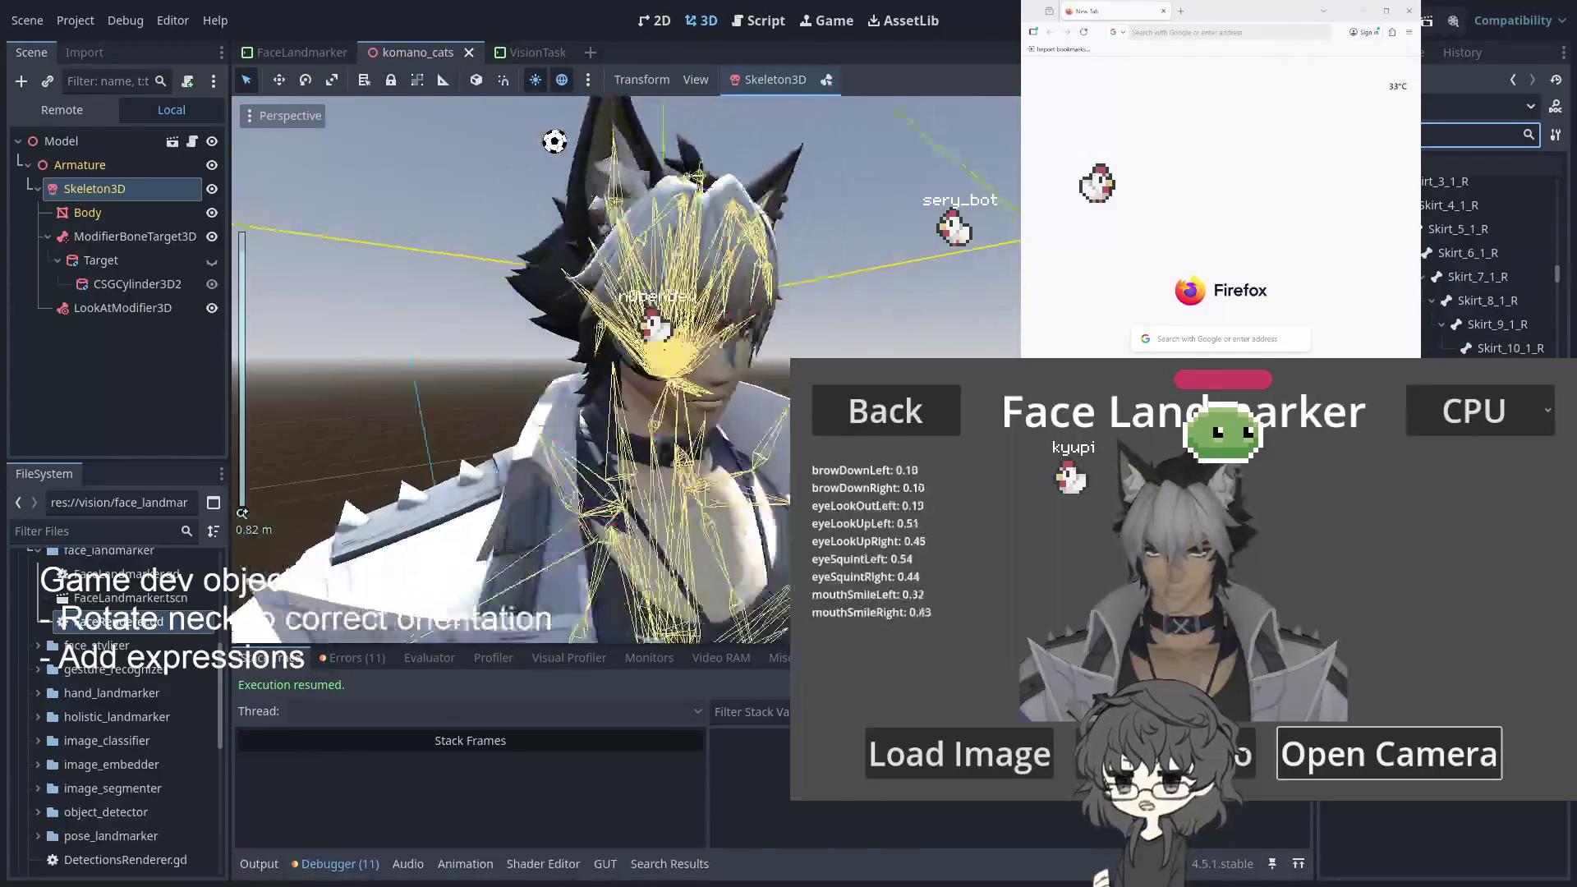
pyautogui.scroll(4, 626, 374)
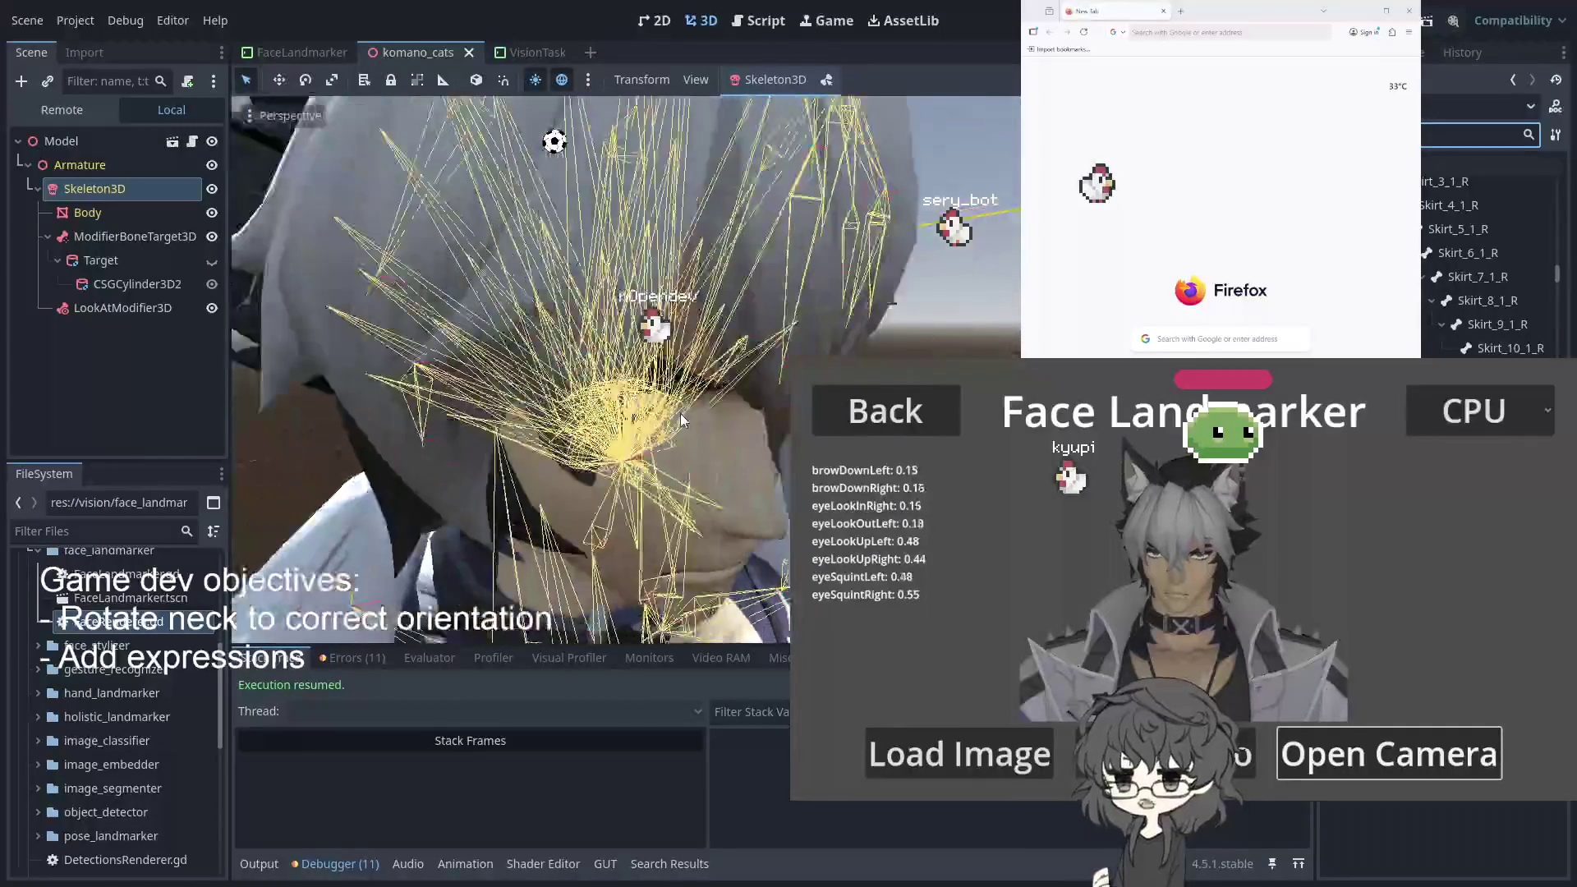
pyautogui.scroll(2, 785, 410)
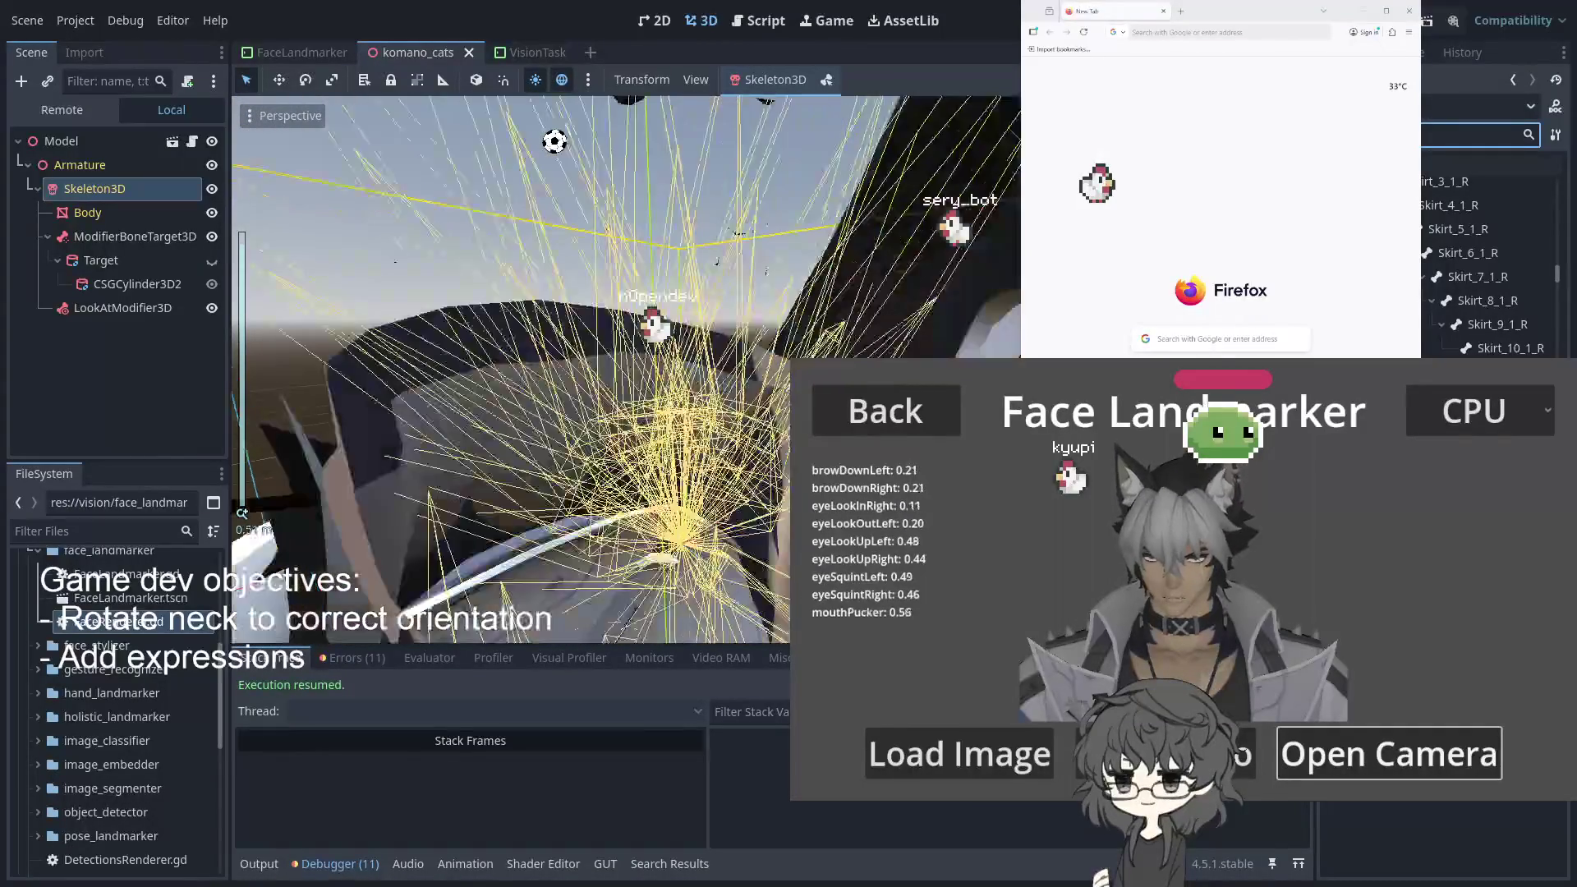
pyautogui.click(87, 212)
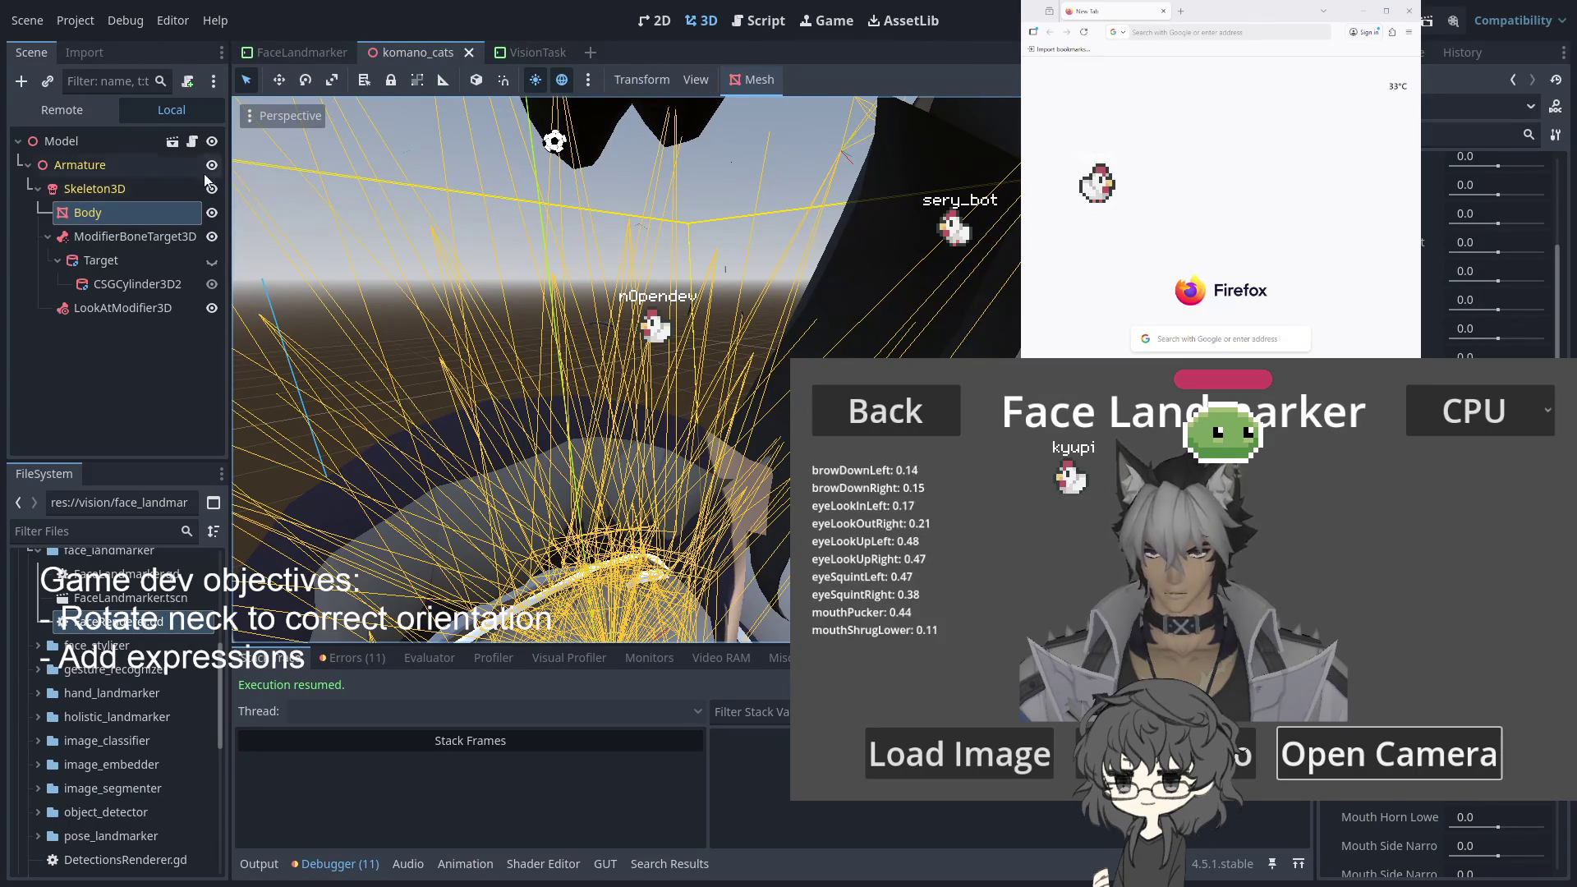
# Hide Body, orbit around the rig, and turn on Skeleton3D's bone Edit Mode
pyautogui.click(212, 212)
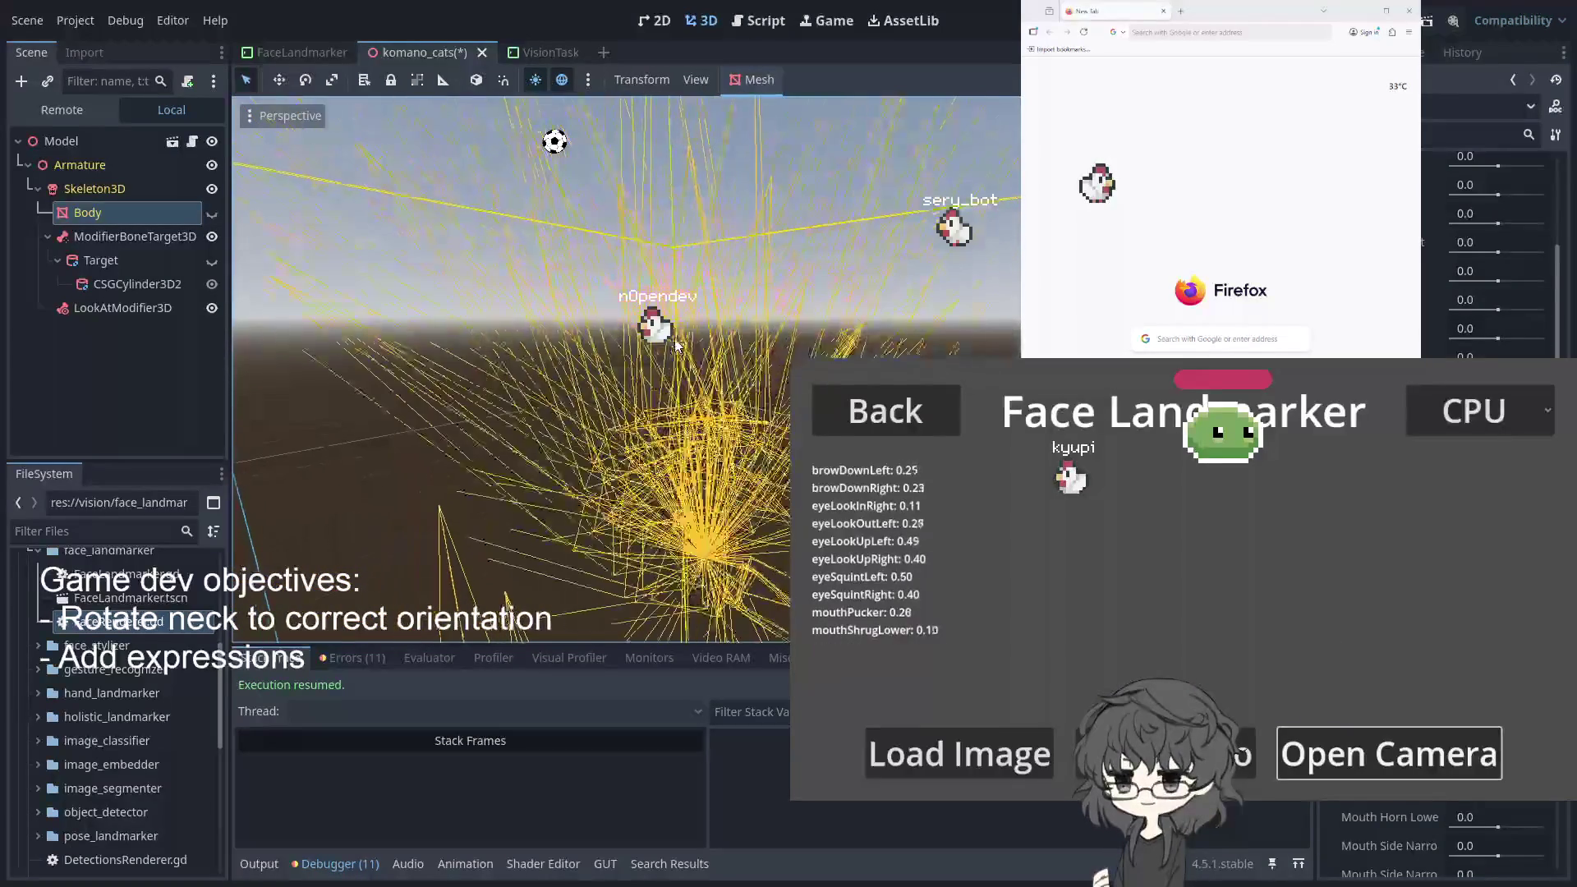
pyautogui.click(861, 336)
pyautogui.scroll(3, 522, 317)
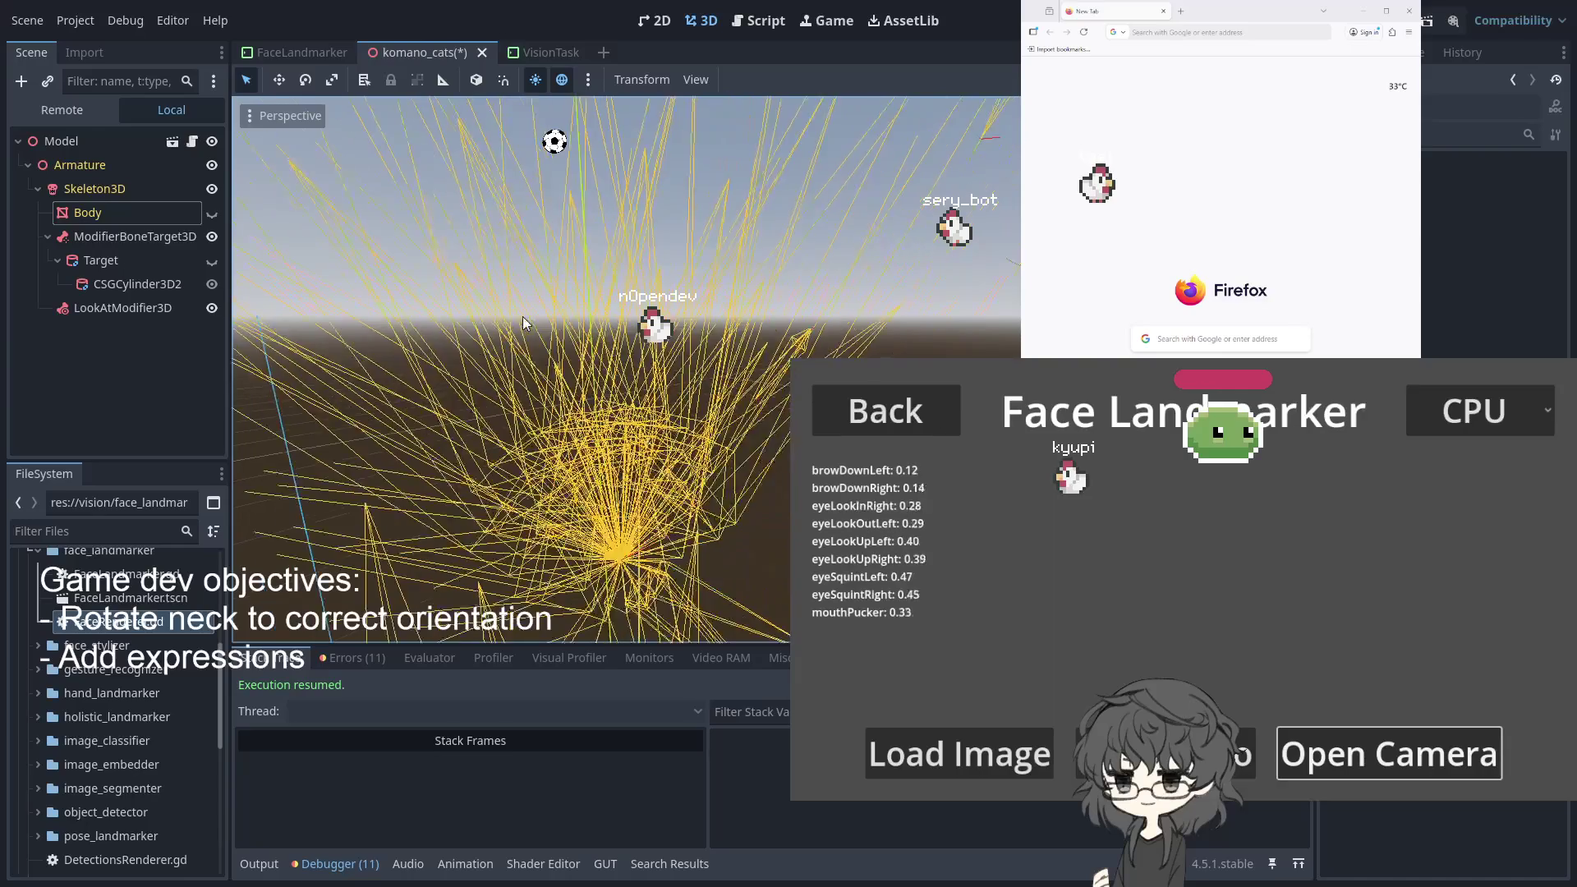
pyautogui.moveTo(741, 369)
pyautogui.mouseDown()
pyautogui.moveTo(711, 386)
pyautogui.moveTo(408, 282)
pyautogui.moveTo(542, 419)
pyautogui.mouseUp()
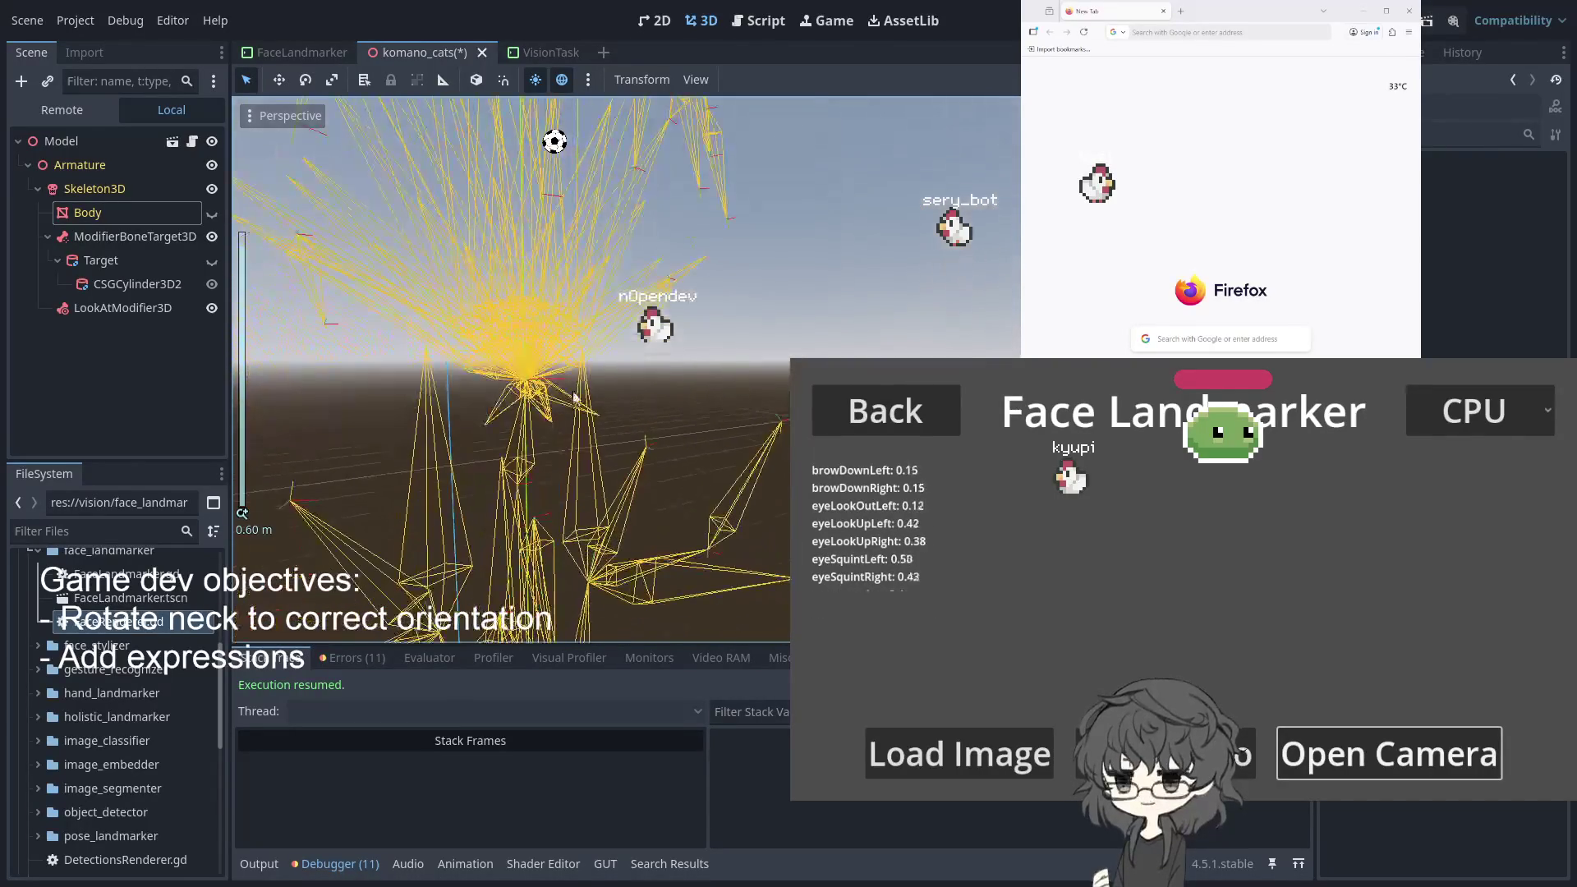
pyautogui.click(136, 188)
pyautogui.click(826, 80)
pyautogui.scroll(5, 568, 418)
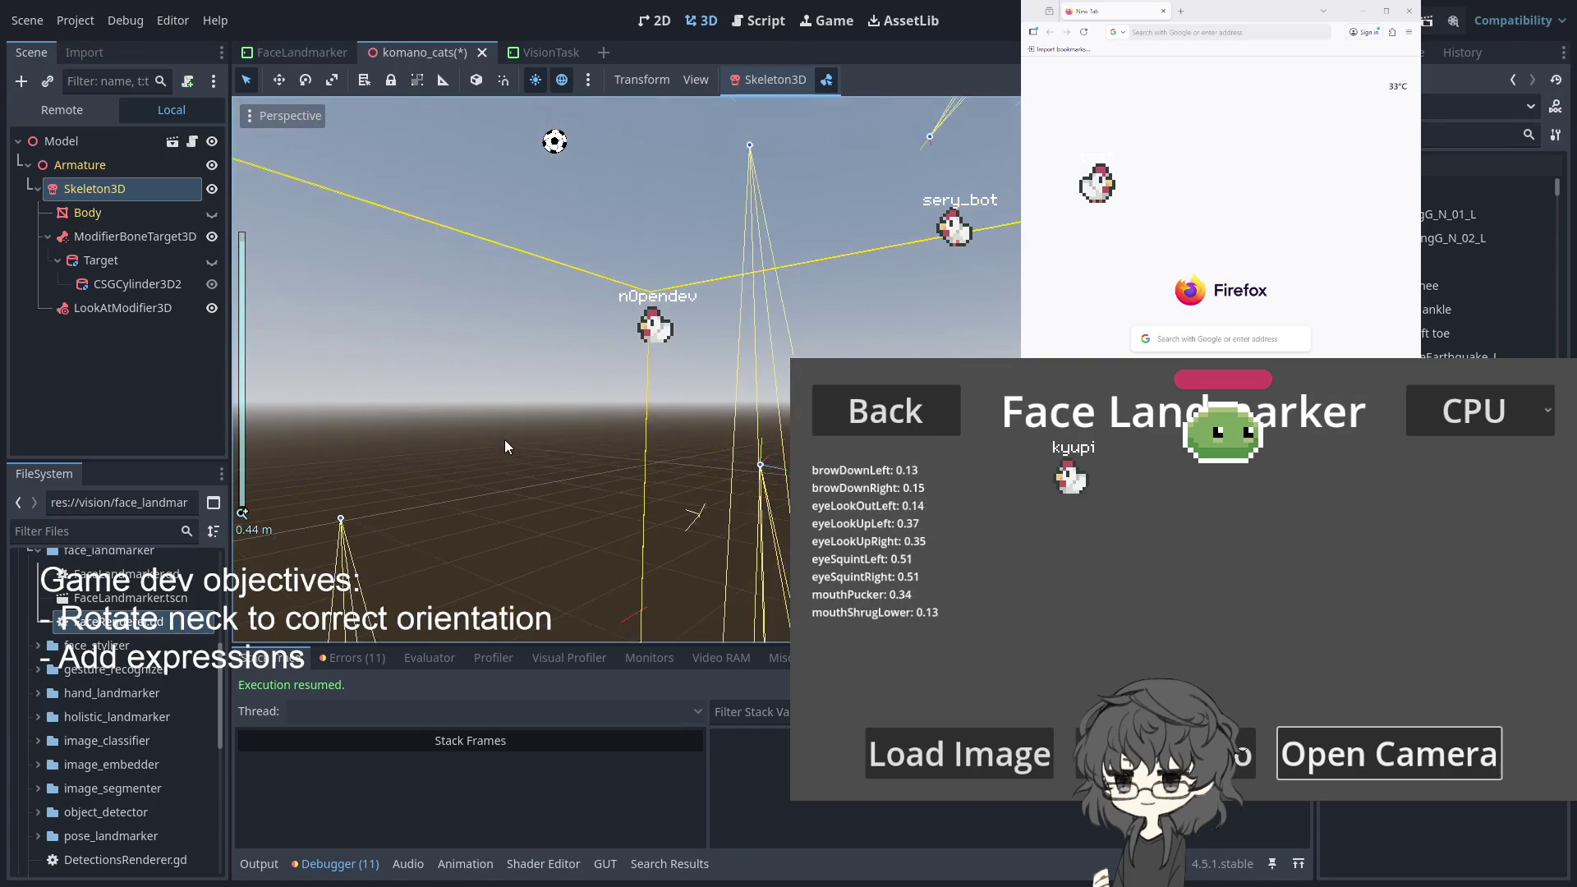
# Pick several bone joints around the rig in the viewport, orbiting to reach them
pyautogui.scroll(-3, 504, 446)
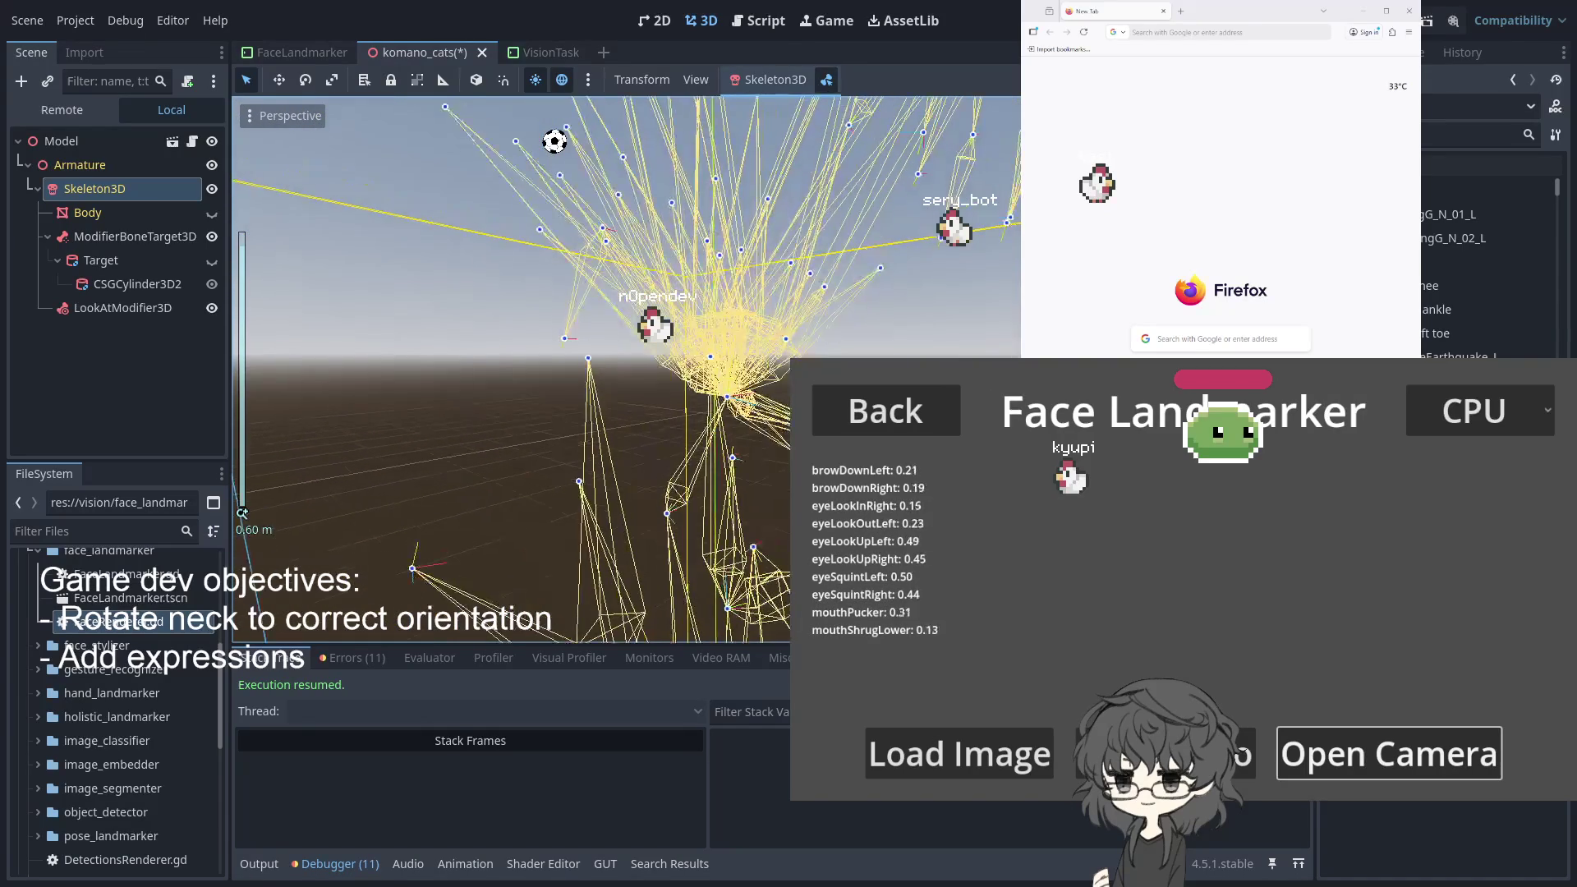
pyautogui.click(796, 460)
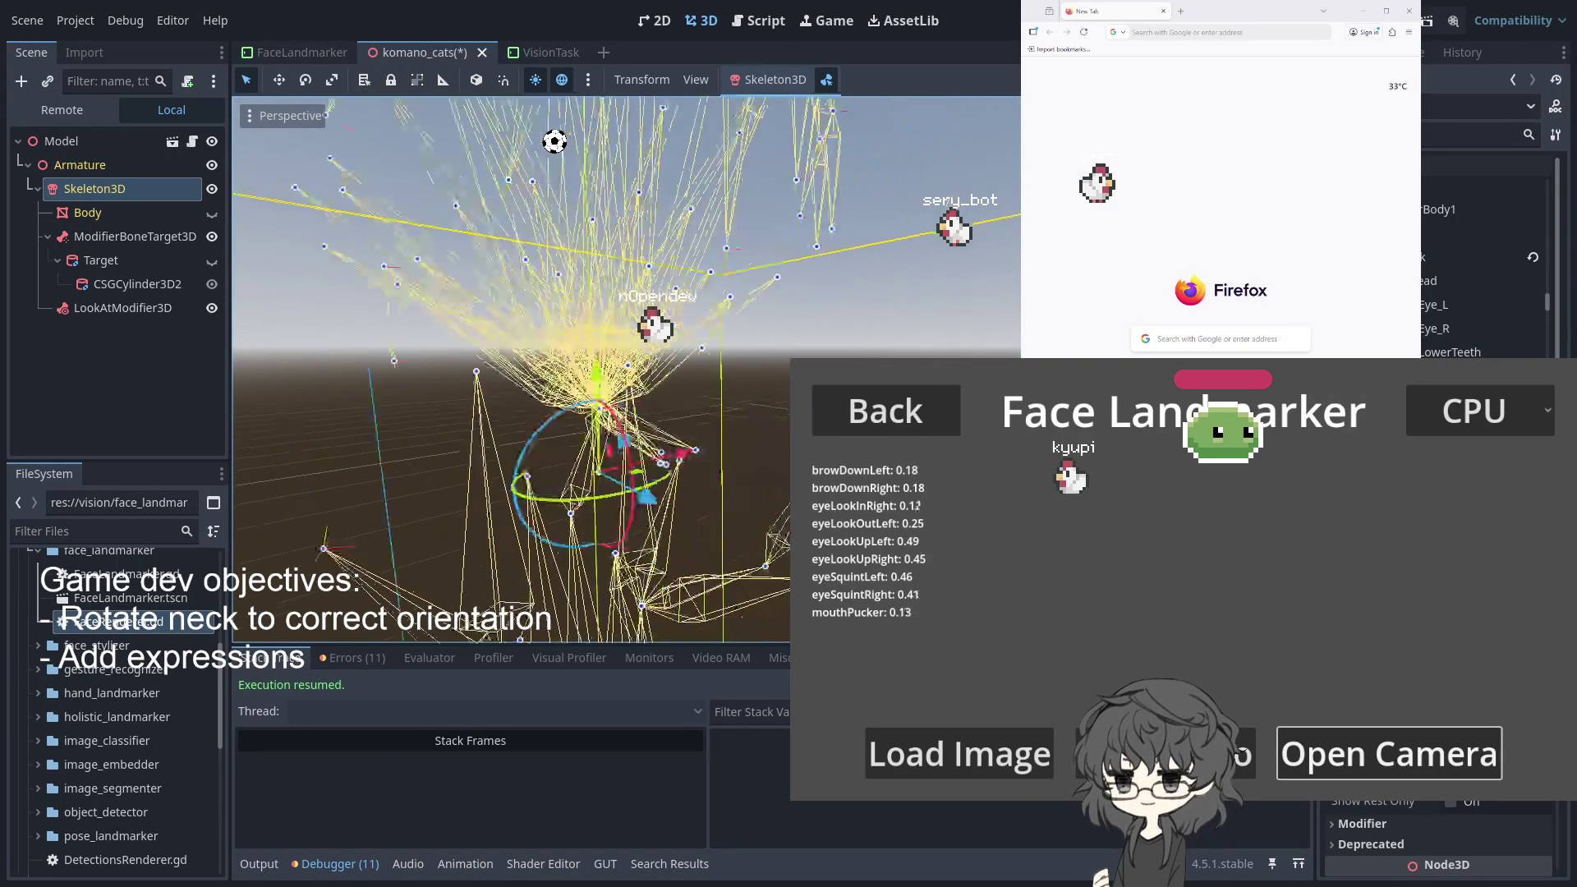
pyautogui.scroll(2, 697, 460)
pyautogui.moveTo(697, 460); pyautogui.dragTo(745, 478)
pyautogui.click(742, 473)
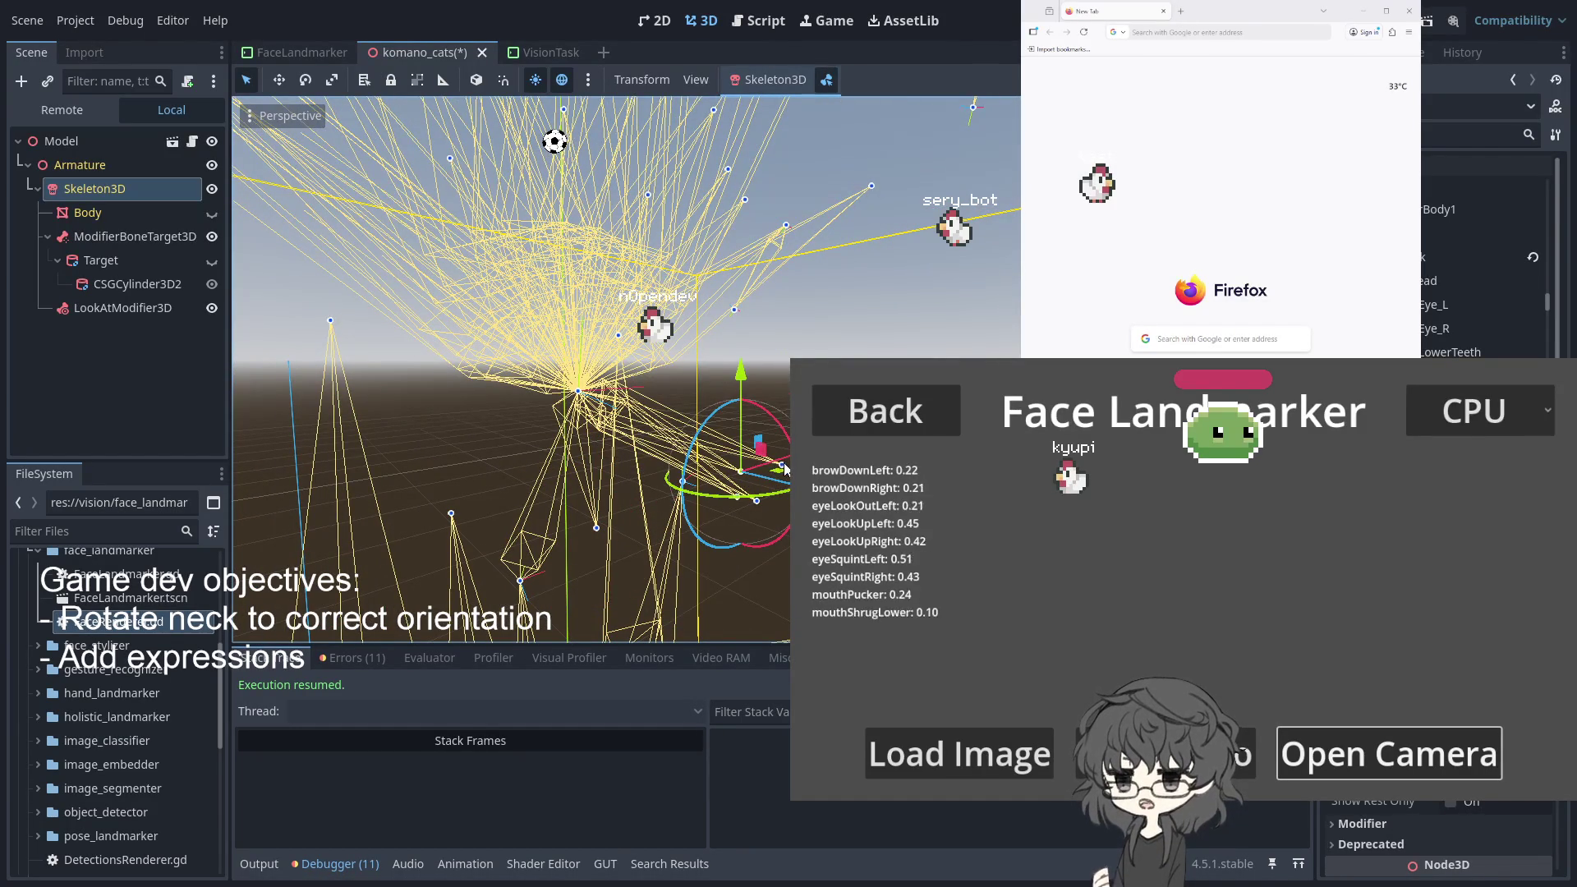
pyautogui.click(782, 465)
pyautogui.click(755, 501)
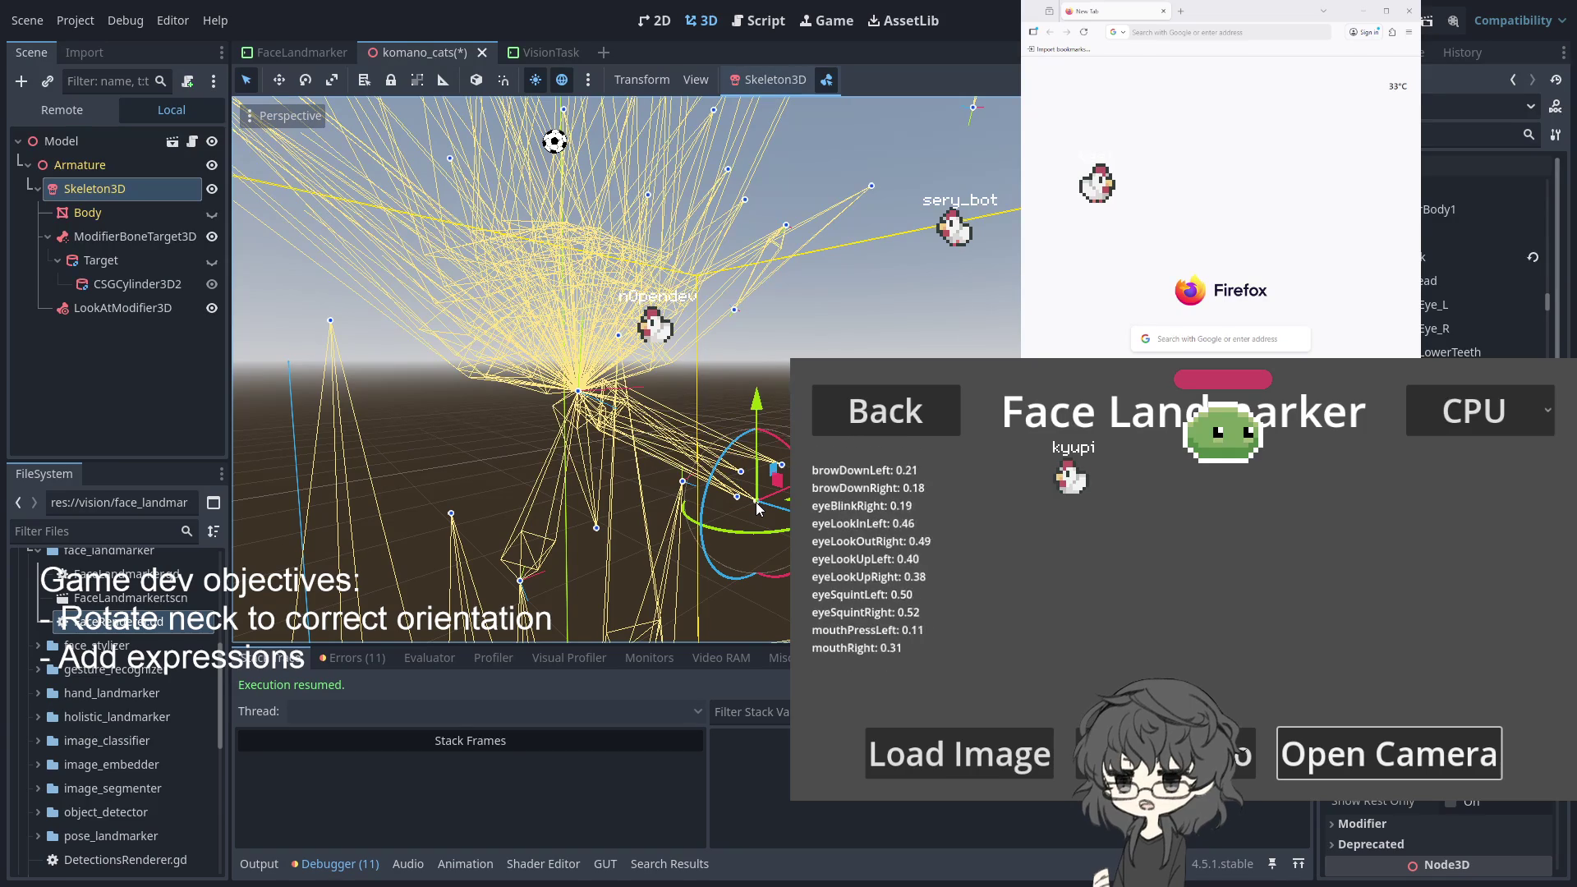
pyautogui.scroll(5, 755, 507)
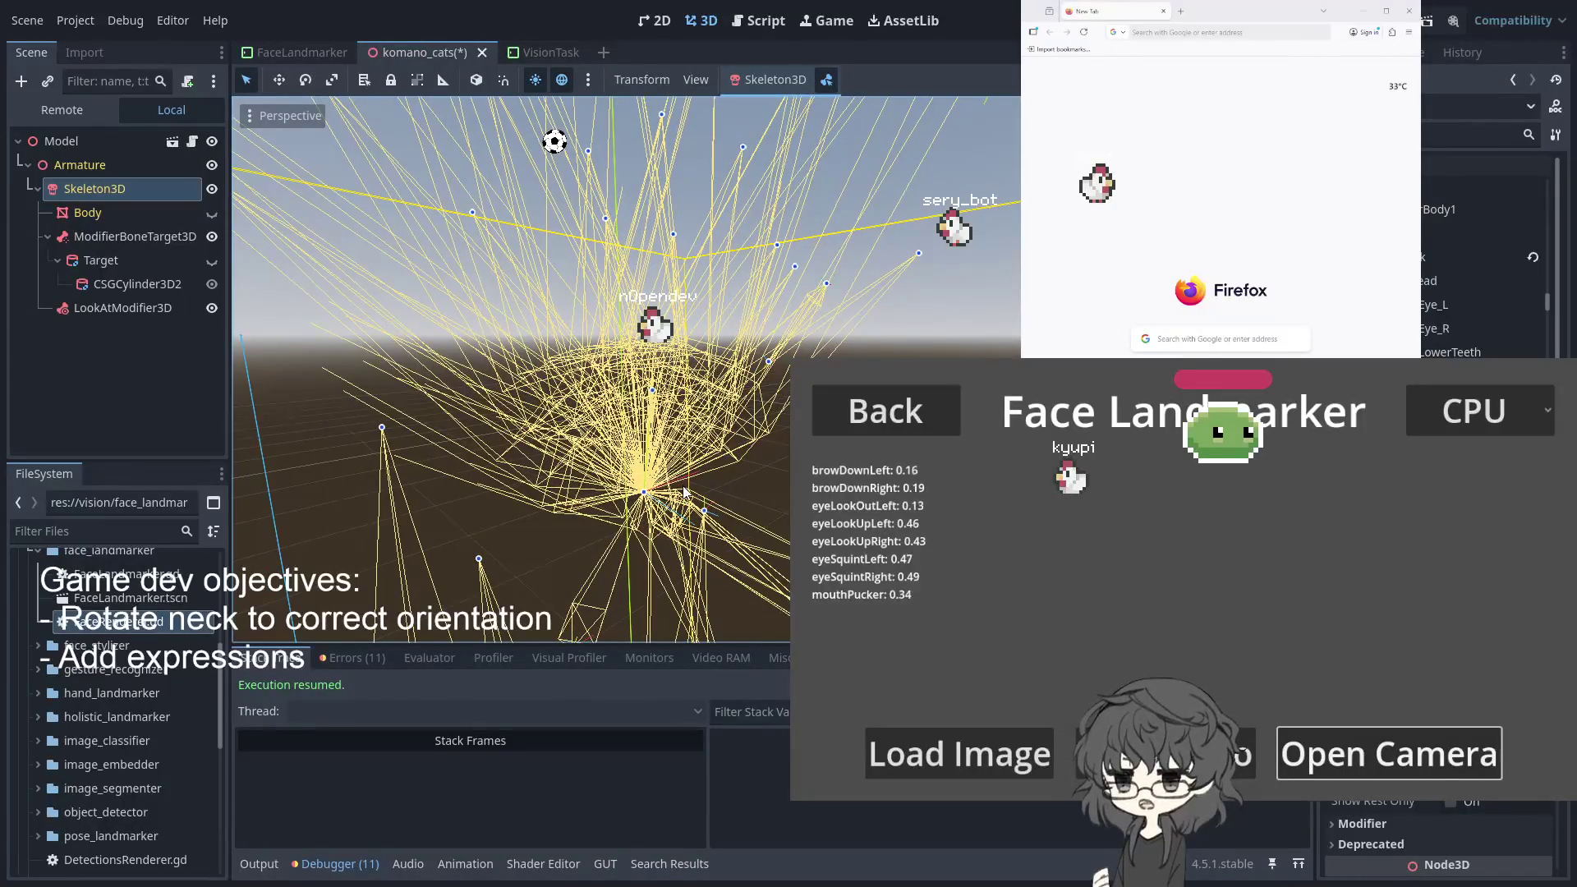
pyautogui.scroll(-3, 730, 433)
# Select Head then Eye_L in the bone list, show Body again, then hide the skeleton
pyautogui.click(1474, 281)
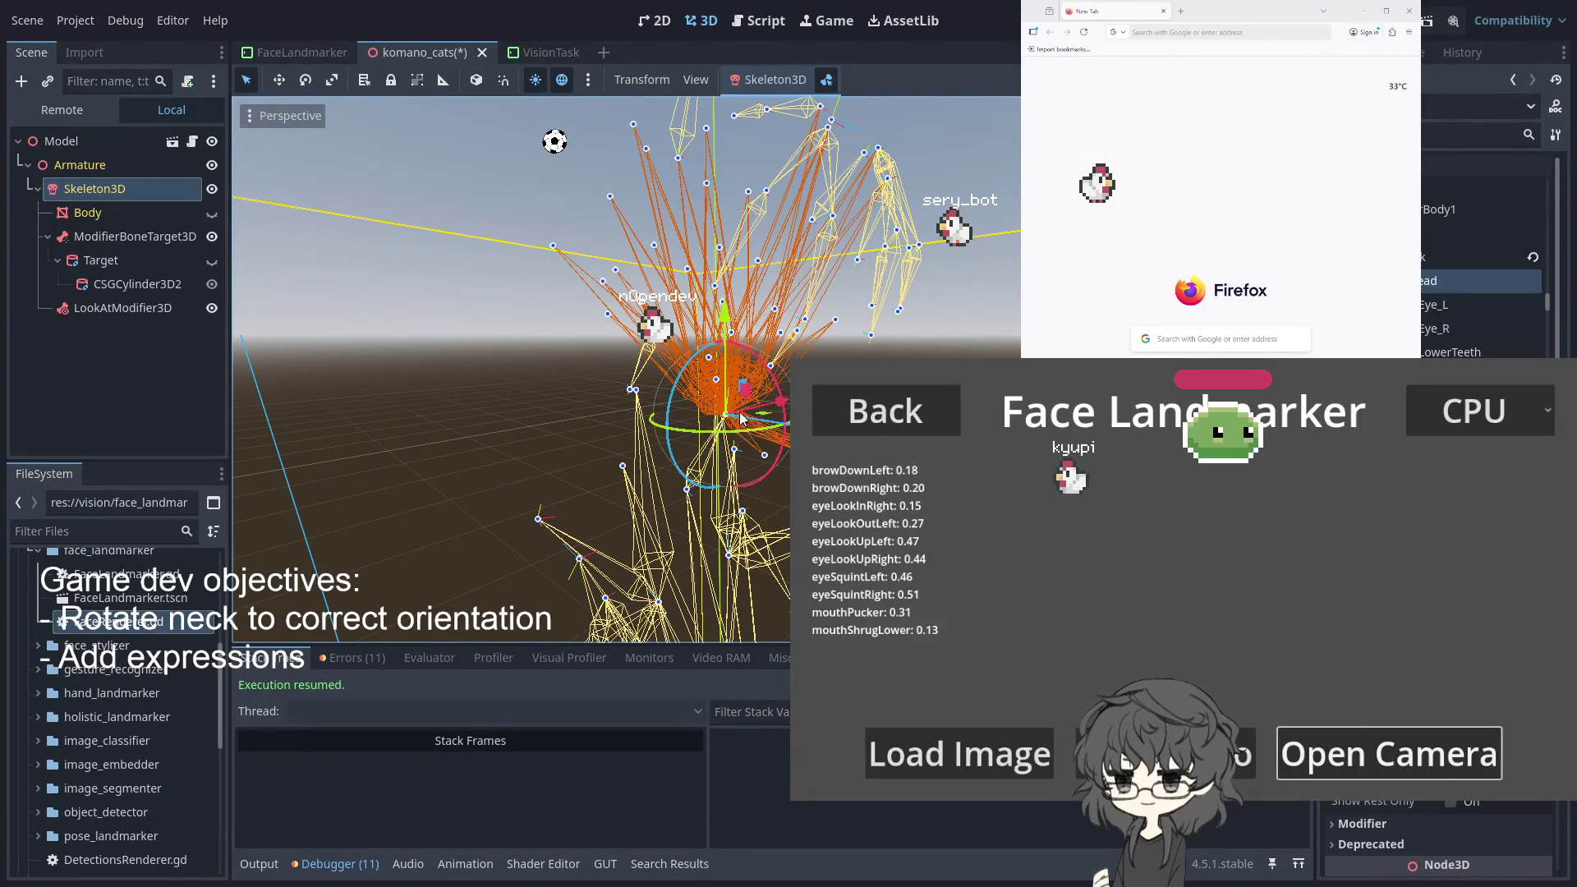
pyautogui.click(1451, 305)
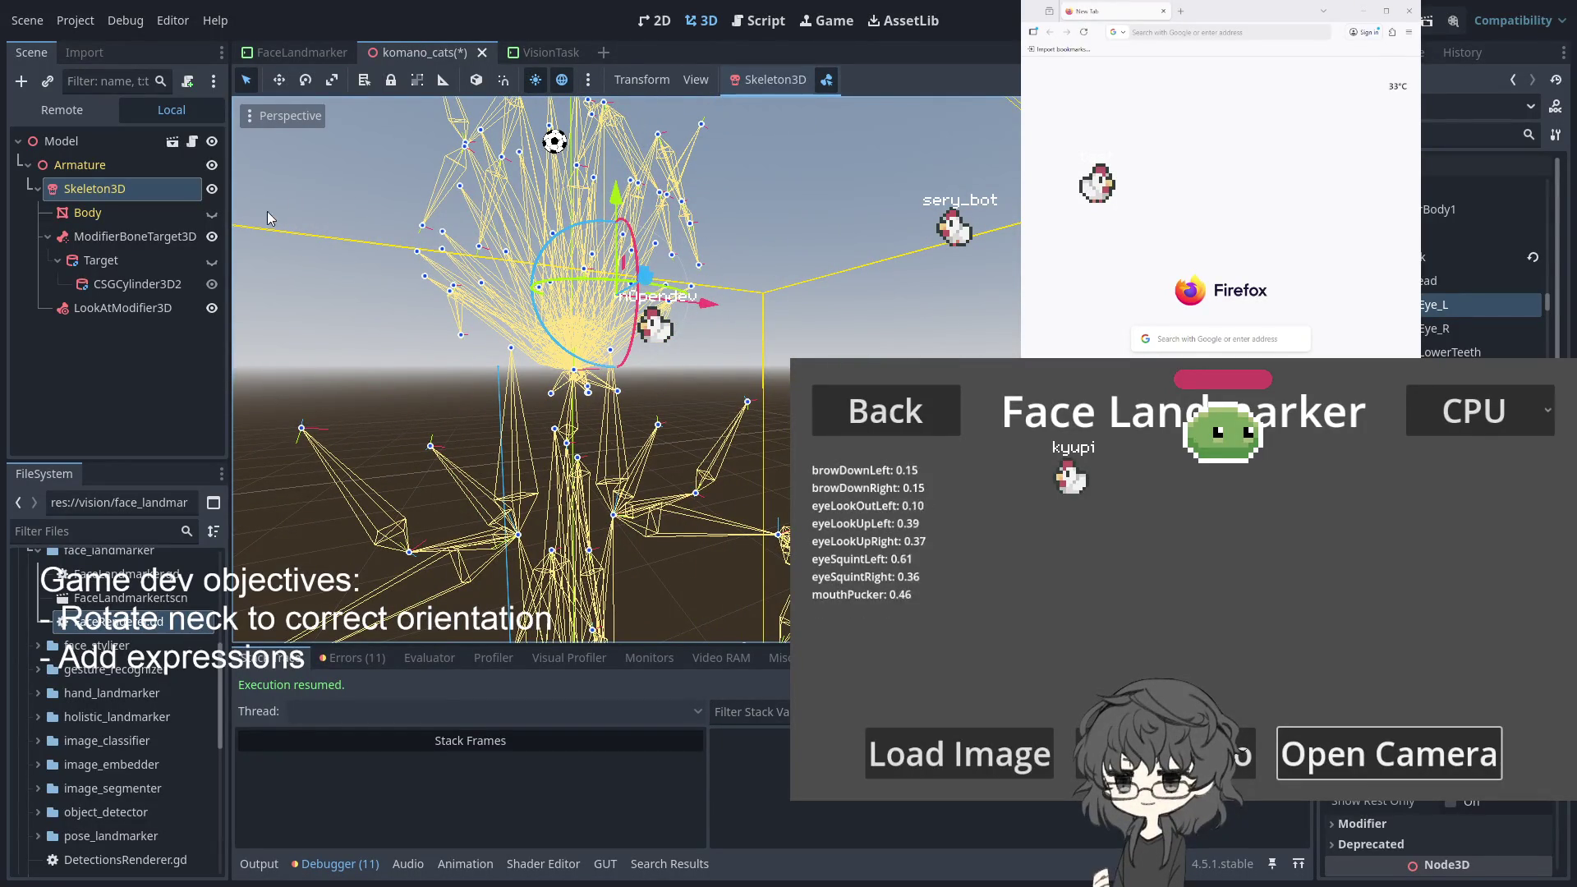
pyautogui.click(212, 212)
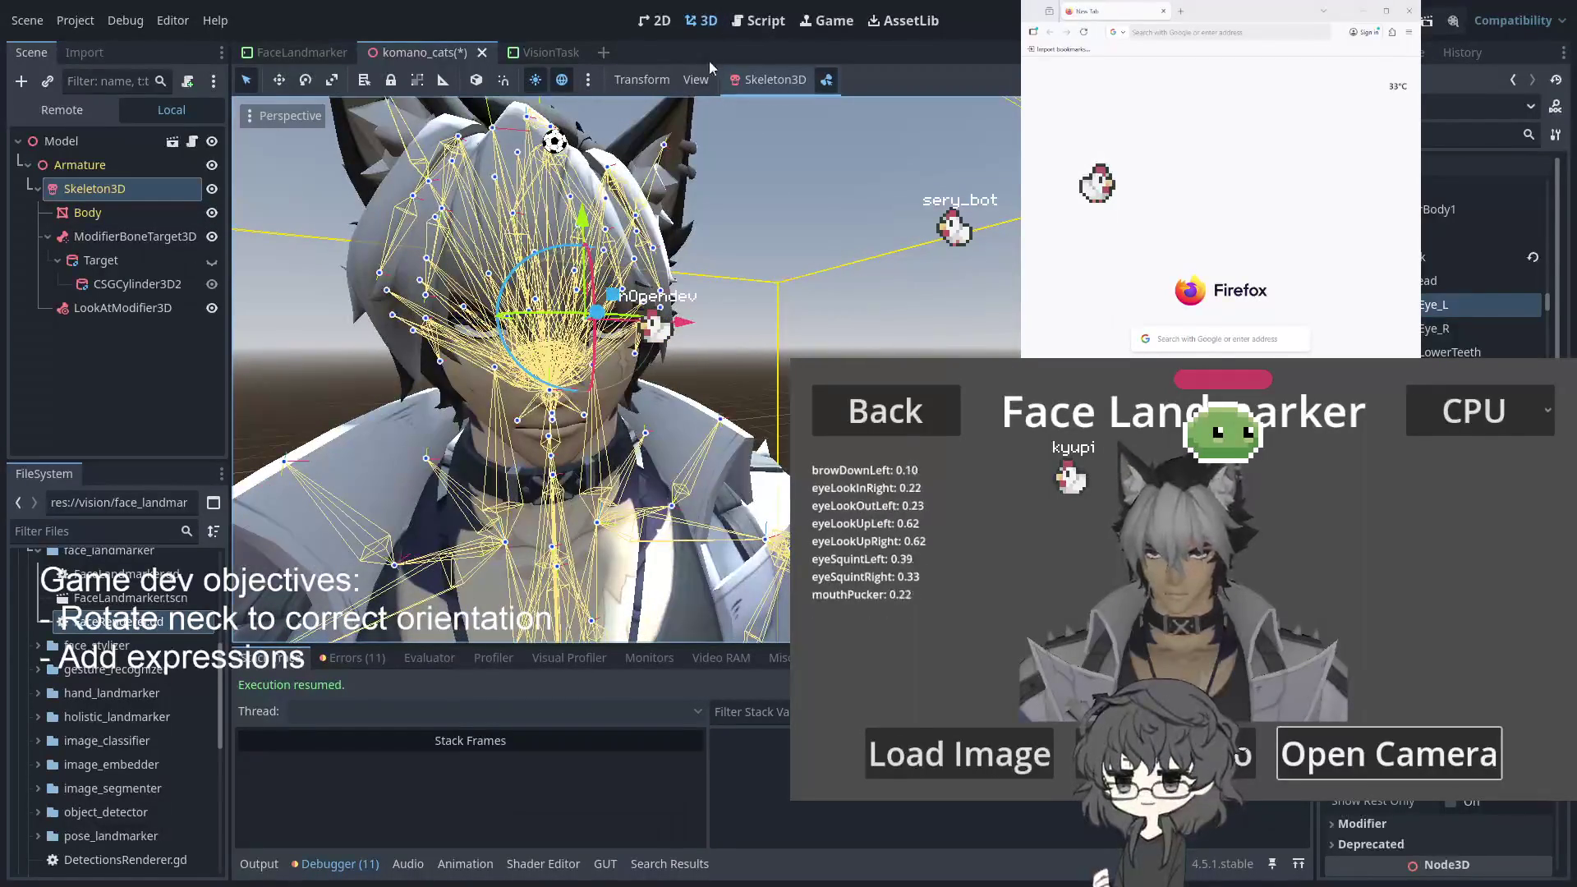
pyautogui.click(211, 190)
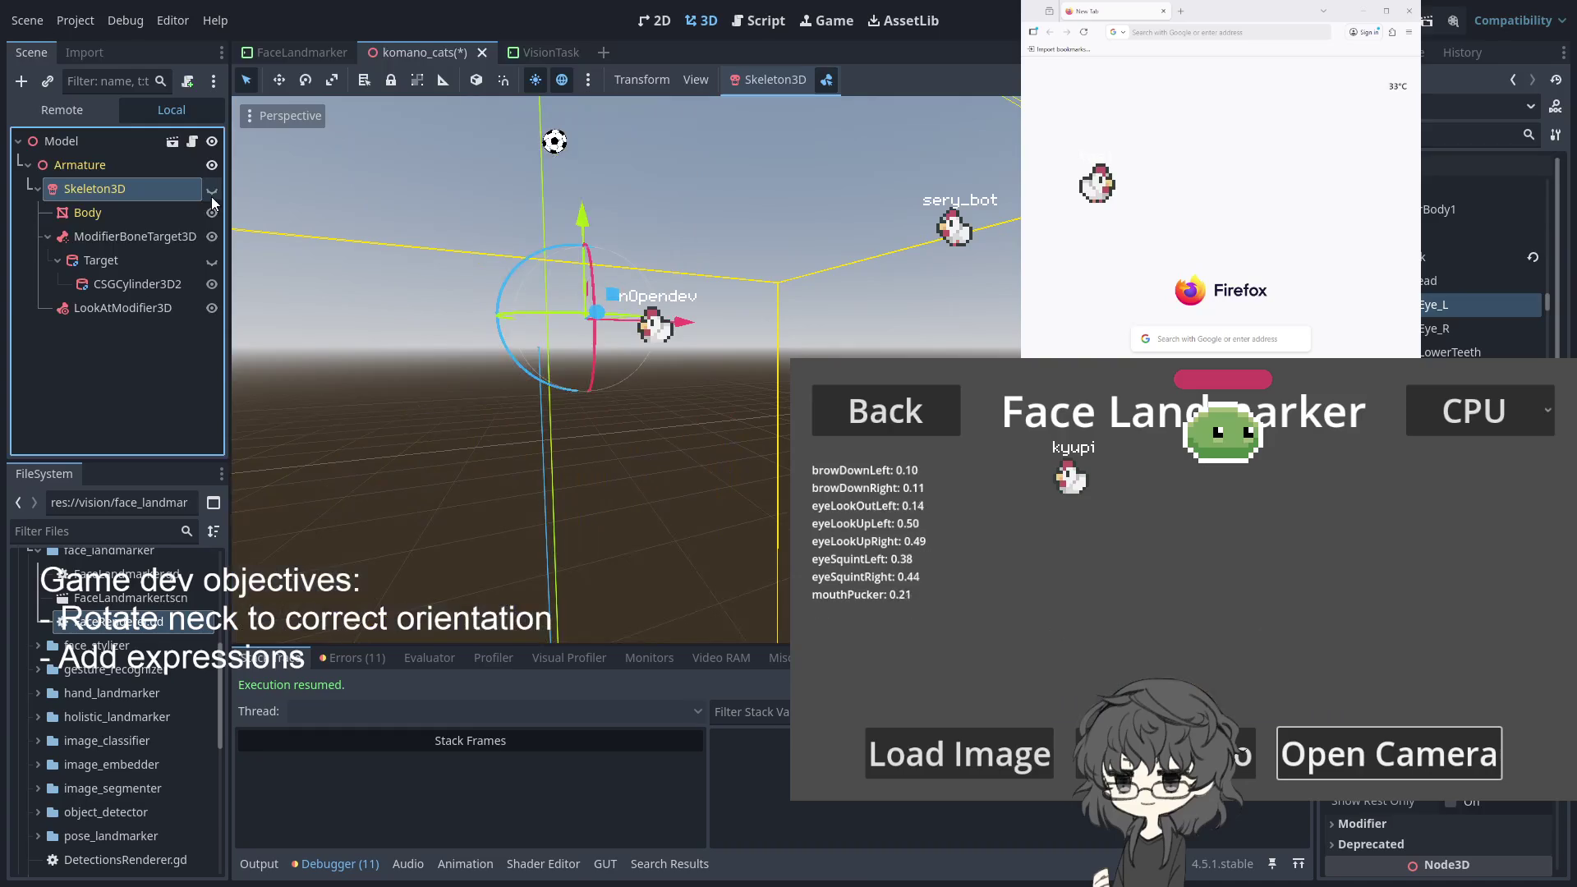
# Unhide the skeleton and rotate the Eye_L bone by about 12 degrees
pyautogui.click(211, 189)
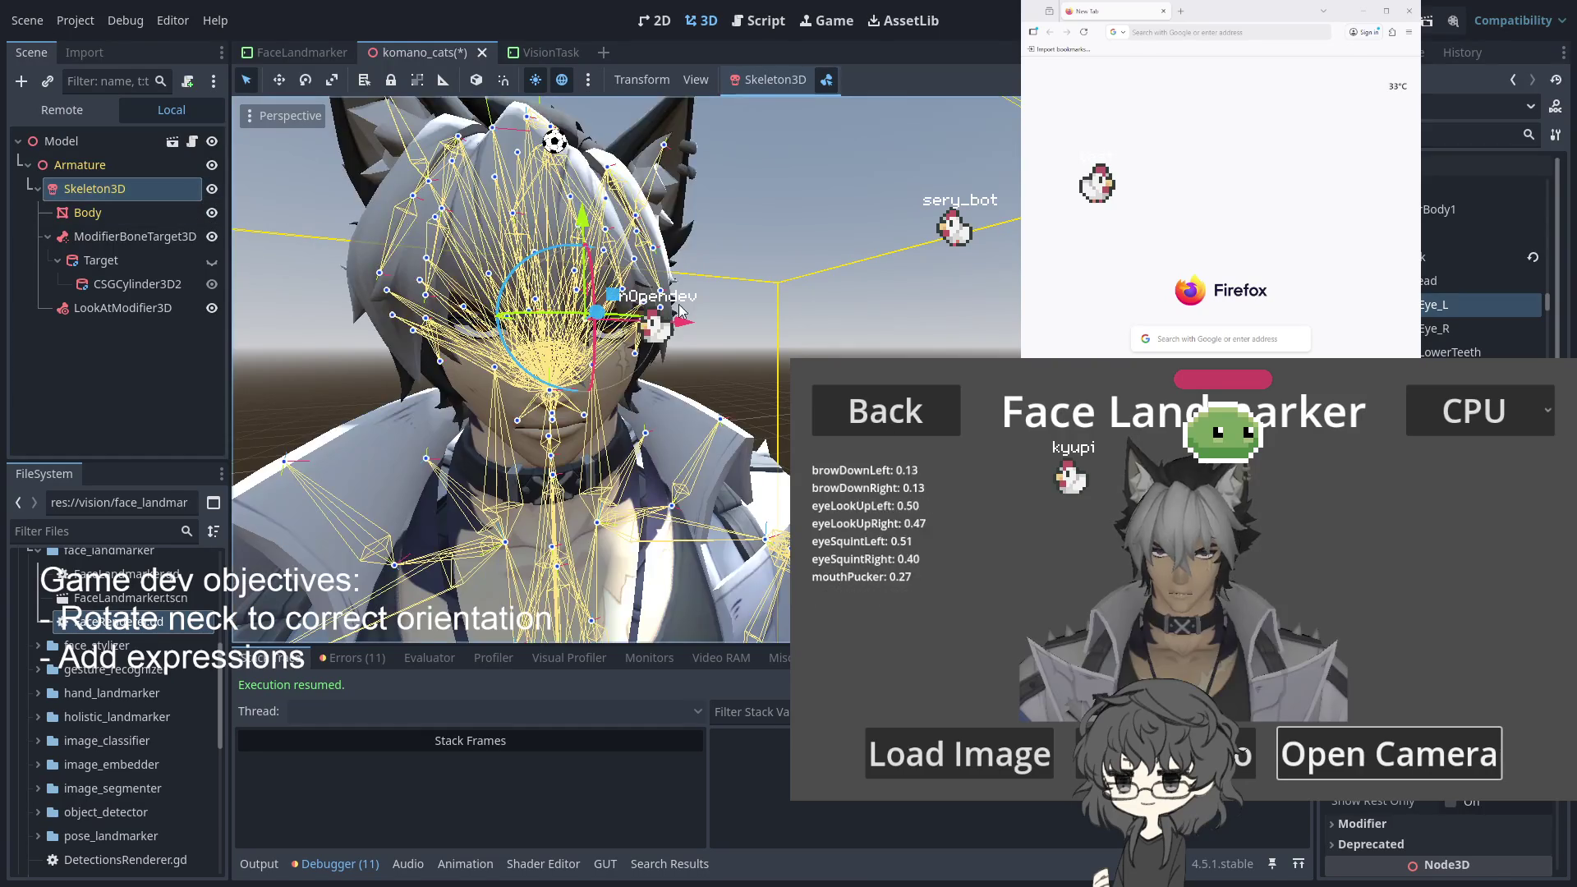
pyautogui.scroll(6, 772, 316)
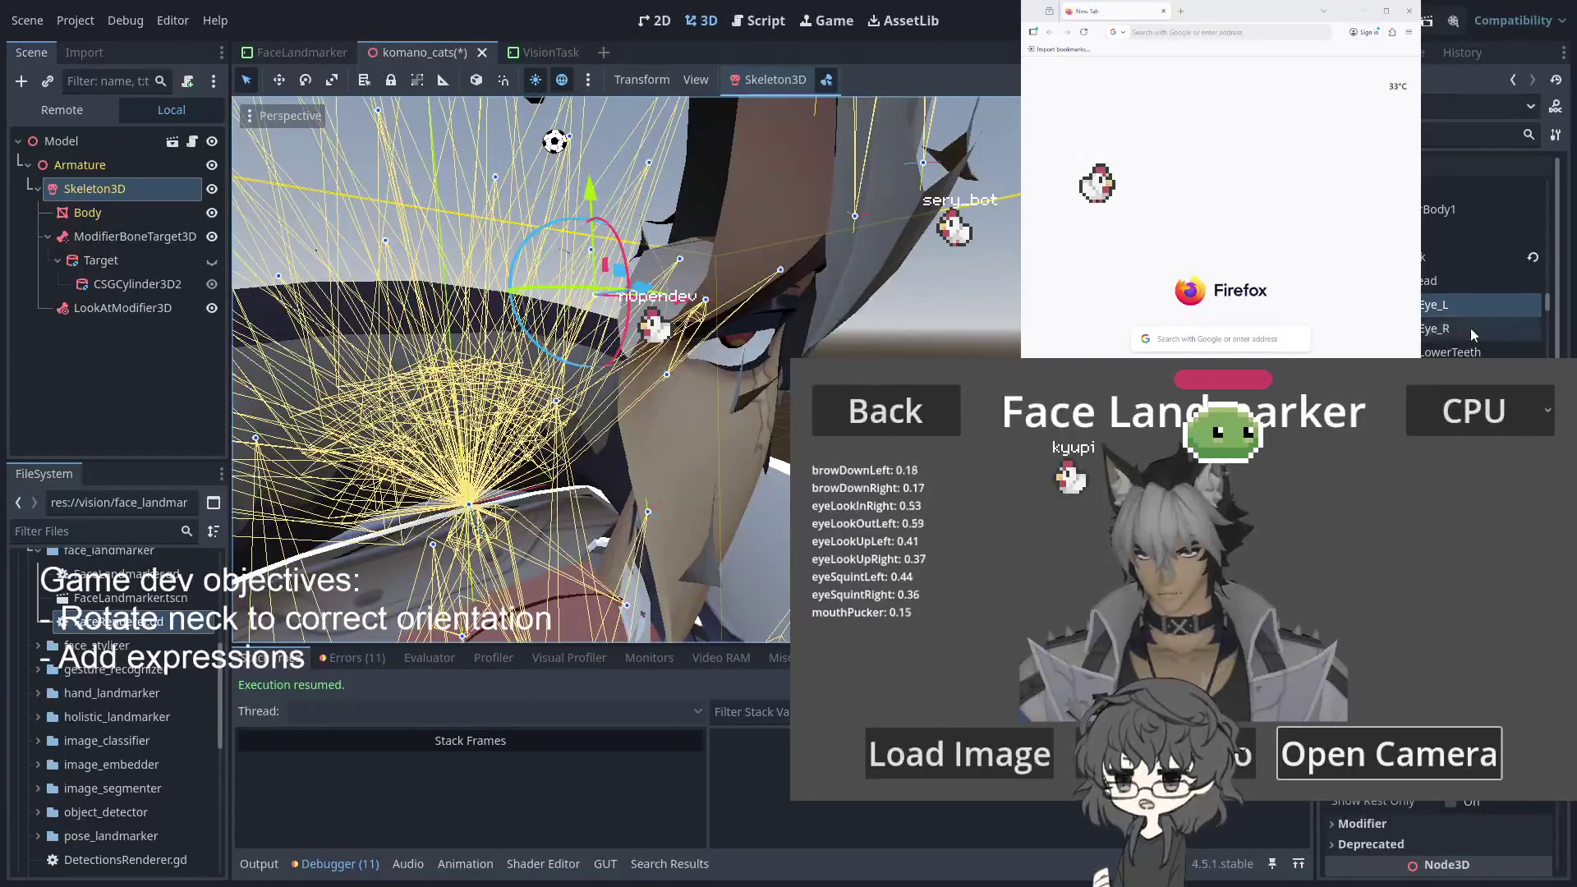
pyautogui.moveTo(545, 279)
pyautogui.mouseDown()
pyautogui.moveTo(561, 287)
pyautogui.moveTo(530, 283)
pyautogui.moveTo(555, 281)
pyautogui.moveTo(539, 286)
pyautogui.moveTo(558, 291)
pyautogui.moveTo(546, 308)
pyautogui.mouseUp()
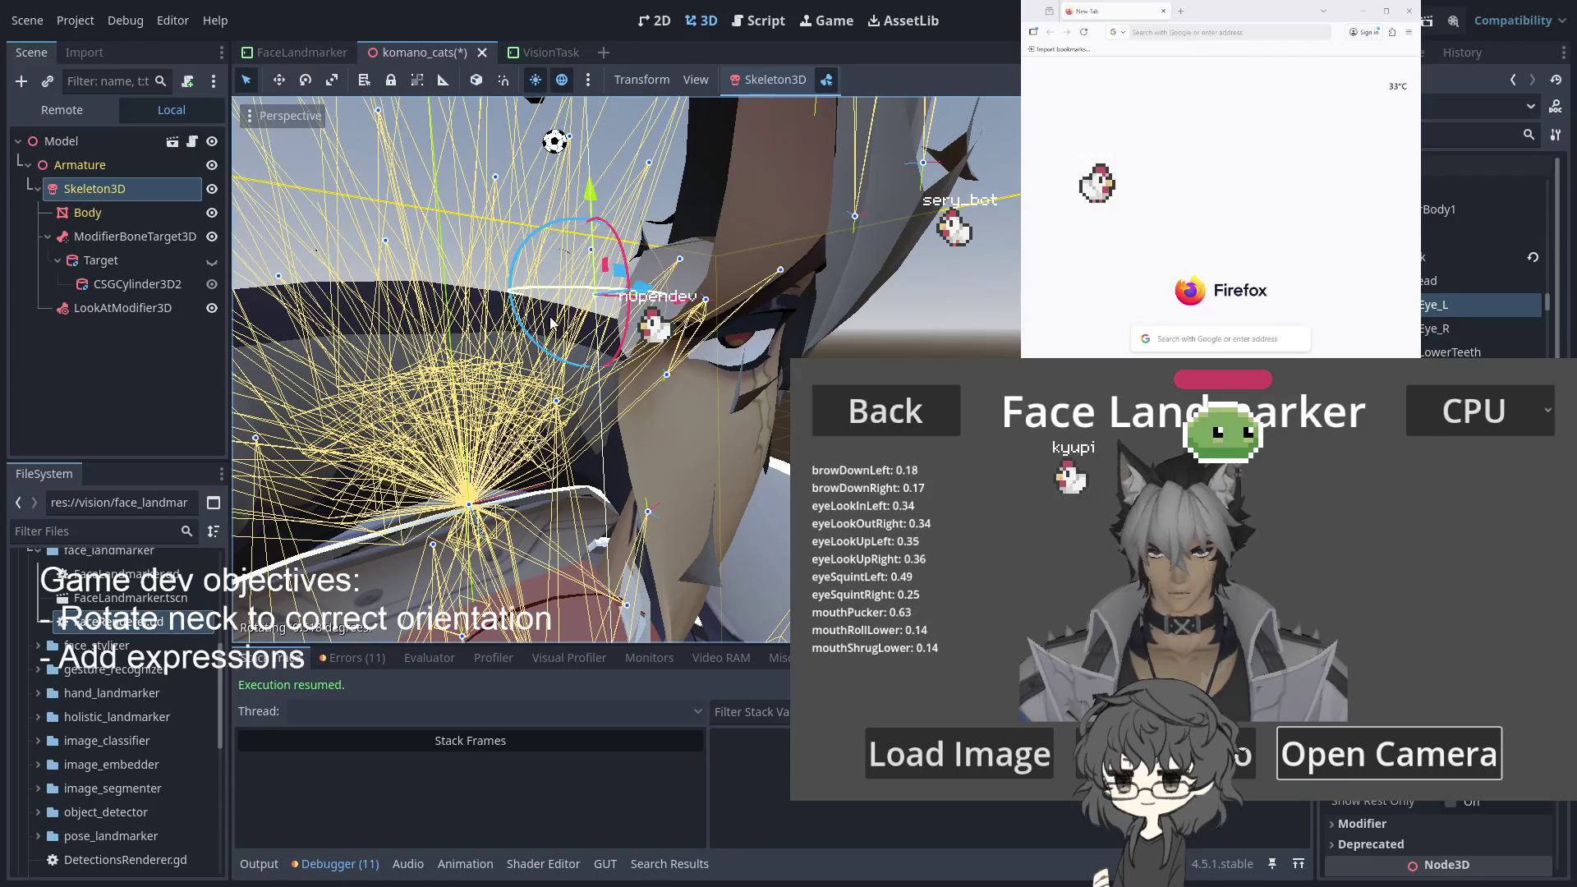
pyautogui.moveTo(567, 320); pyautogui.dragTo(539, 327)
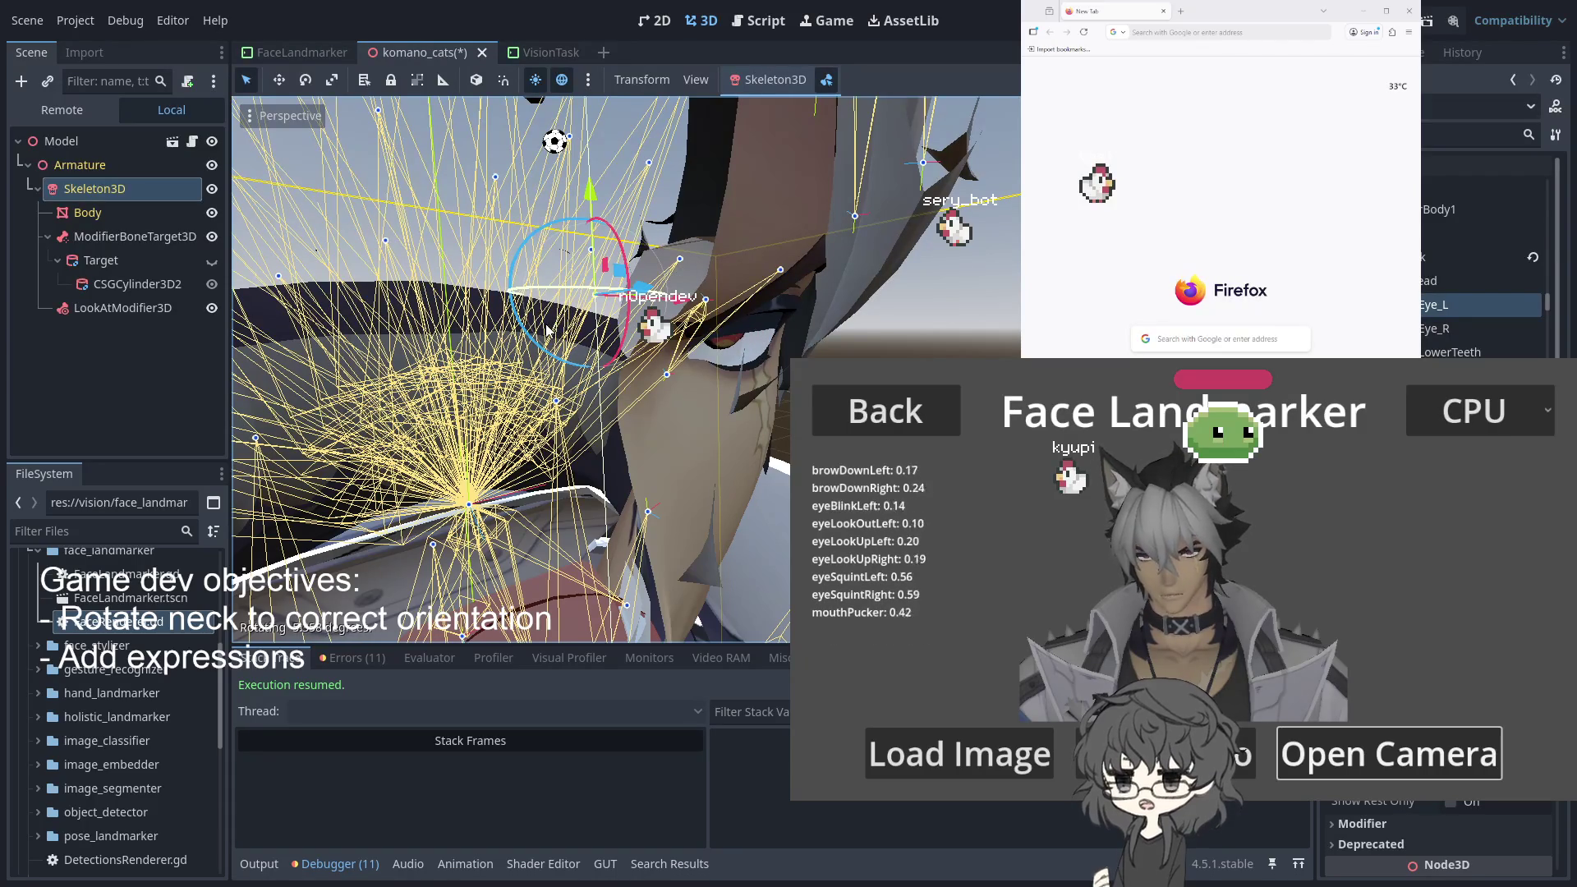
pyautogui.scroll(-6, 977, 321)
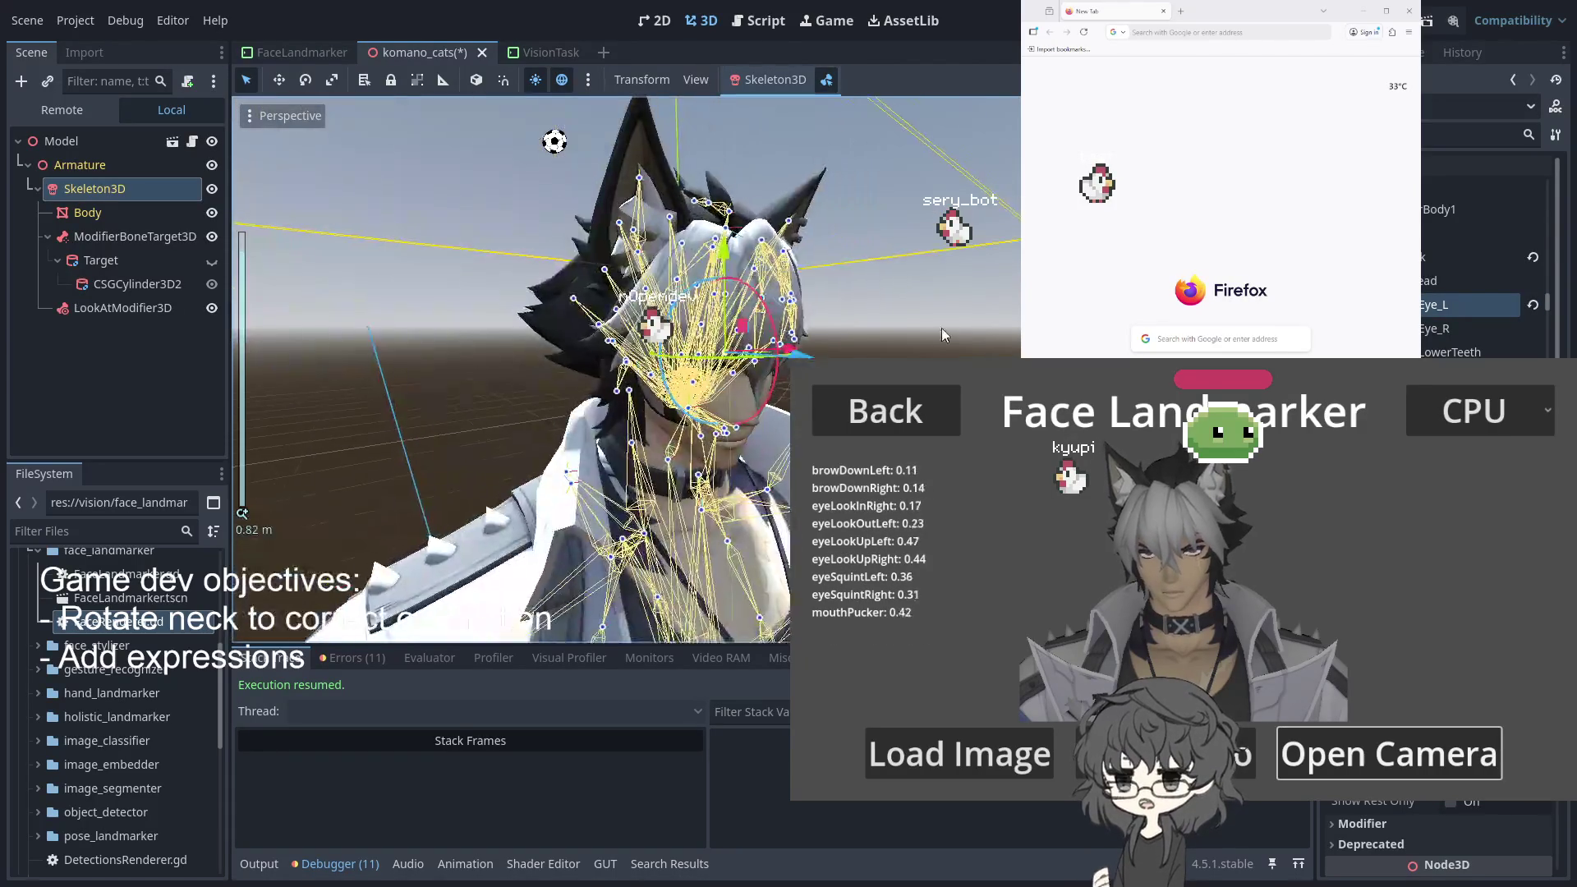
pyautogui.scroll(-3, 867, 308)
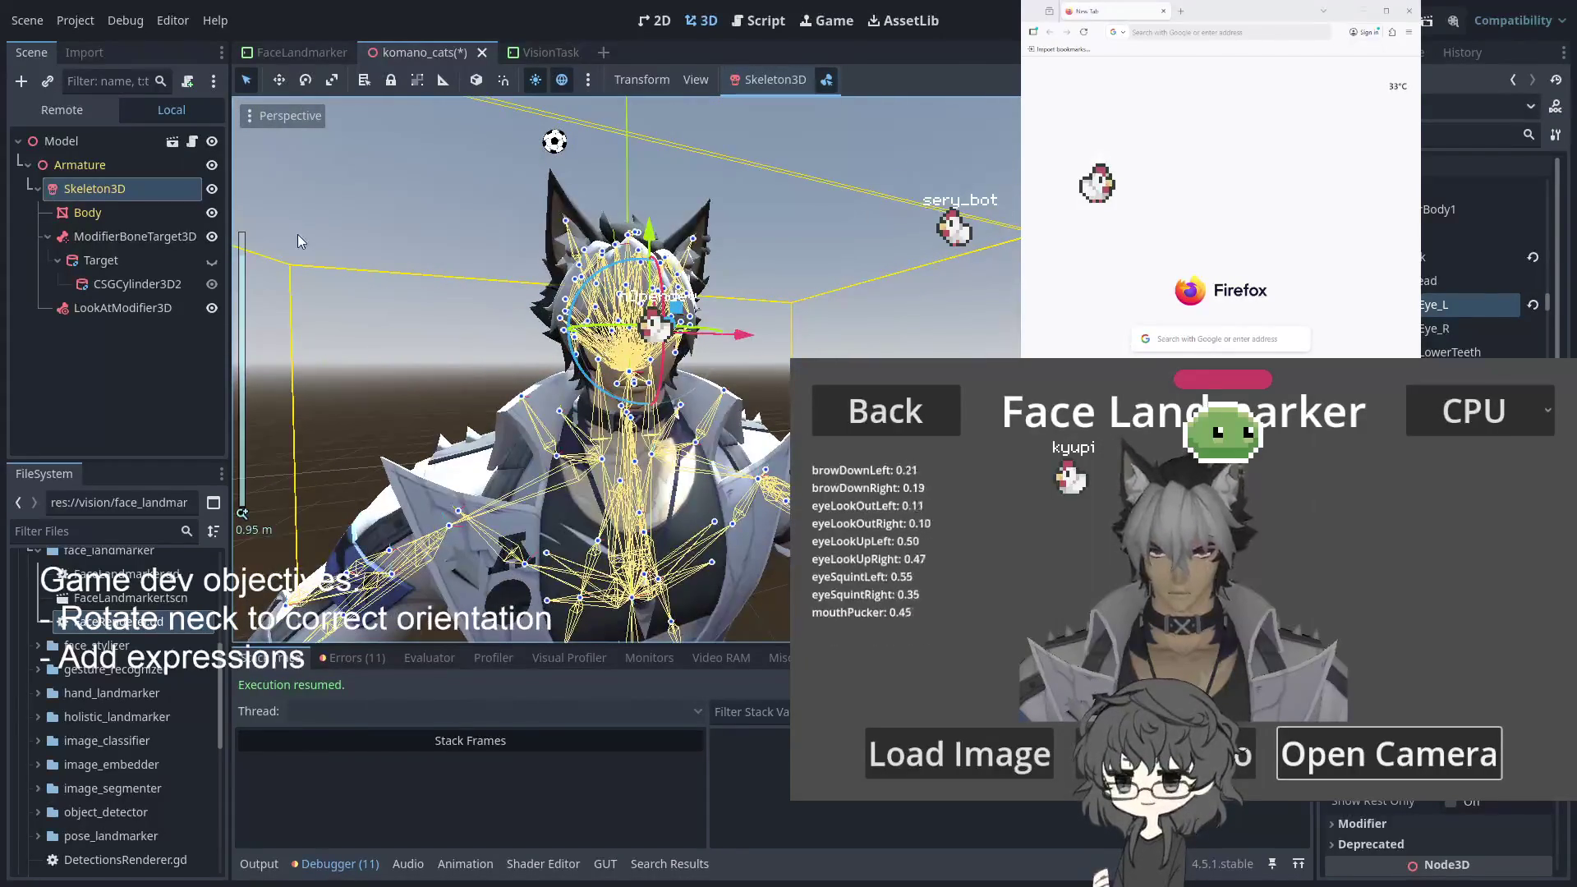
# Orbit around the avatar and select the LookAtModifier3D node
pyautogui.click(97, 189)
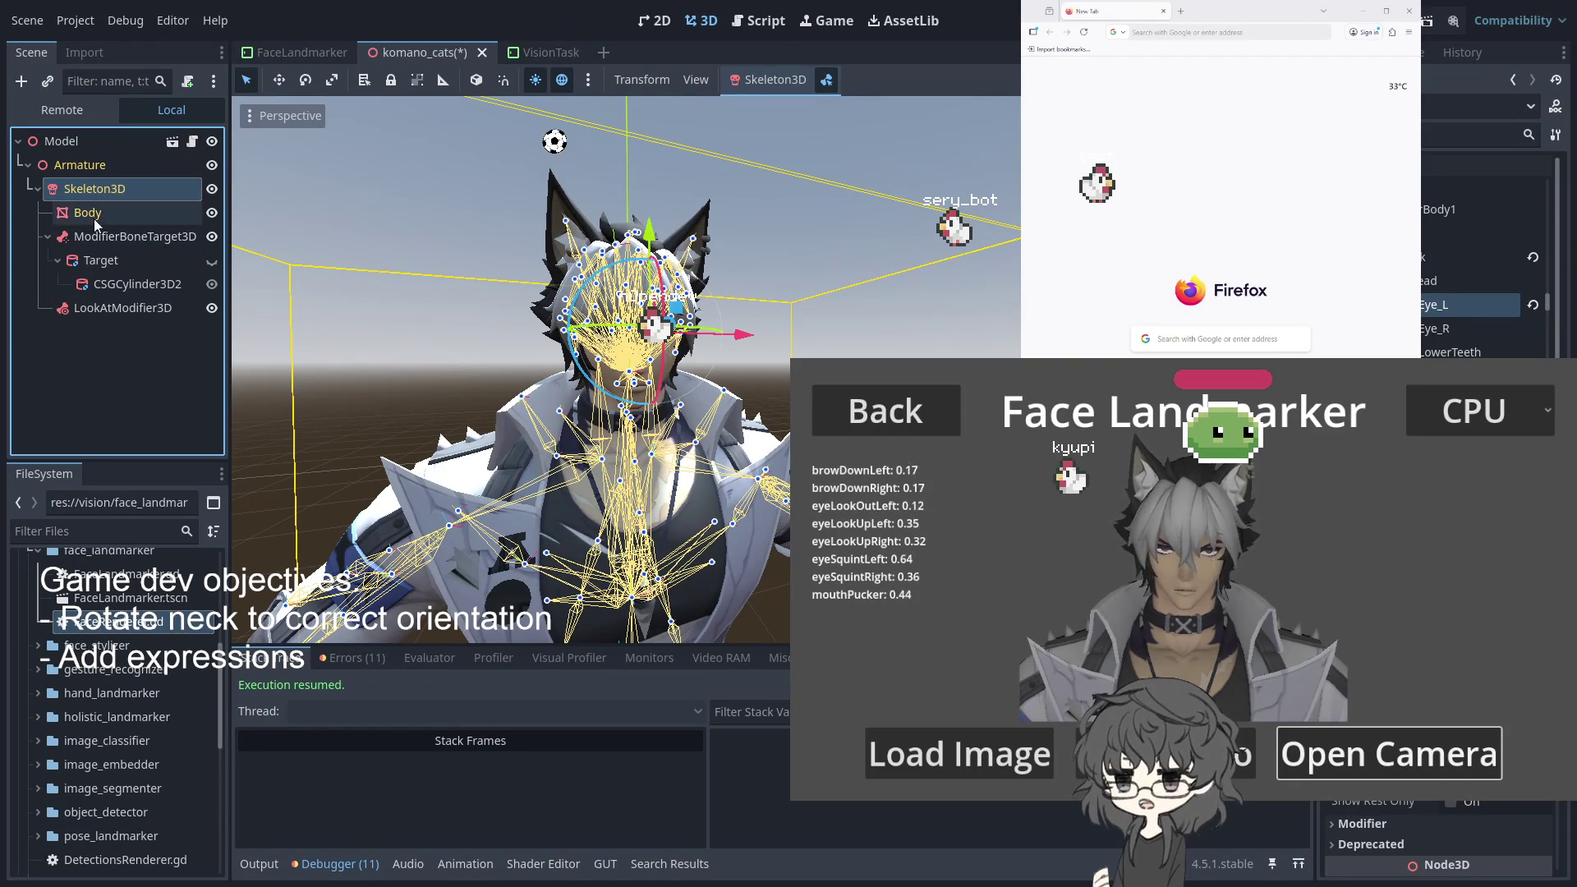
pyautogui.moveTo(493, 353)
pyautogui.mouseDown()
pyautogui.moveTo(716, 356)
pyautogui.moveTo(562, 359)
pyautogui.mouseUp()
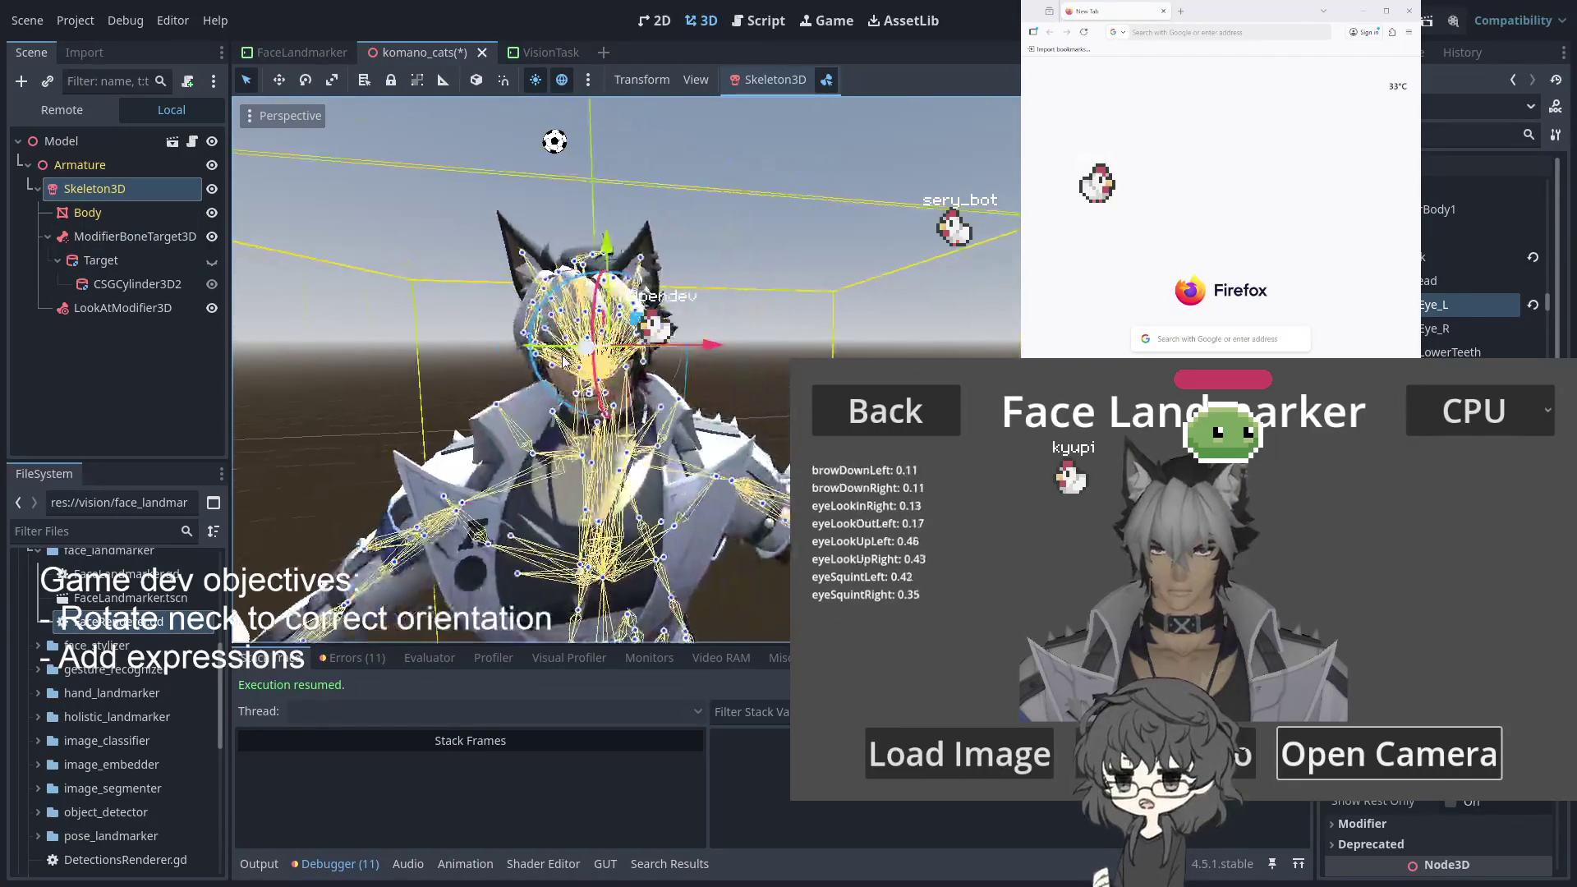
pyautogui.click(120, 311)
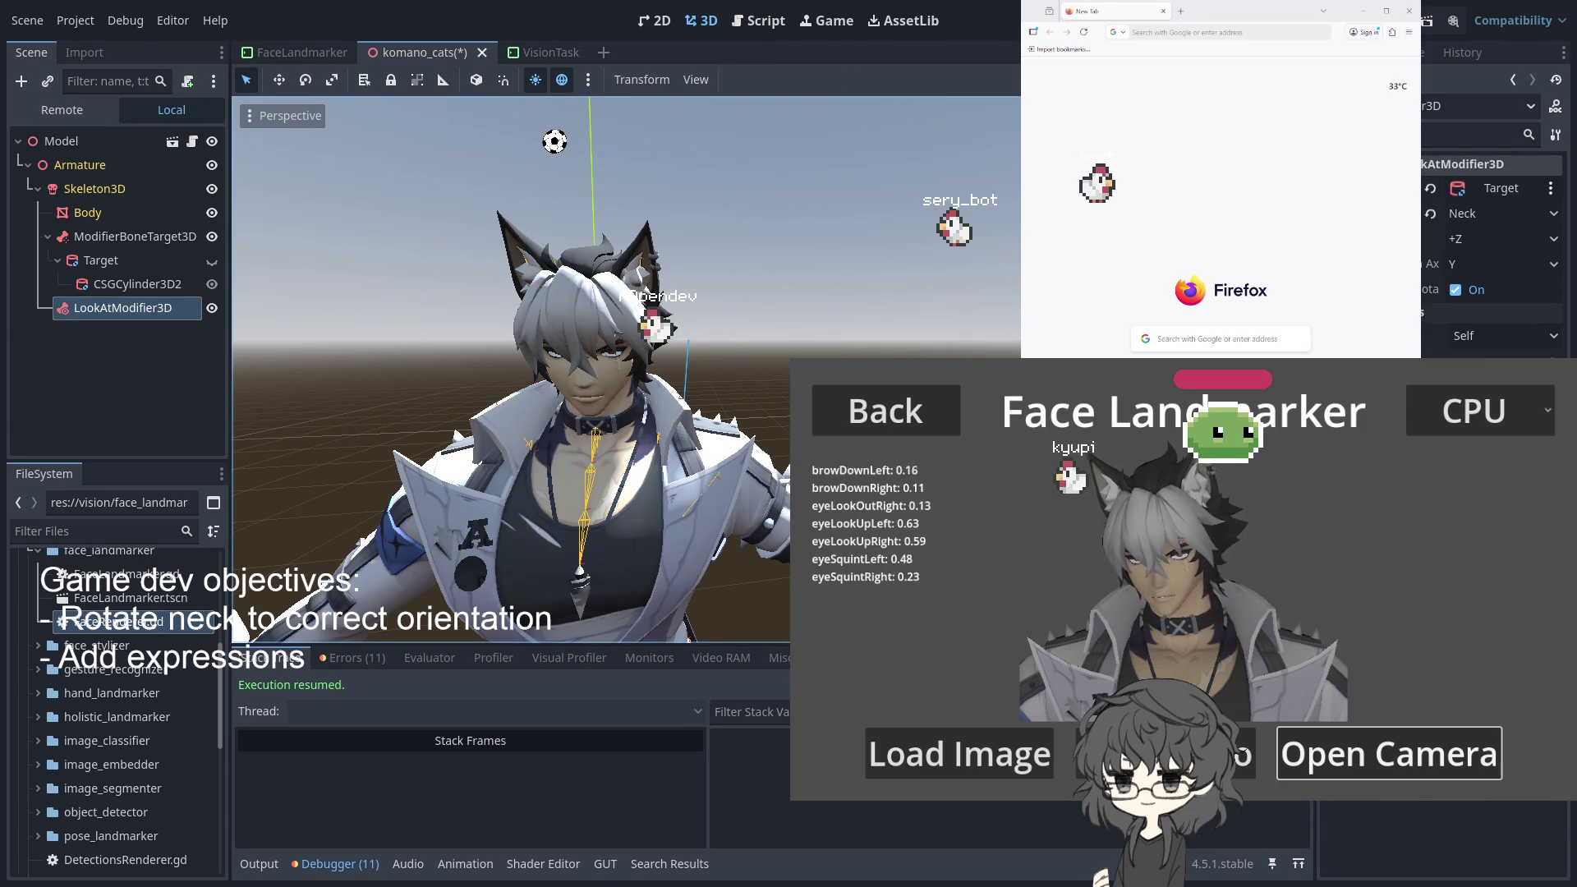
# Change the LookAtModifier3D's Bone Name from Neck to Eye_L
pyautogui.click(1491, 190)
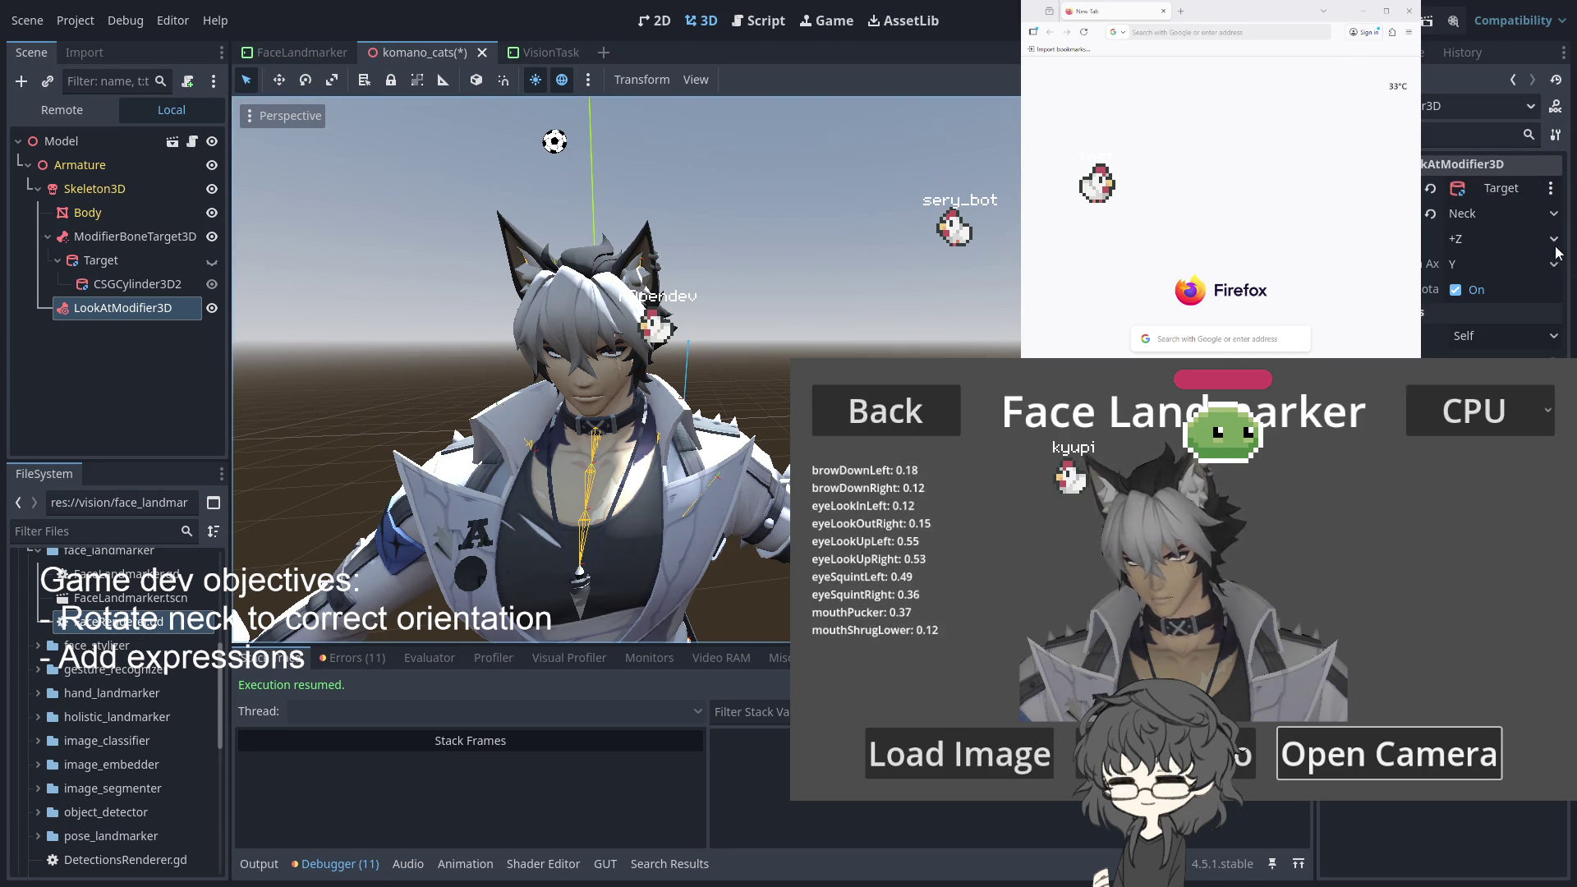
pyautogui.click(1533, 216)
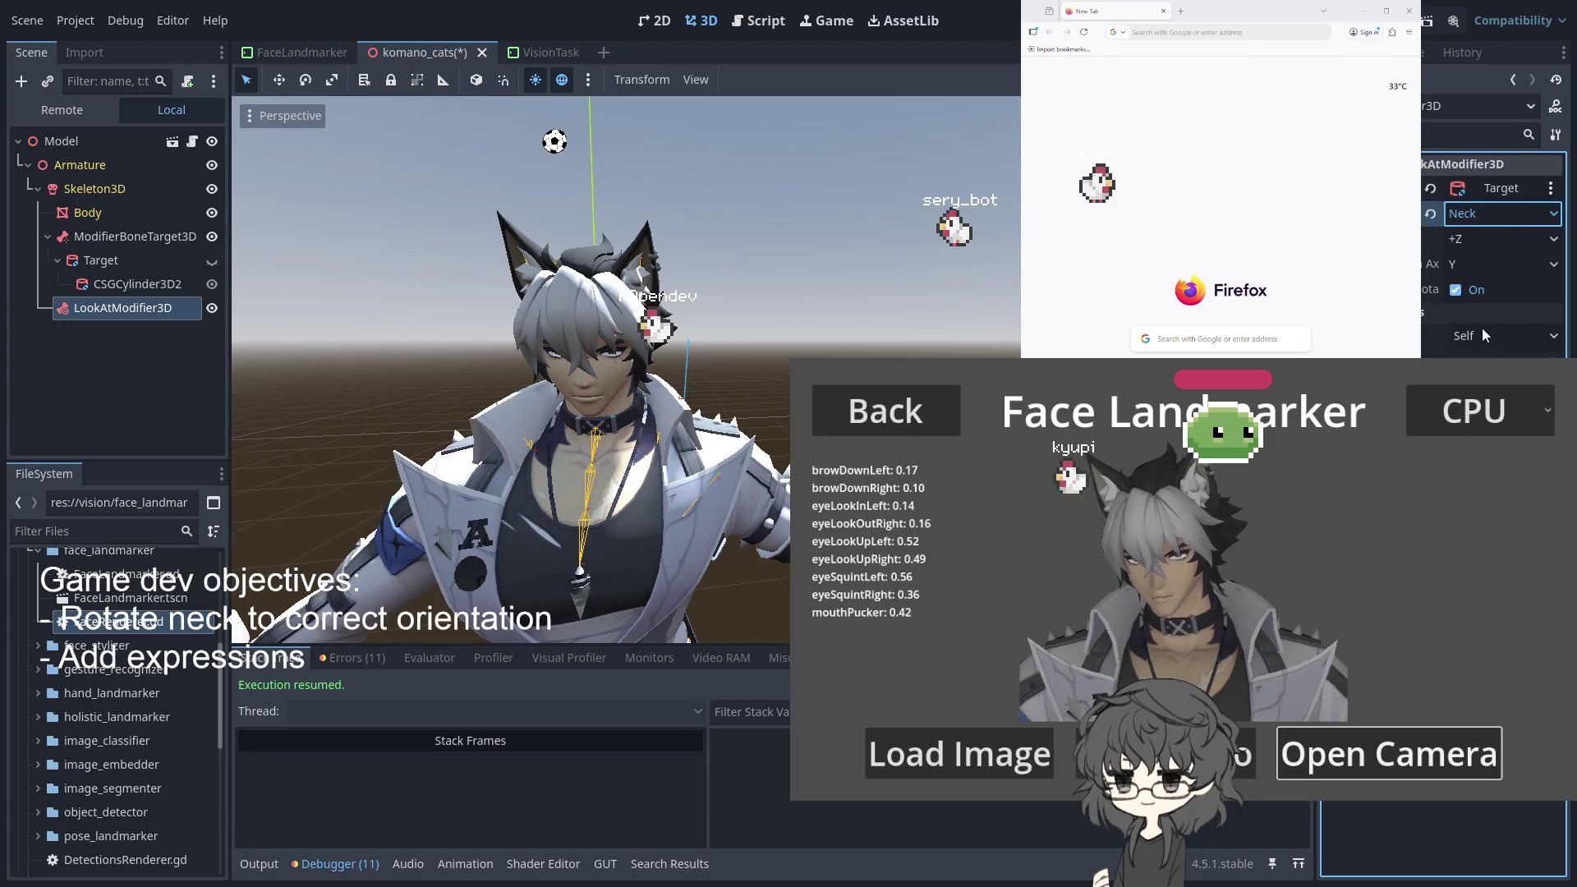
pyautogui.press('Down')
pyautogui.press('Down')
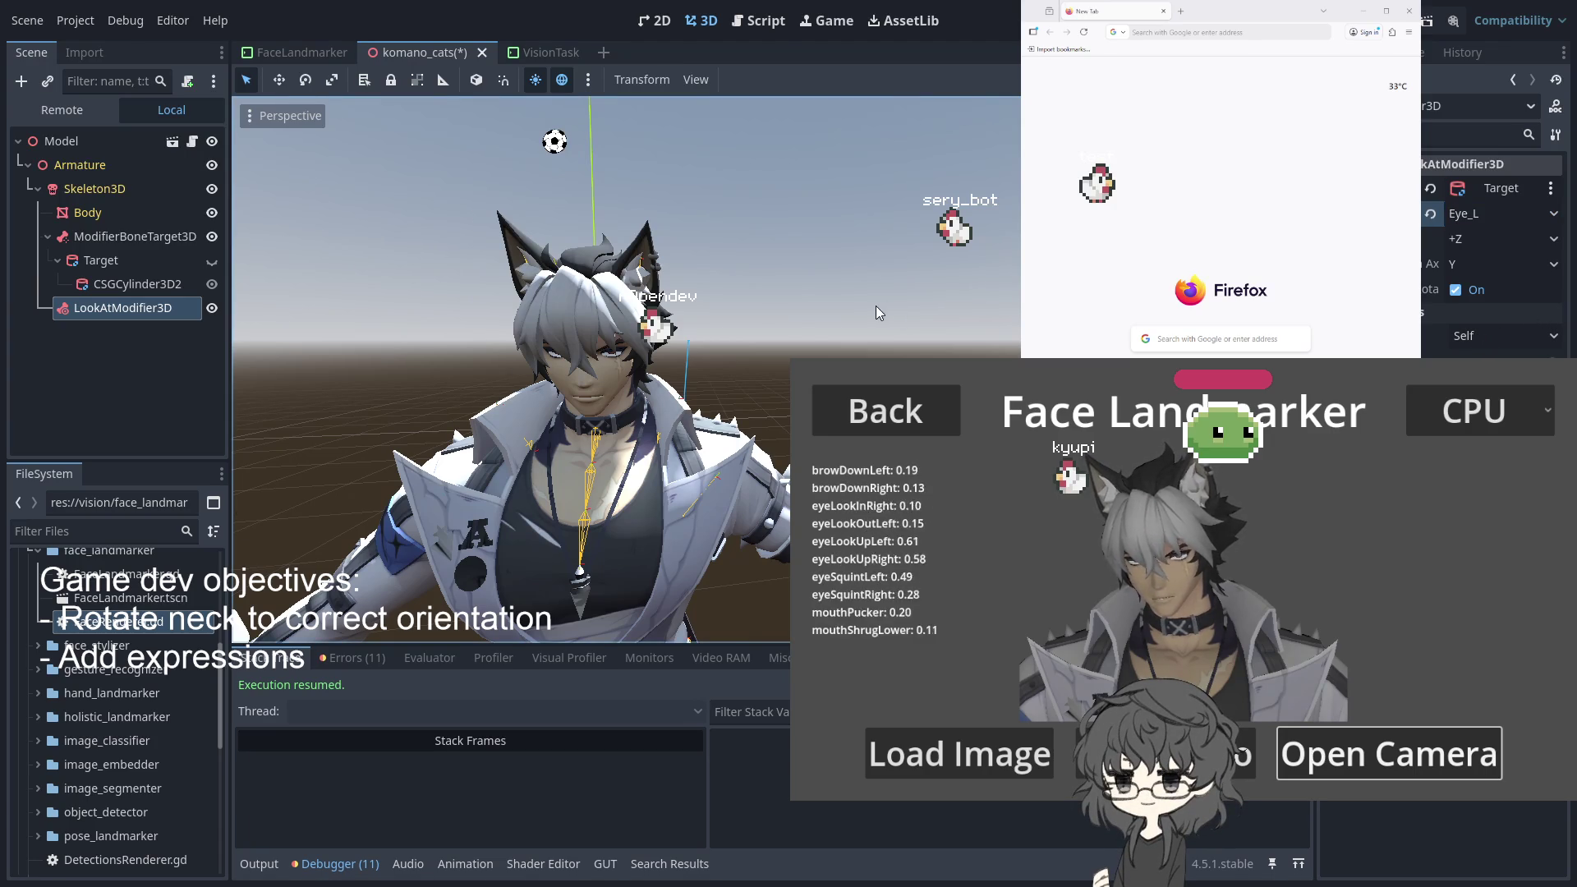
pyautogui.scroll(3, 358, 299)
# Reselect LookAtModifier3D and drag the Target node under it
pyautogui.click(107, 309)
pyautogui.press('Up')
pyautogui.press('Down')
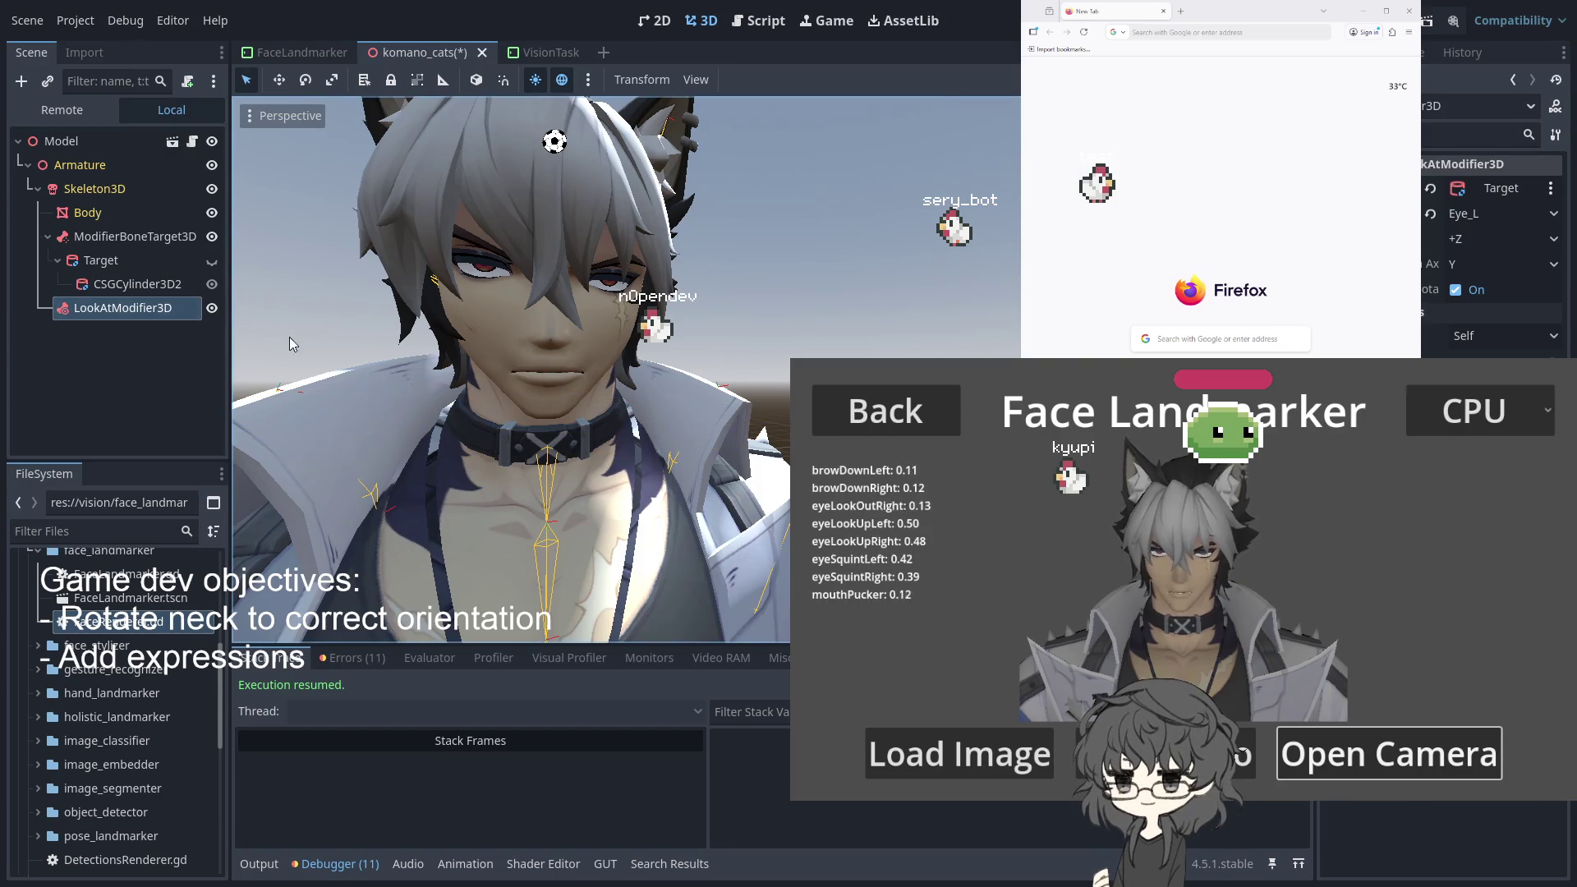
pyautogui.scroll(-6, 277, 336)
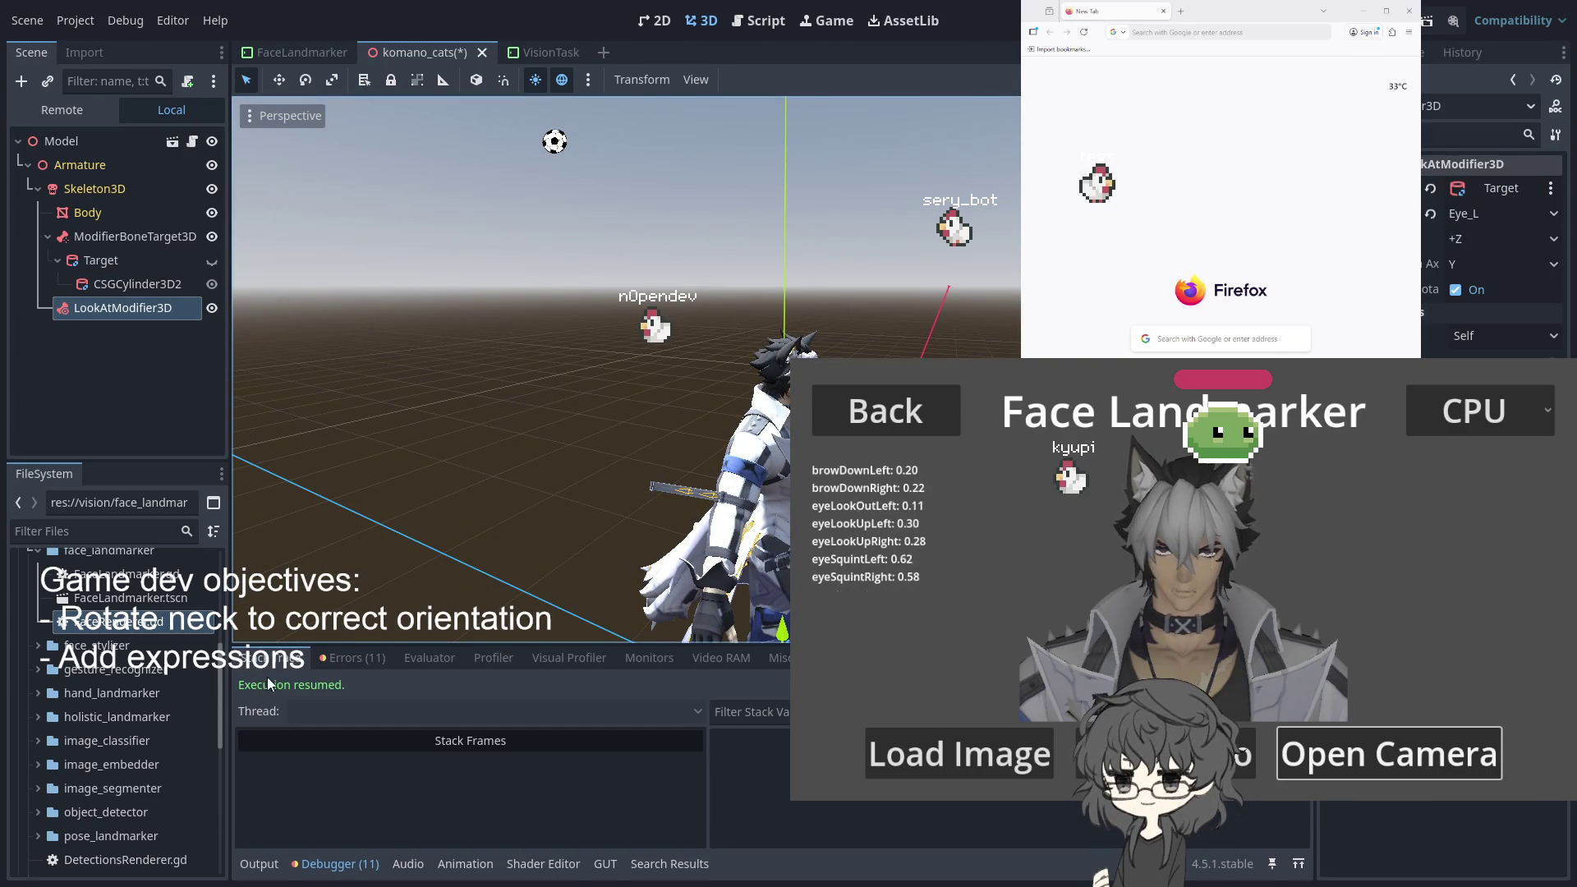
pyautogui.moveTo(107, 261); pyautogui.dragTo(101, 310)
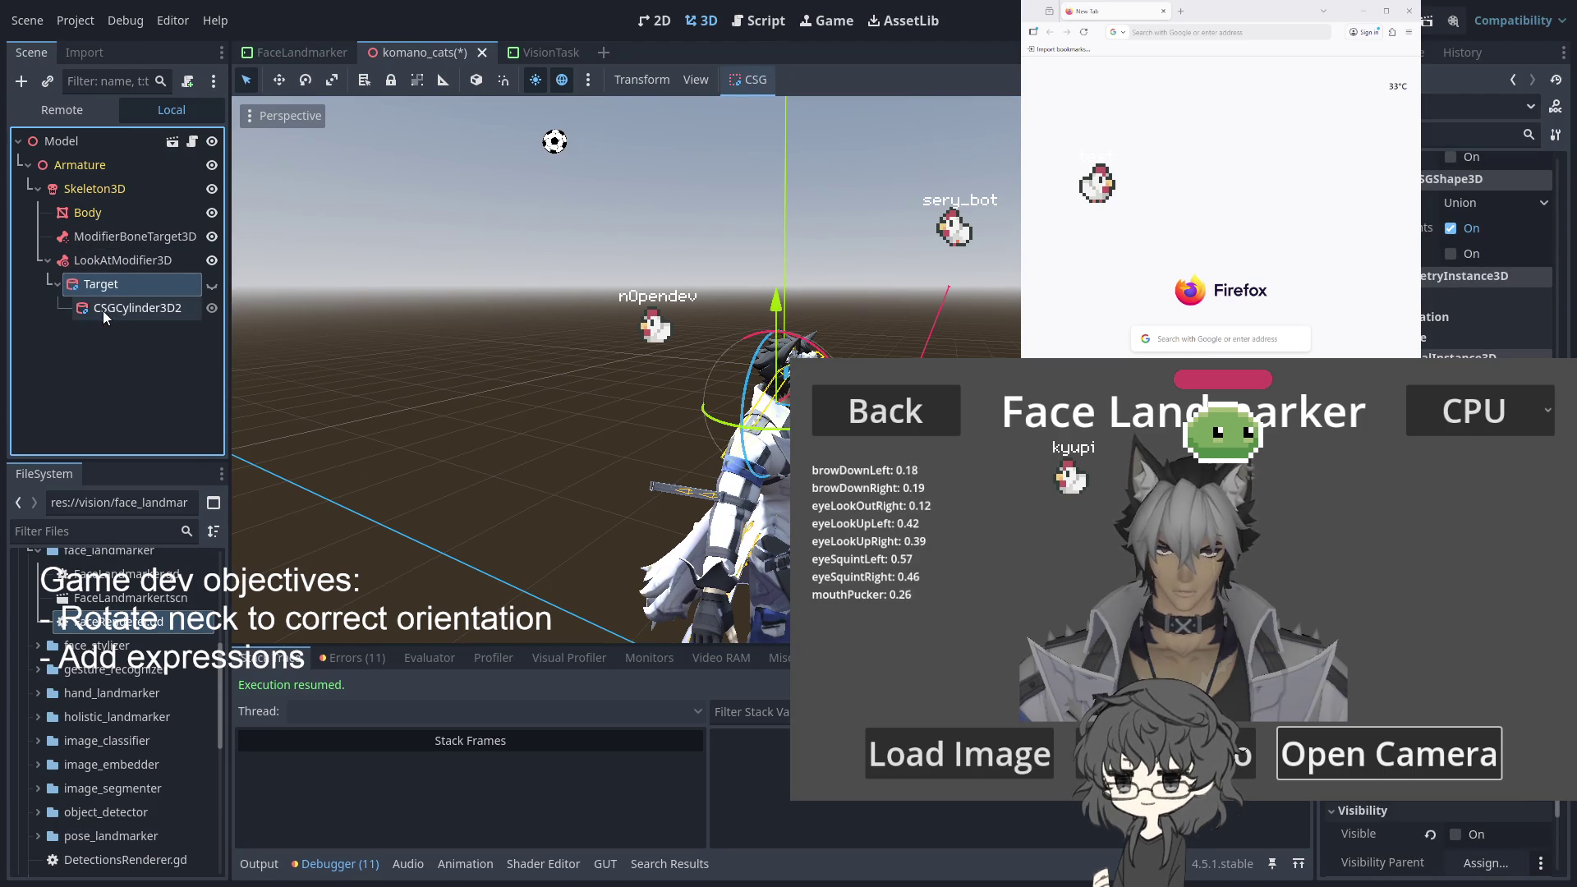
# Frame the Target, then select the target cylinder CSGCylinder3D2
pyautogui.scroll(2, 509, 370)
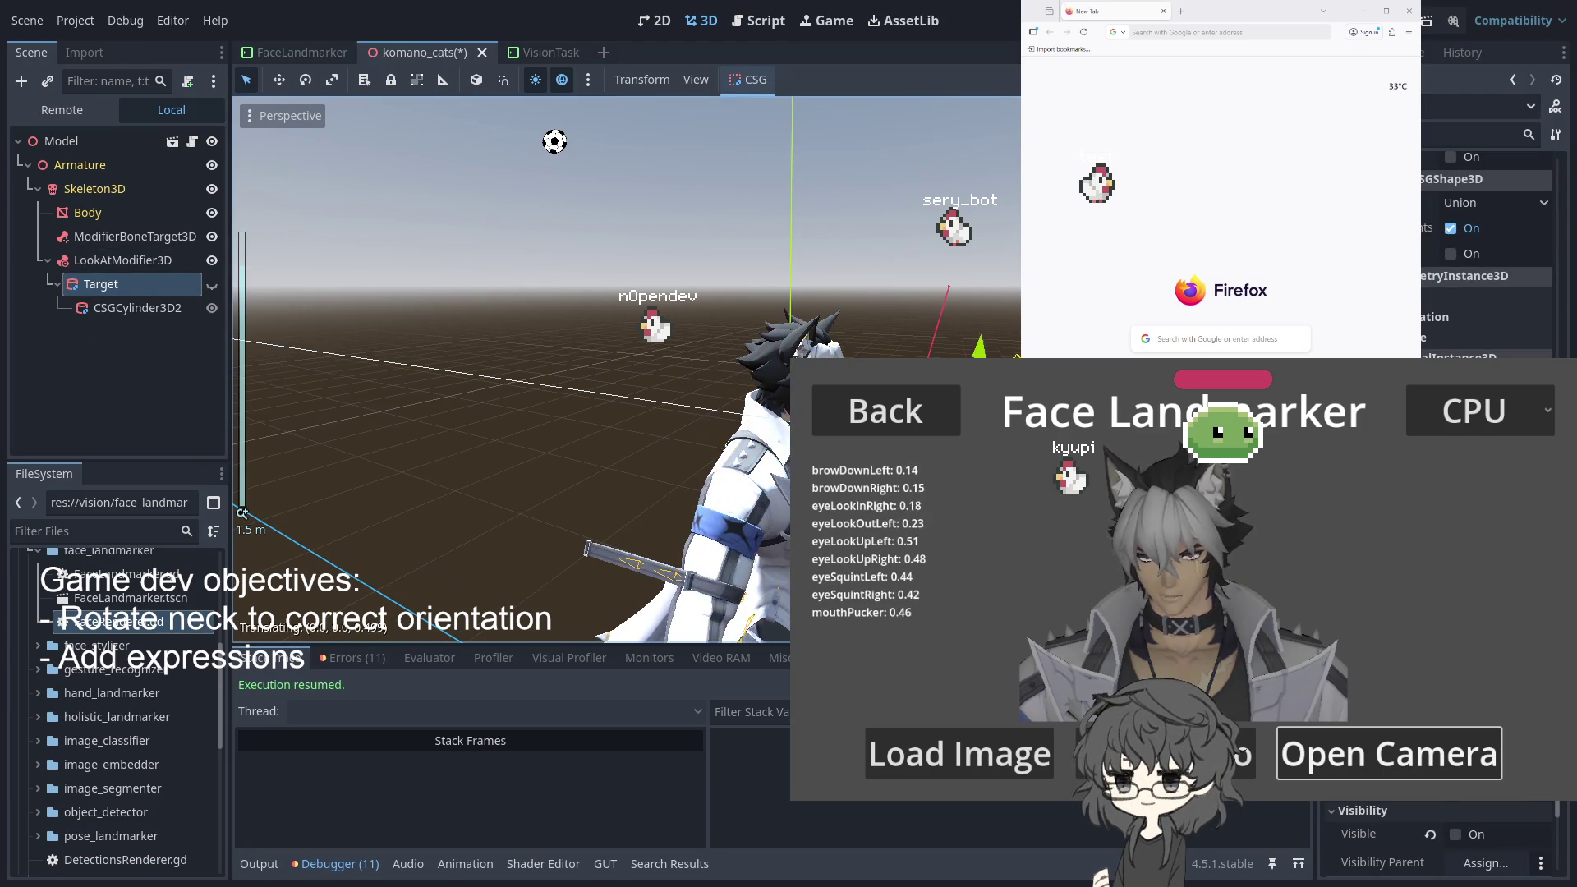
pyautogui.press('f')
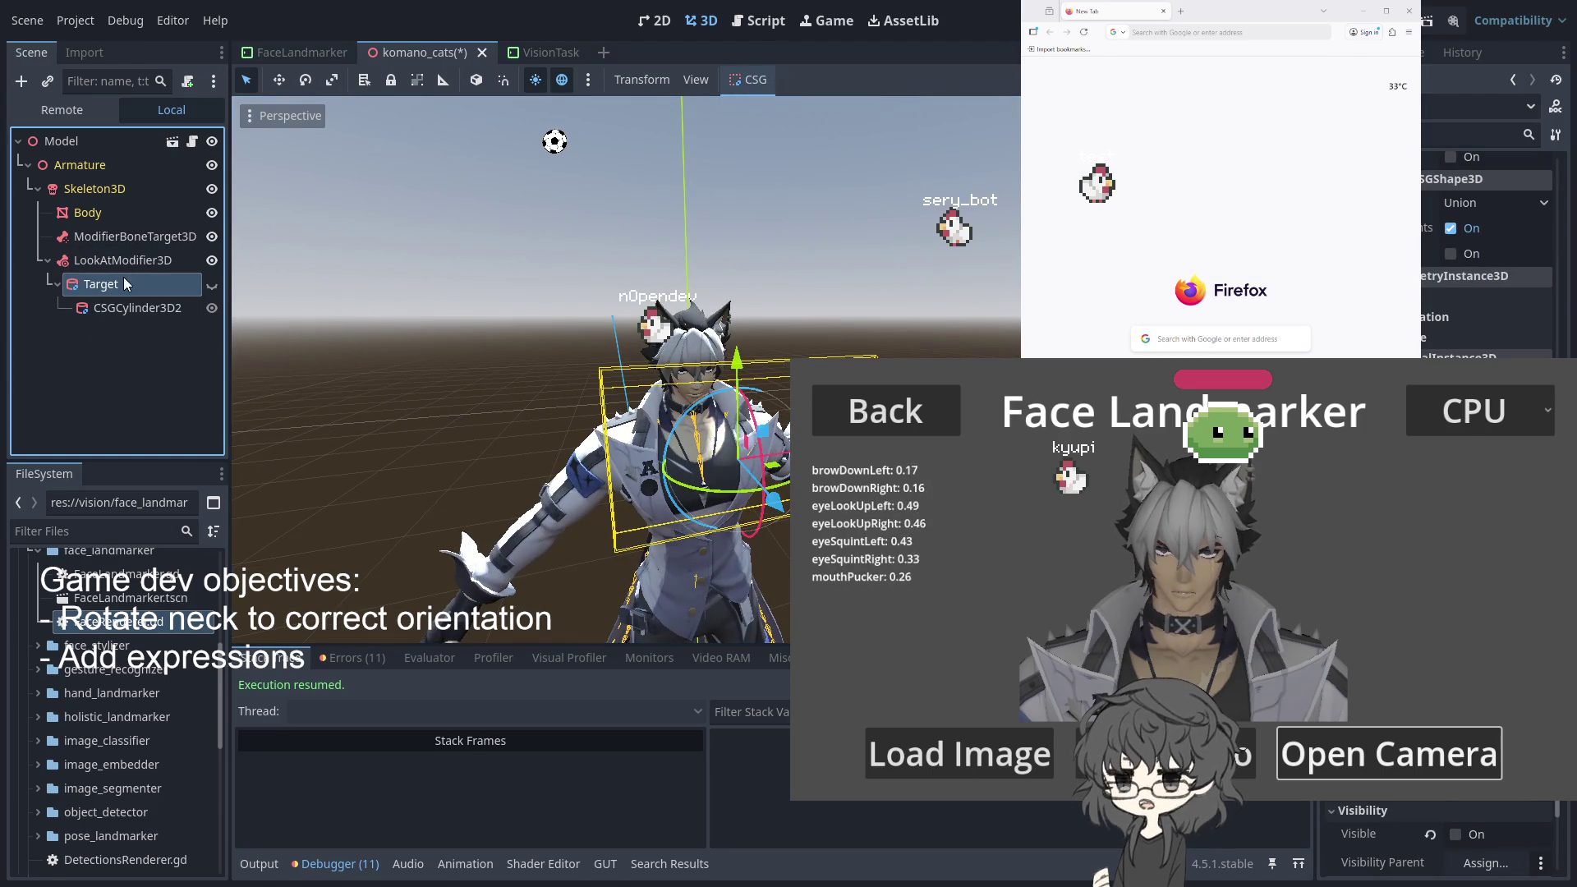
pyautogui.click(119, 261)
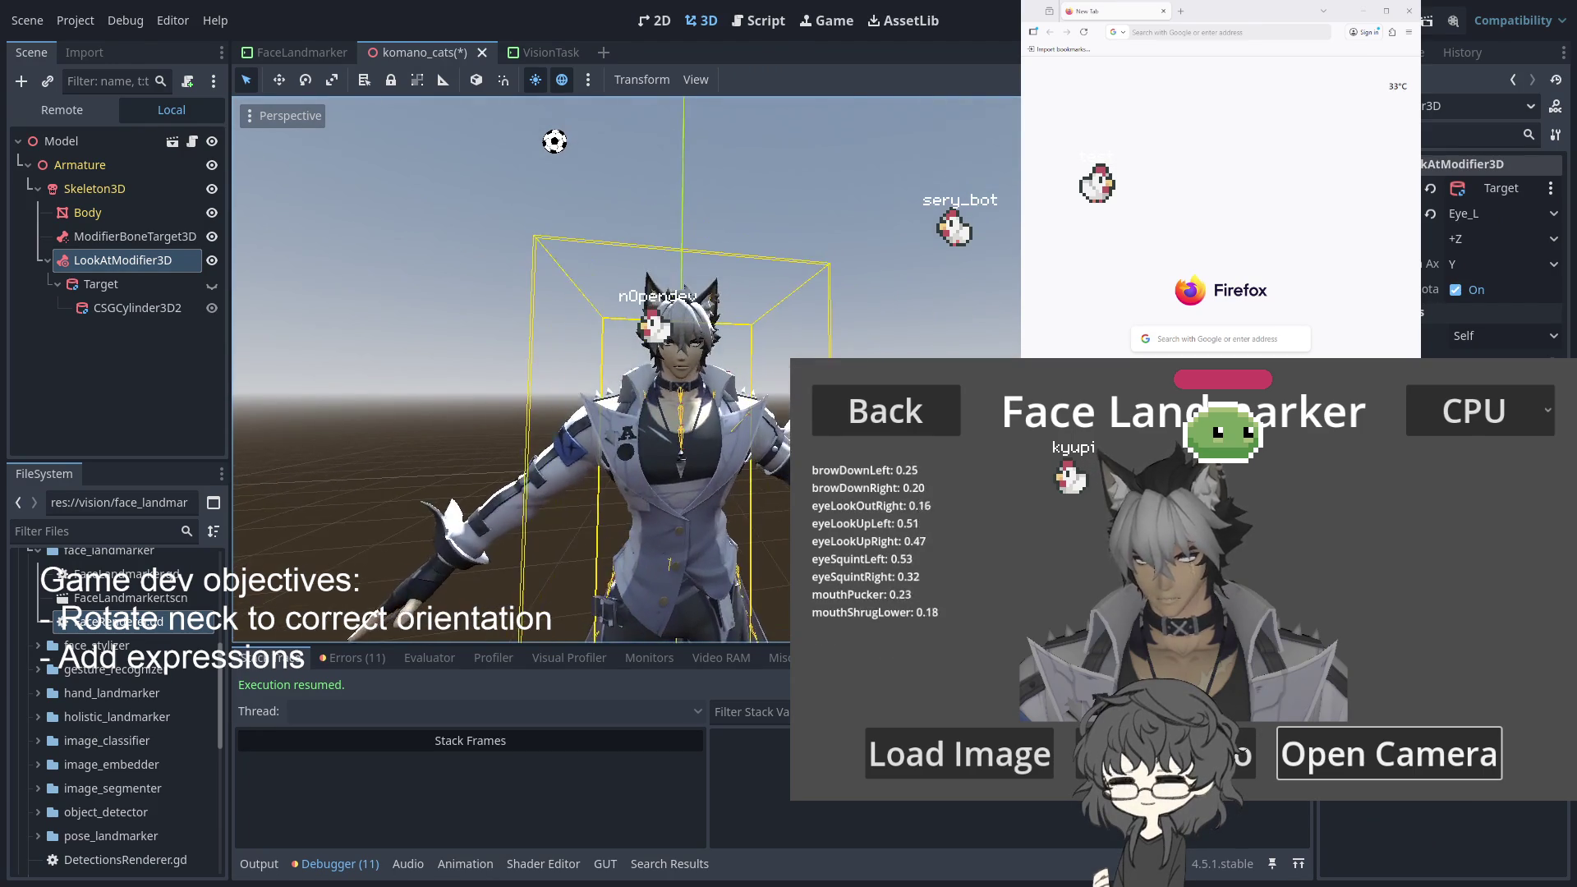
pyautogui.scroll(5, 854, 357)
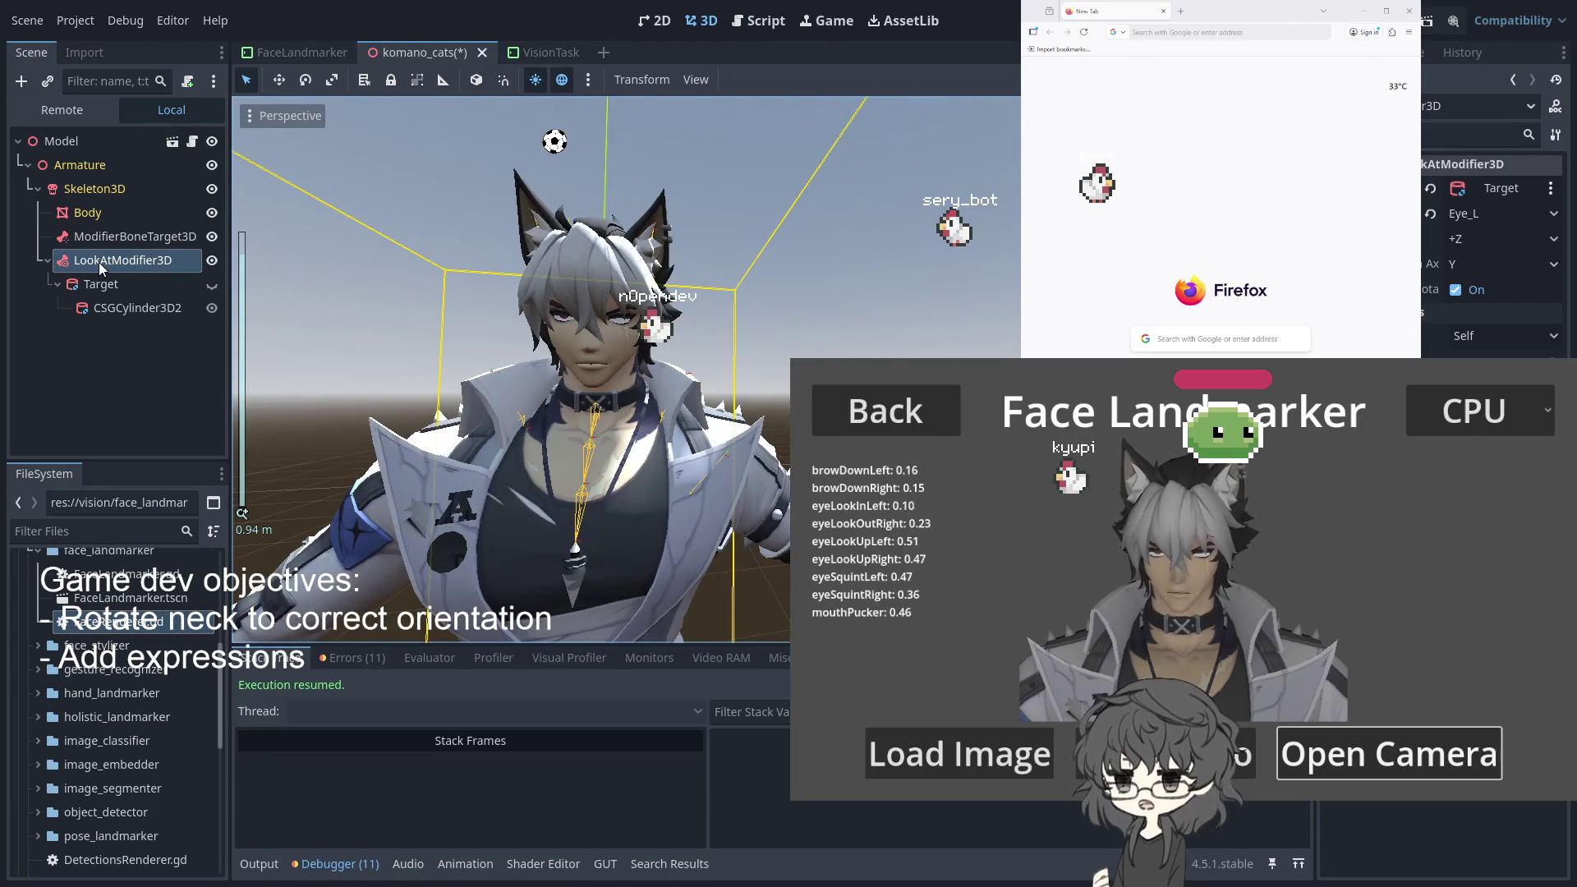
pyautogui.scroll(-5, 622, 372)
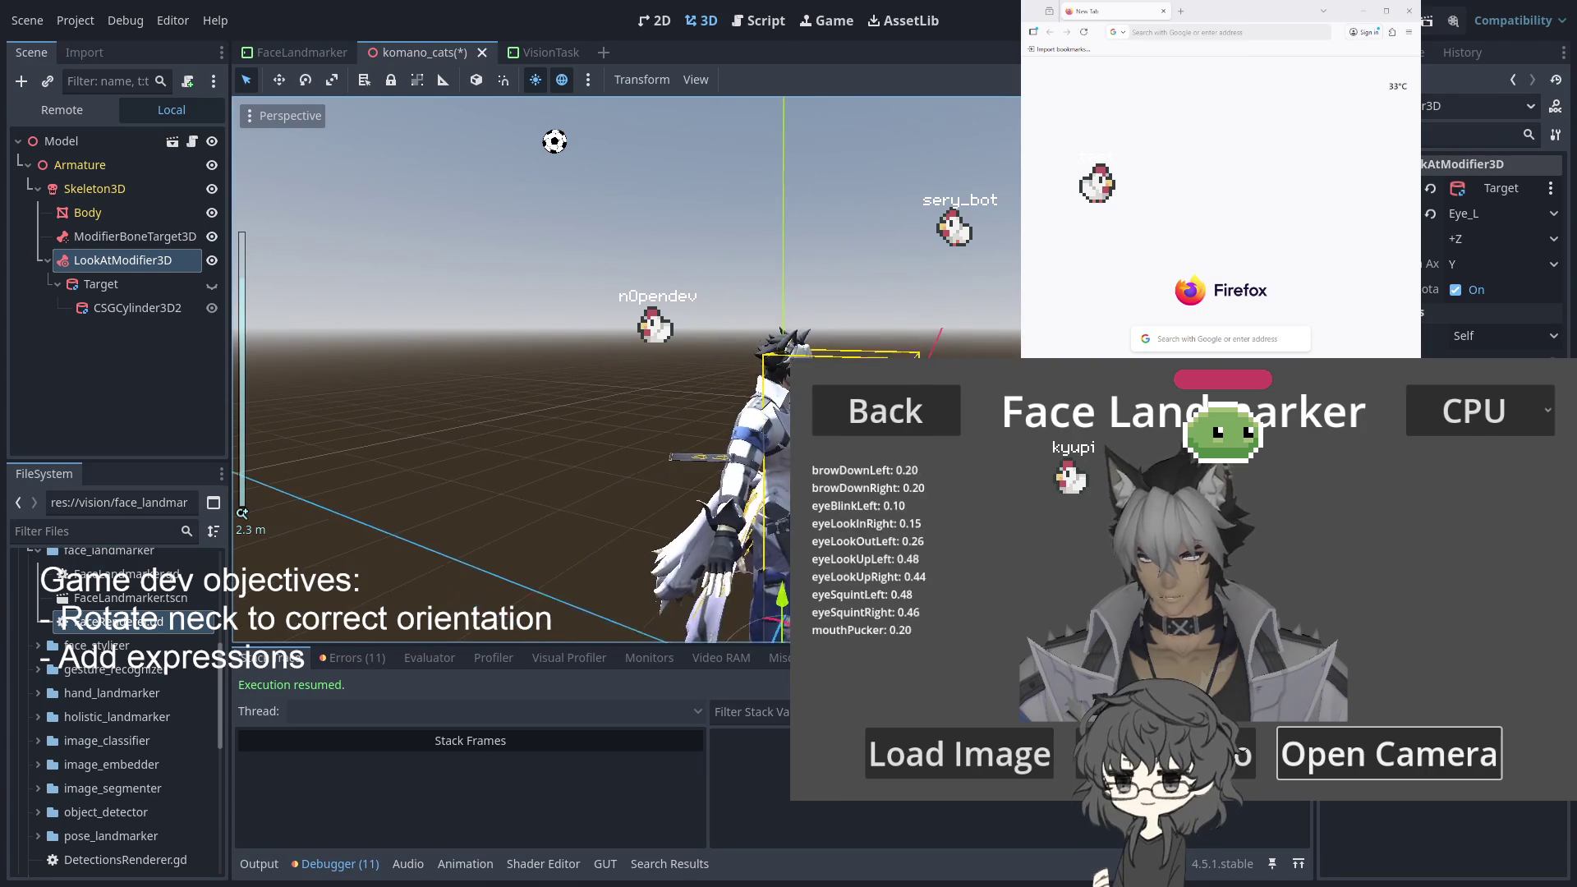
pyautogui.click(117, 310)
# Raise the cylinder slightly, then lower it so the head follows
pyautogui.moveTo(891, 298); pyautogui.dragTo(877, 243)
pyautogui.scroll(4, 721, 193)
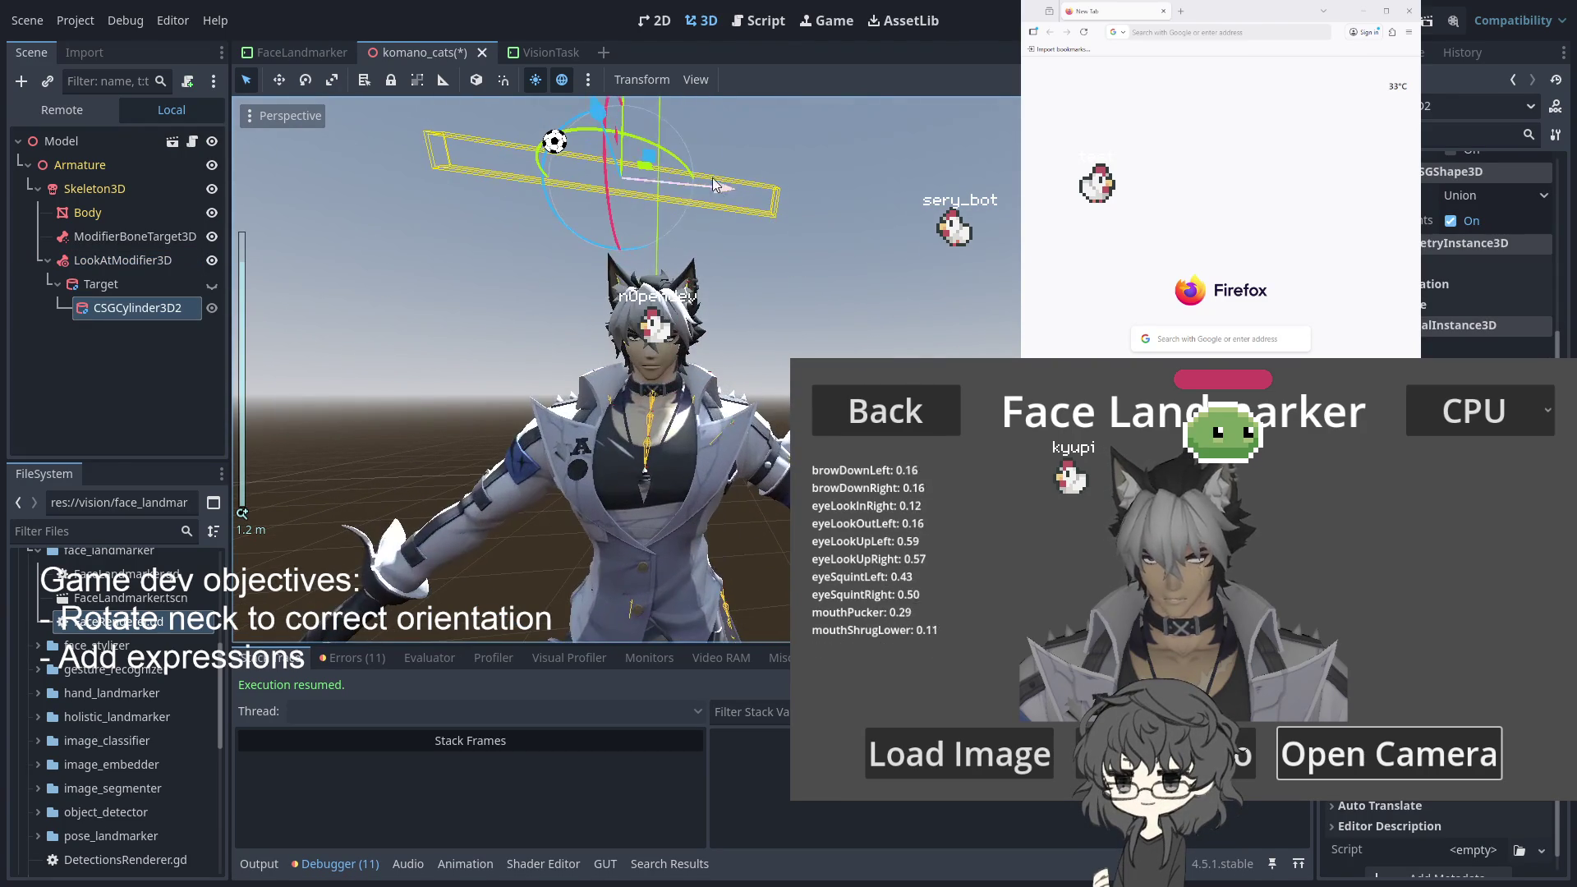
pyautogui.moveTo(596, 148); pyautogui.dragTo(697, 216)
pyautogui.moveTo(597, 175)
pyautogui.mouseDown()
pyautogui.moveTo(609, 161)
pyautogui.moveTo(617, 251)
pyautogui.mouseUp()
pyautogui.scroll(4, 689, 312)
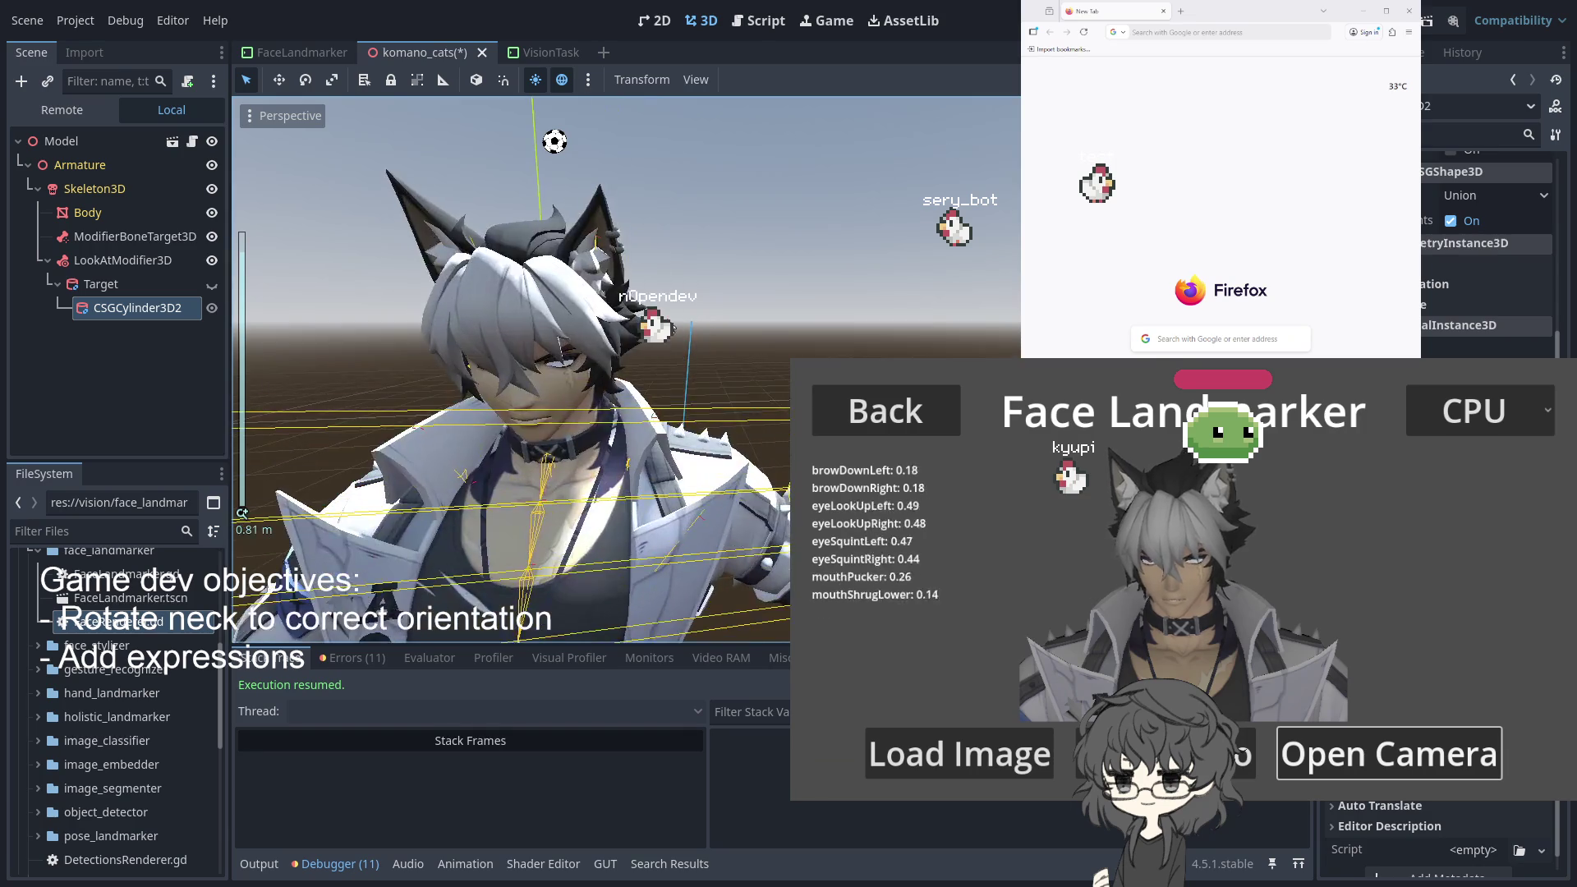
pyautogui.scroll(-5, 690, 312)
# Shift the cylinder sideways along X, drop it well below the head, and reselect LookAtModifier3D
pyautogui.moveTo(706, 411); pyautogui.dragTo(453, 344)
pyautogui.scroll(4, 697, 445)
pyautogui.scroll(-5, 486, 244)
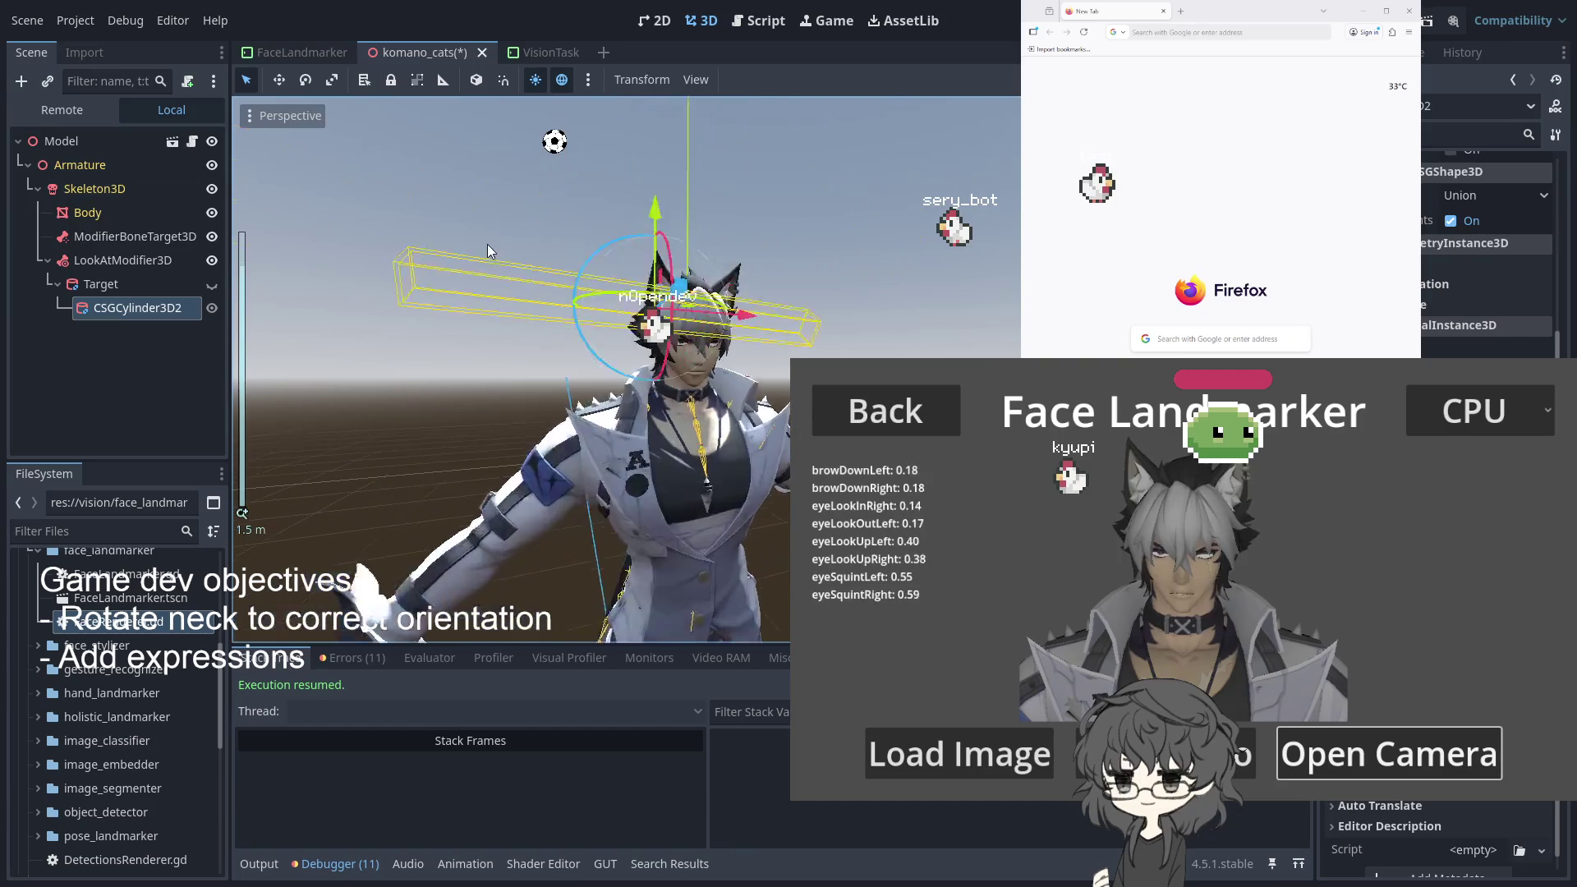
pyautogui.moveTo(790, 330); pyautogui.dragTo(916, 340)
pyautogui.scroll(6, 598, 269)
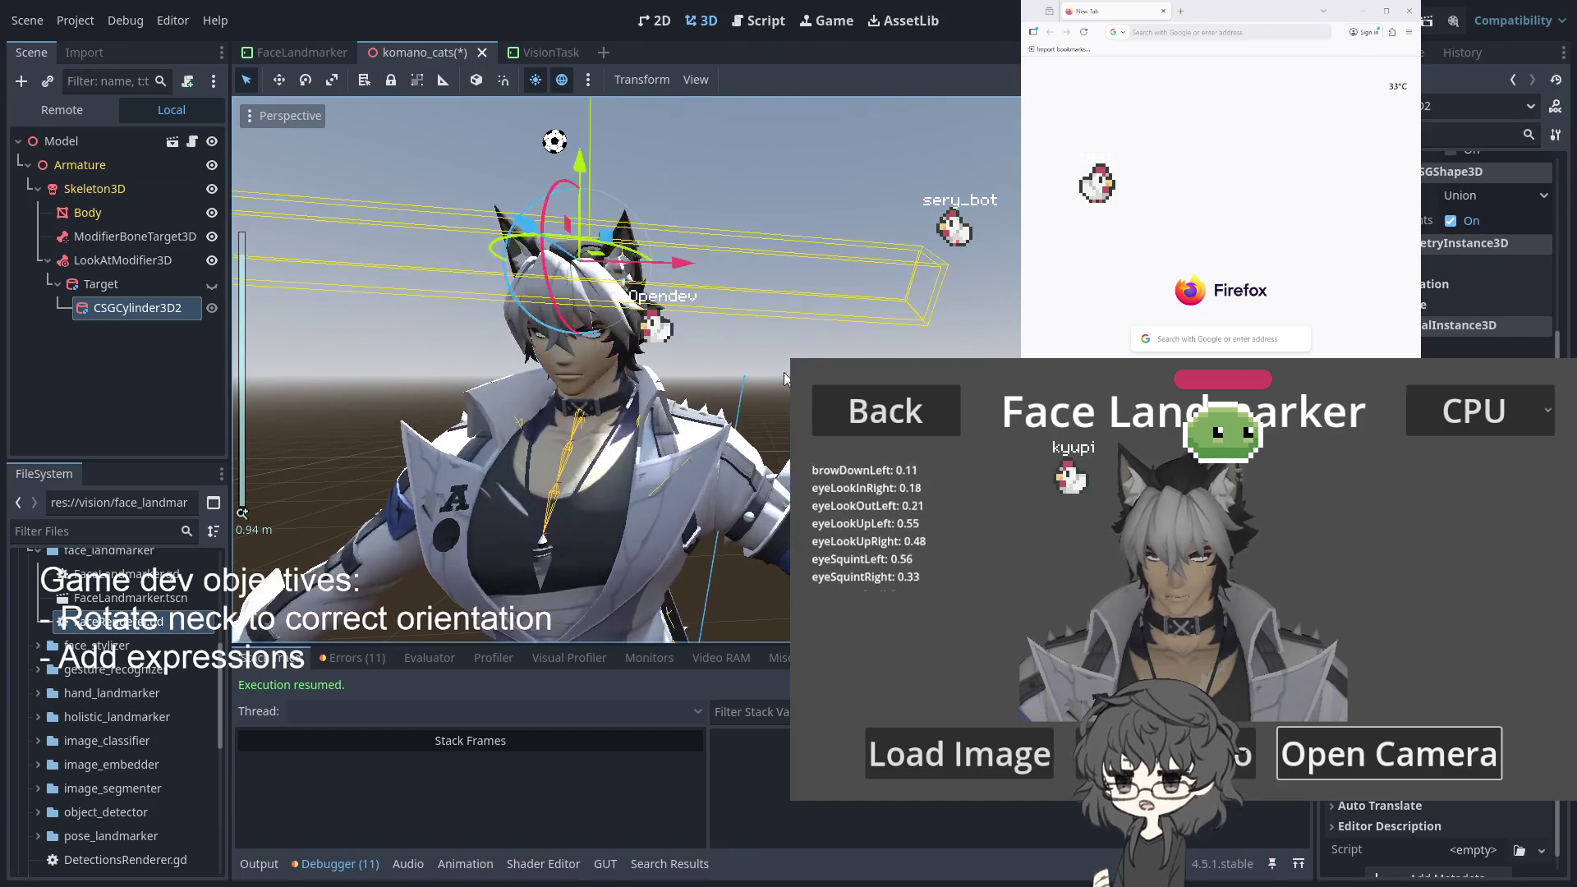
pyautogui.scroll(-2, 598, 269)
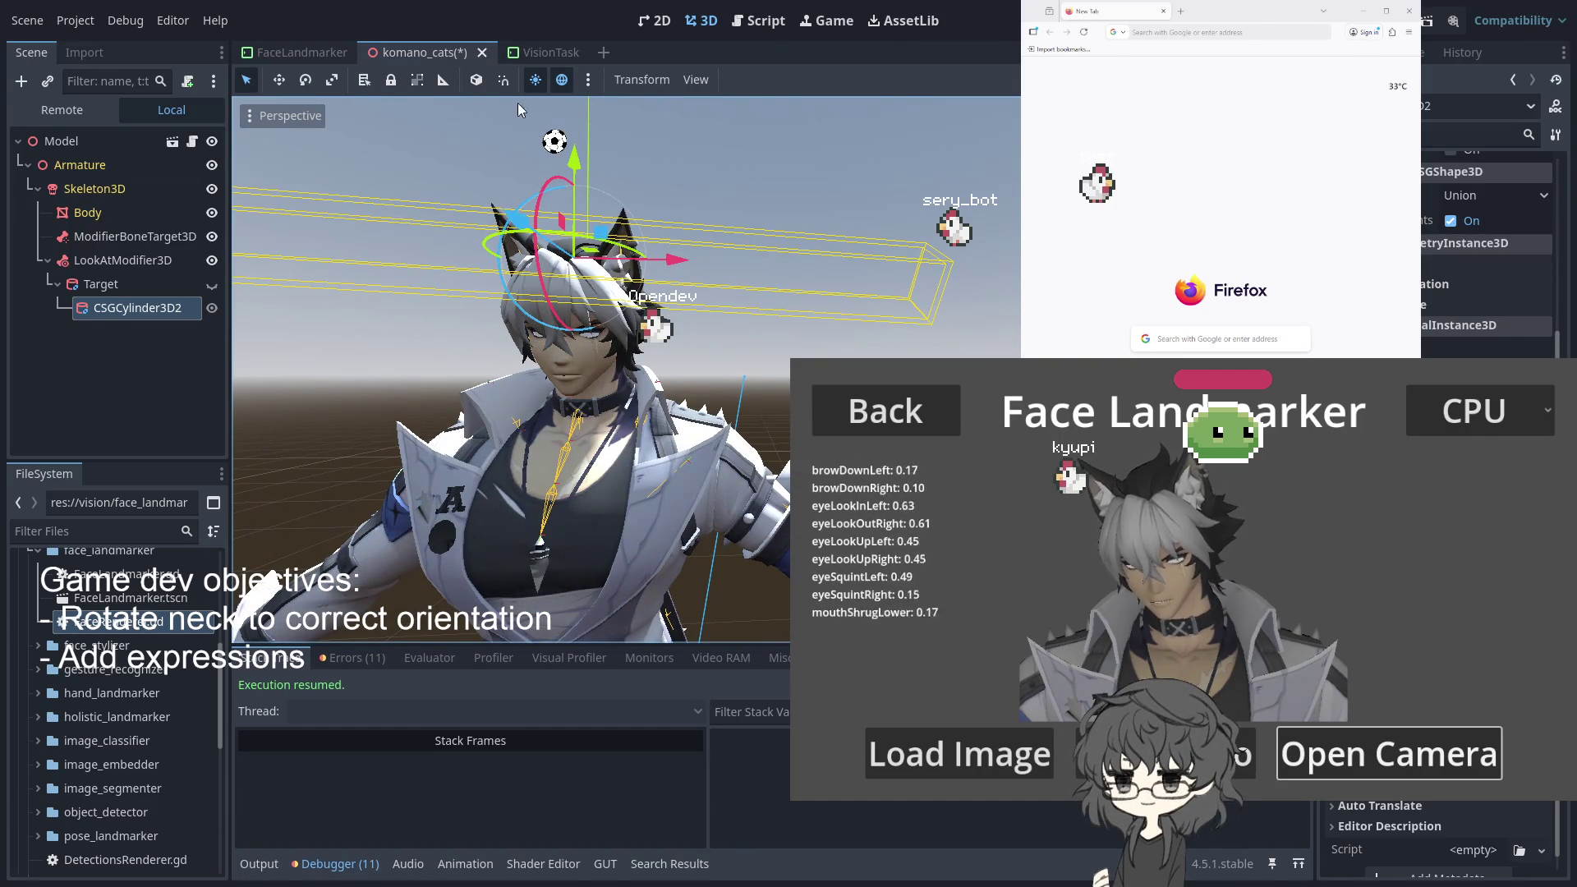
pyautogui.moveTo(564, 156)
pyautogui.mouseDown()
pyautogui.moveTo(569, 215)
pyautogui.moveTo(496, 270)
pyautogui.moveTo(583, 391)
pyautogui.mouseUp()
pyautogui.moveTo(694, 427)
pyautogui.mouseDown()
pyautogui.moveTo(530, 434)
pyautogui.moveTo(648, 480)
pyautogui.moveTo(711, 563)
pyautogui.moveTo(568, 573)
pyautogui.mouseUp()
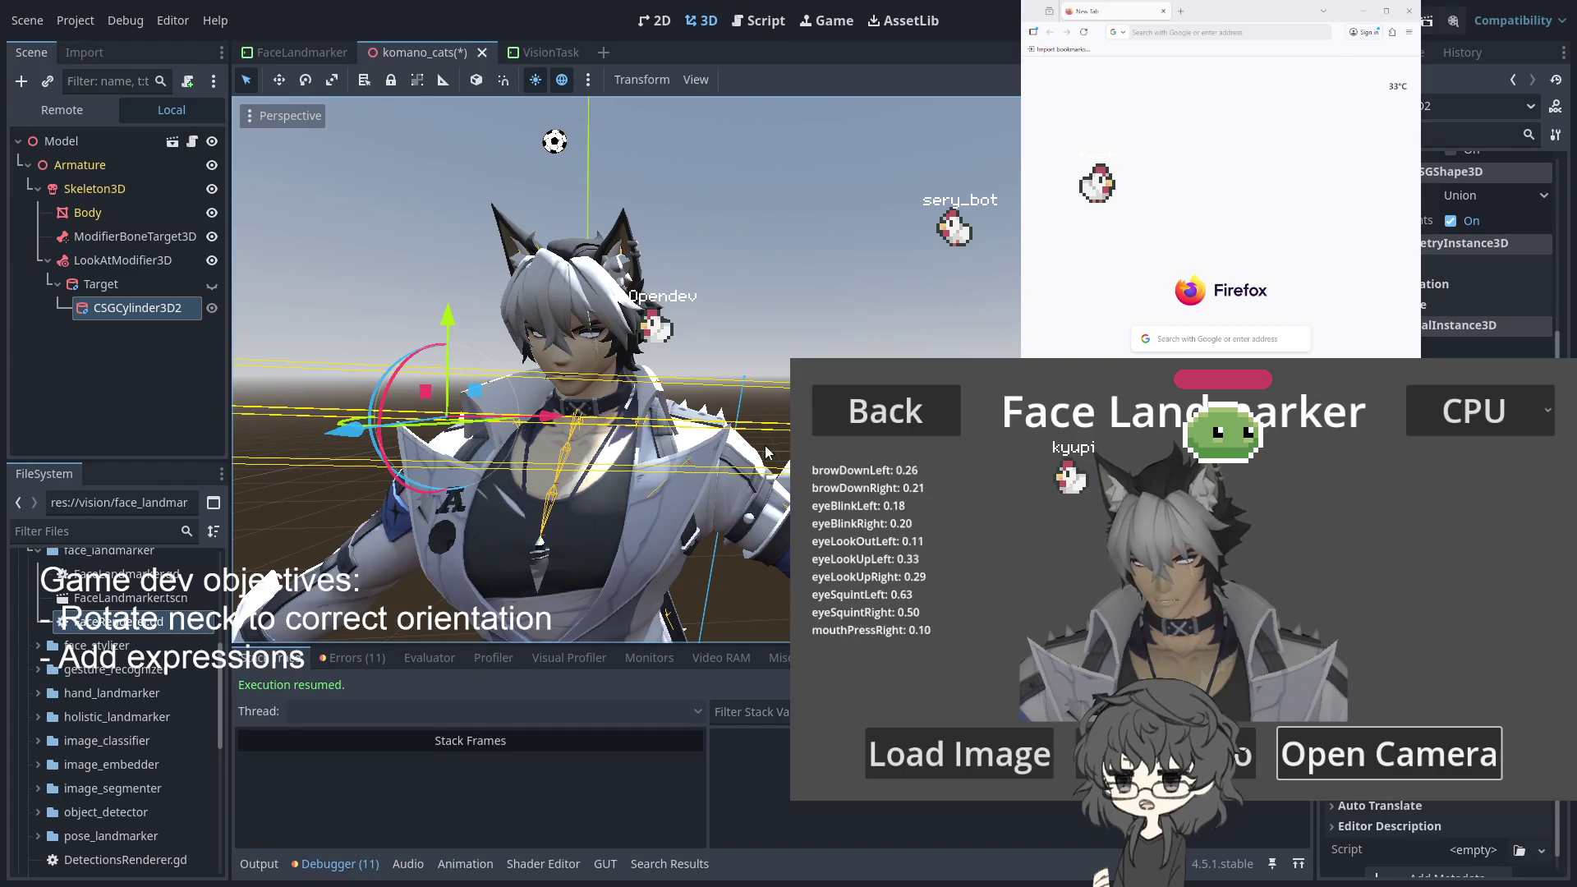
pyautogui.click(125, 260)
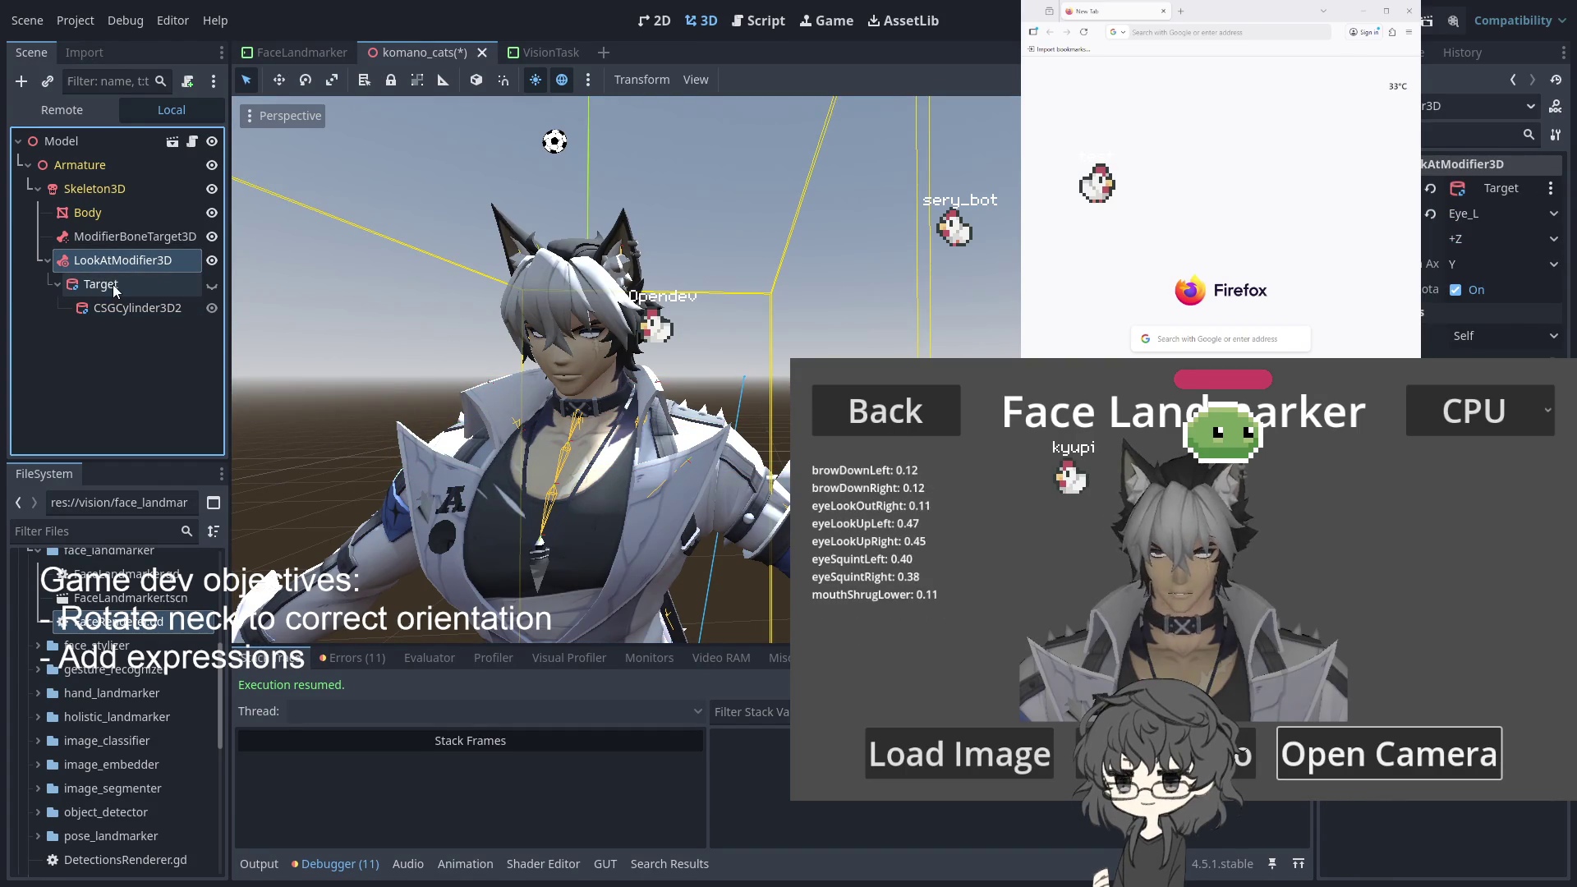
# Move Target back under Skeleton3D, unhide it, and drag it down and sideways to waist height
pyautogui.moveTo(100, 288)
pyautogui.mouseDown()
pyautogui.moveTo(73, 167)
pyautogui.moveTo(82, 194)
pyautogui.mouseUp()
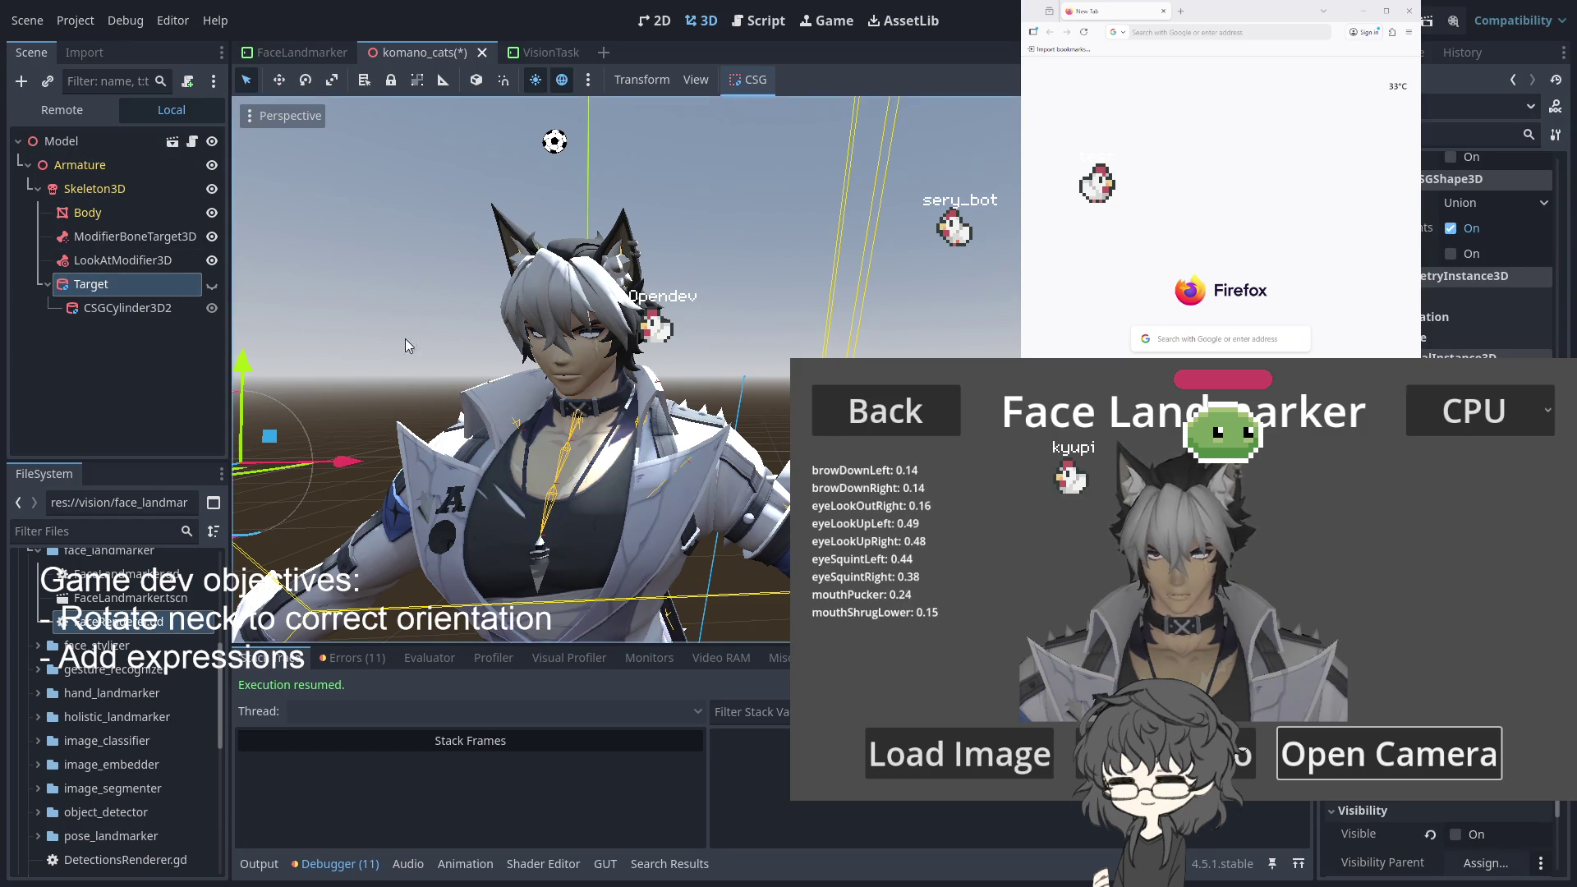
pyautogui.press('f')
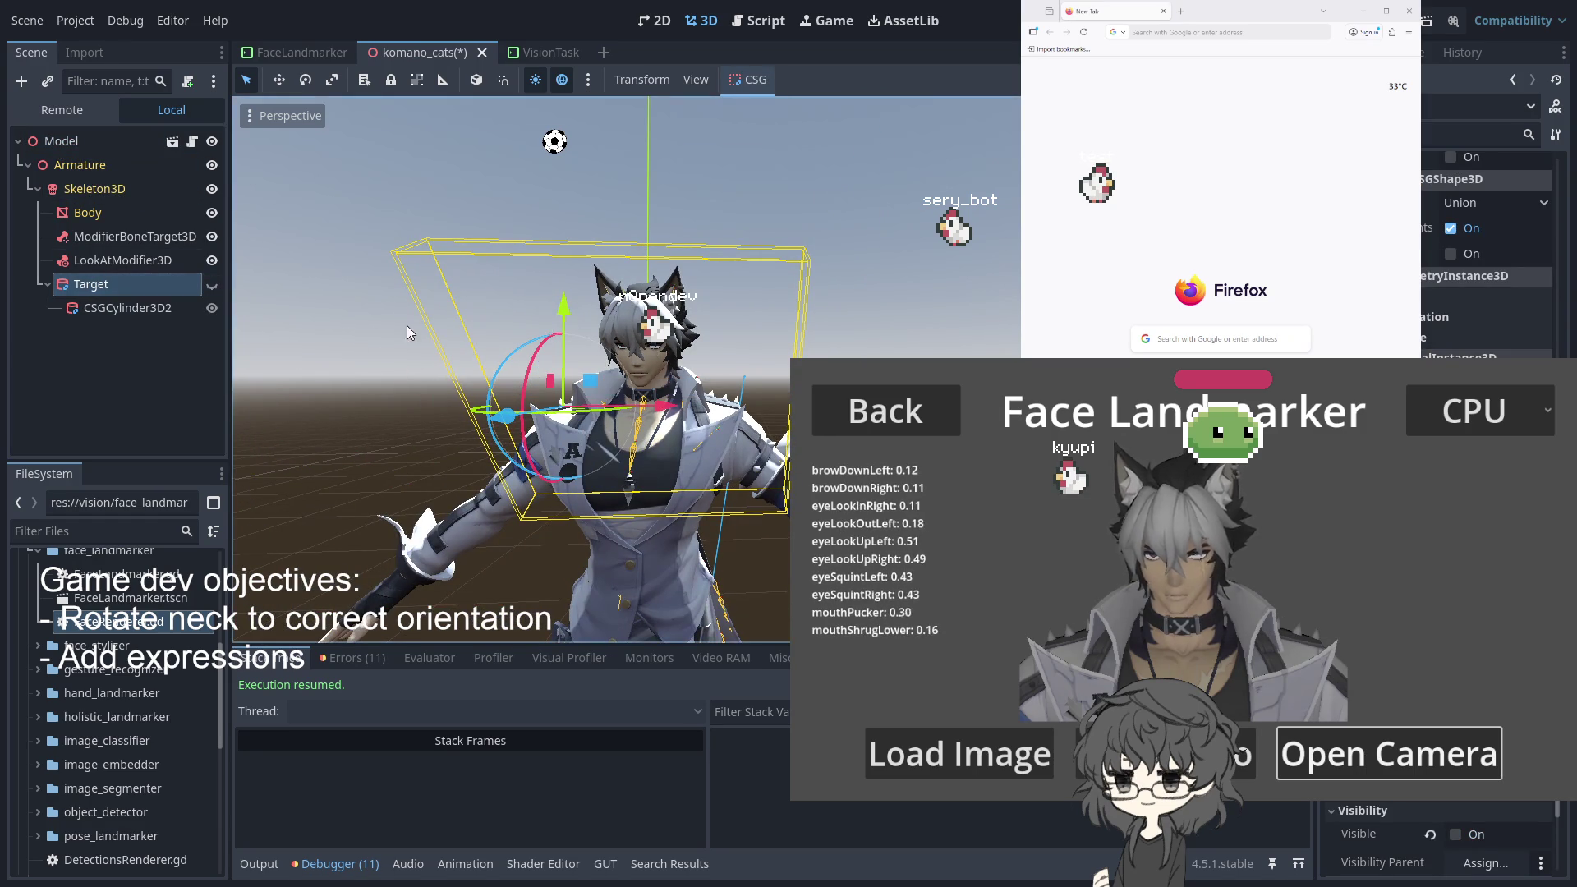
pyautogui.click(212, 284)
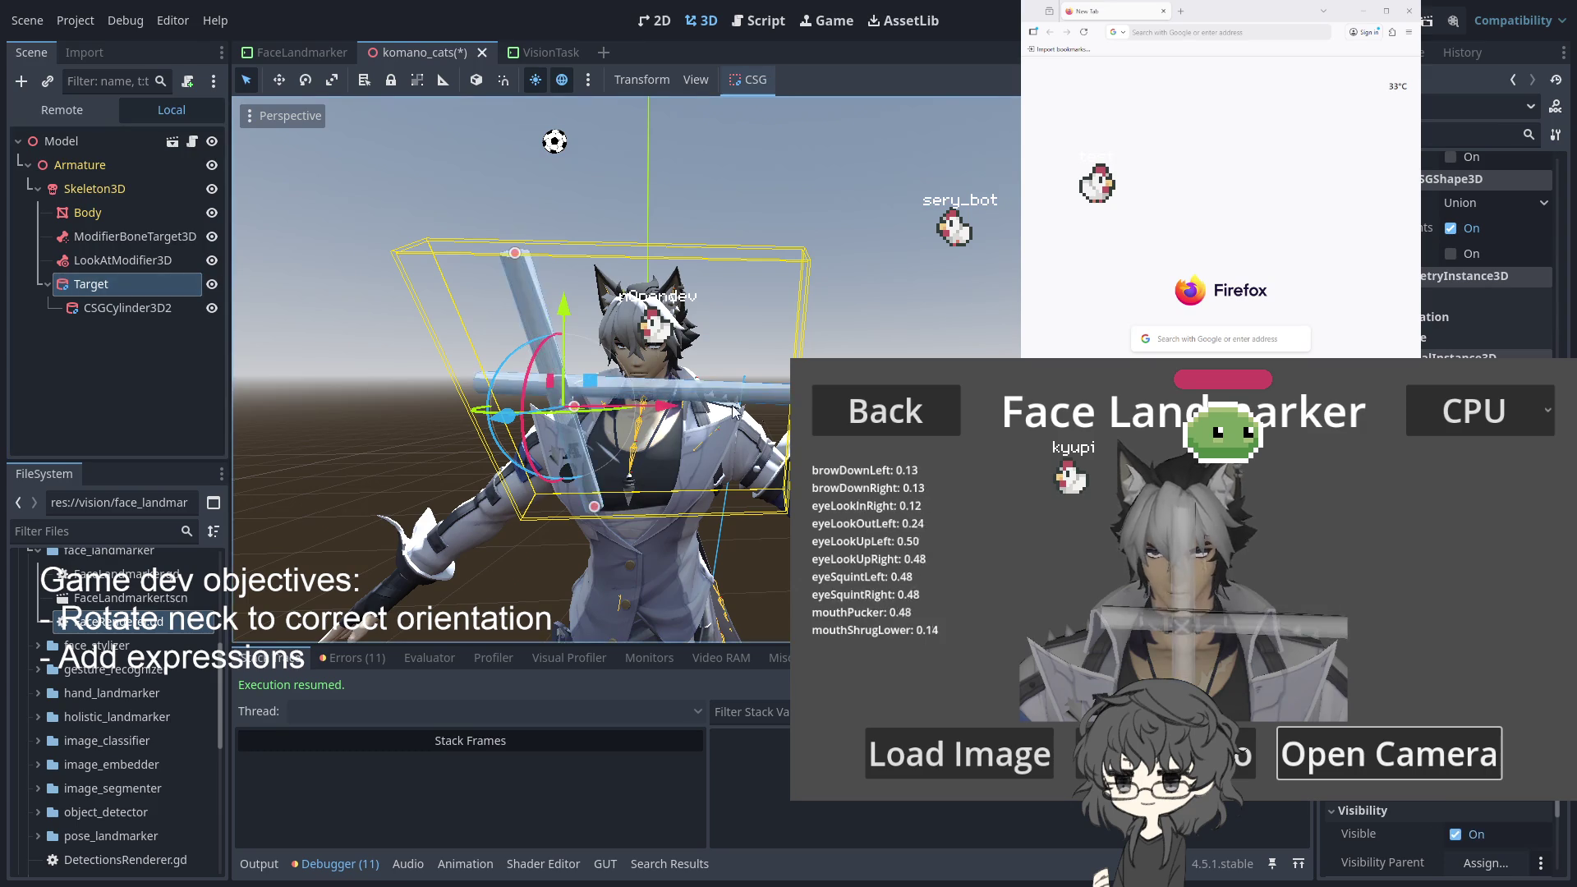
pyautogui.moveTo(560, 307)
pyautogui.mouseDown()
pyautogui.moveTo(557, 206)
pyautogui.moveTo(521, 482)
pyautogui.mouseUp()
pyautogui.moveTo(661, 571)
pyautogui.mouseDown()
pyautogui.moveTo(563, 602)
pyautogui.moveTo(695, 441)
pyautogui.mouseUp()
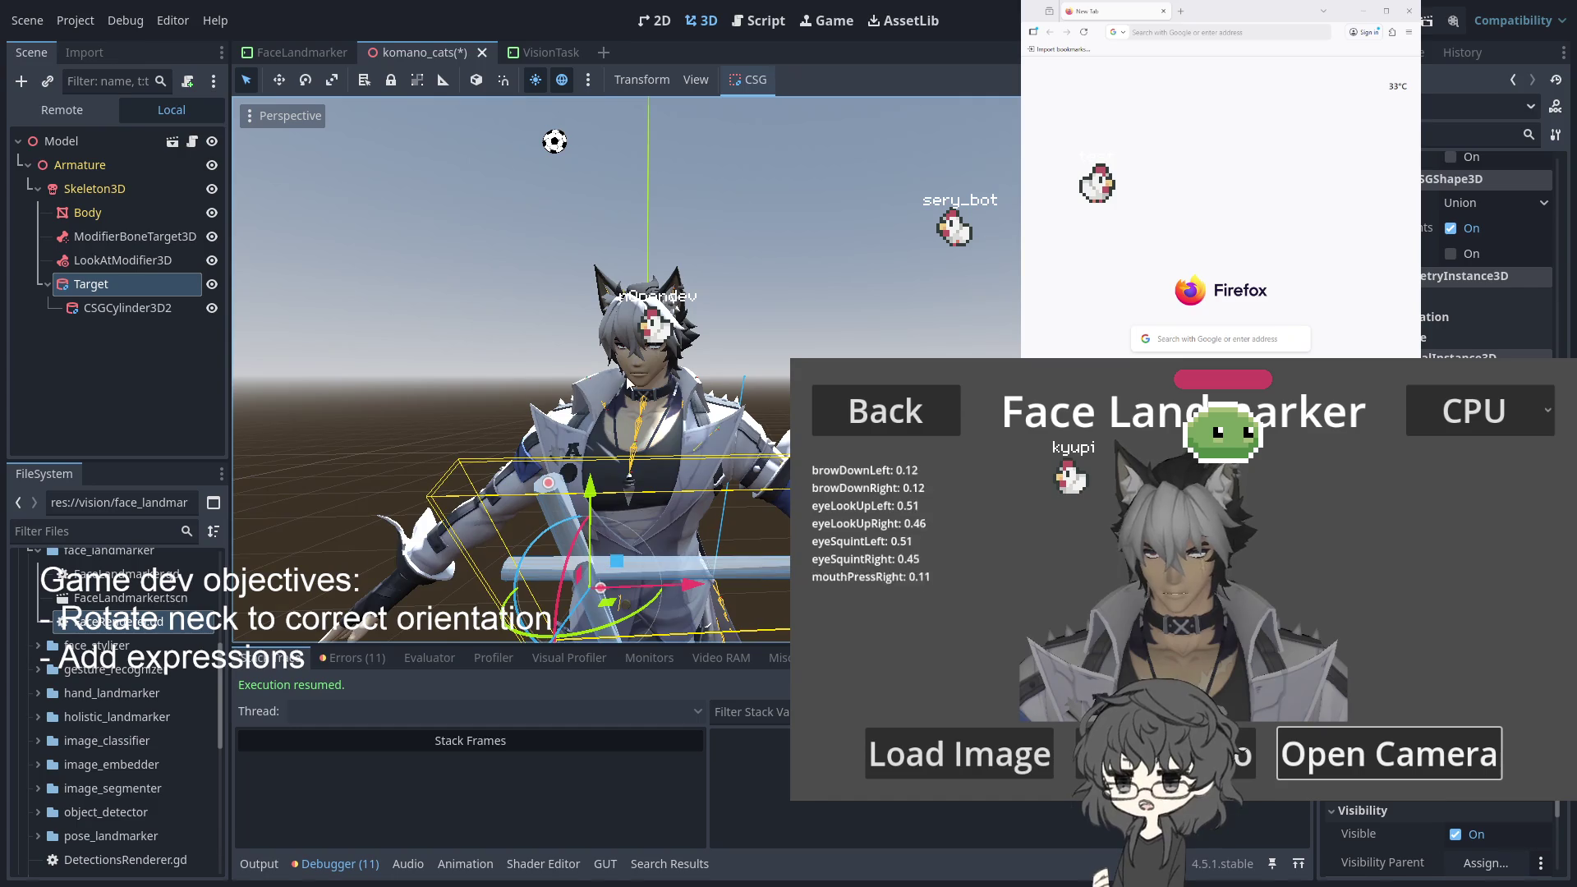
pyautogui.scroll(10, 626, 383)
pyautogui.scroll(5, 621, 399)
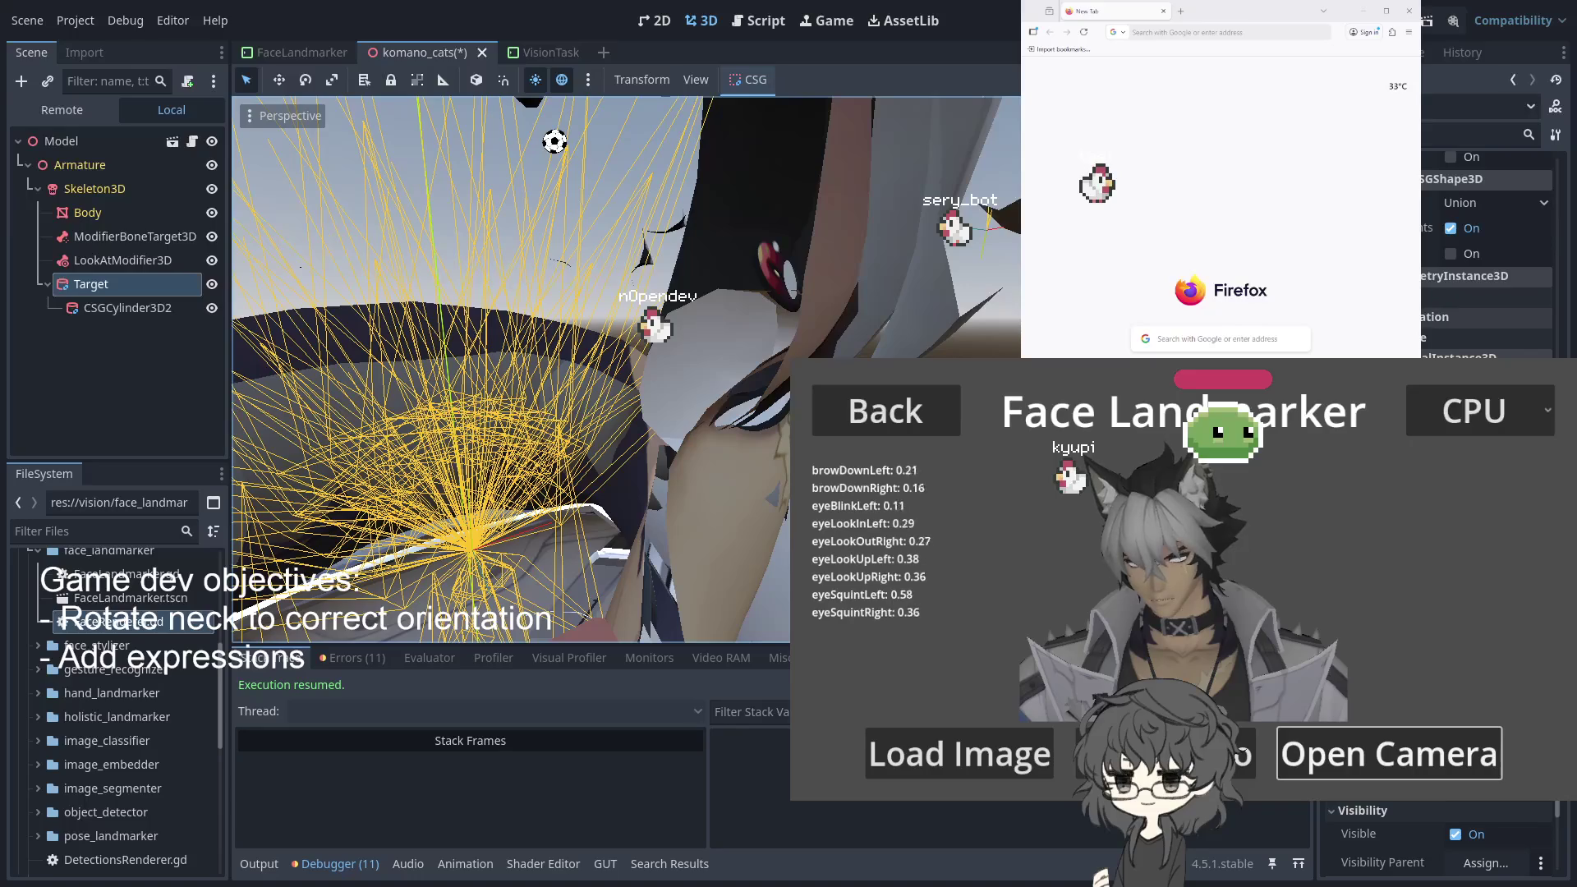
# Review the LookAtModifier3D's settings in the Inspector
pyautogui.click(131, 260)
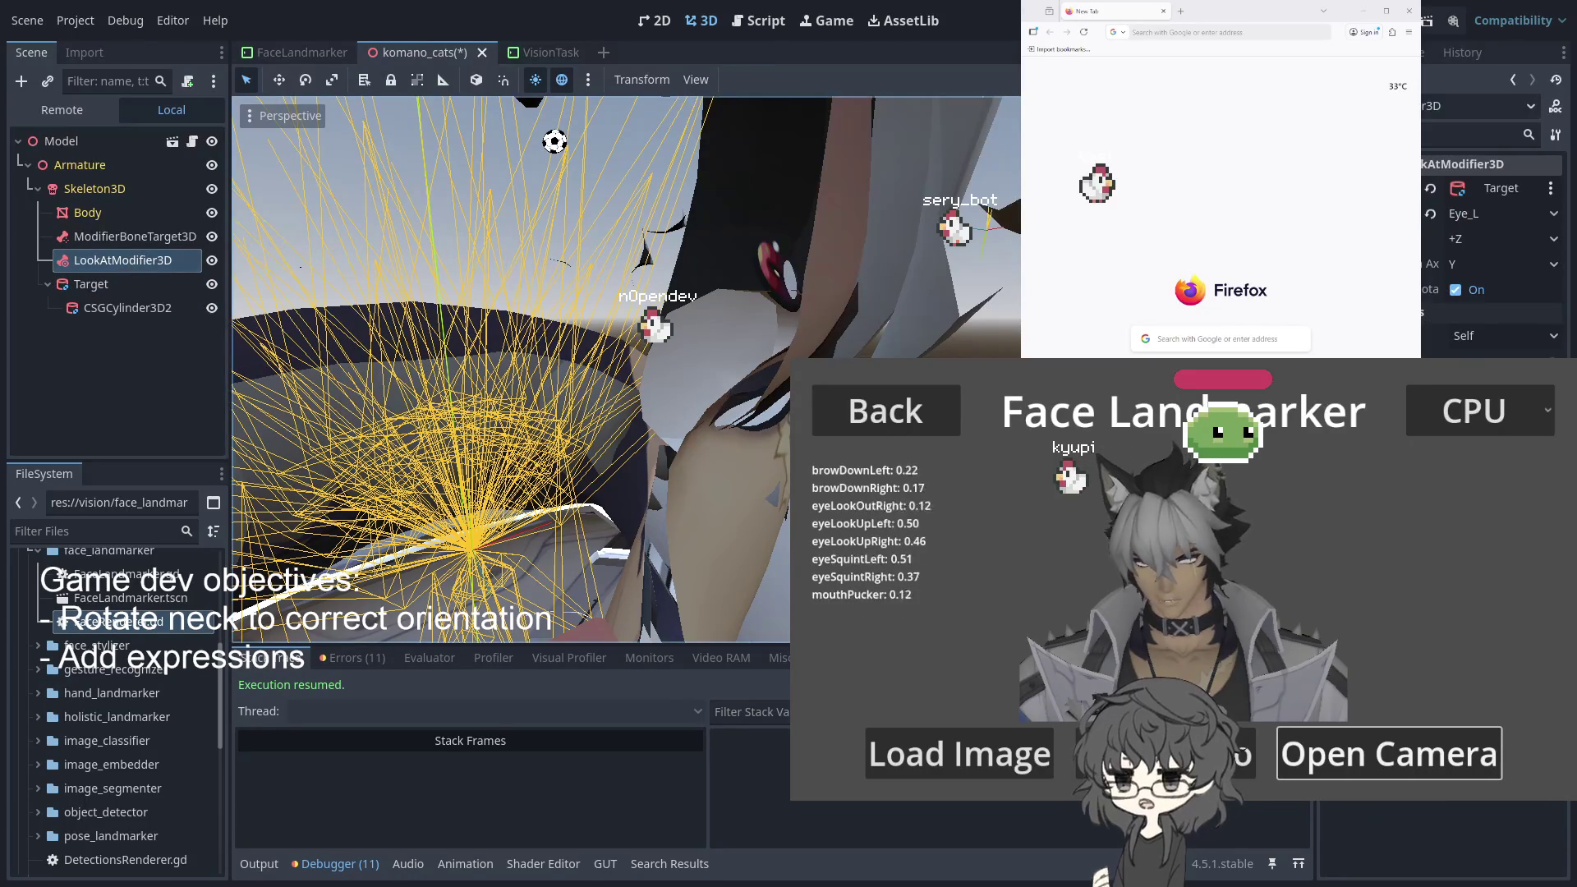
pyautogui.click(1541, 284)
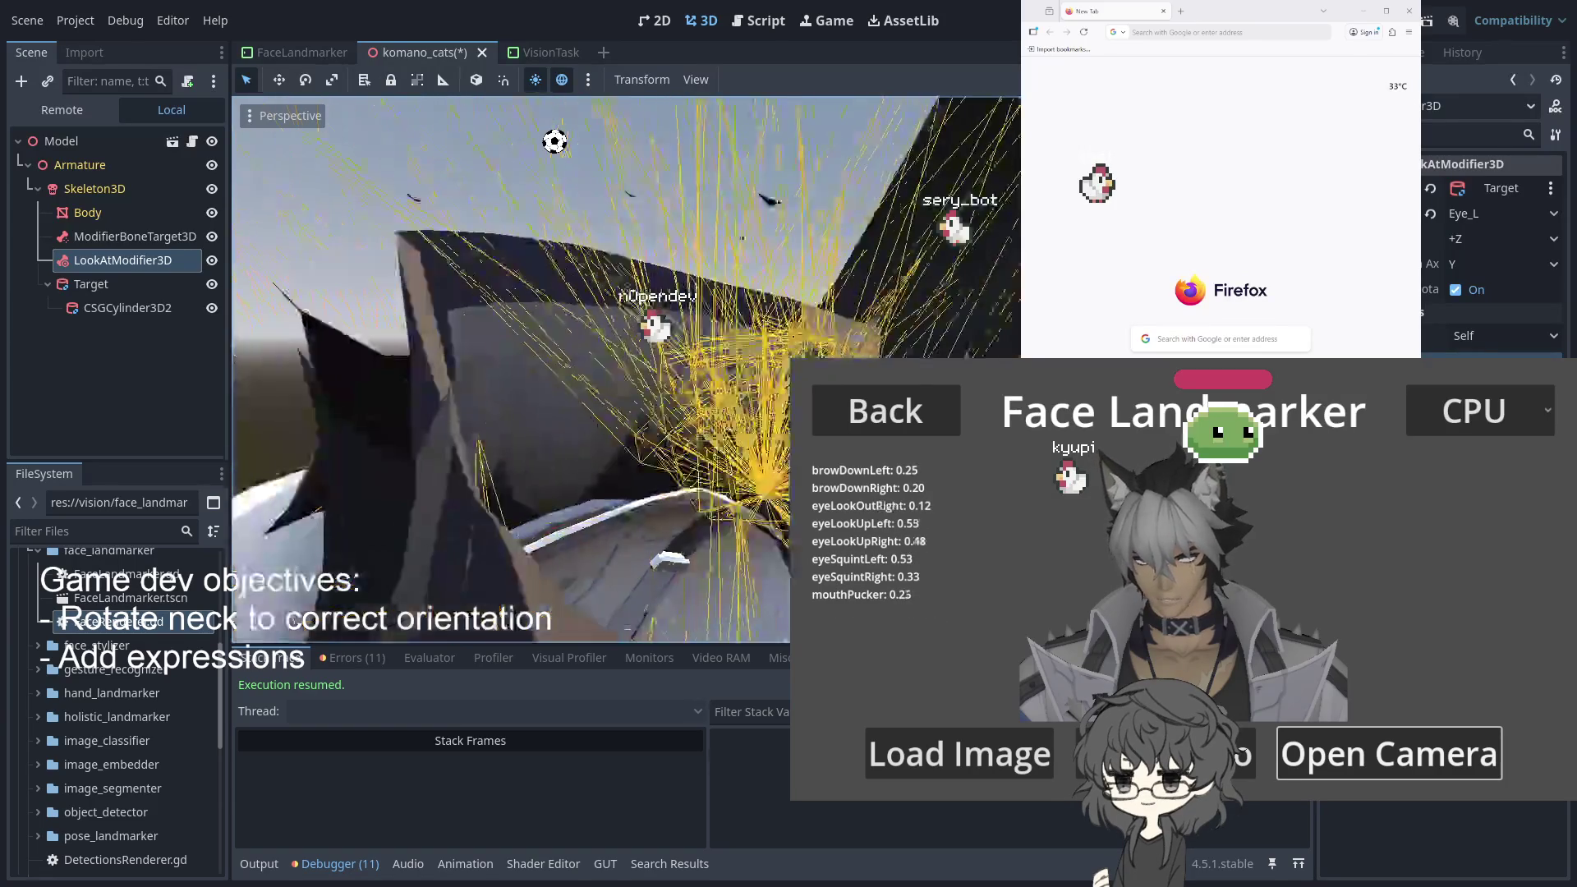
pyautogui.scroll(-5, 624, 369)
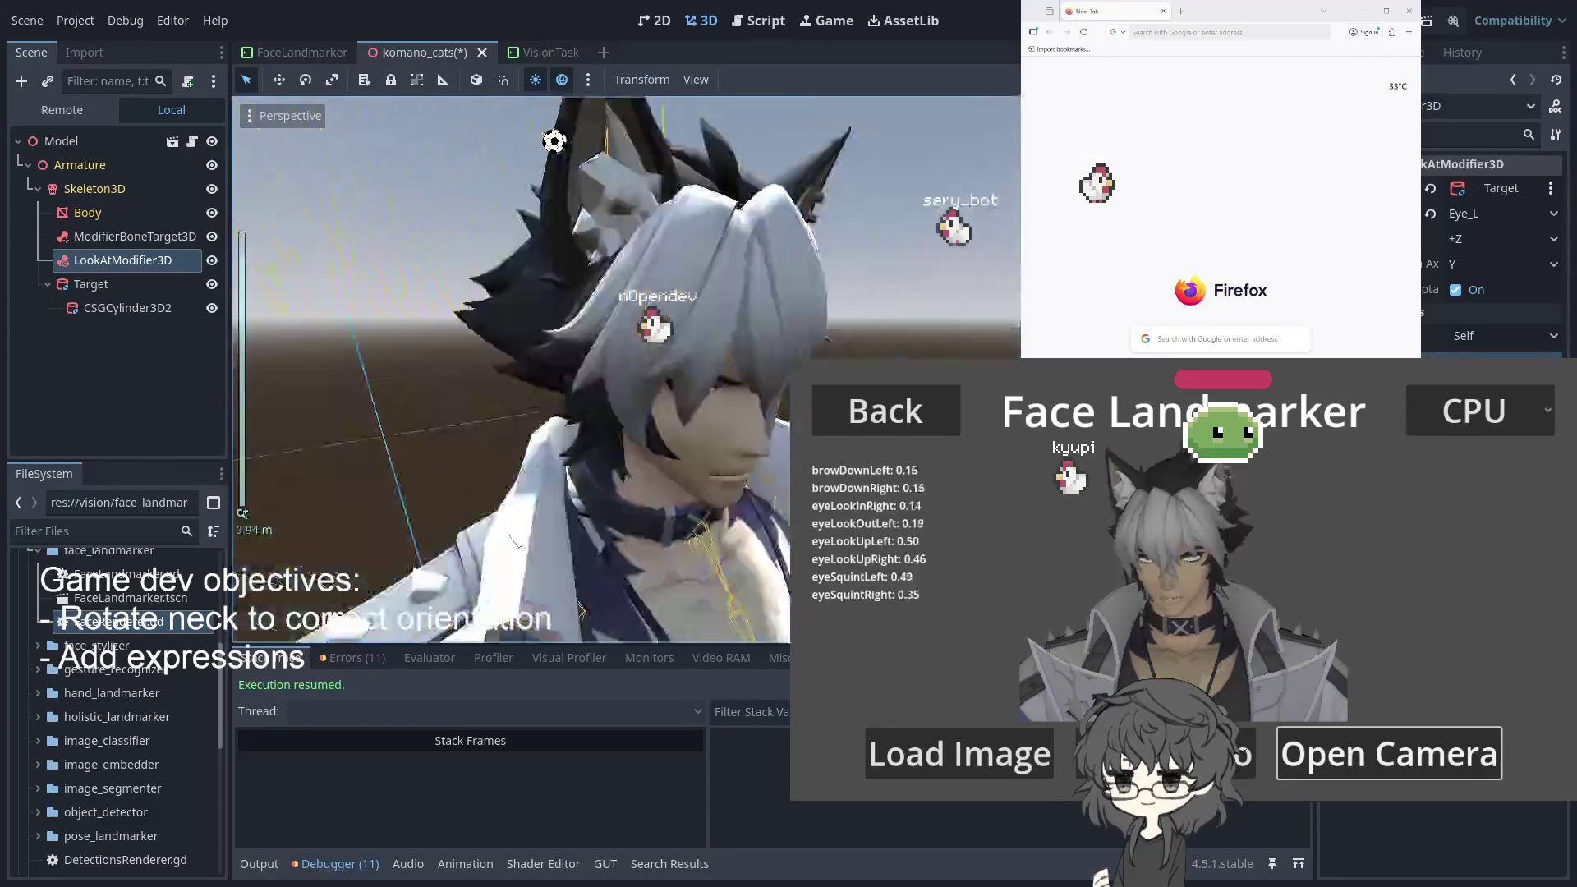
# Drag the Target cylinder up toward the head, frame and orbit to check, then reselect the modifier
pyautogui.click(123, 283)
pyautogui.moveTo(743, 394); pyautogui.dragTo(743, 221)
pyautogui.press('f')
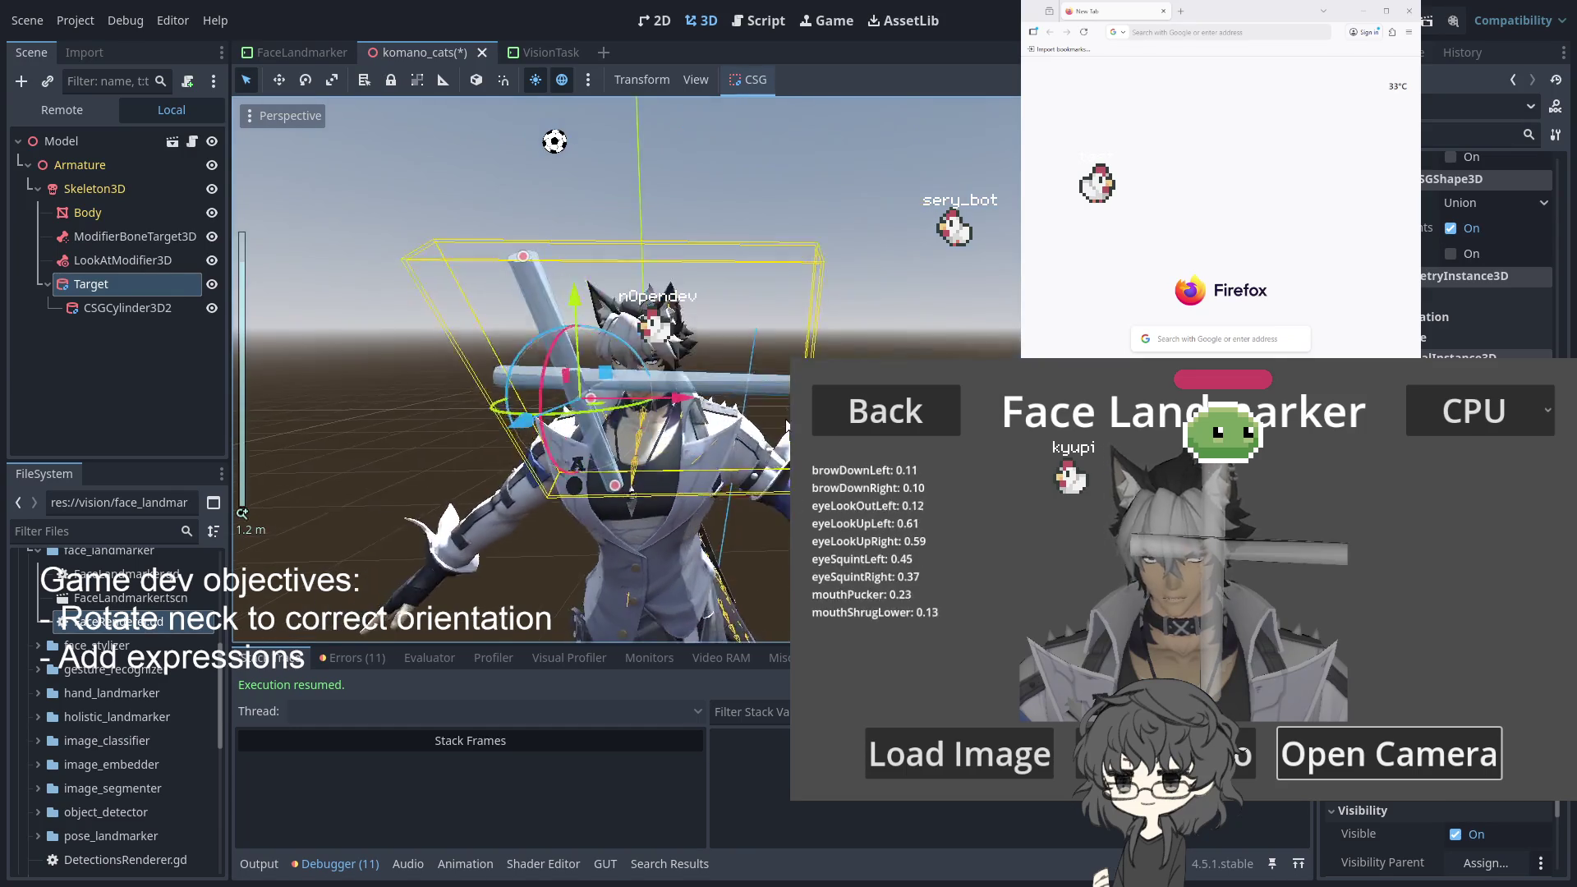
pyautogui.scroll(8, 727, 421)
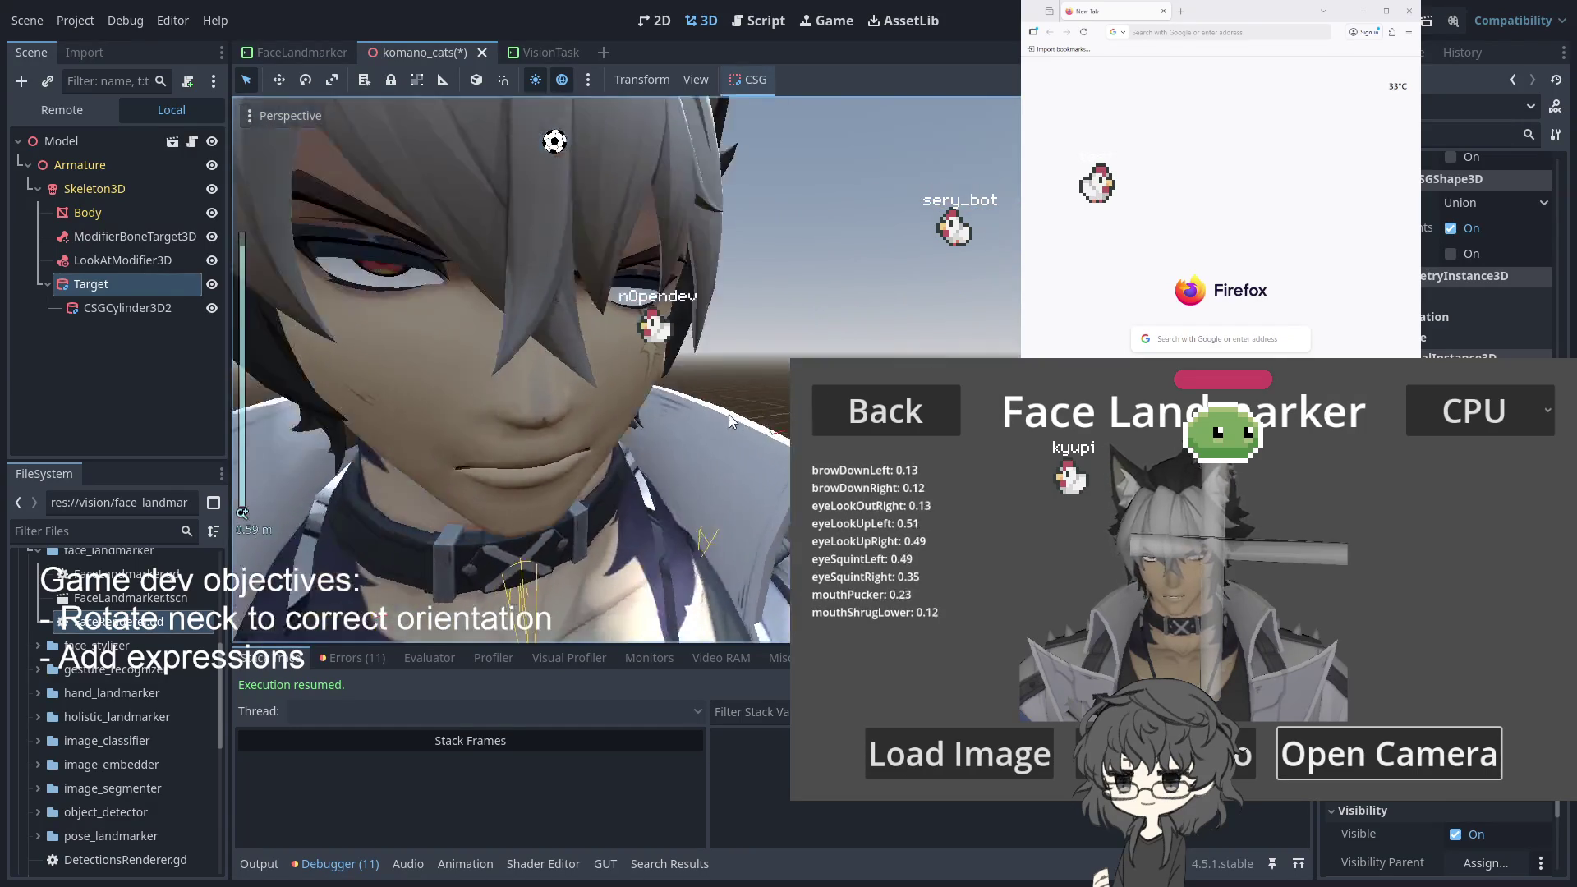
pyautogui.scroll(3, 714, 426)
pyautogui.moveTo(762, 422); pyautogui.dragTo(762, 422)
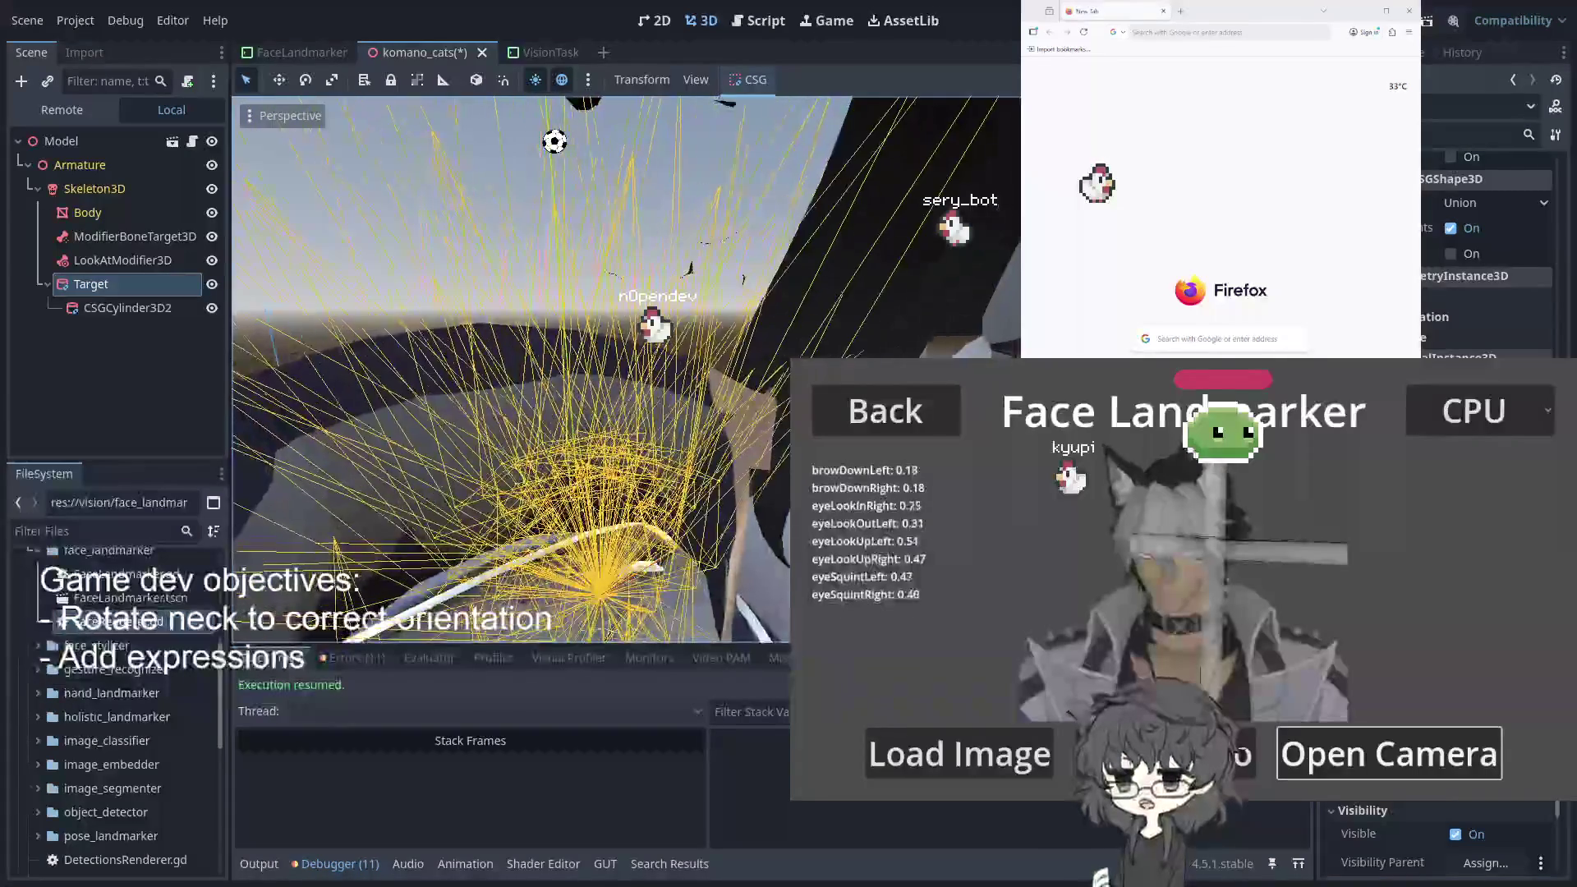
pyautogui.scroll(-2, 624, 370)
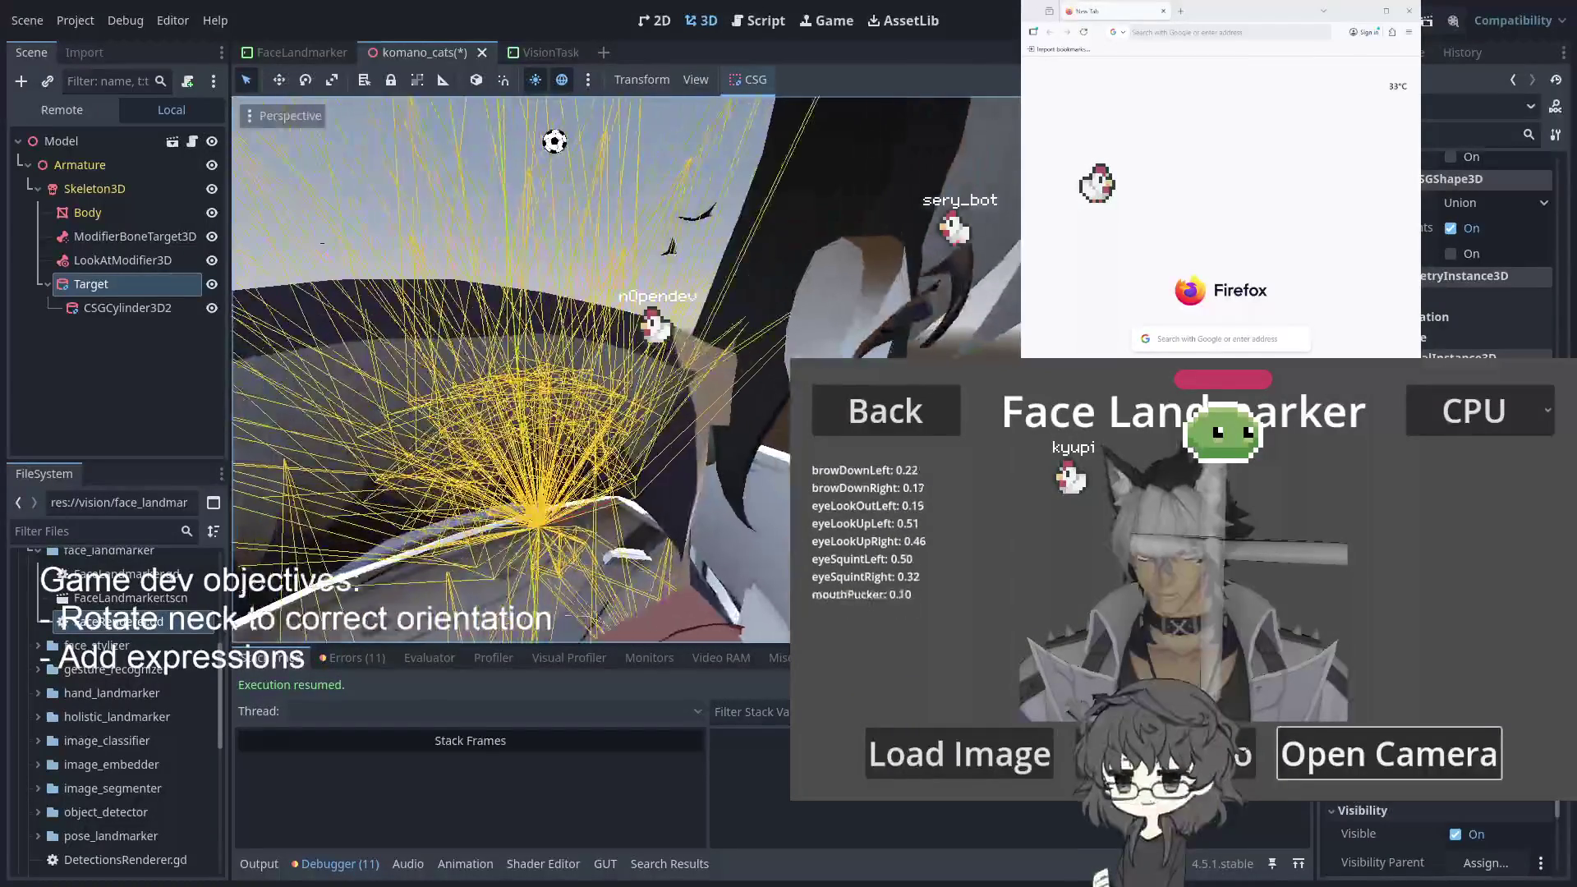
pyautogui.scroll(-5, 624, 370)
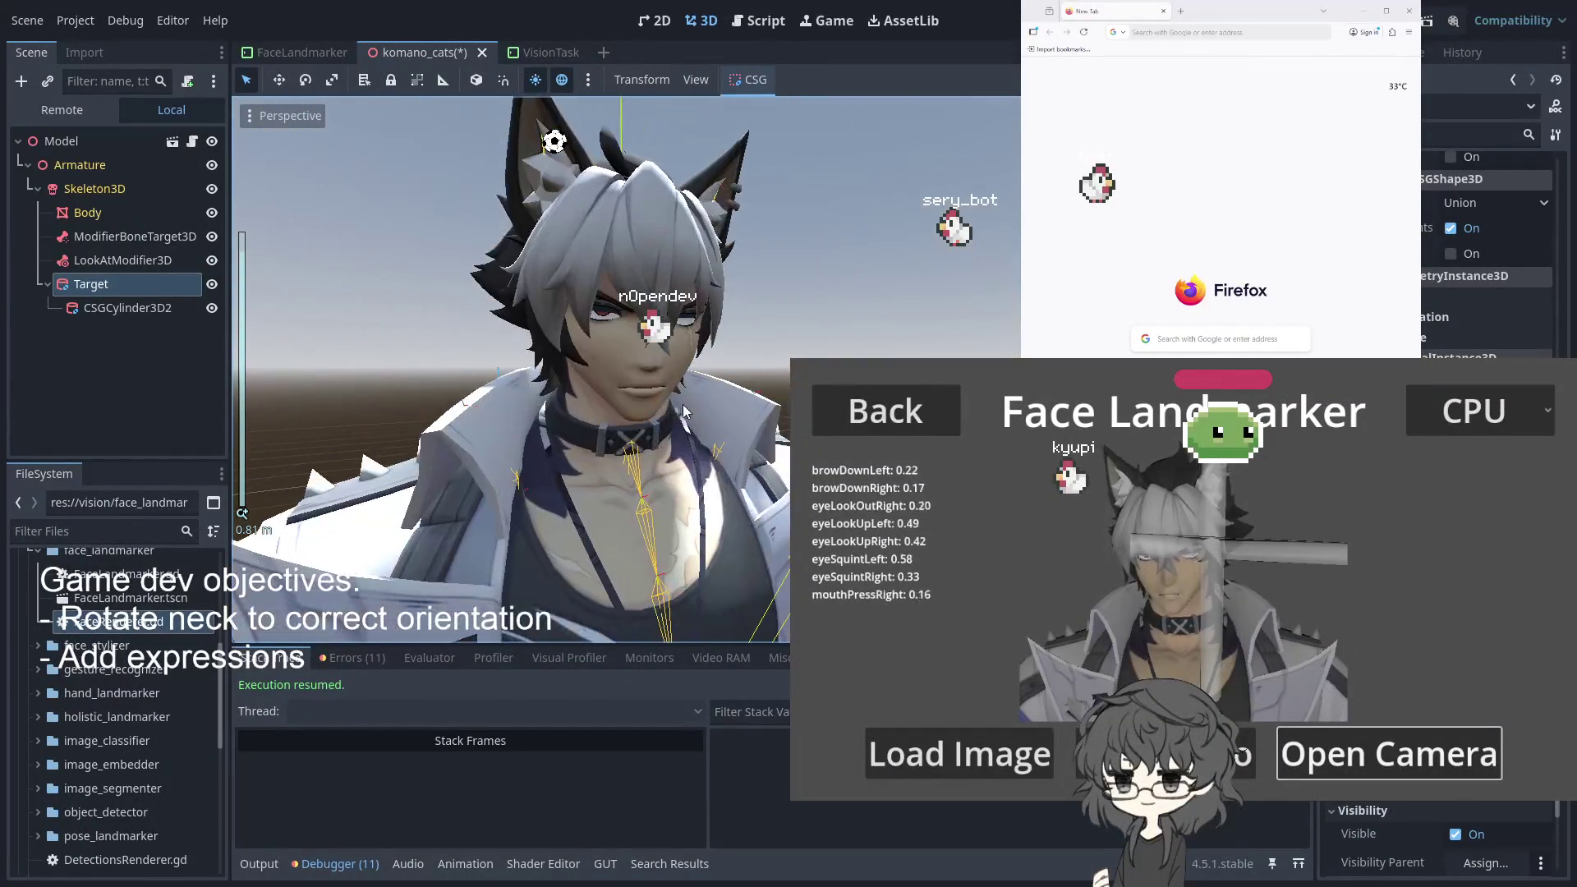
pyautogui.click(130, 259)
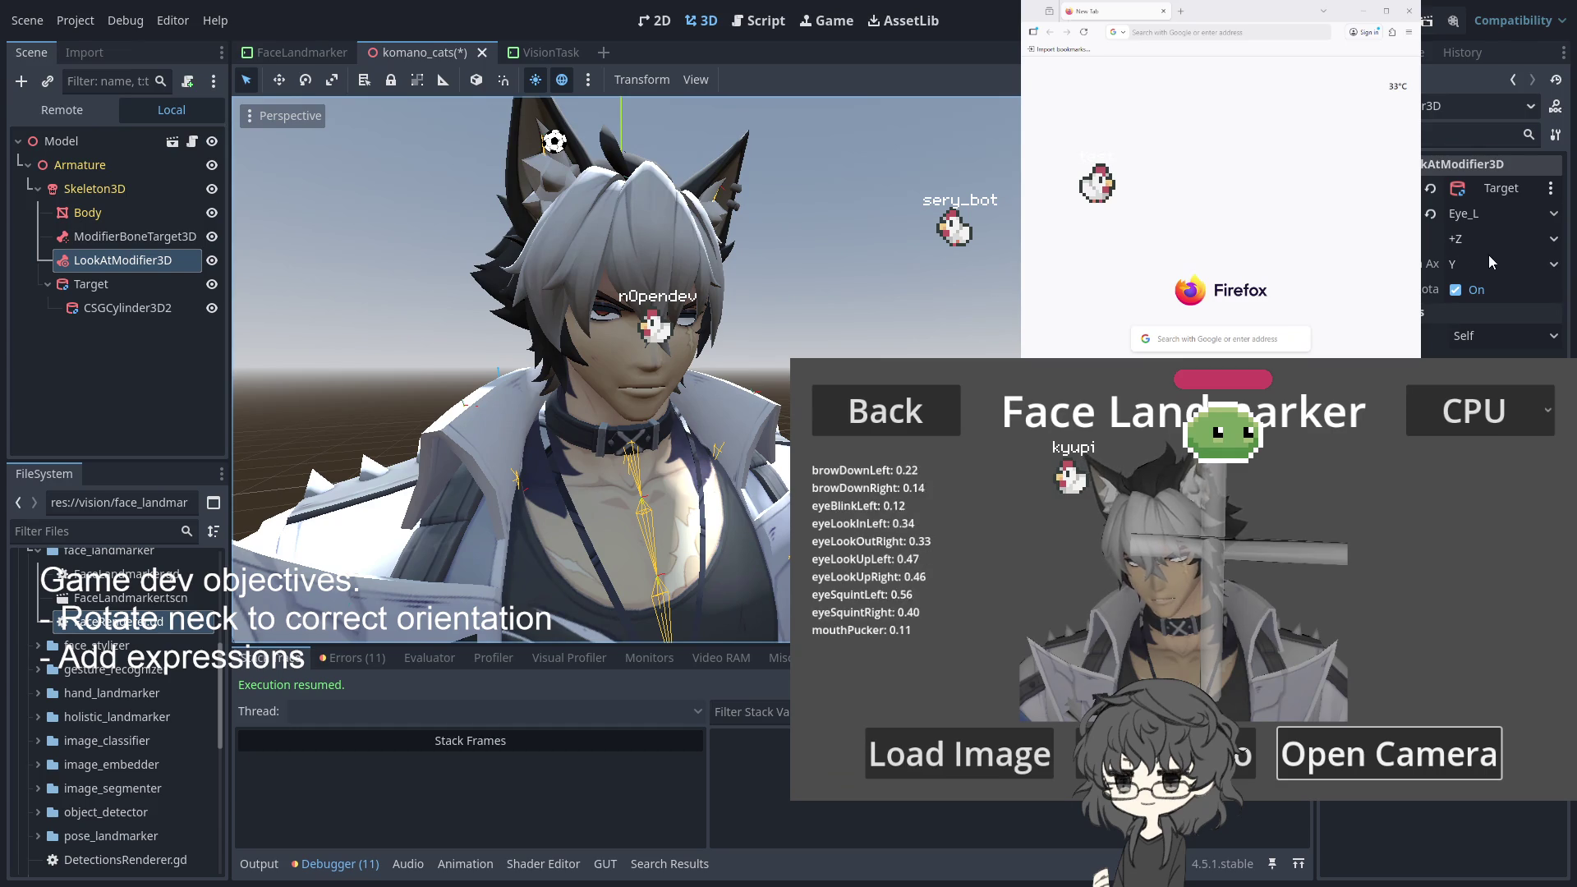
# Try a different Forward Axis for the eye's LookAtModifier3D
pyautogui.click(1481, 239)
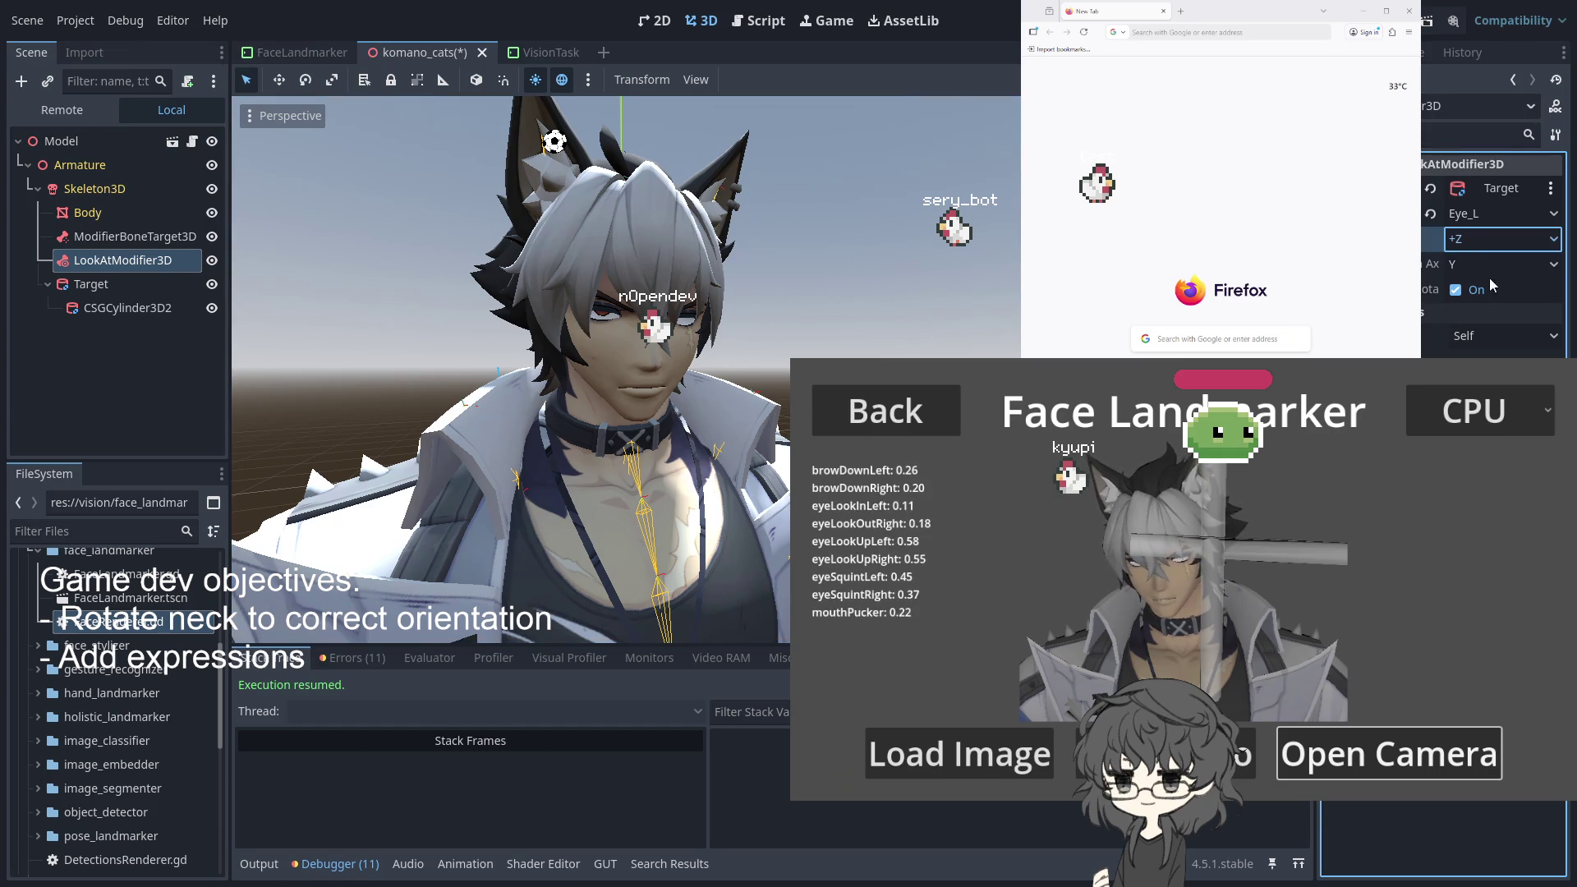
pyautogui.scroll(-1, 1481, 239)
pyautogui.click(1491, 238)
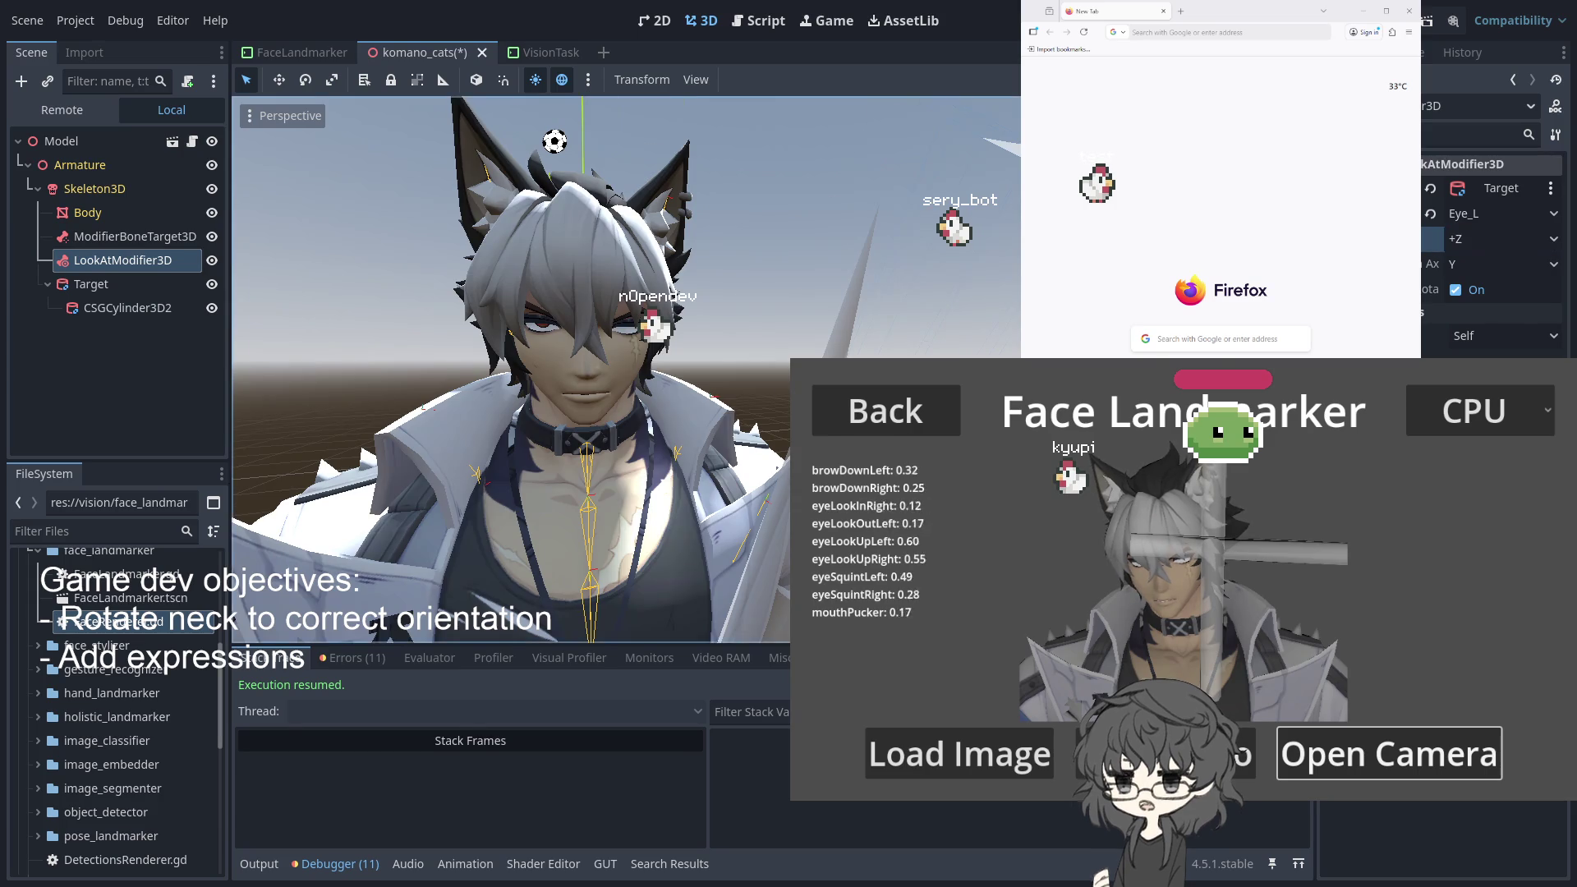
pyautogui.scroll(5, 509, 370)
pyautogui.scroll(4, 624, 369)
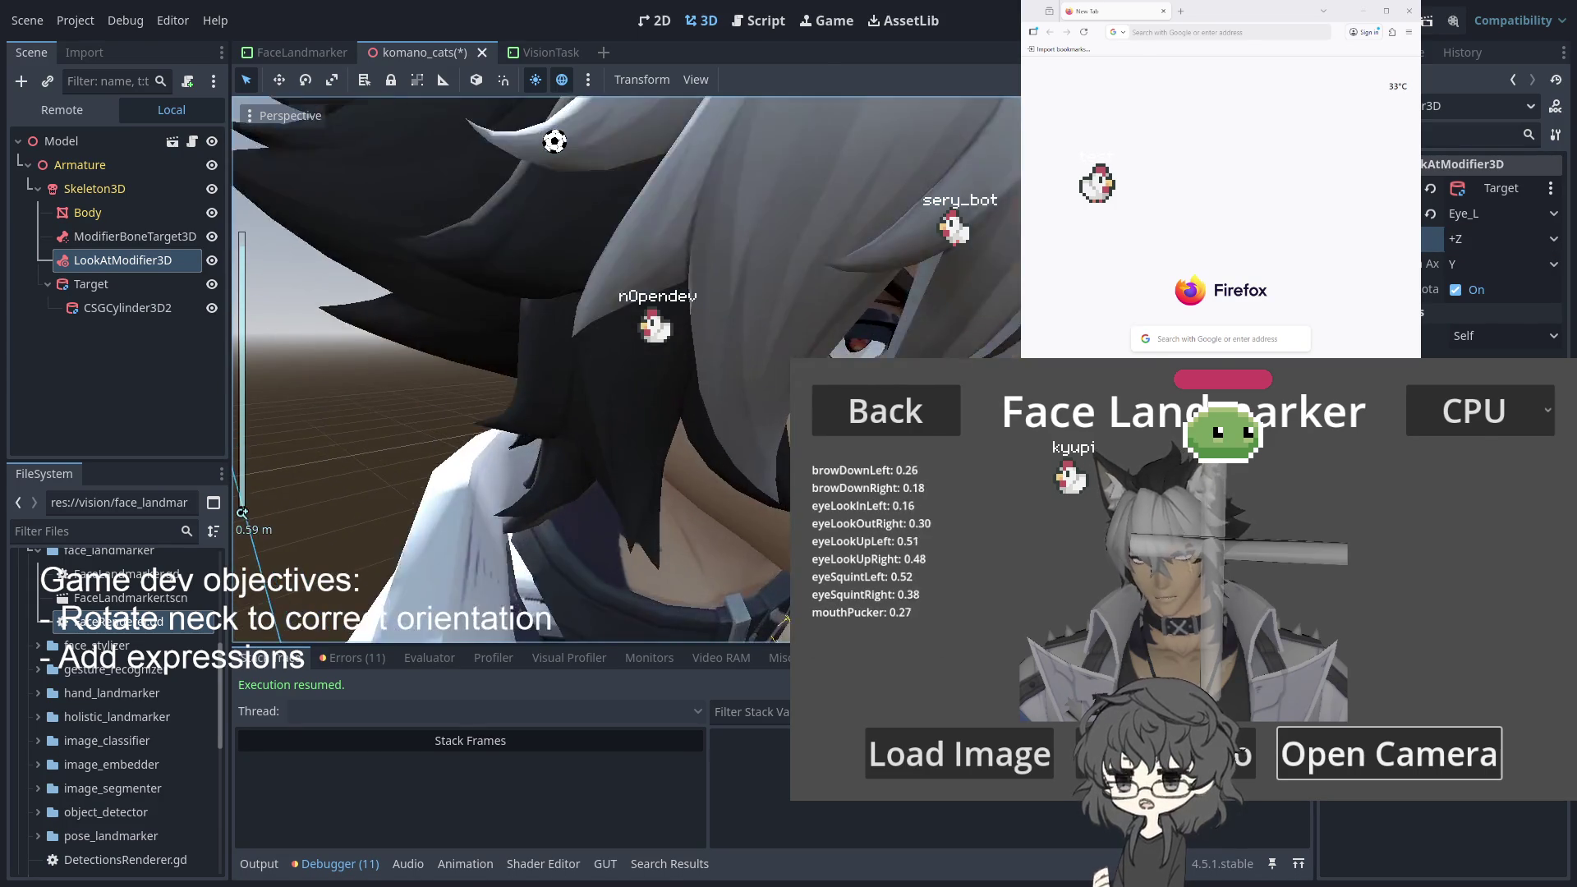
pyautogui.scroll(-6, 444, 616)
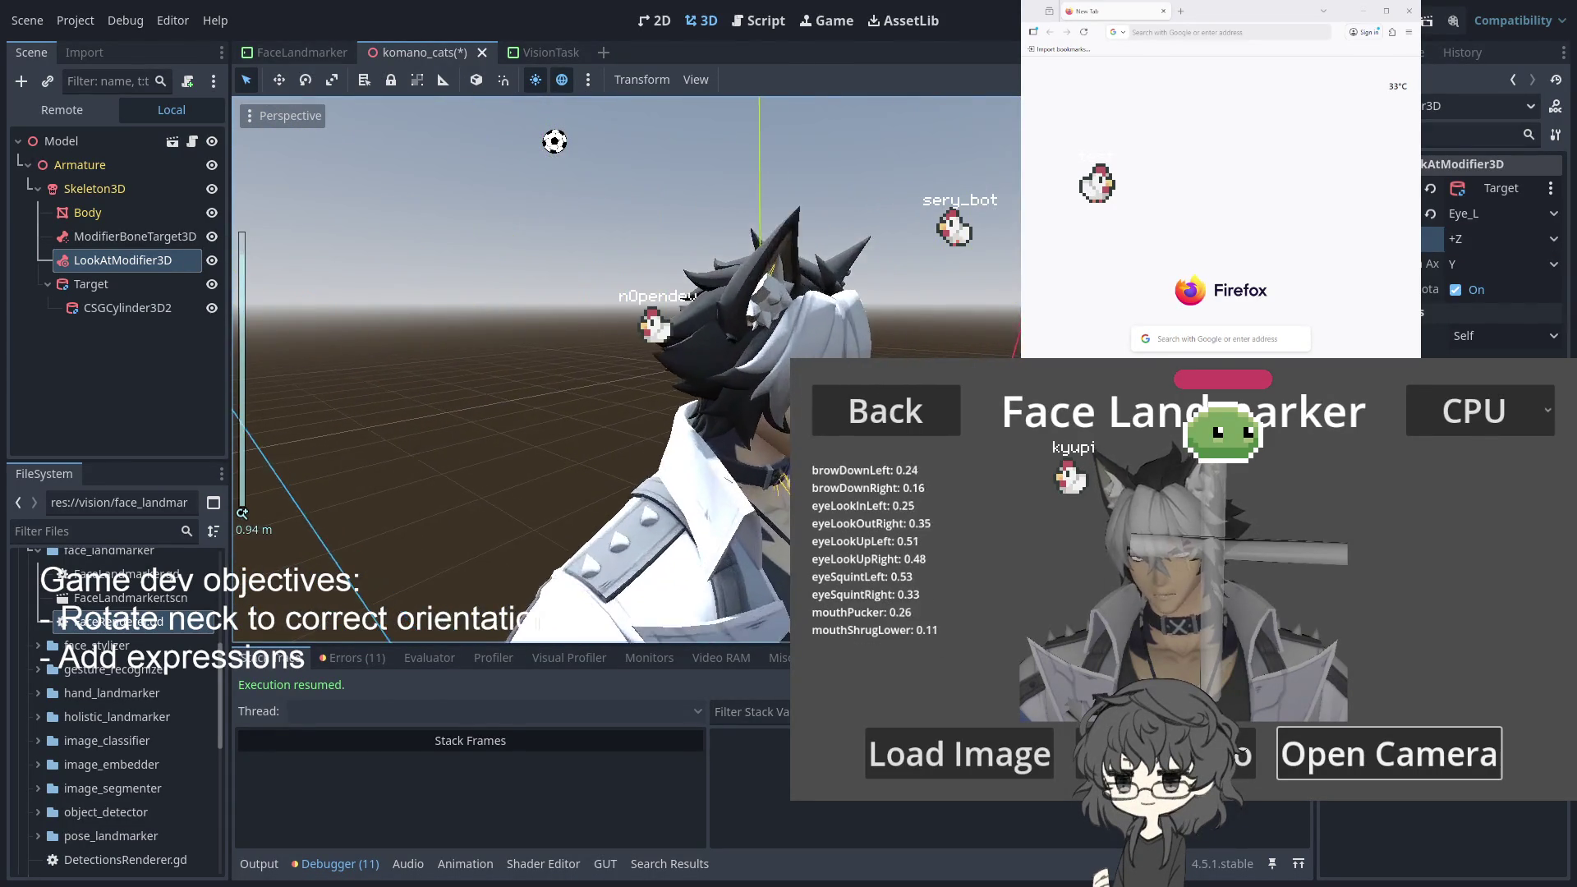
pyautogui.scroll(8, 443, 616)
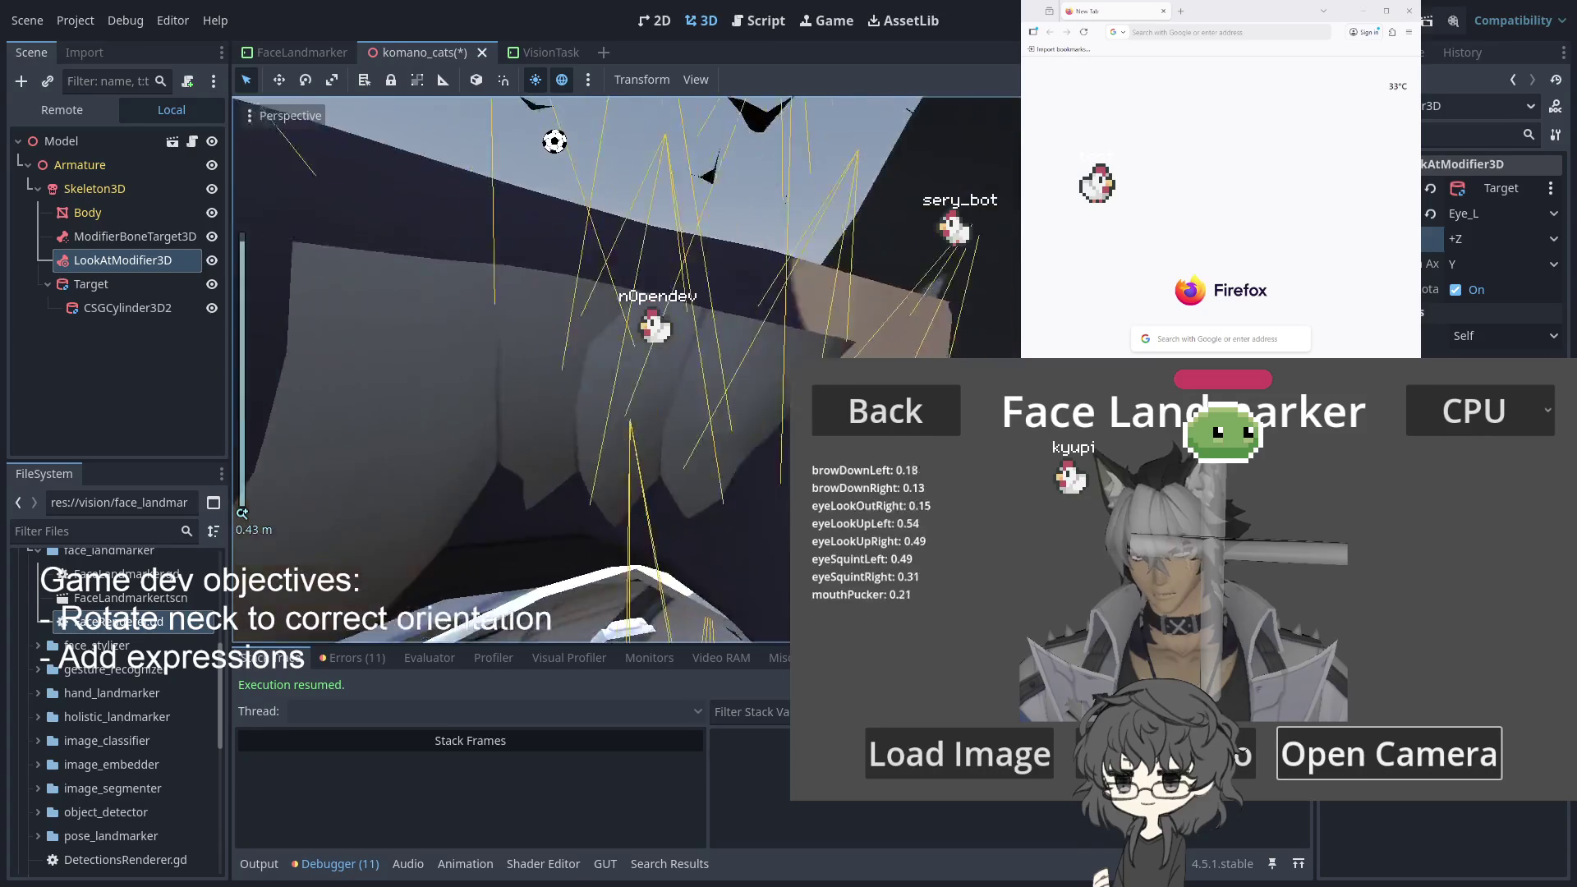
pyautogui.scroll(-1, 444, 616)
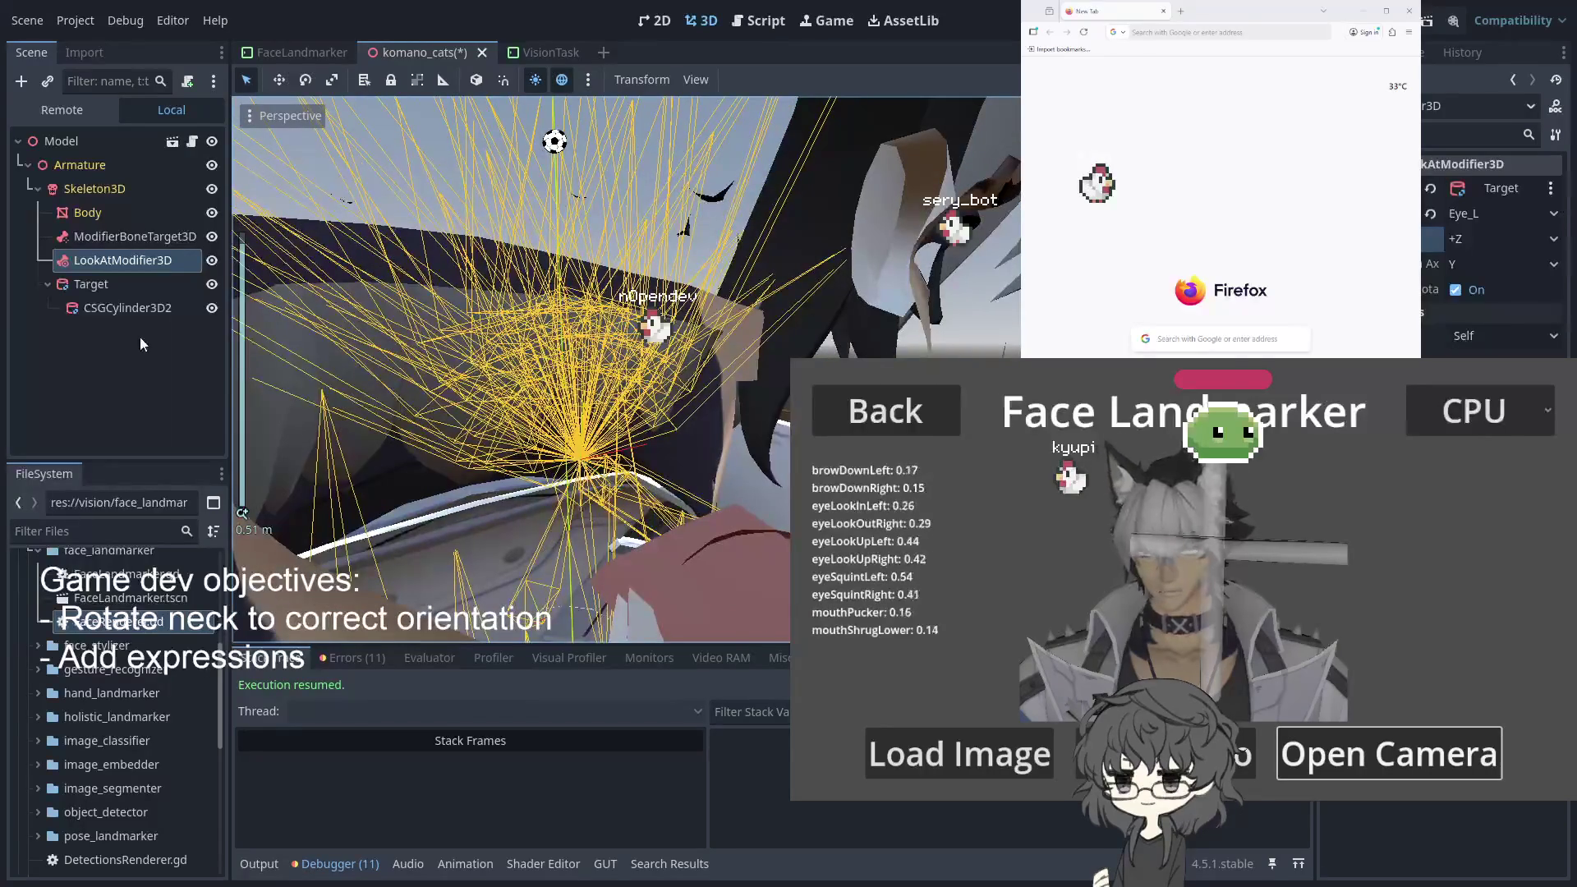
# Select Target and nudge the cylinder slightly lower
pyautogui.click(98, 283)
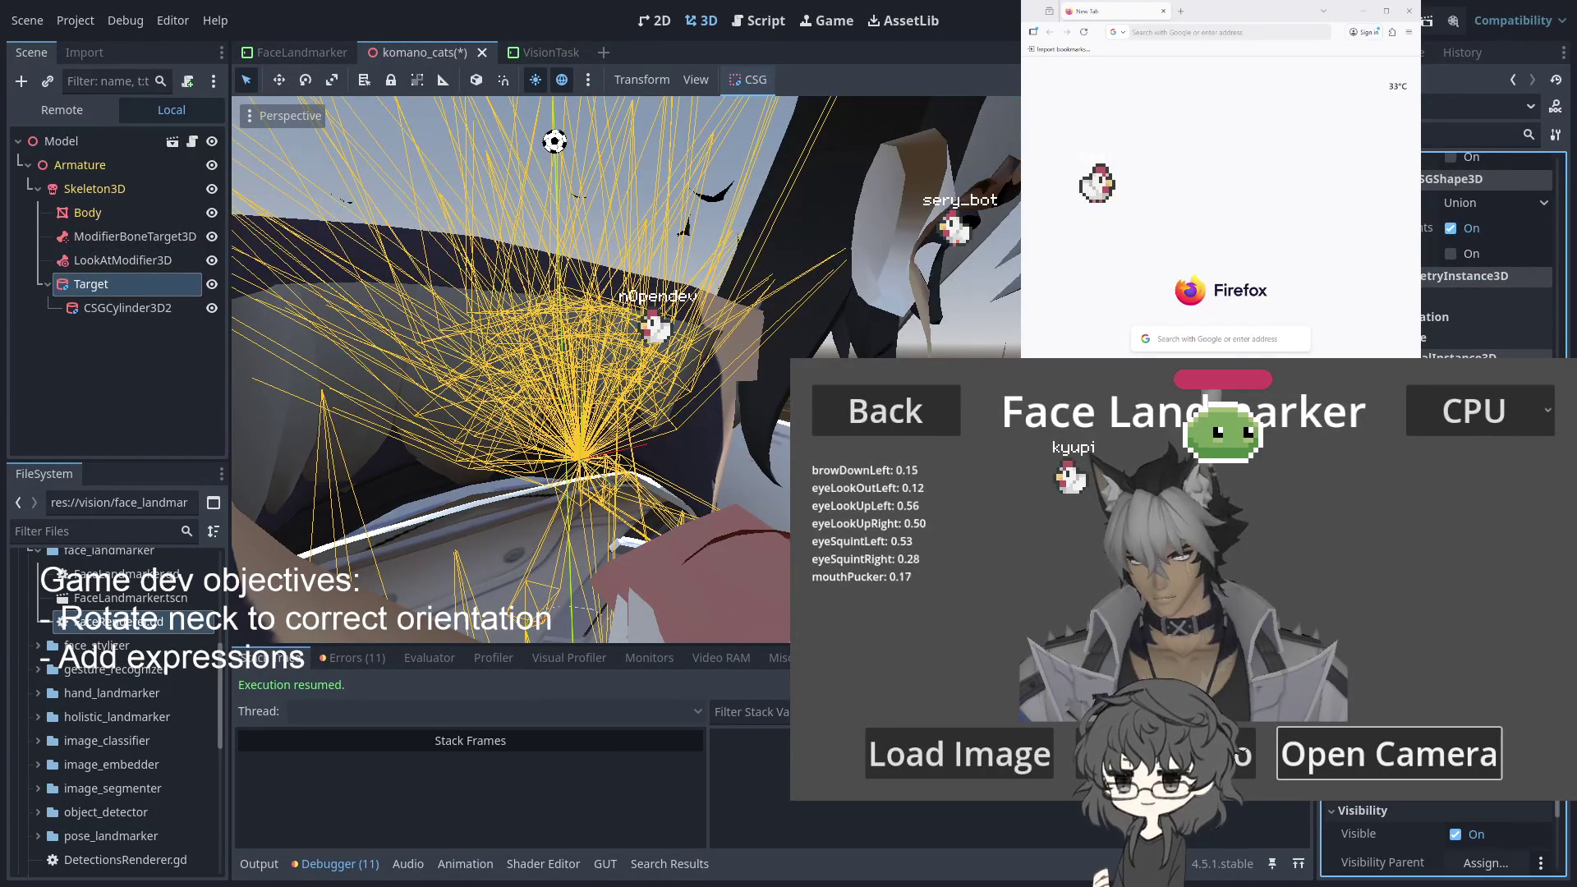
pyautogui.scroll(-5, 624, 370)
pyautogui.scroll(-6, 509, 370)
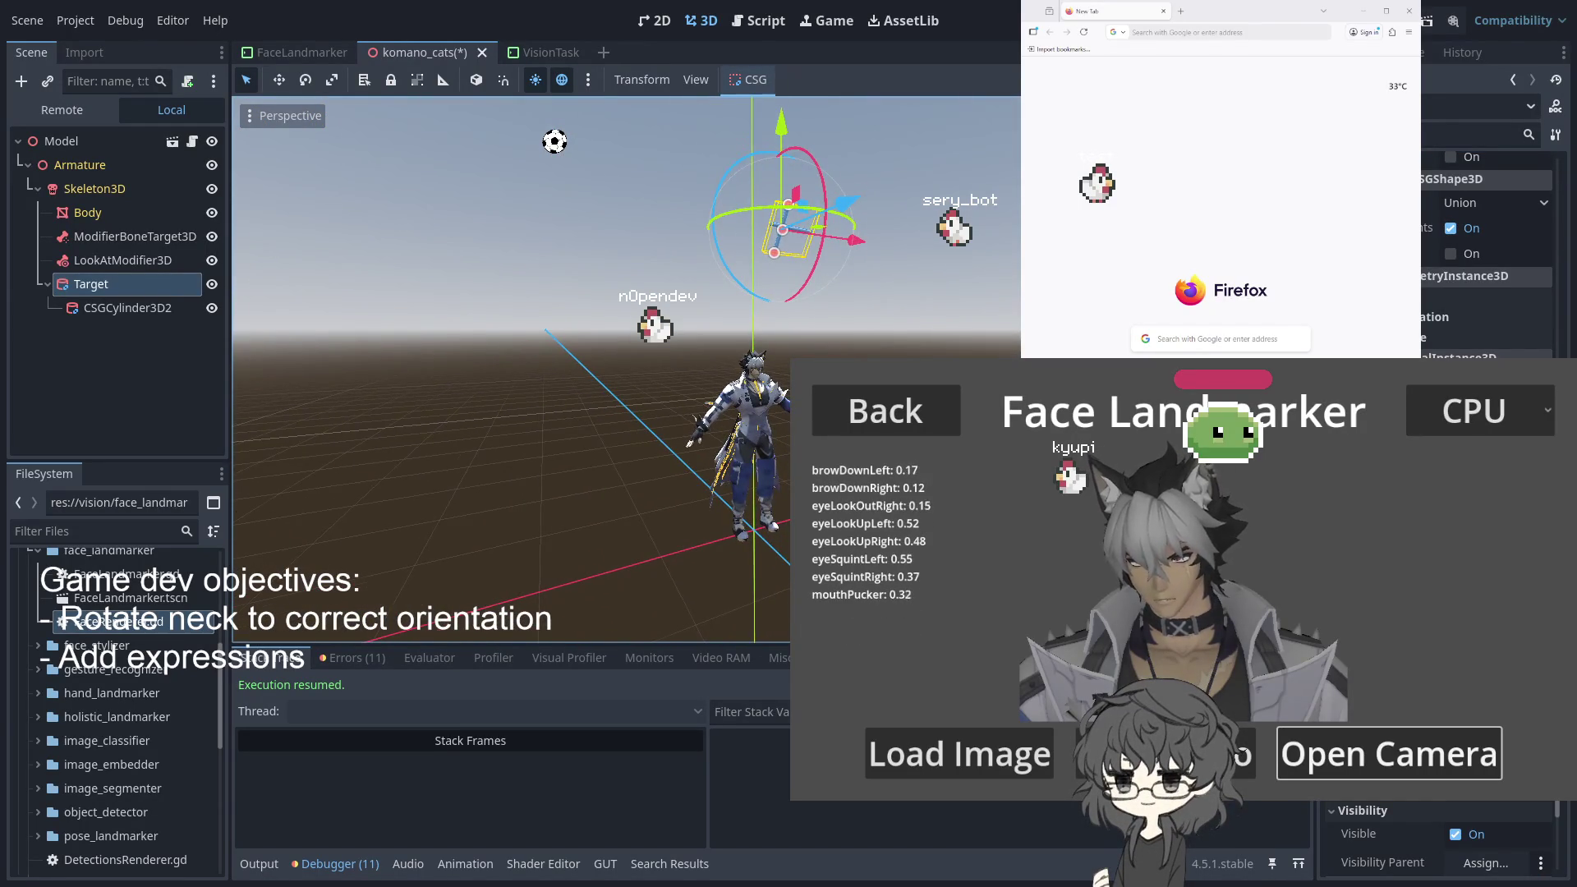
pyautogui.scroll(2, 813, 216)
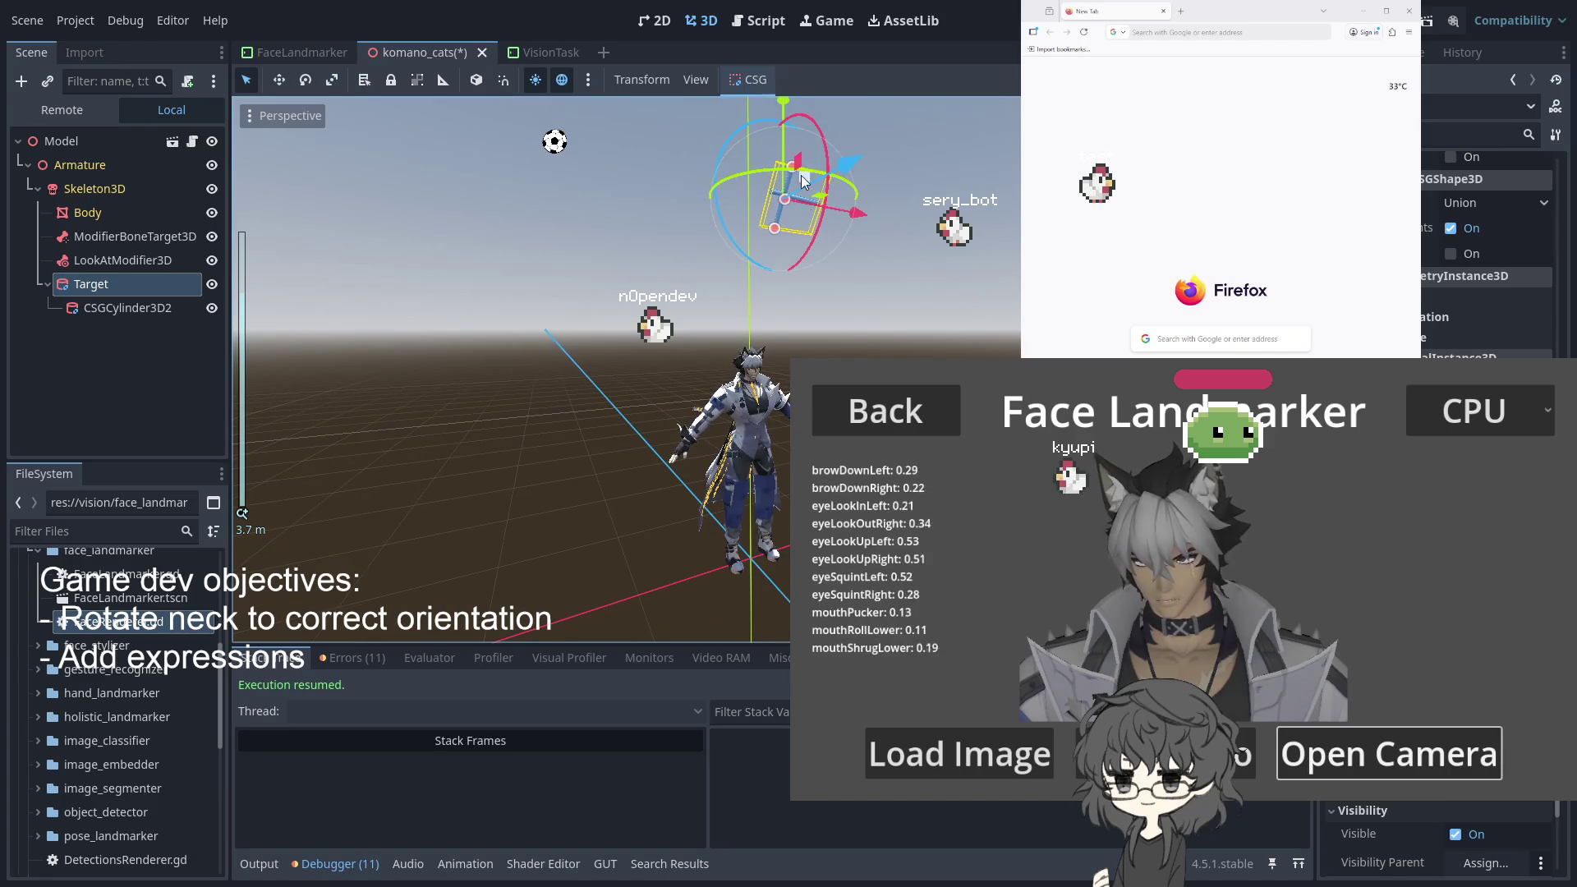
pyautogui.moveTo(774, 319); pyautogui.dragTo(770, 315)
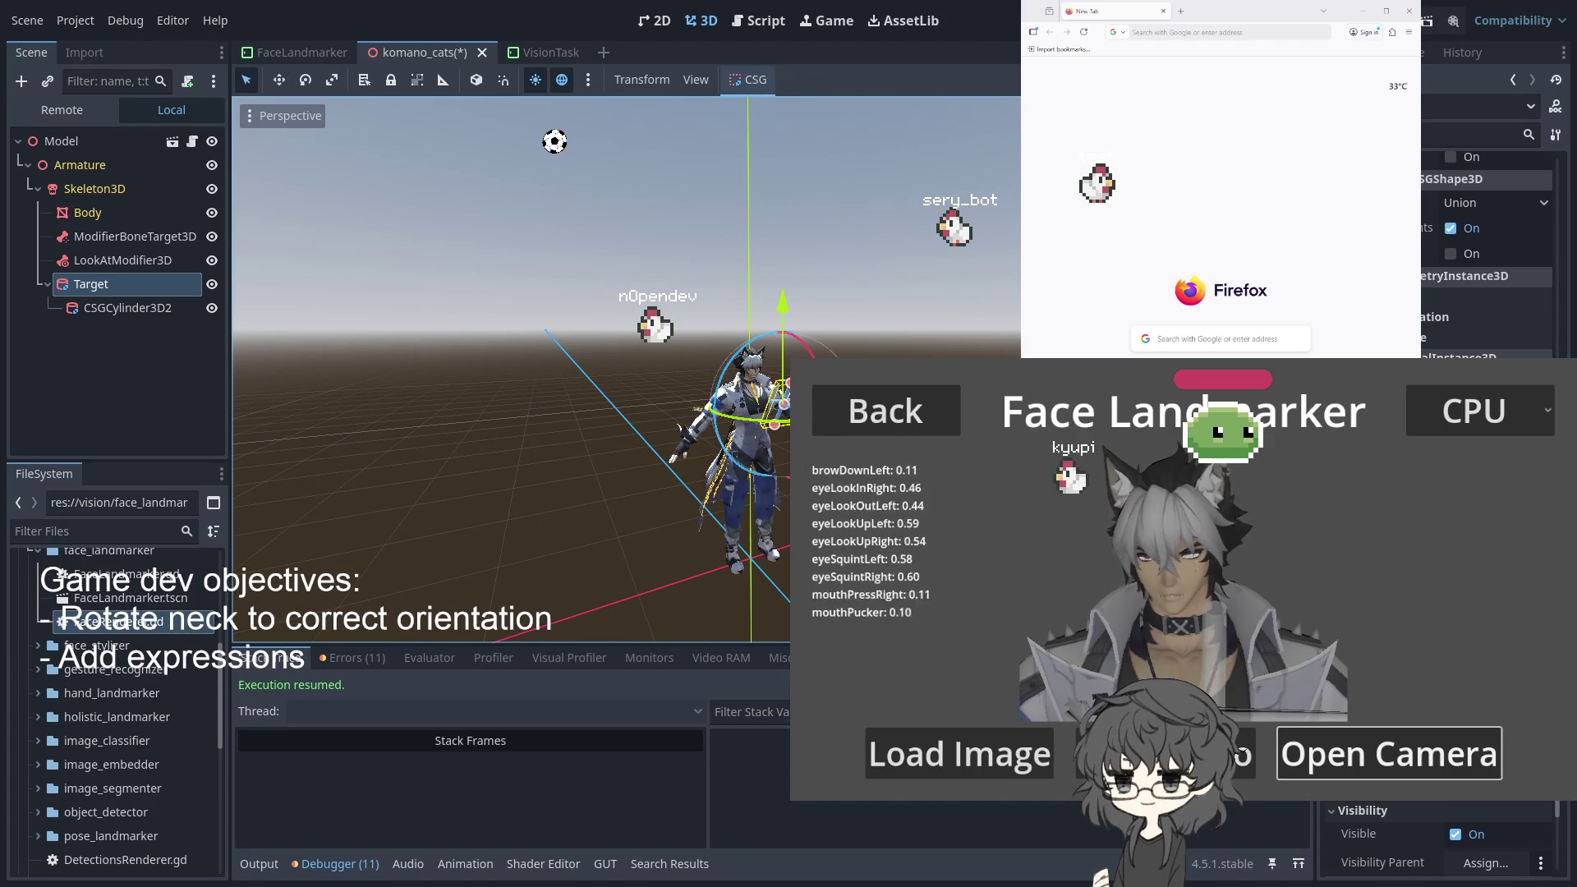
# Review the modifier's Origin From choices, then reselect Target
pyautogui.click(150, 263)
pyautogui.scroll(5, 460, 353)
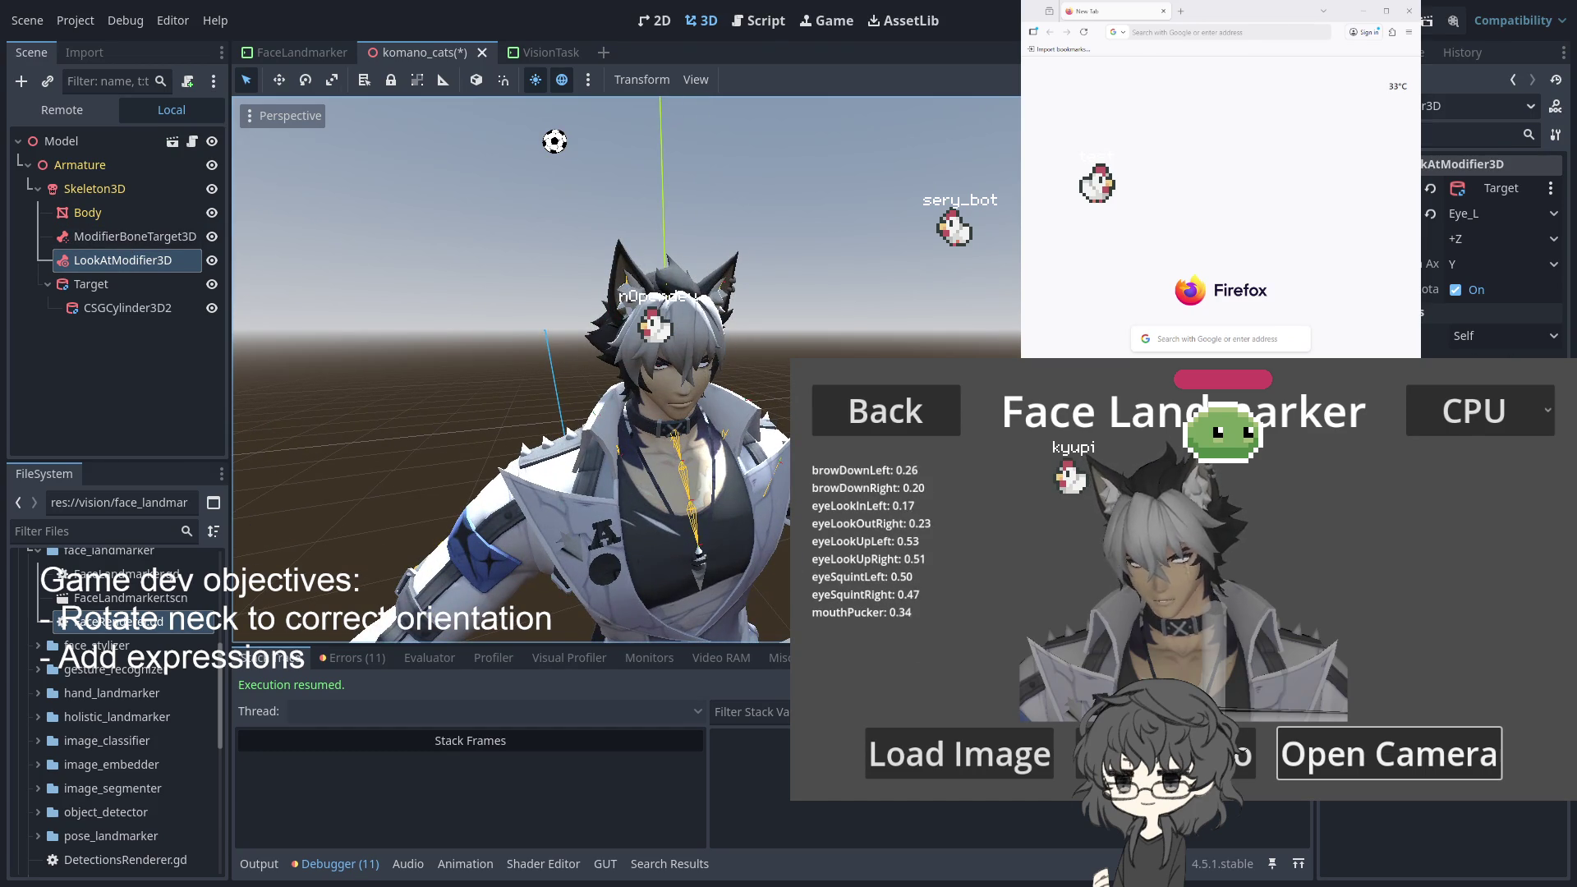
pyautogui.click(1485, 337)
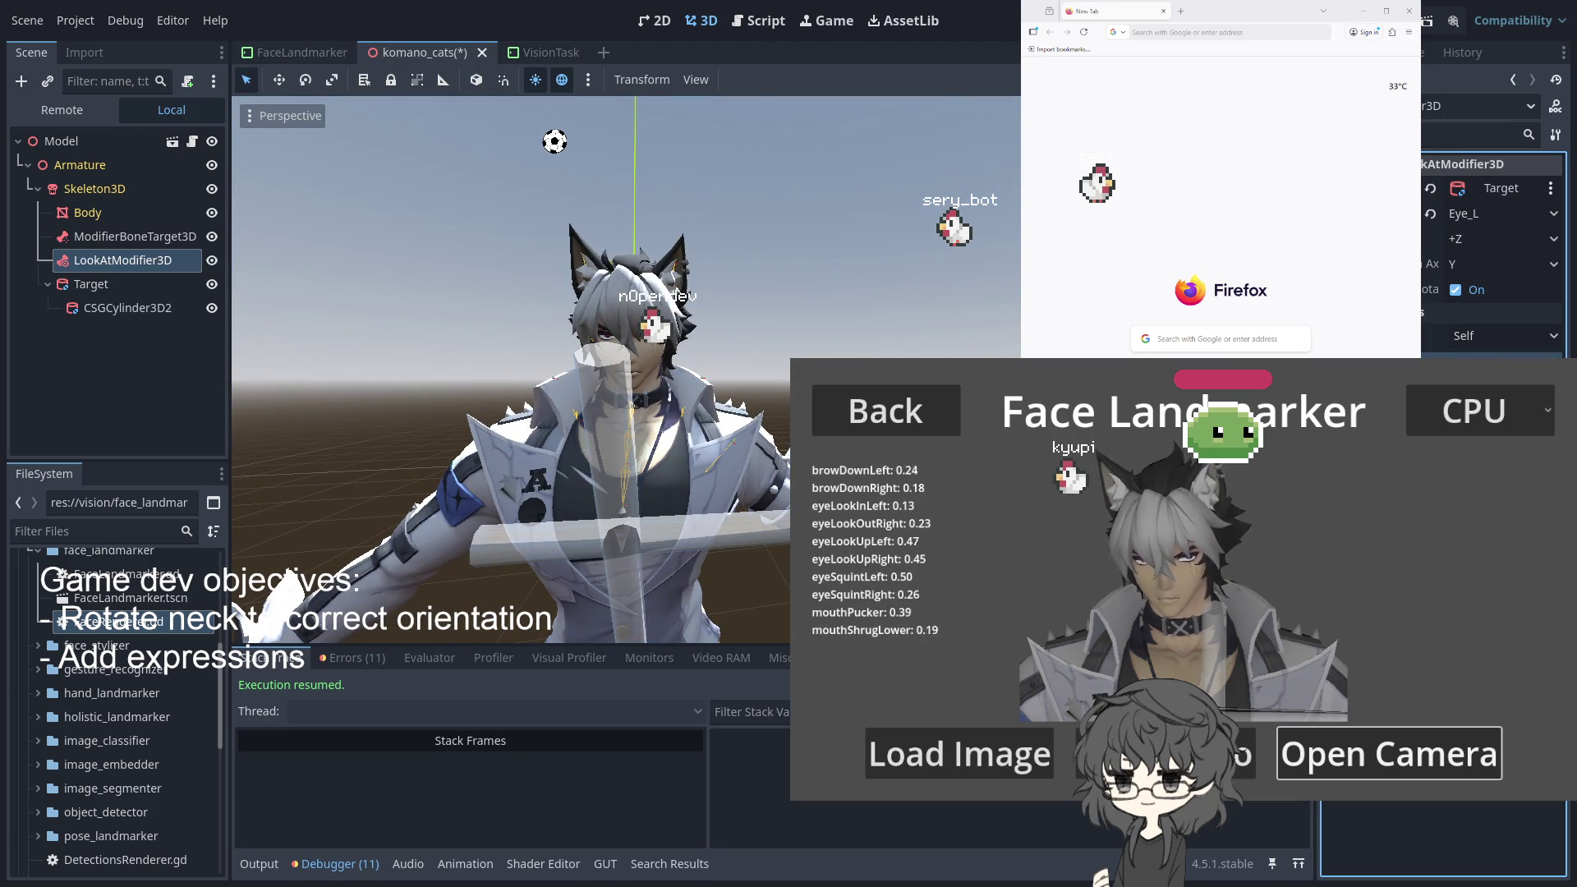
pyautogui.scroll(2, 762, 367)
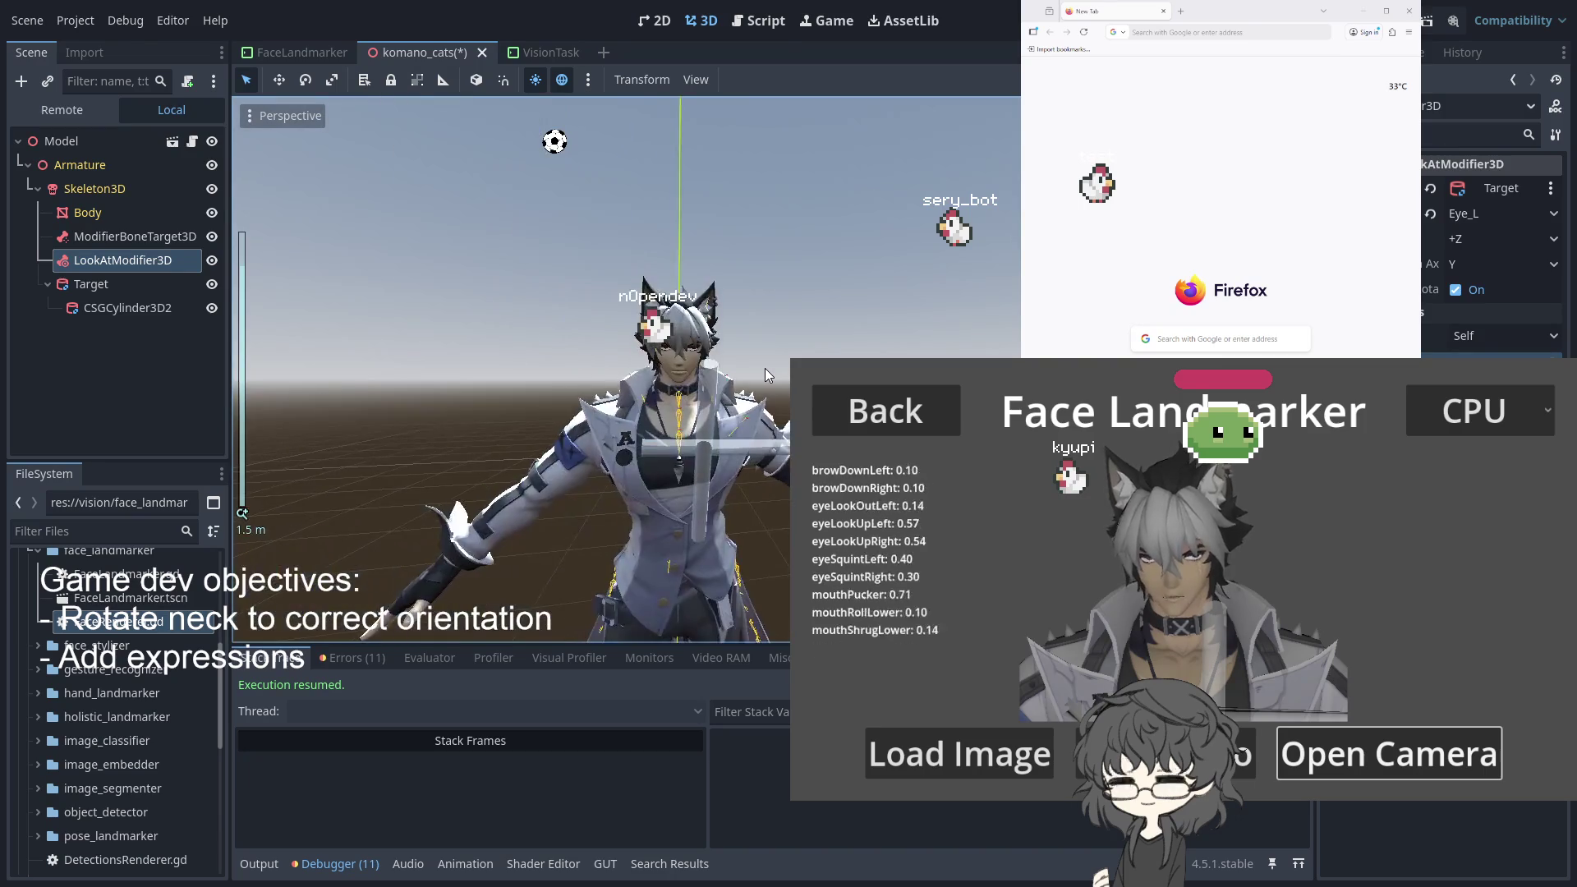
pyautogui.scroll(-2, 765, 368)
pyautogui.click(107, 285)
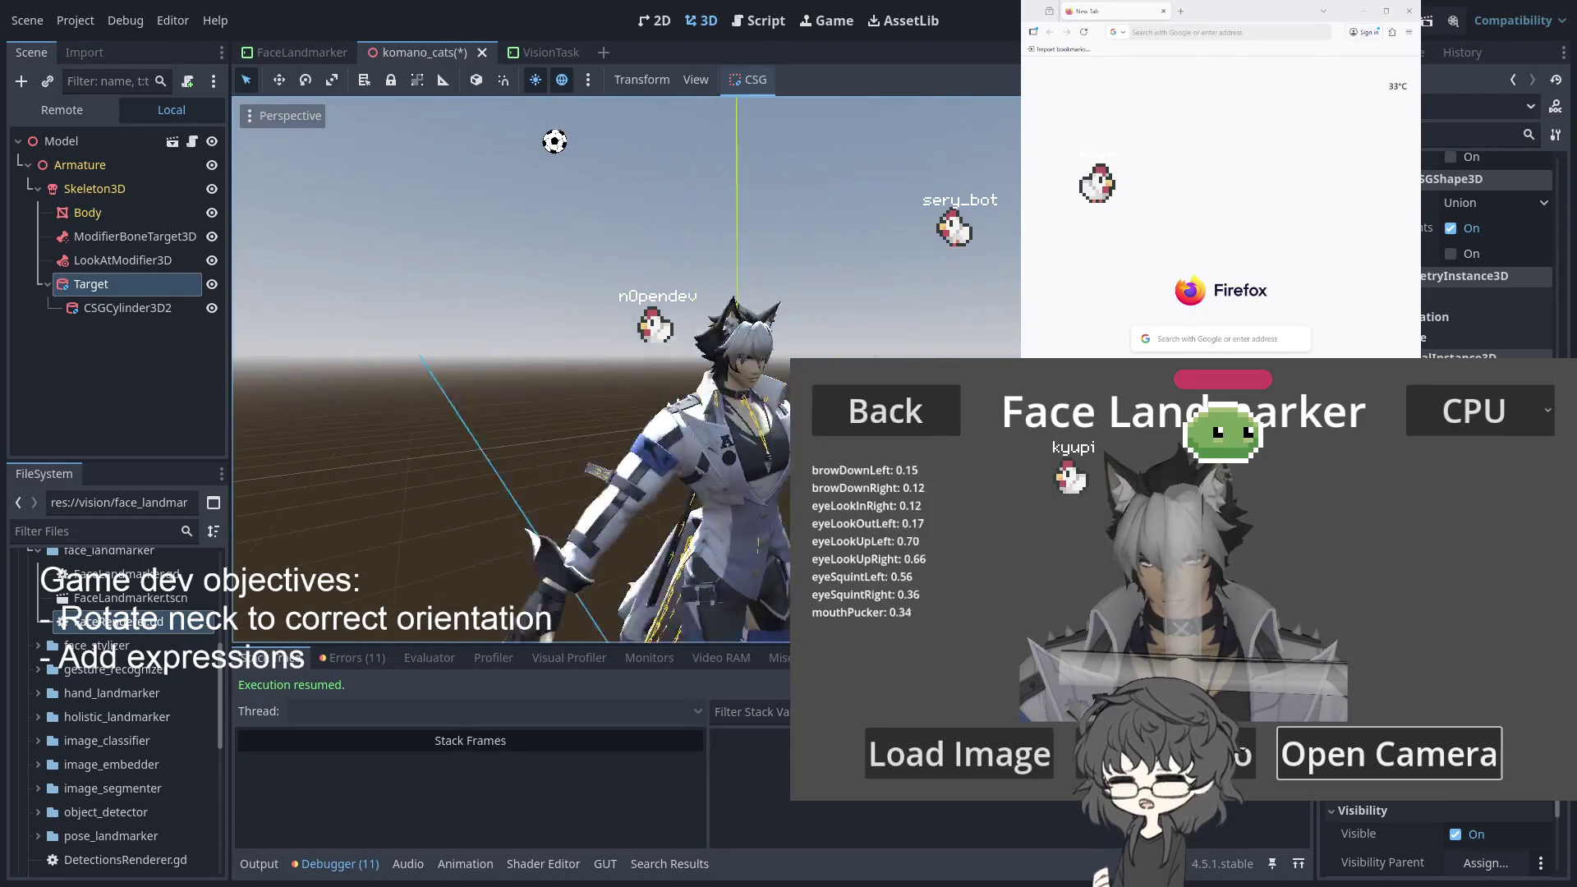
# Inspect the target's cylinder mesh, the Target node, then the LookAtModifier3D
pyautogui.scroll(6, 770, 461)
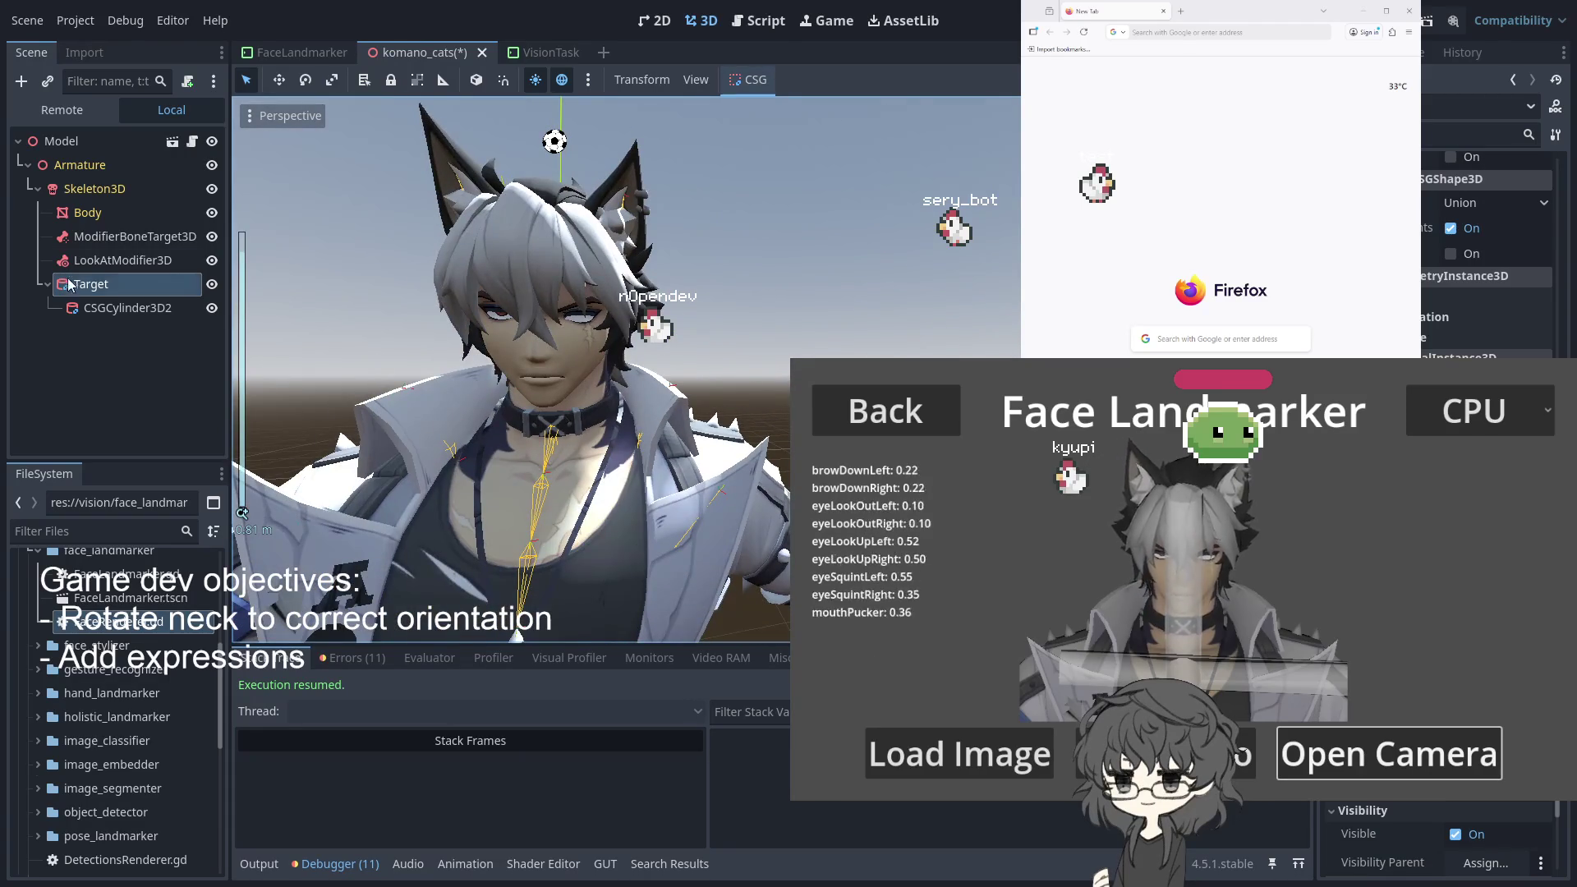
pyautogui.click(123, 307)
pyautogui.click(129, 283)
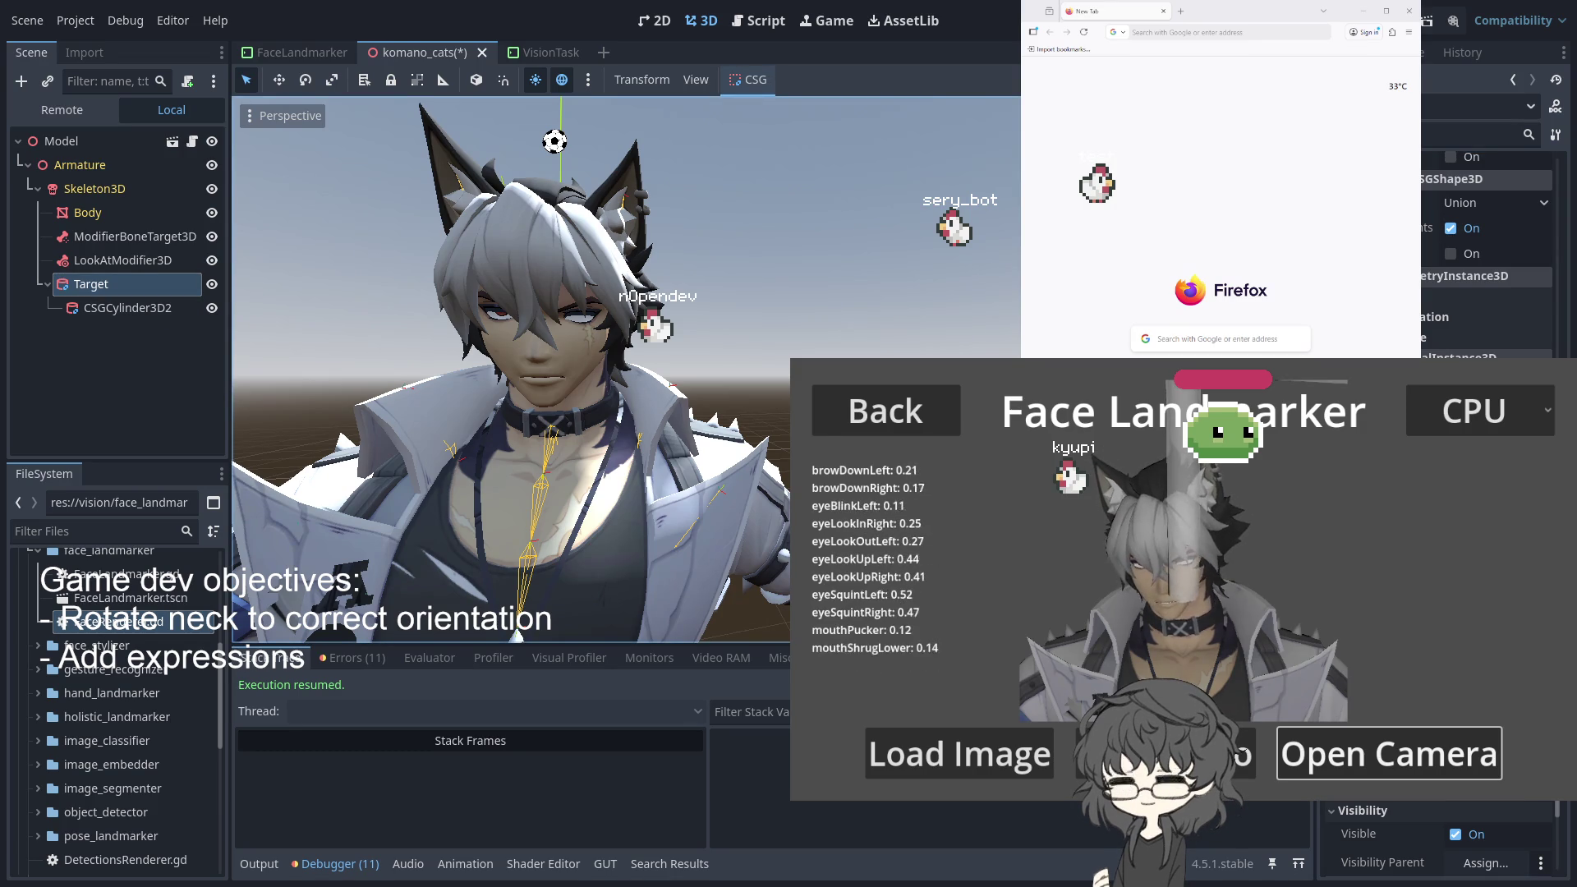
pyautogui.scroll(-5, 606, 369)
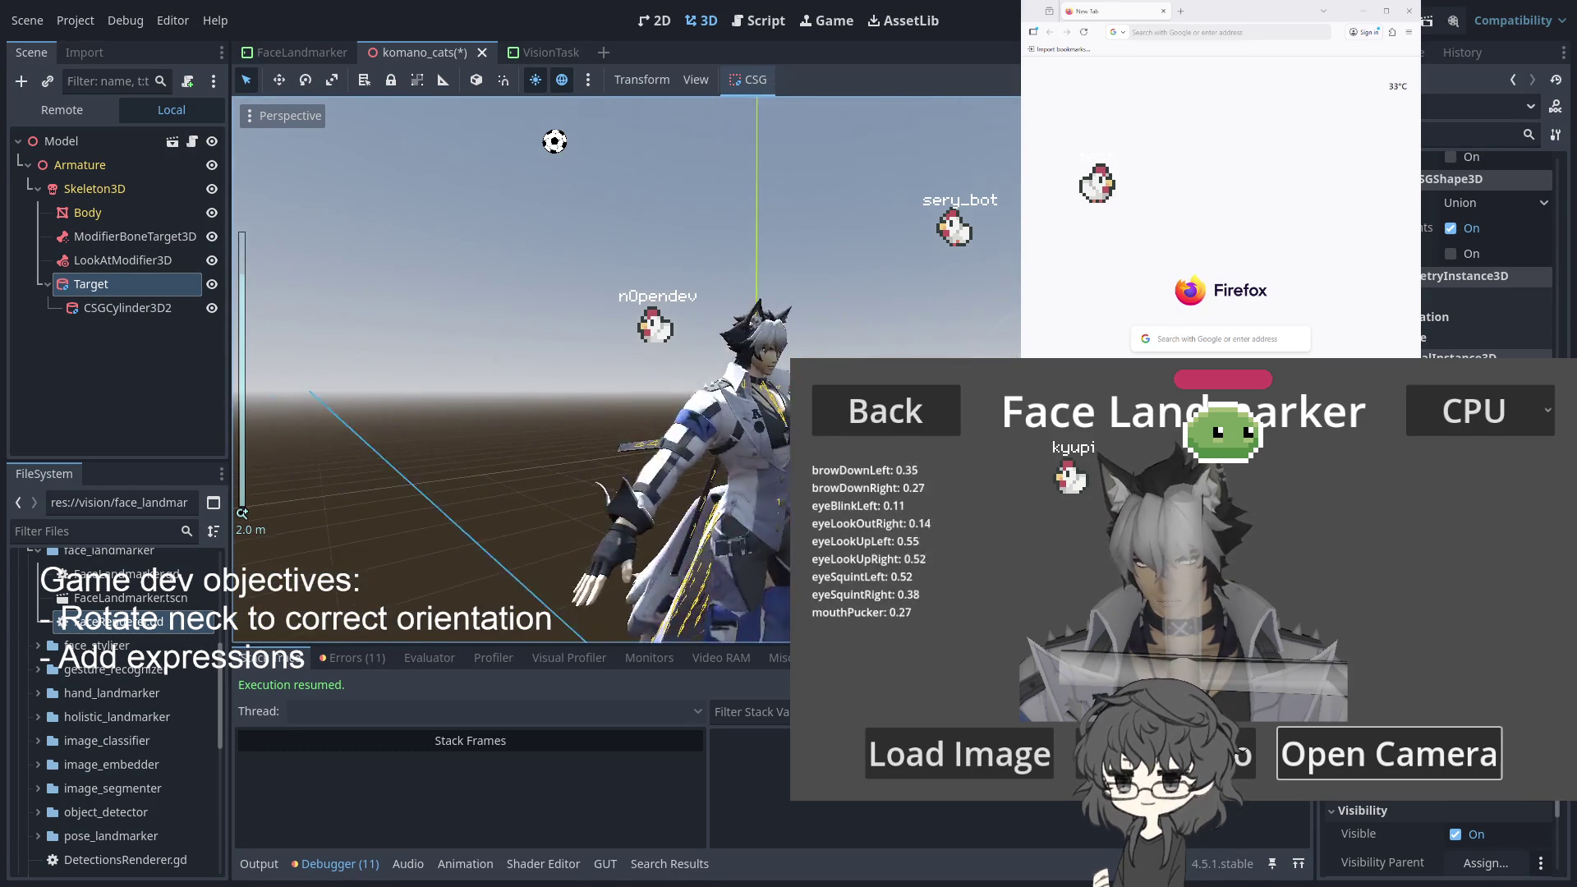
pyautogui.click(116, 261)
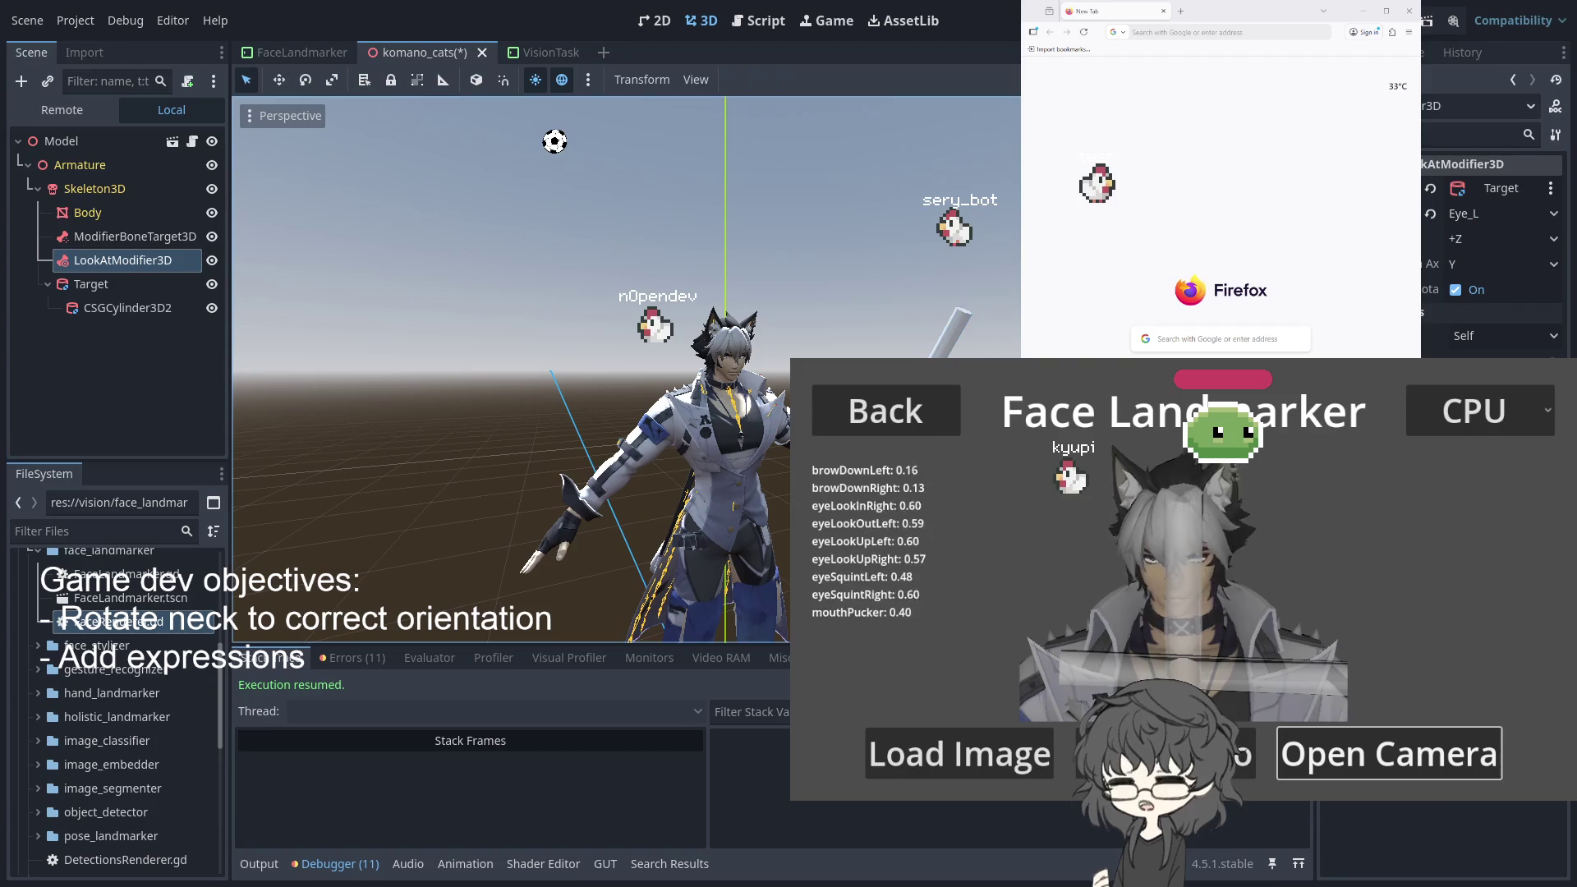
# Orbit and zoom to a close frontal view of the face, then open the Forward Axis choices
pyautogui.moveTo(764, 386); pyautogui.dragTo(736, 376)
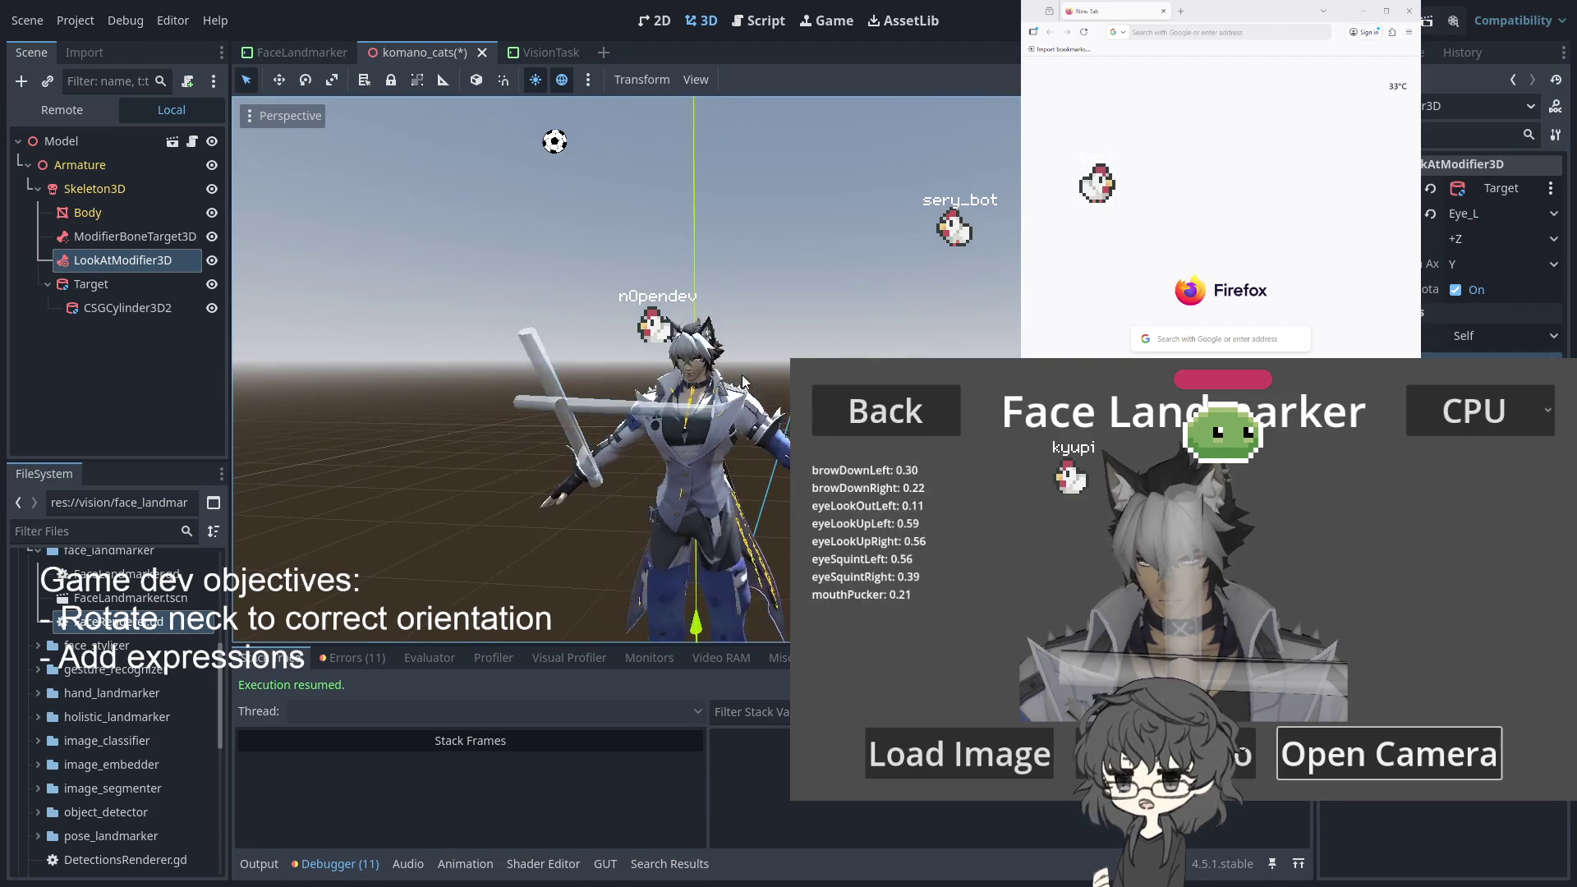
pyautogui.scroll(5, 737, 376)
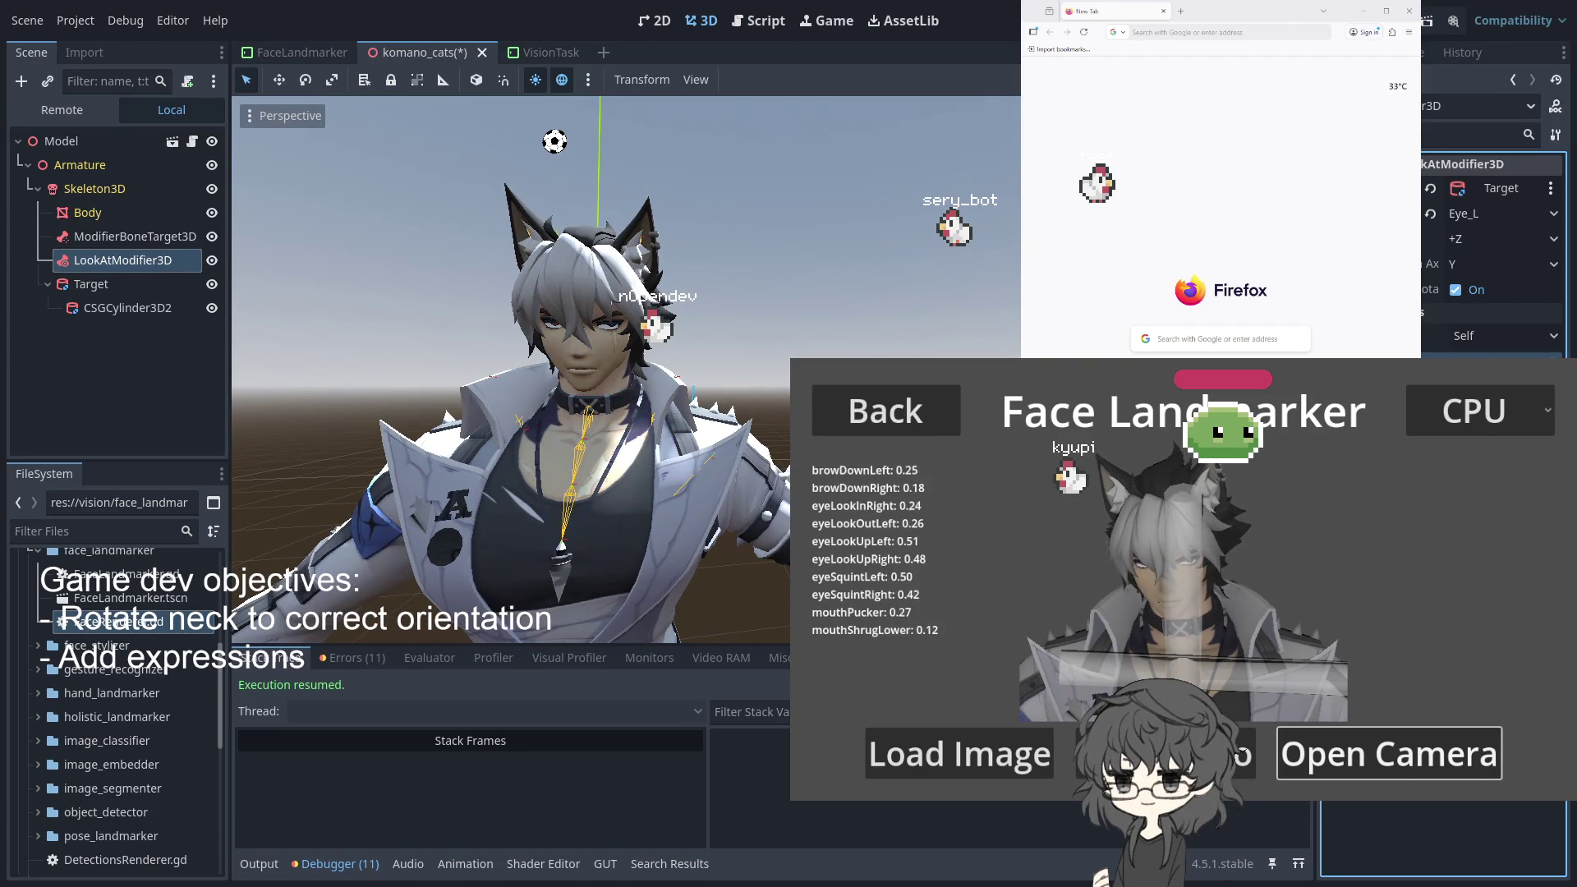
pyautogui.scroll(2, 685, 371)
pyautogui.scroll(2, 685, 371)
pyautogui.moveTo(685, 371); pyautogui.dragTo(737, 366)
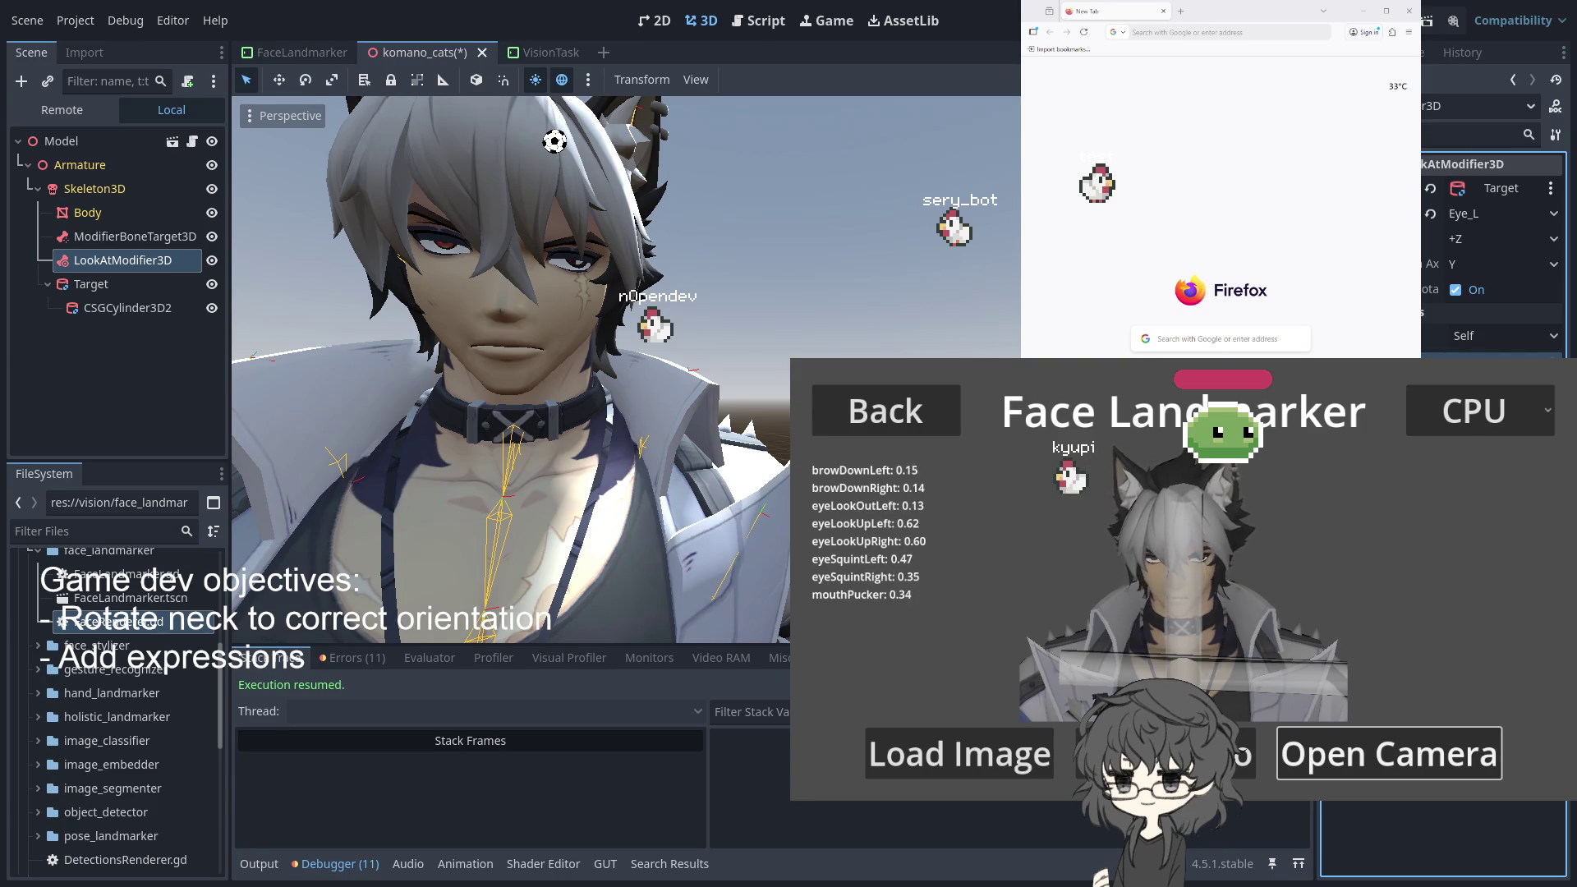
pyautogui.moveTo(525, 345); pyautogui.dragTo(573, 358)
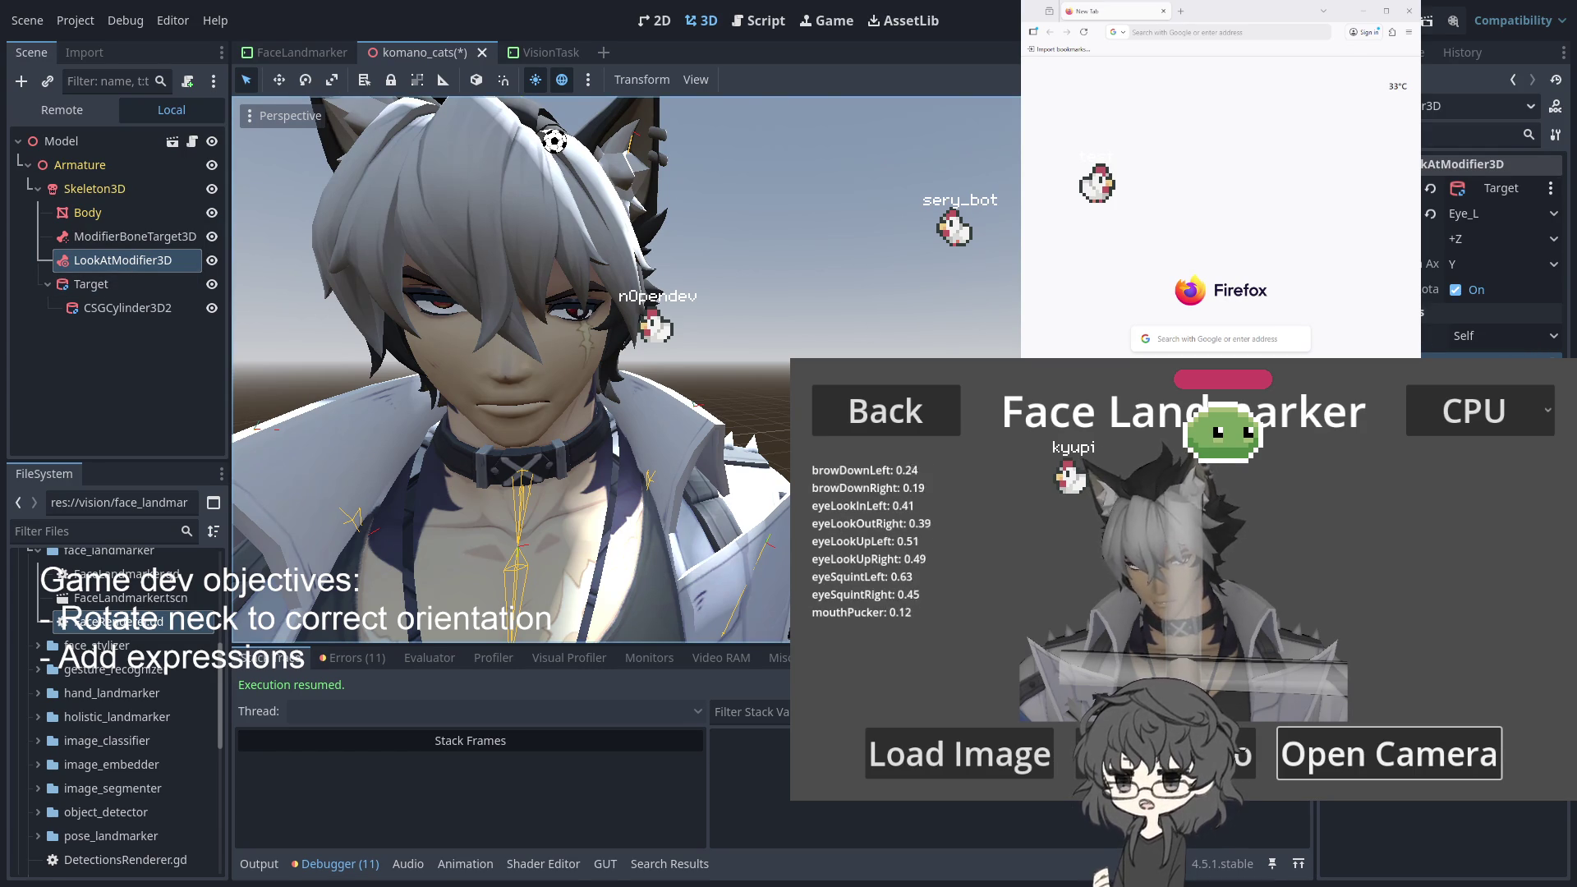
pyautogui.click(1474, 239)
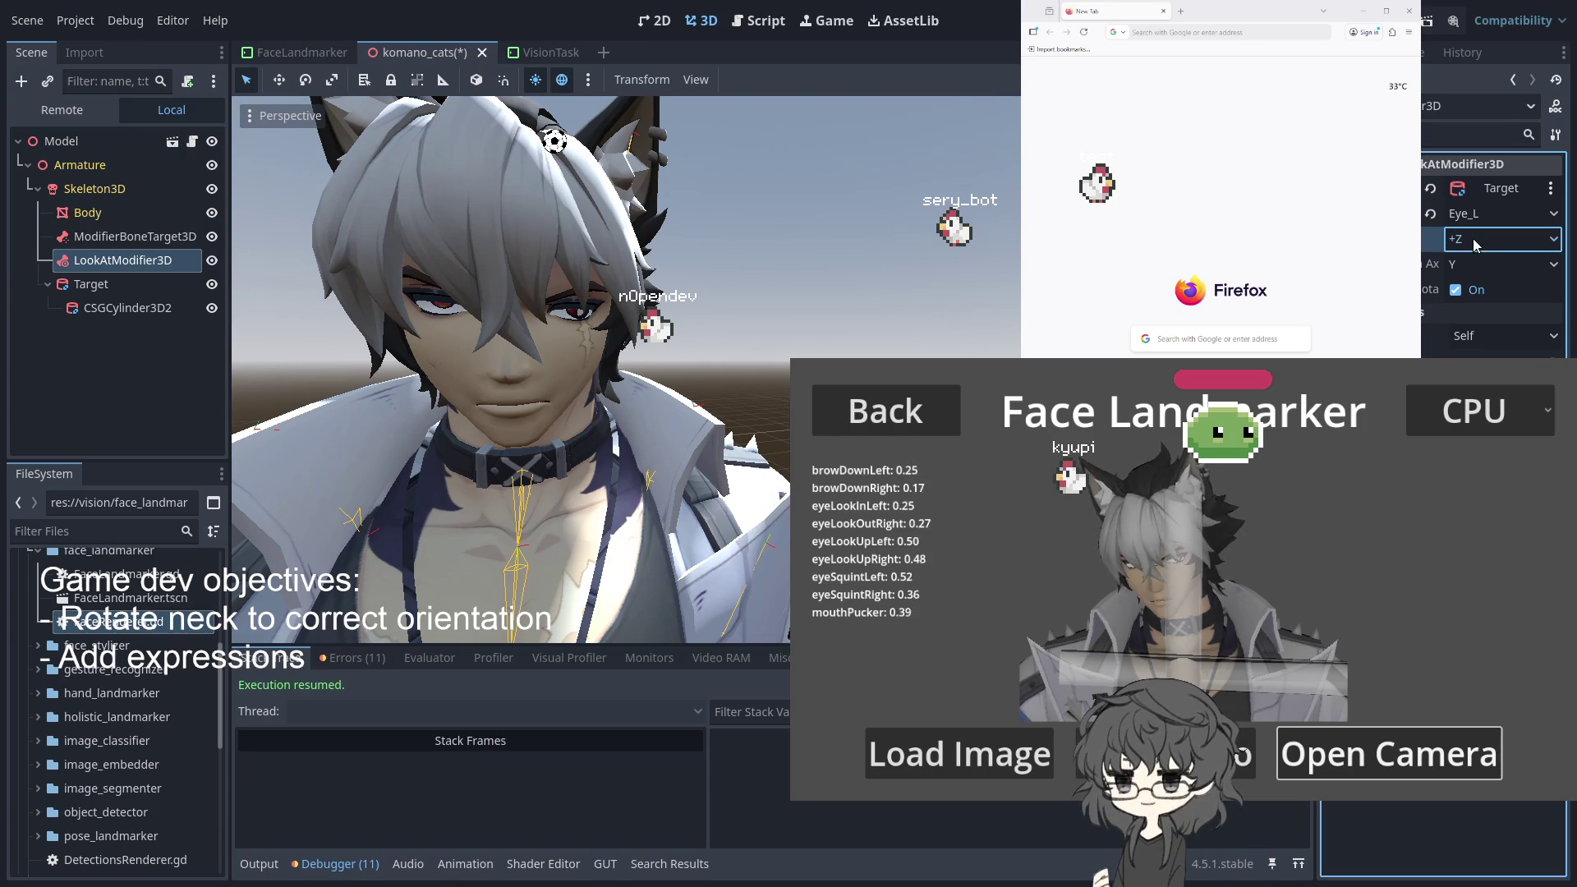
# Set the Eye_L look-at modifier's forward axis to -Y
pyautogui.click(1464, 338)
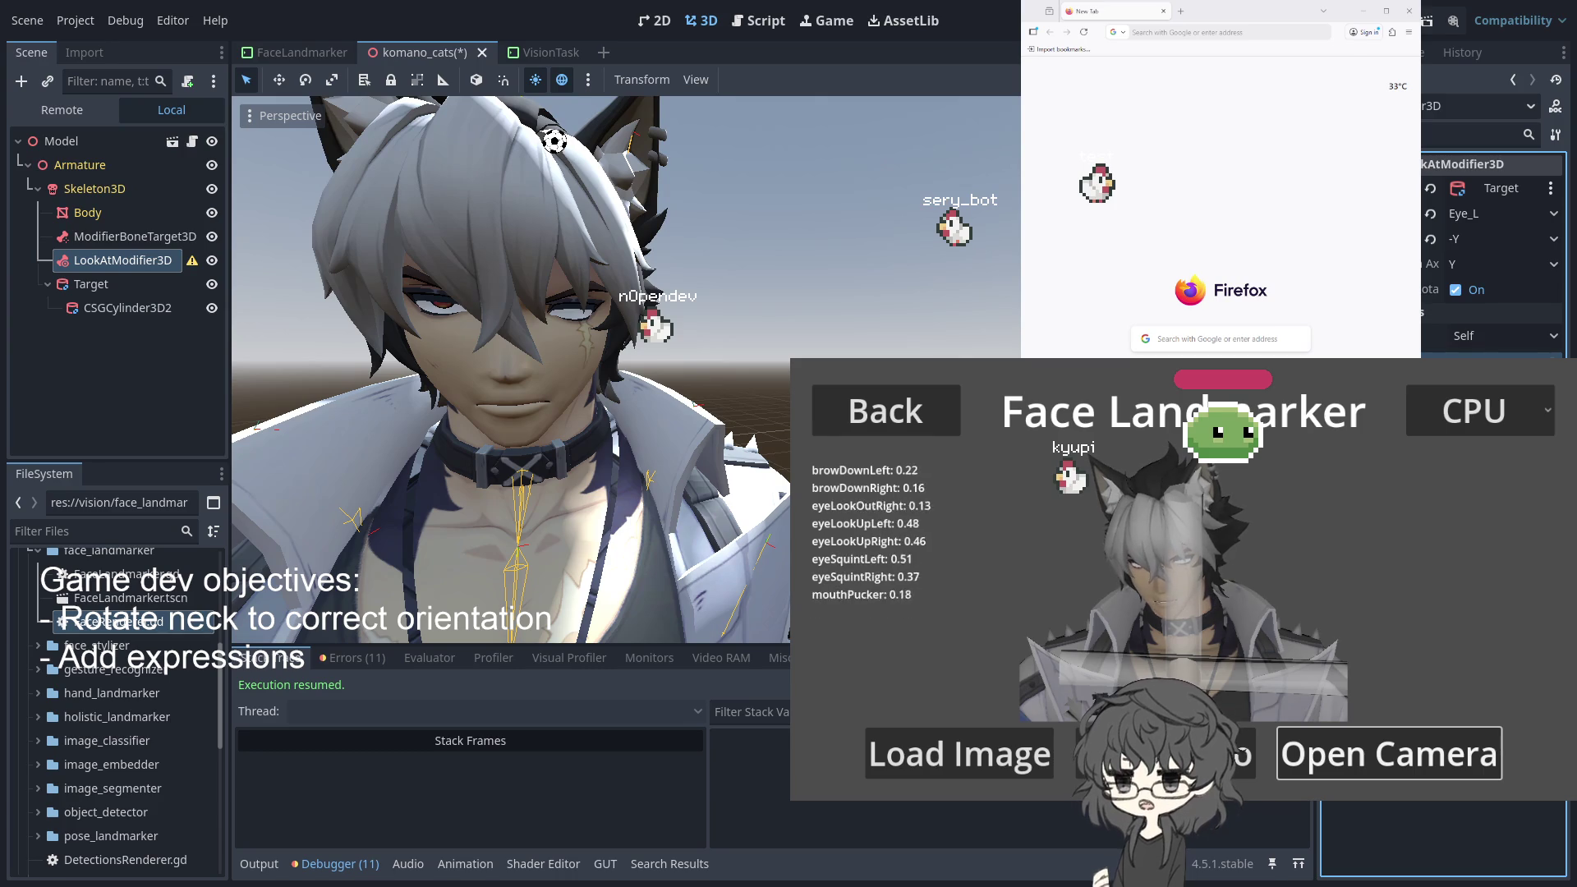
pyautogui.scroll(8, 505, 283)
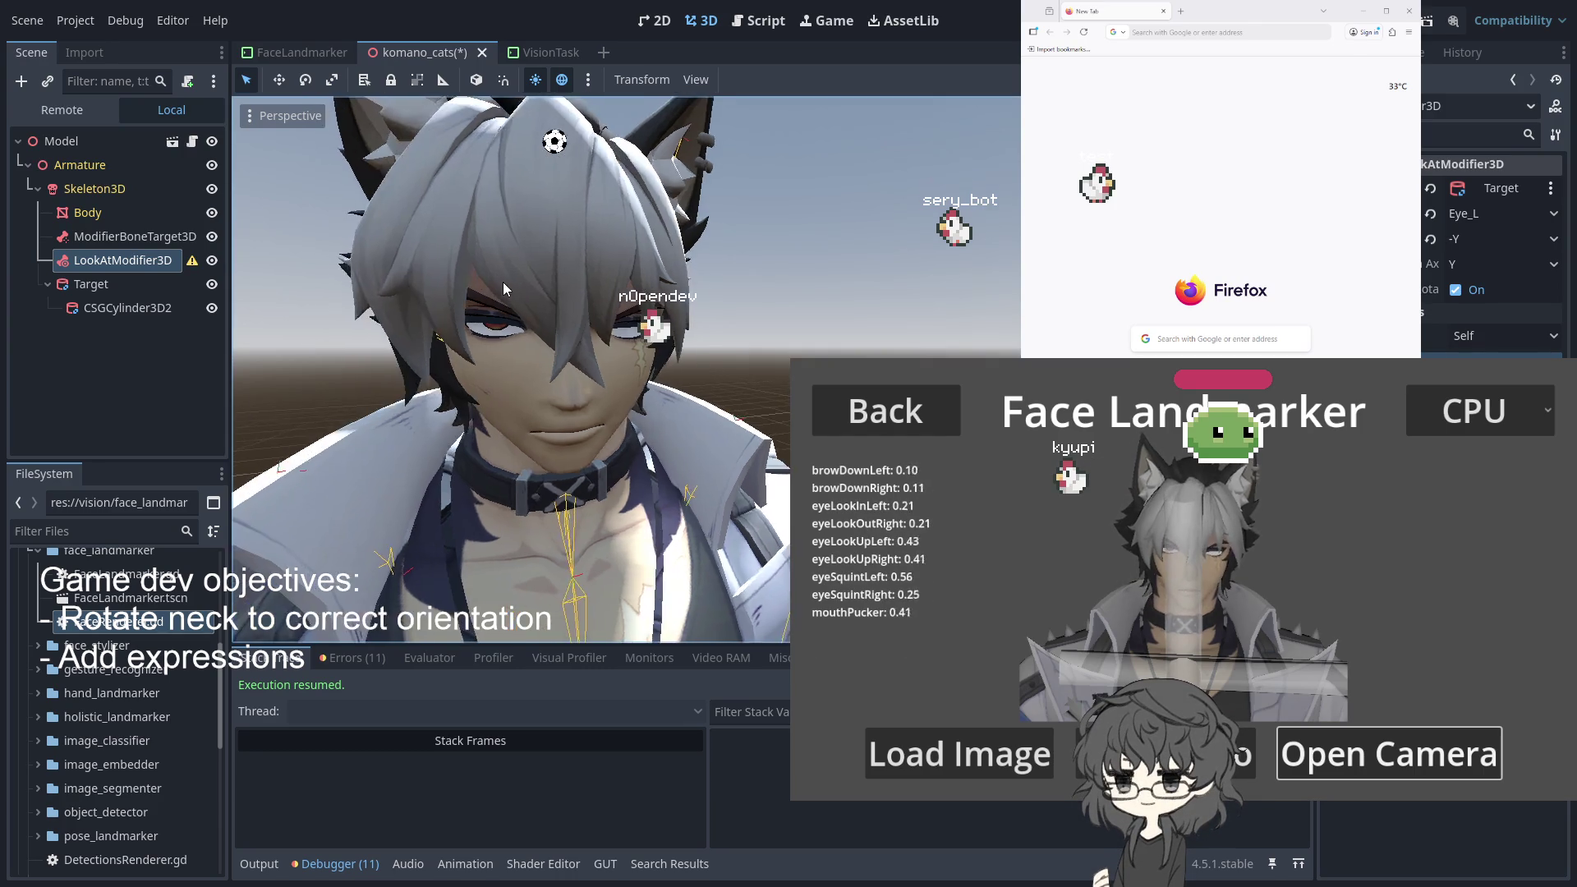
pyautogui.moveTo(505, 292)
pyautogui.mouseDown()
pyautogui.moveTo(664, 341)
pyautogui.moveTo(739, 325)
pyautogui.mouseUp()
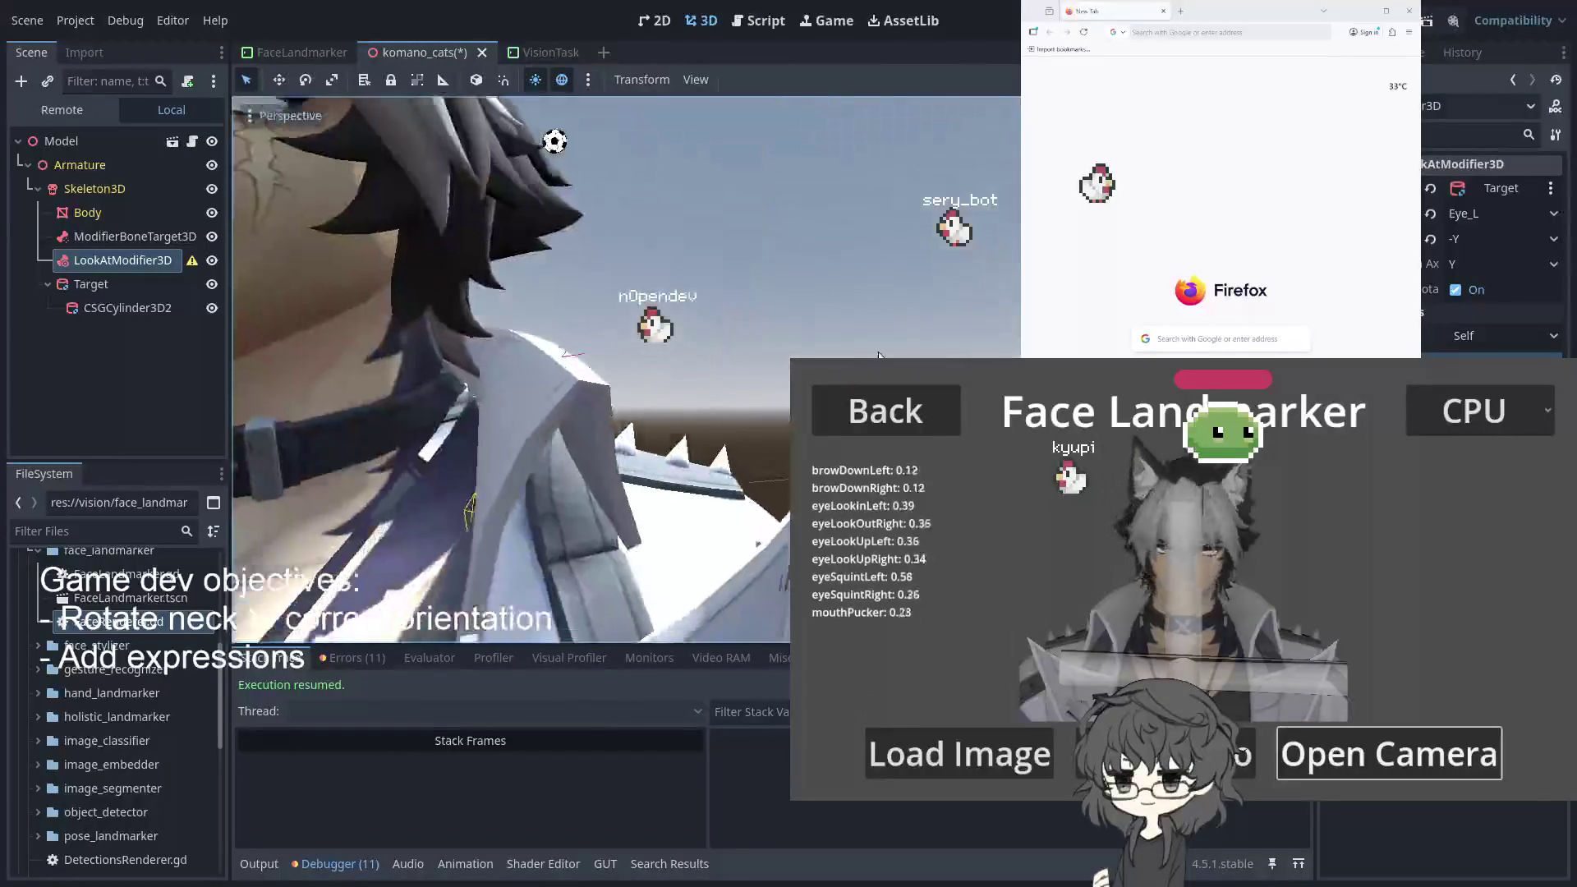
# Orbit and zoom over the top of the head to inspect the eye near the hair
pyautogui.moveTo(767, 317); pyautogui.dragTo(844, 347)
pyautogui.scroll(2, 854, 343)
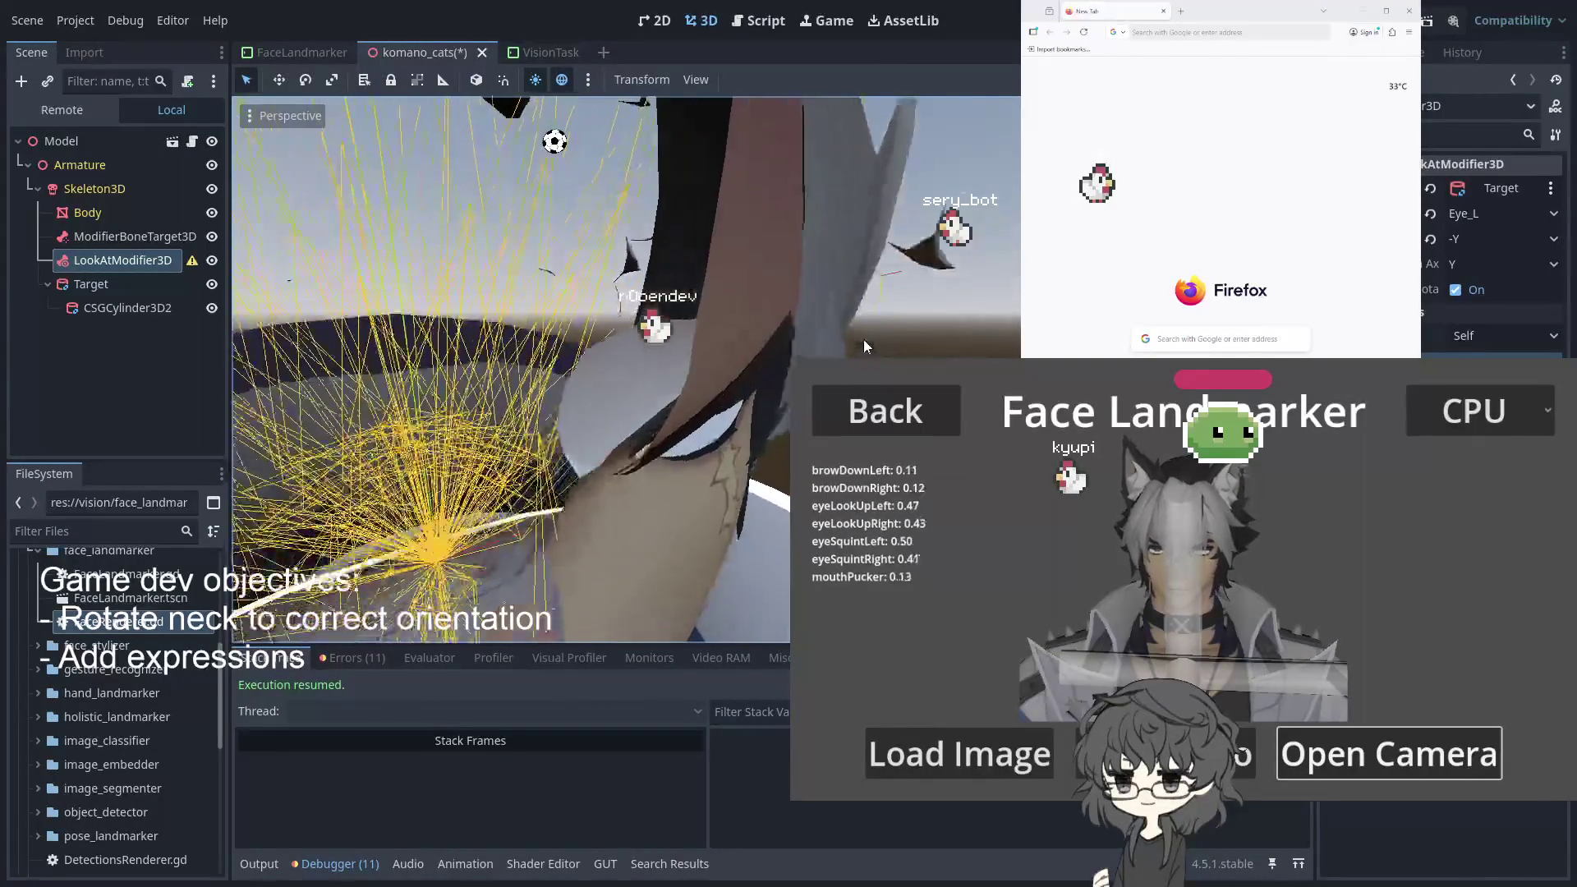
pyautogui.scroll(-2, 875, 337)
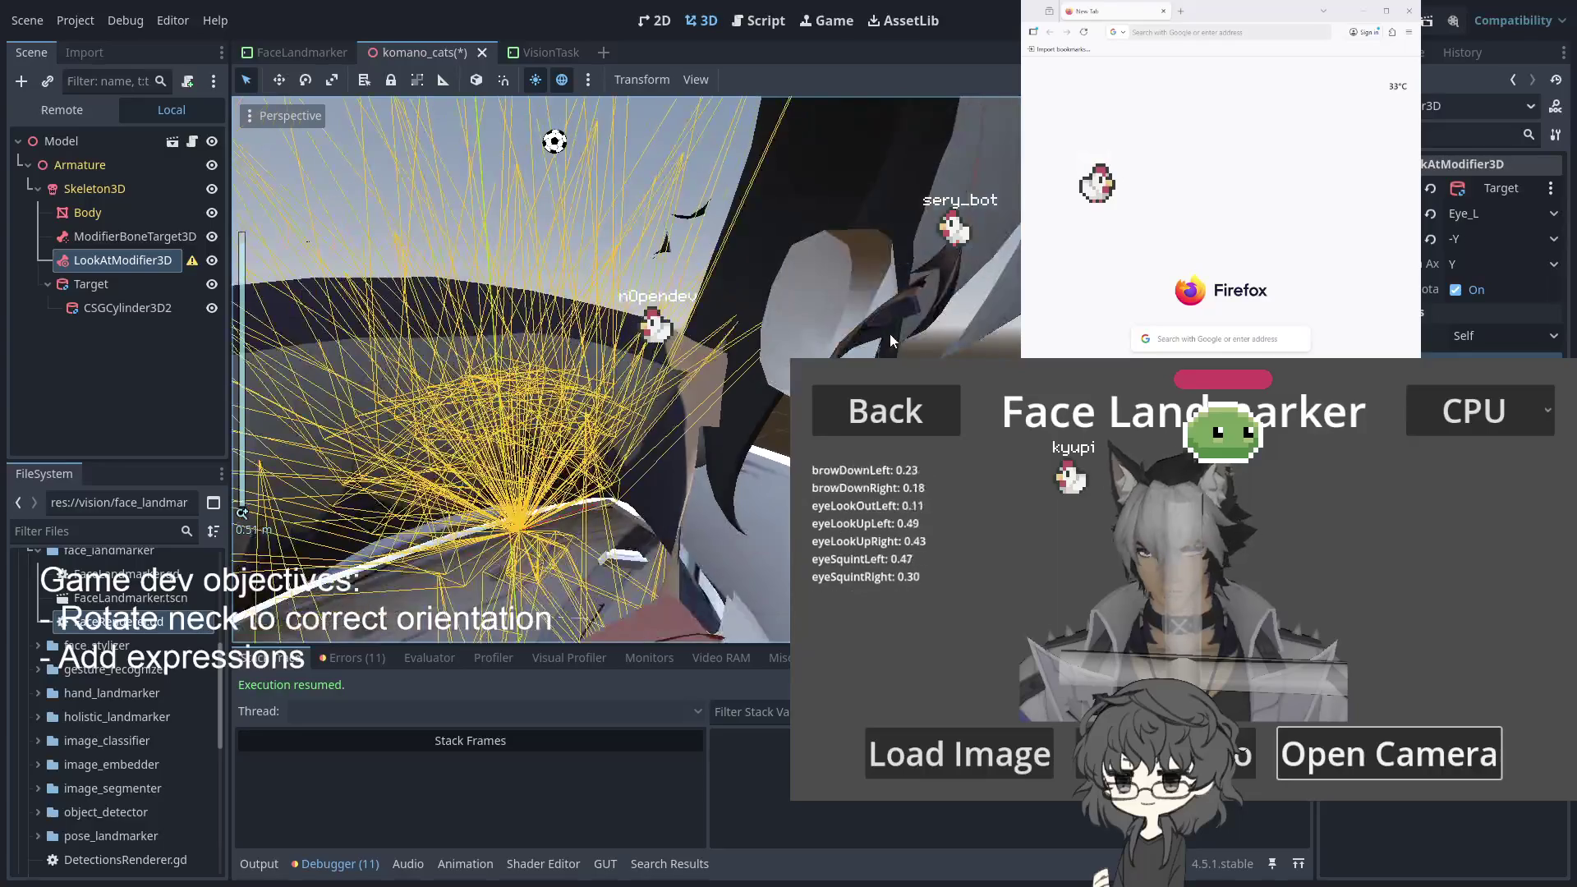
pyautogui.moveTo(821, 329); pyautogui.dragTo(862, 345)
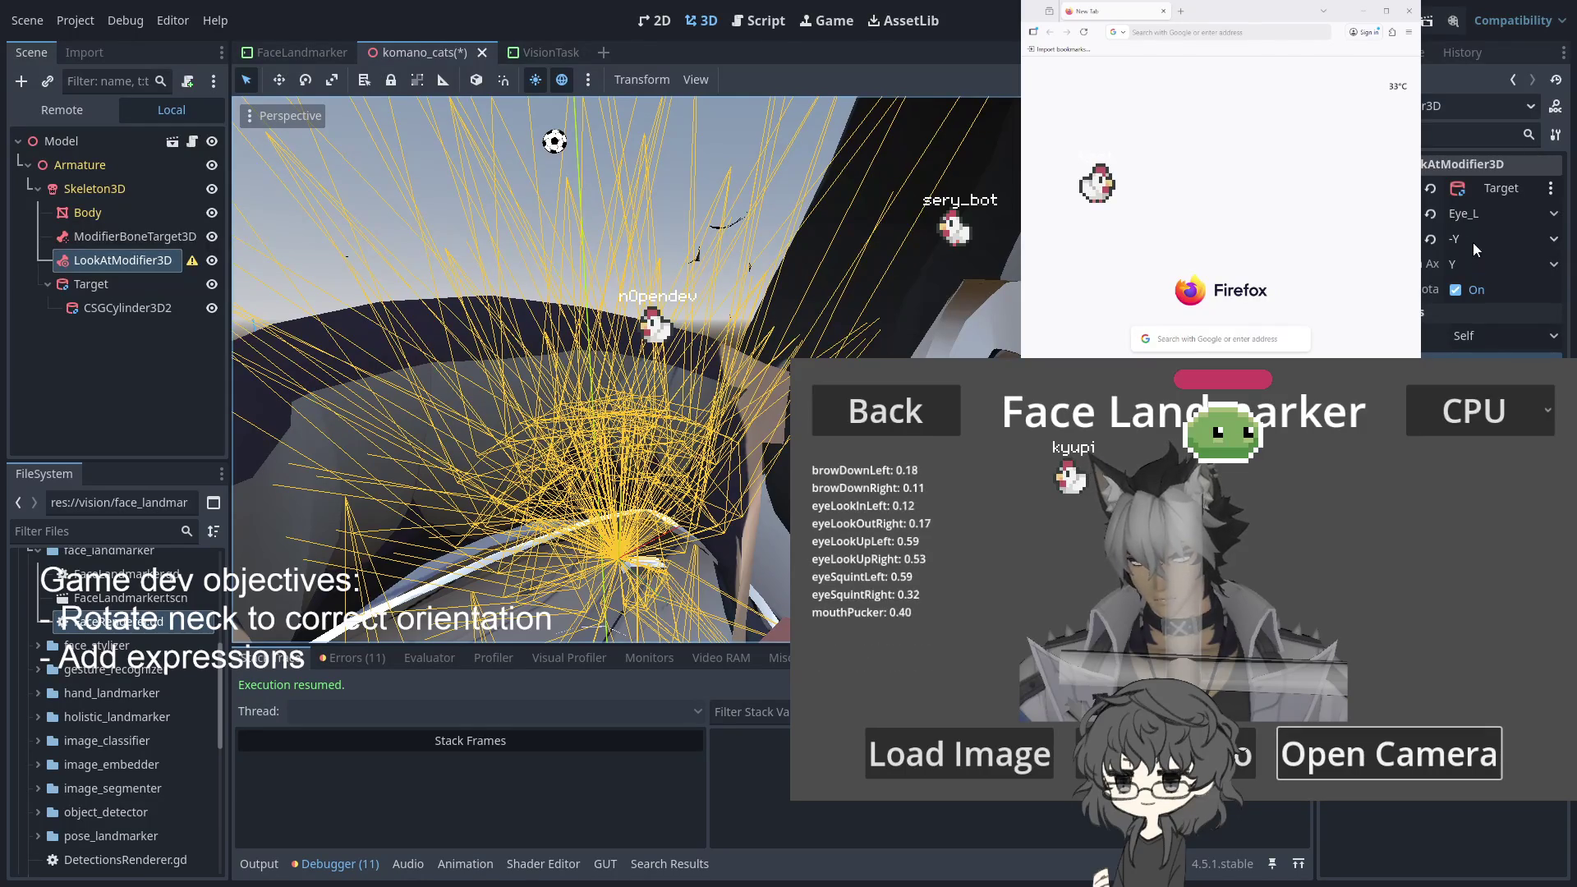
pyautogui.click(1467, 264)
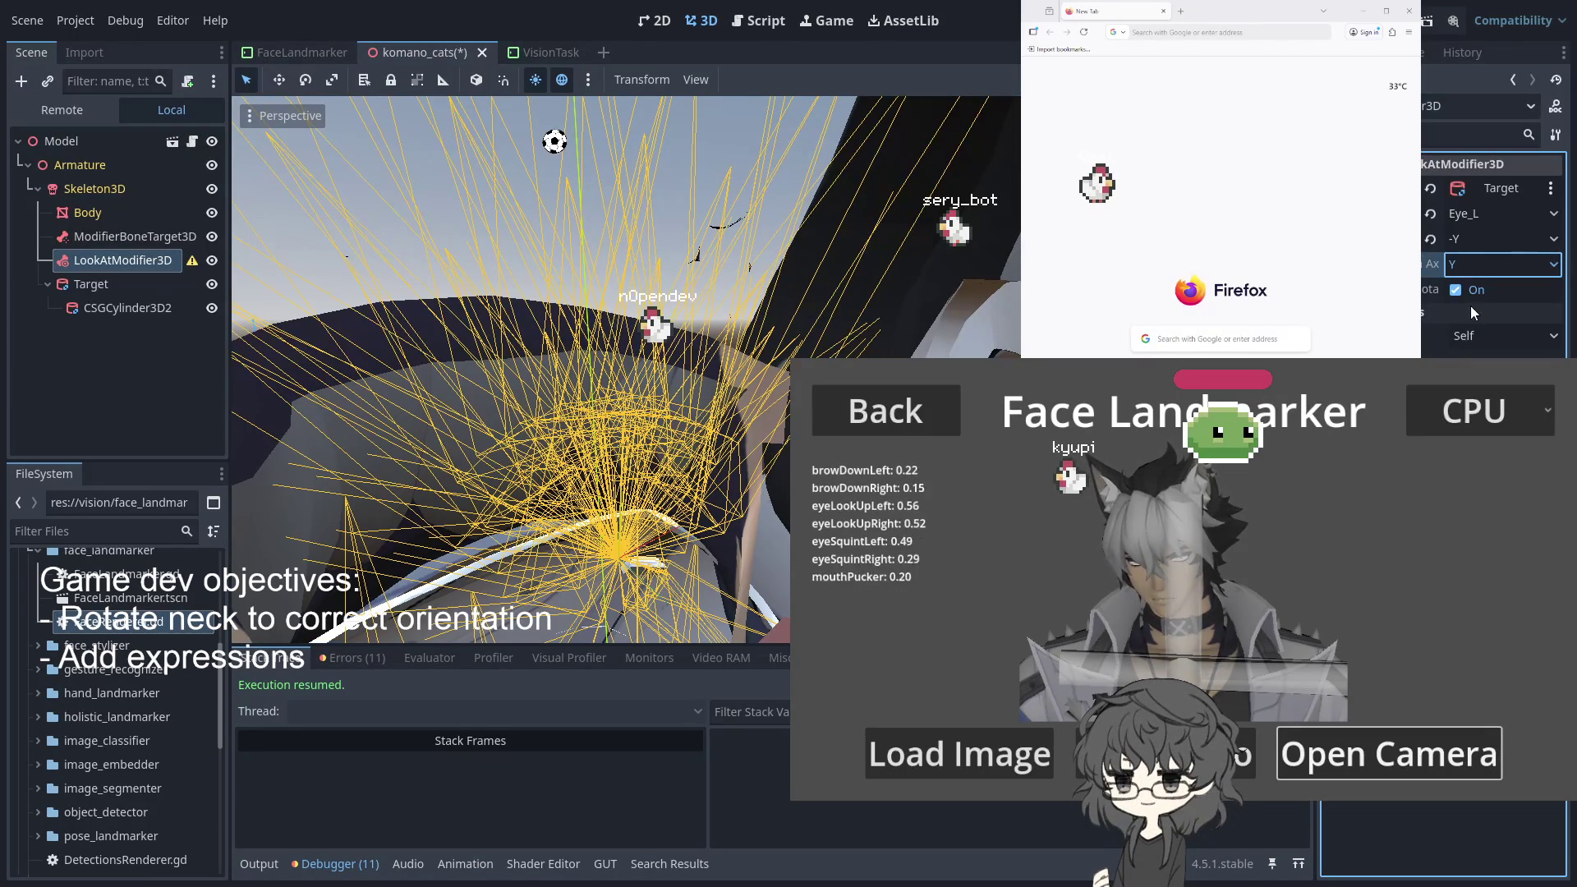
# Set the eye modifier's primary rotation axis to X and select CSGCylinder3D2
pyautogui.click(1462, 294)
pyautogui.scroll(5, 625, 370)
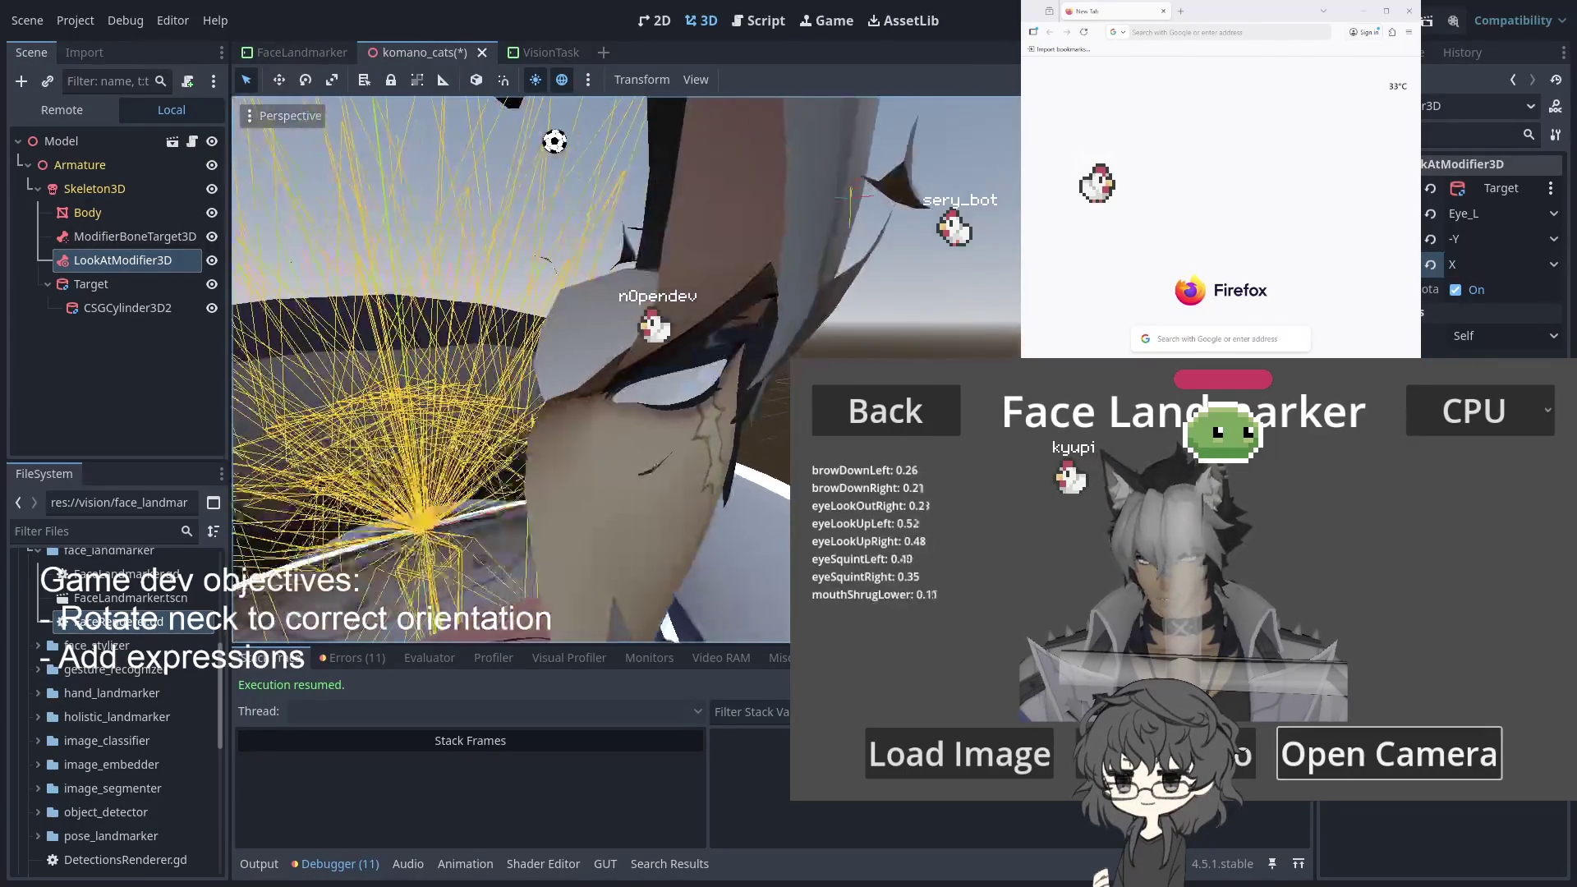
pyautogui.scroll(-2, 626, 370)
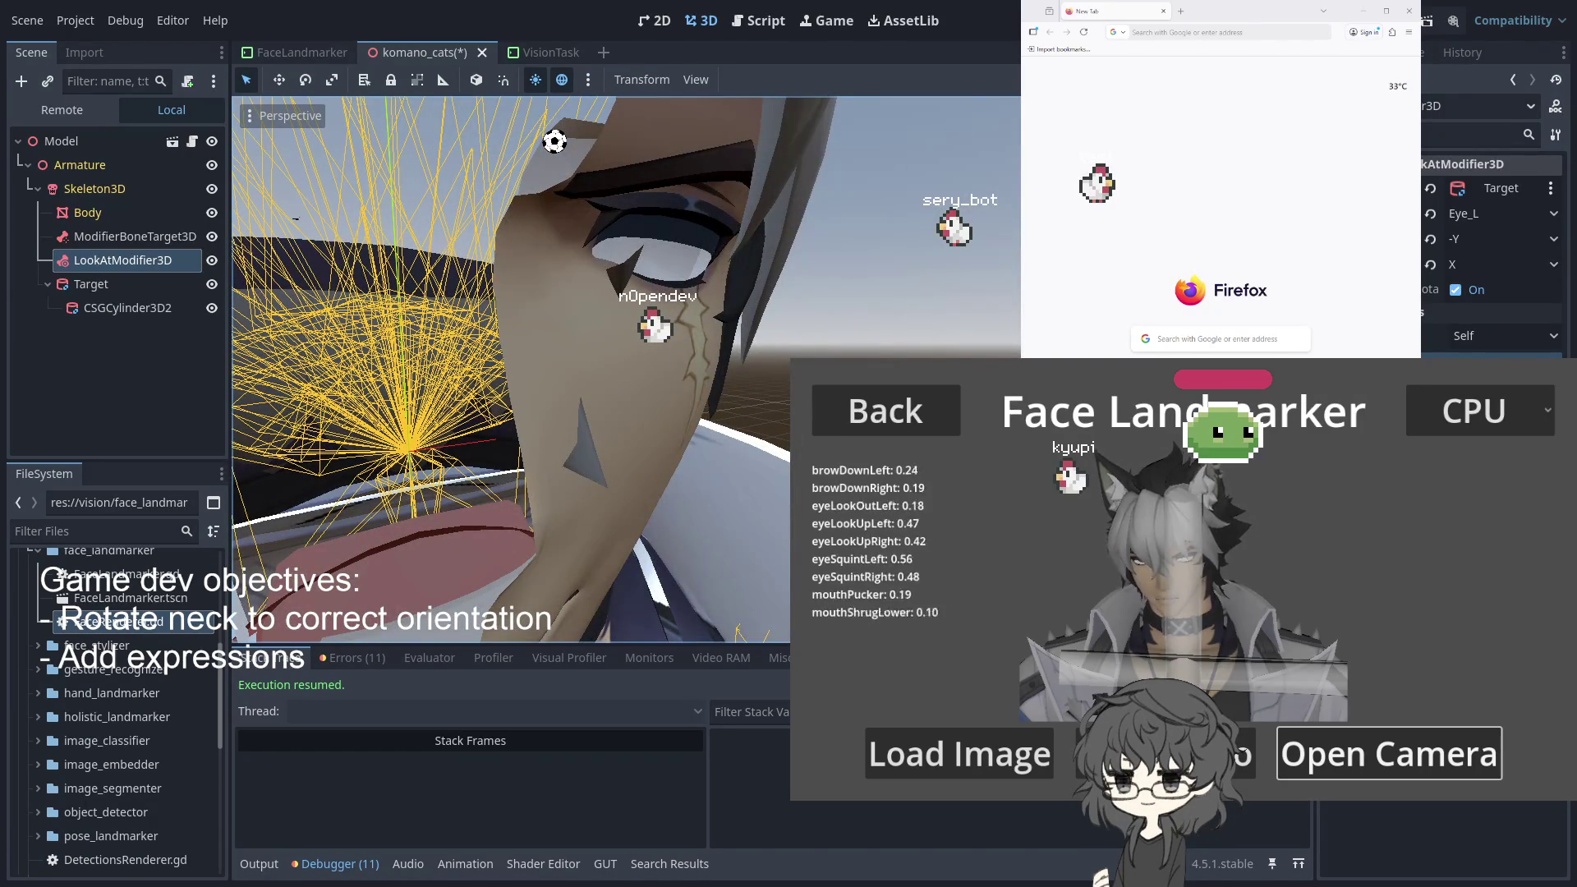
pyautogui.scroll(-10, 782, 393)
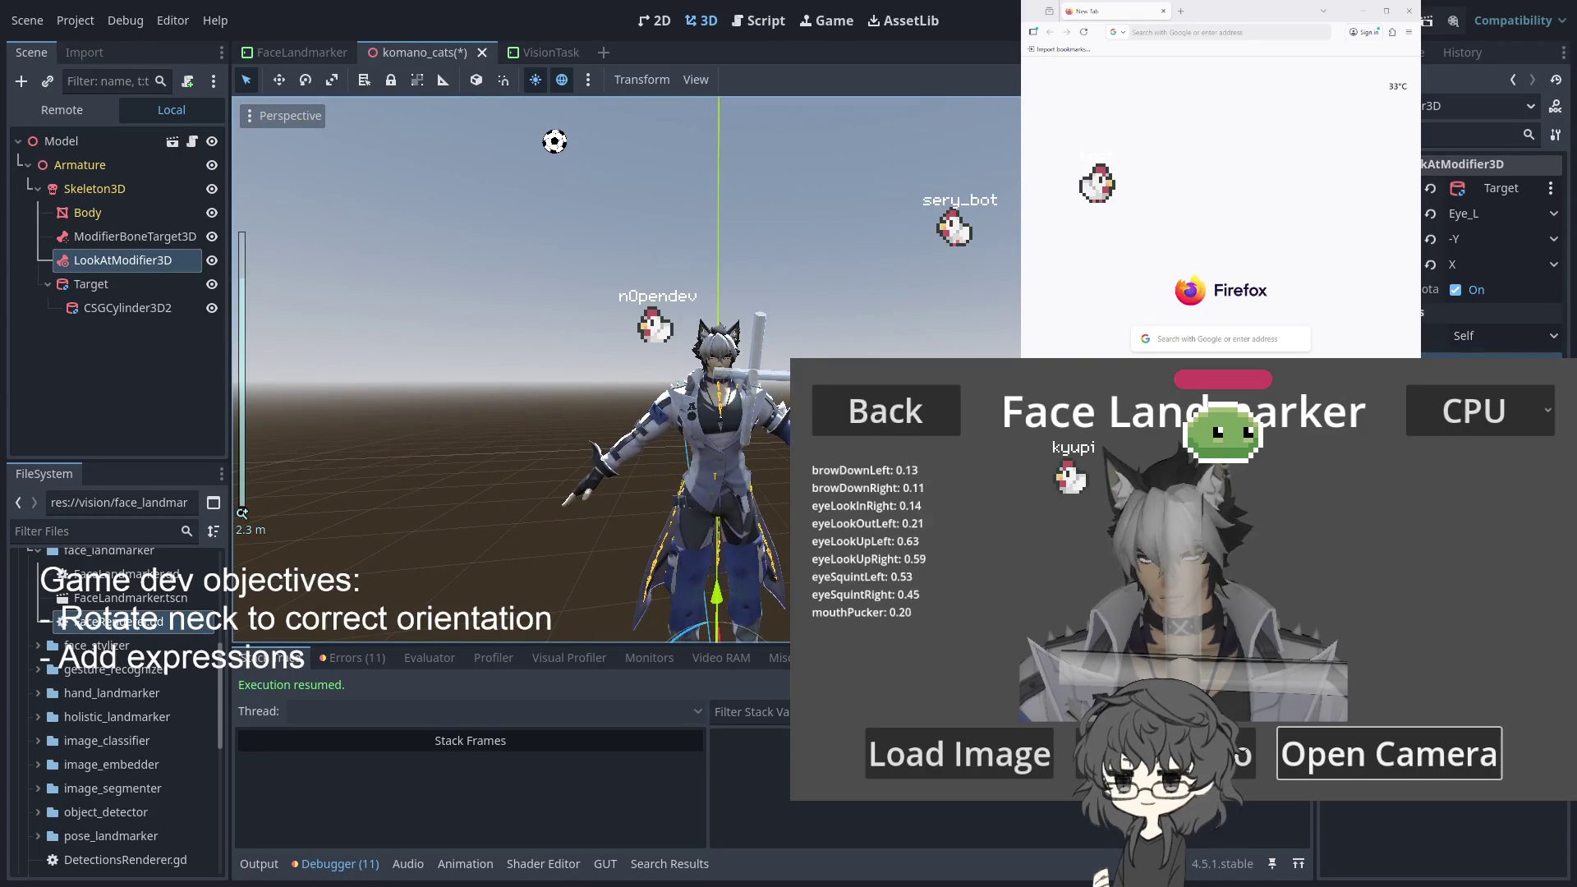
pyautogui.click(740, 382)
pyautogui.scroll(5, 682, 304)
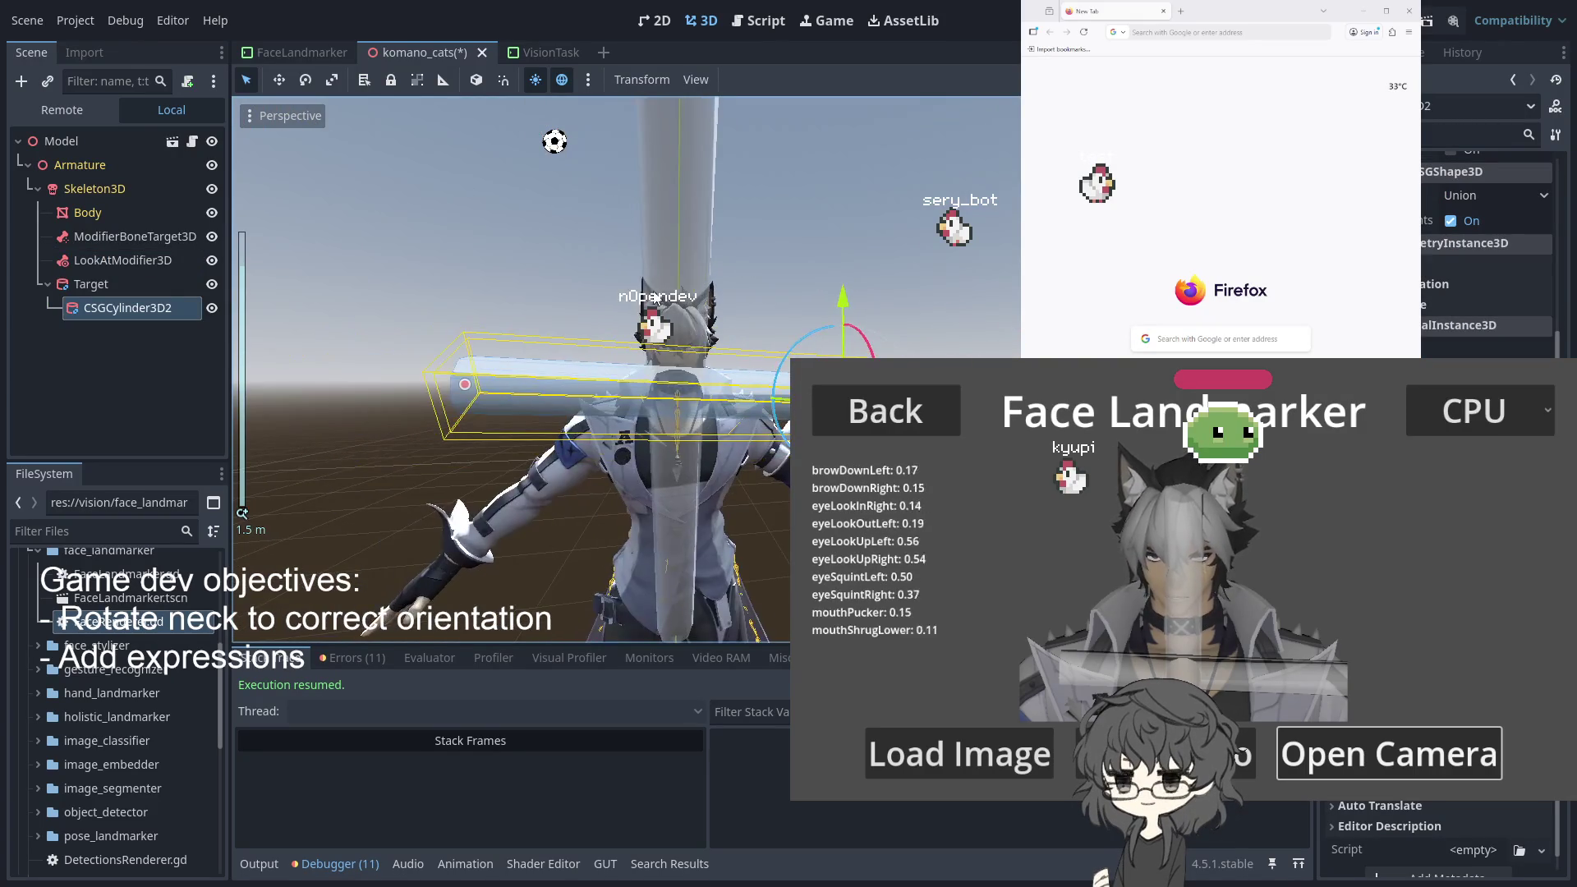
# Raise the target cylinder, then try moving the whole Target cross and undo it
pyautogui.moveTo(671, 318)
pyautogui.mouseDown()
pyautogui.moveTo(822, 214)
pyautogui.moveTo(1010, 153)
pyautogui.moveTo(989, 62)
pyautogui.moveTo(950, 130)
pyautogui.moveTo(971, 244)
pyautogui.mouseUp()
pyautogui.click(99, 284)
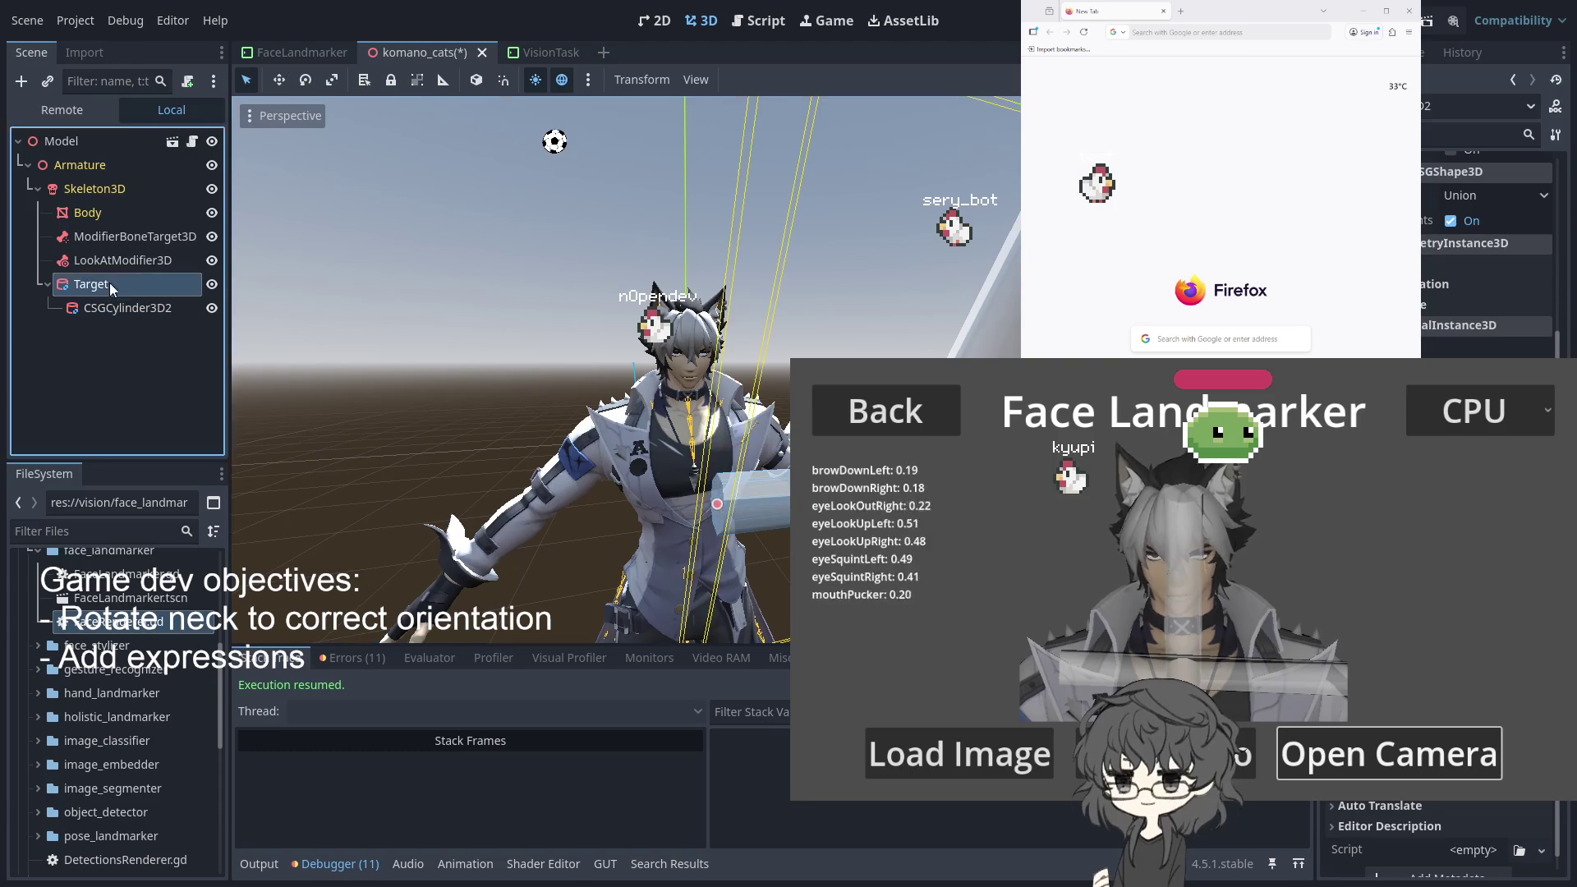
pyautogui.moveTo(788, 328)
pyautogui.mouseDown()
pyautogui.moveTo(828, 311)
pyautogui.moveTo(808, 355)
pyautogui.mouseUp()
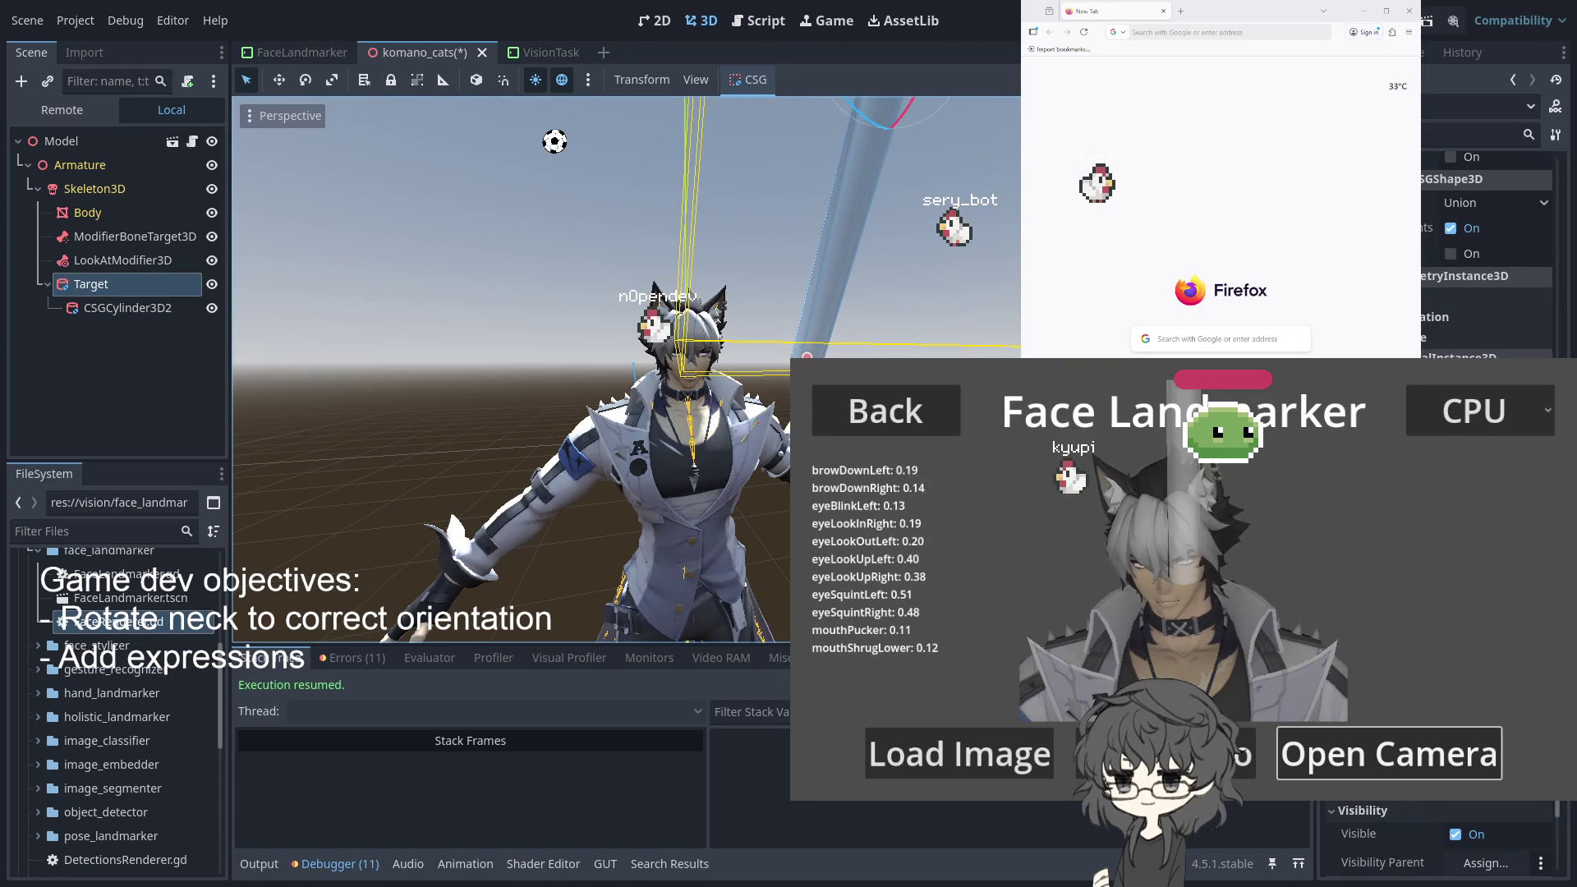
pyautogui.hotkey('ctrl', 'z')
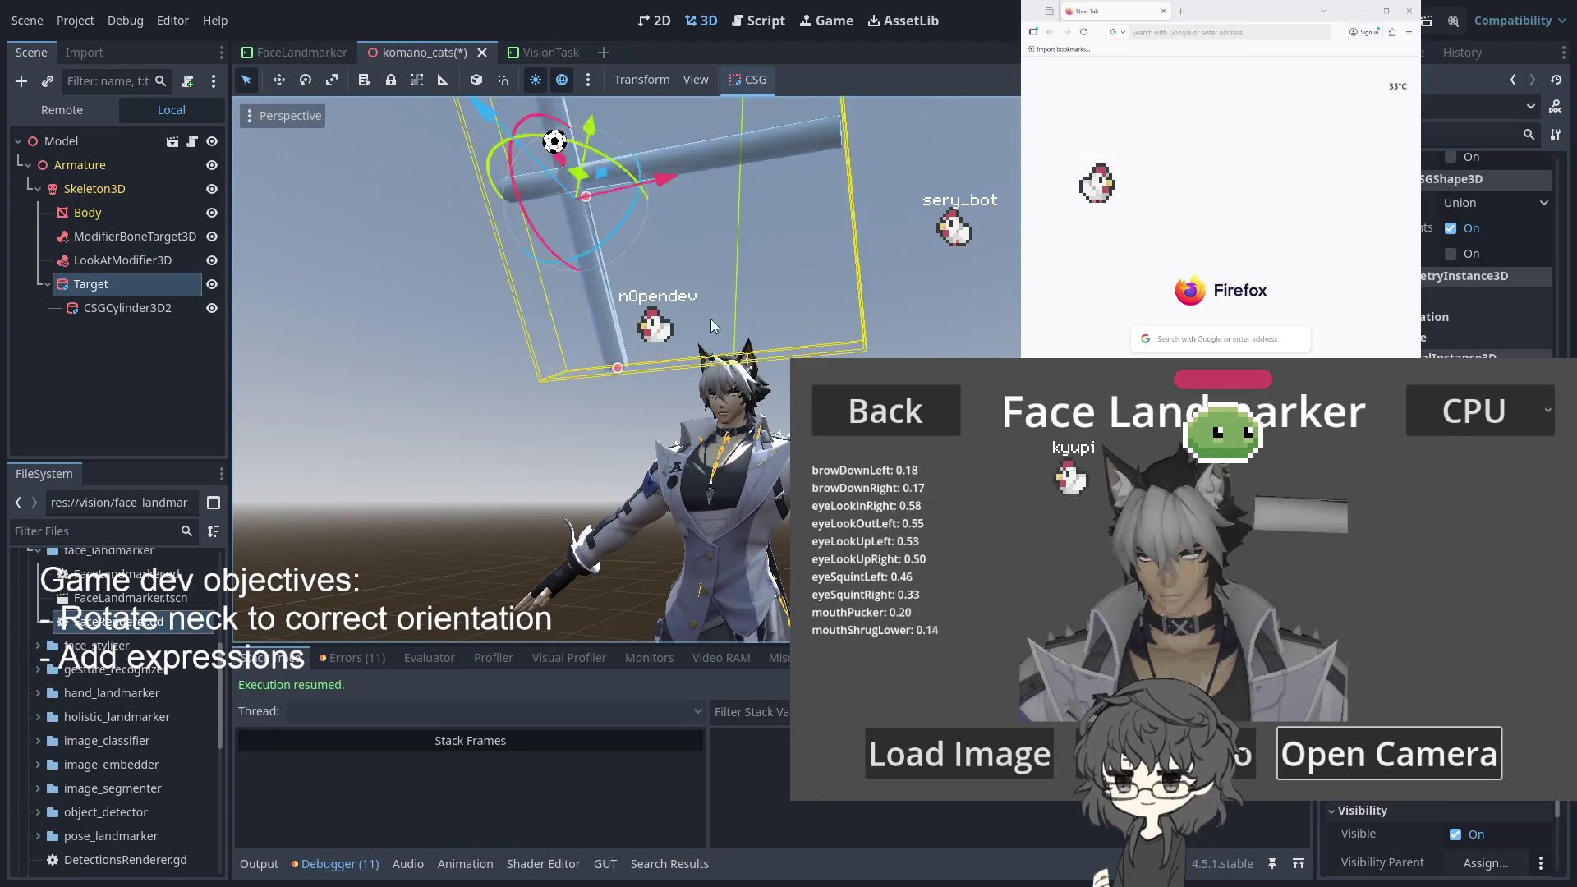
# Reselect LookAtModifier3D and set its forward axis to -Z
pyautogui.scroll(10, 598, 445)
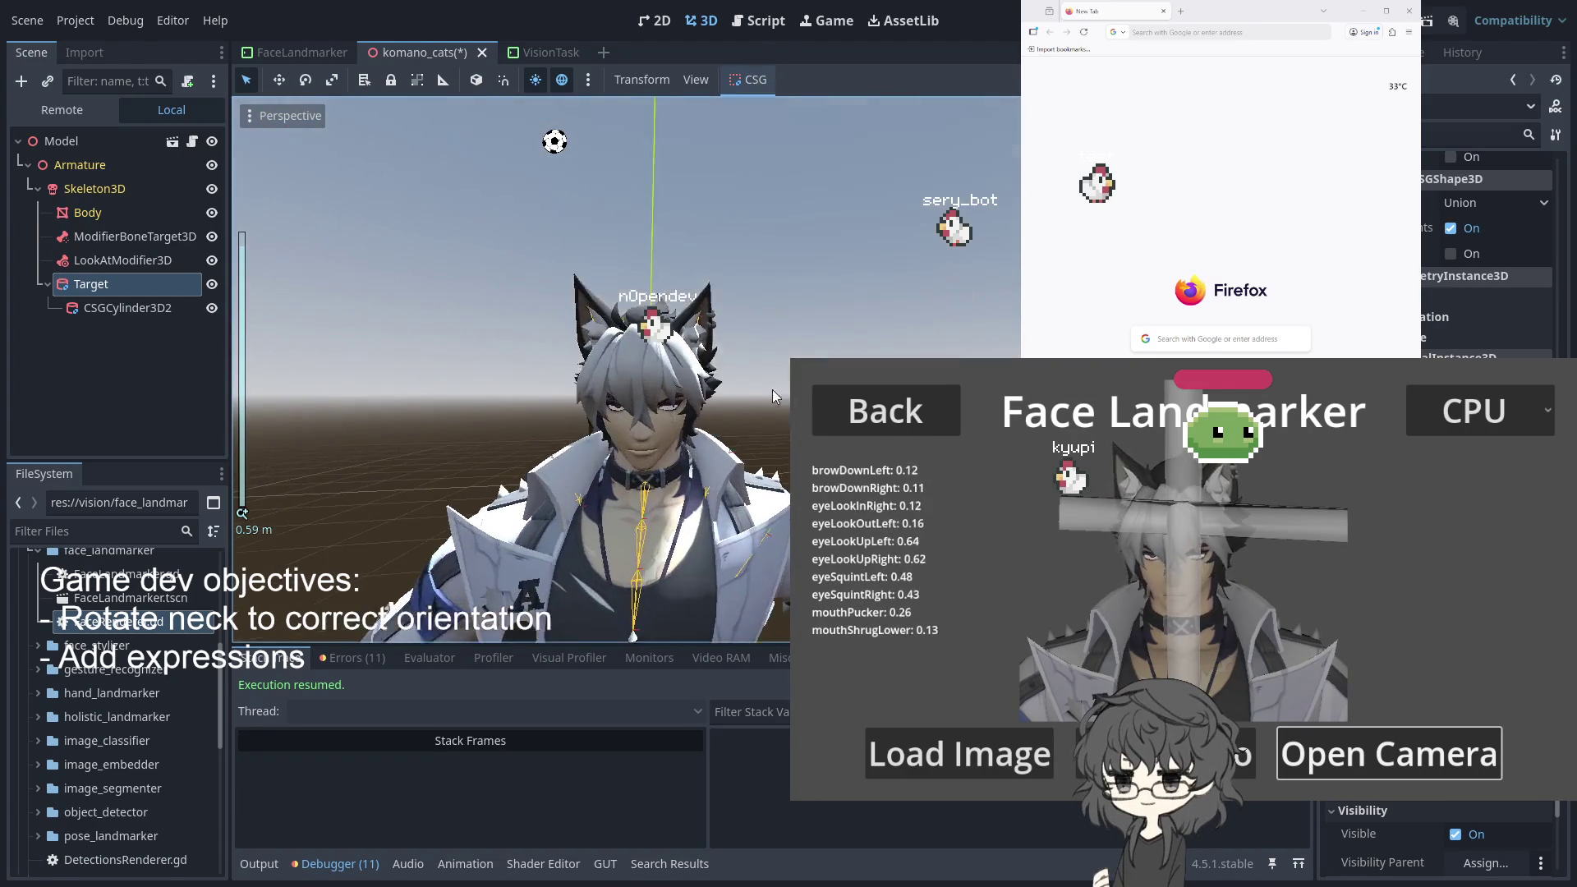
pyautogui.click(123, 288)
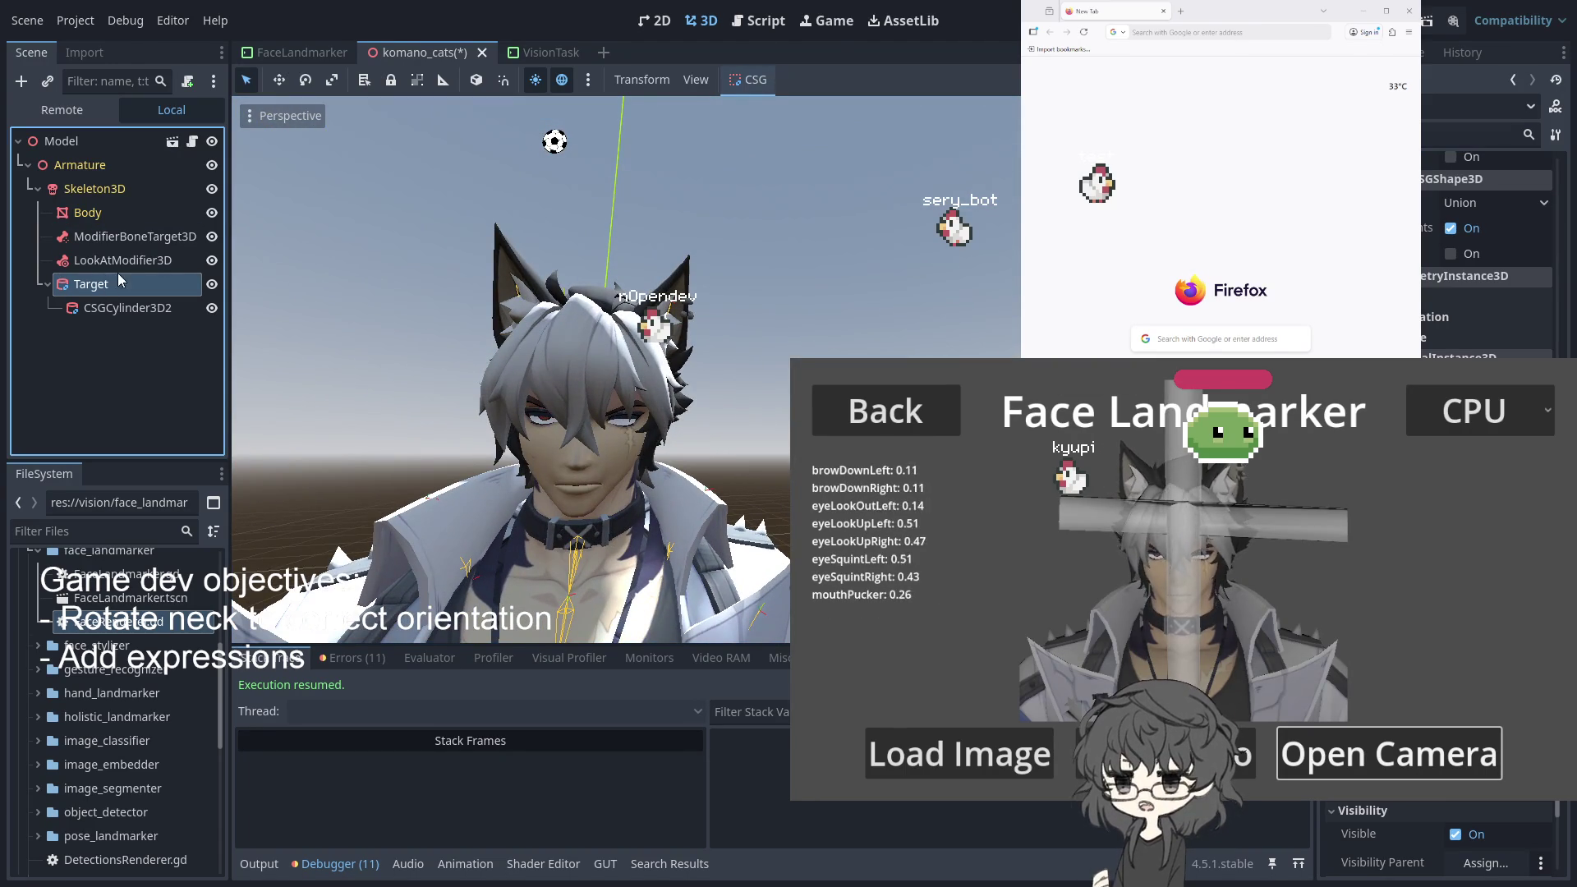
pyautogui.click(123, 259)
pyautogui.click(116, 283)
pyautogui.click(136, 312)
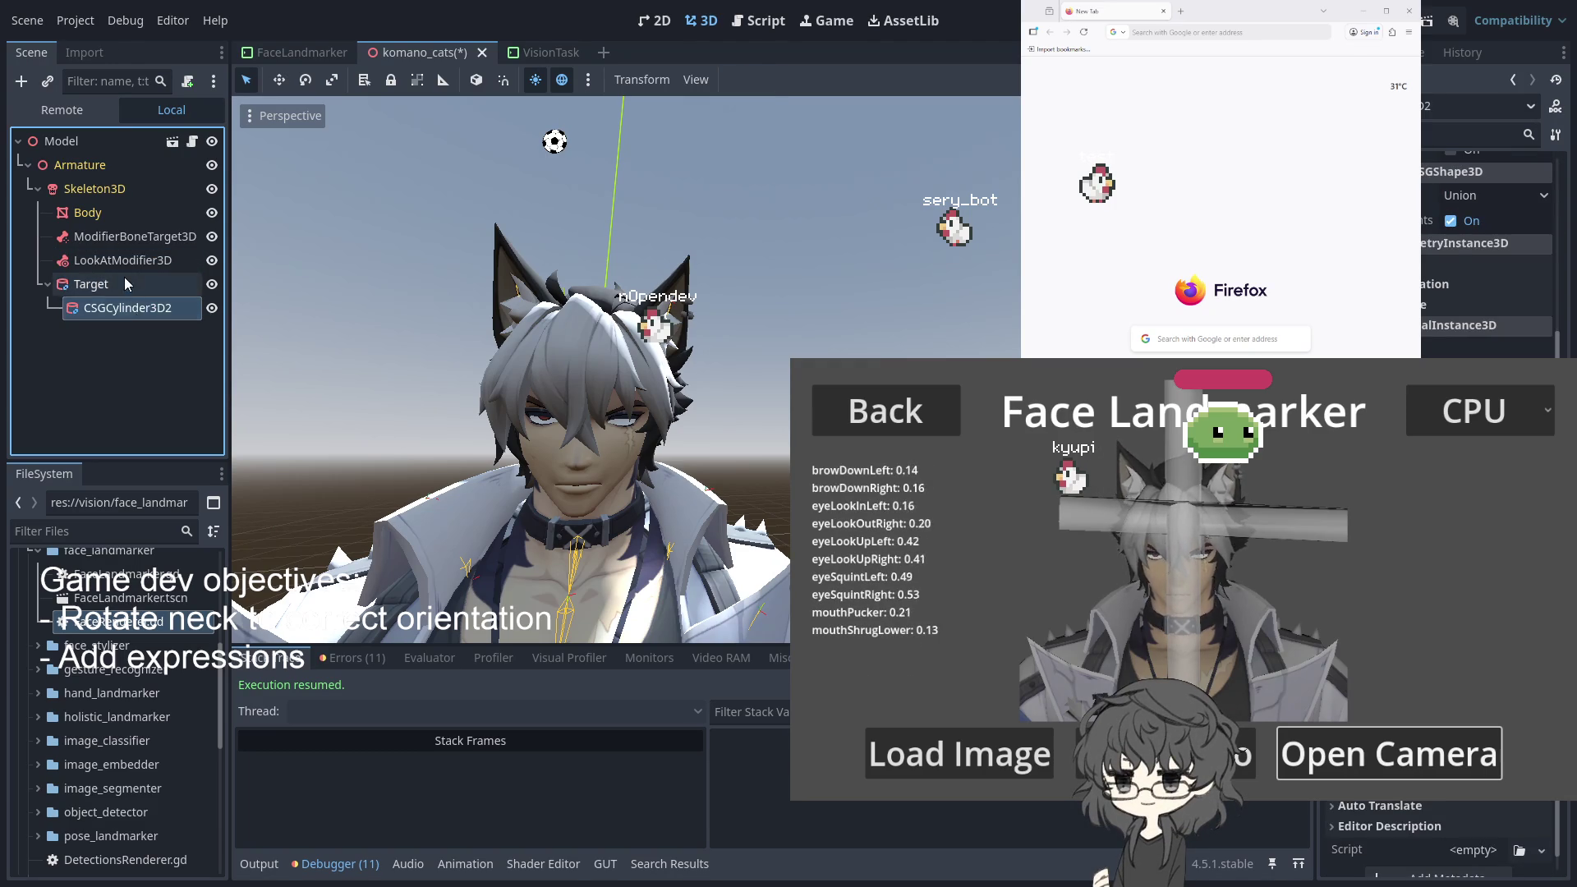
pyautogui.click(90, 284)
pyautogui.click(123, 260)
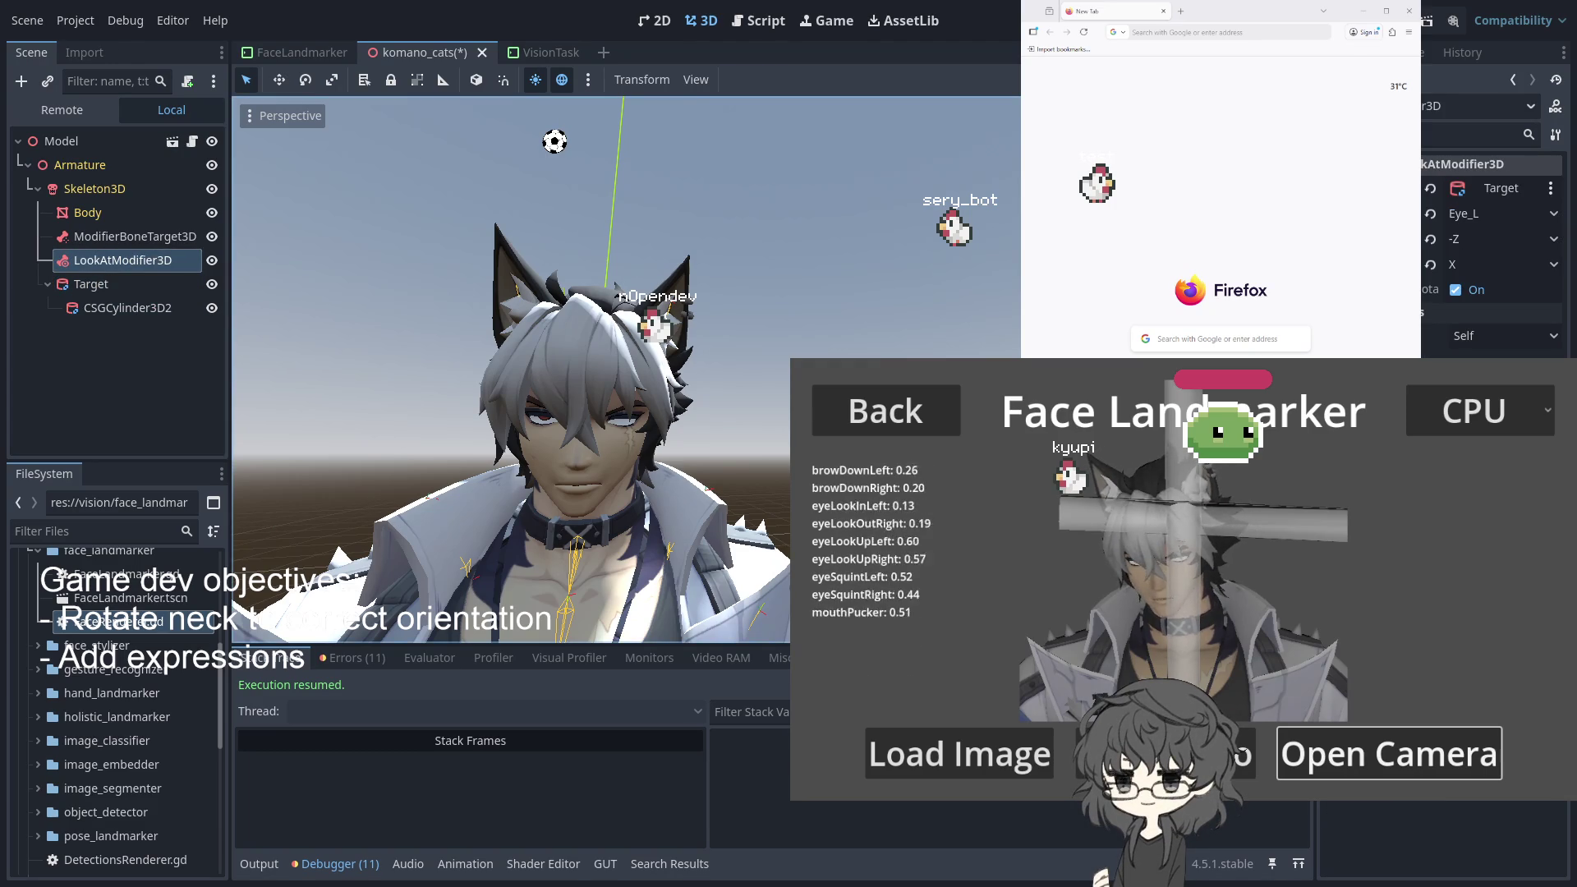
# From a side view, move CSGCylinder3D2 up and forward in front of the avatar's face
pyautogui.moveTo(371, 344); pyautogui.dragTo(372, 343)
pyautogui.moveTo(341, 437); pyautogui.dragTo(721, 441)
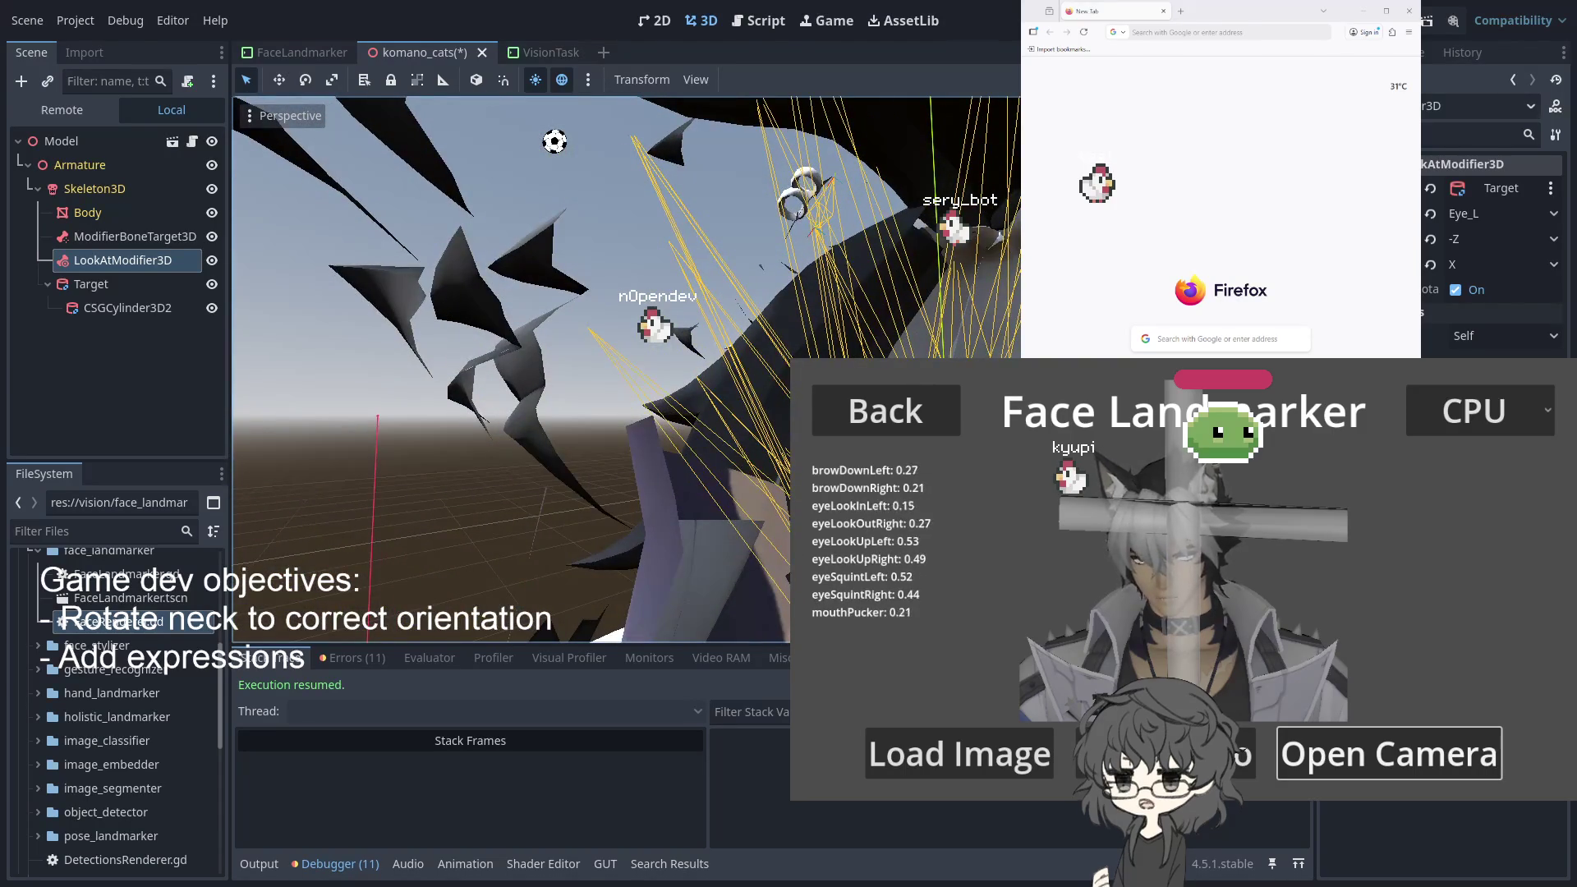
pyautogui.click(133, 301)
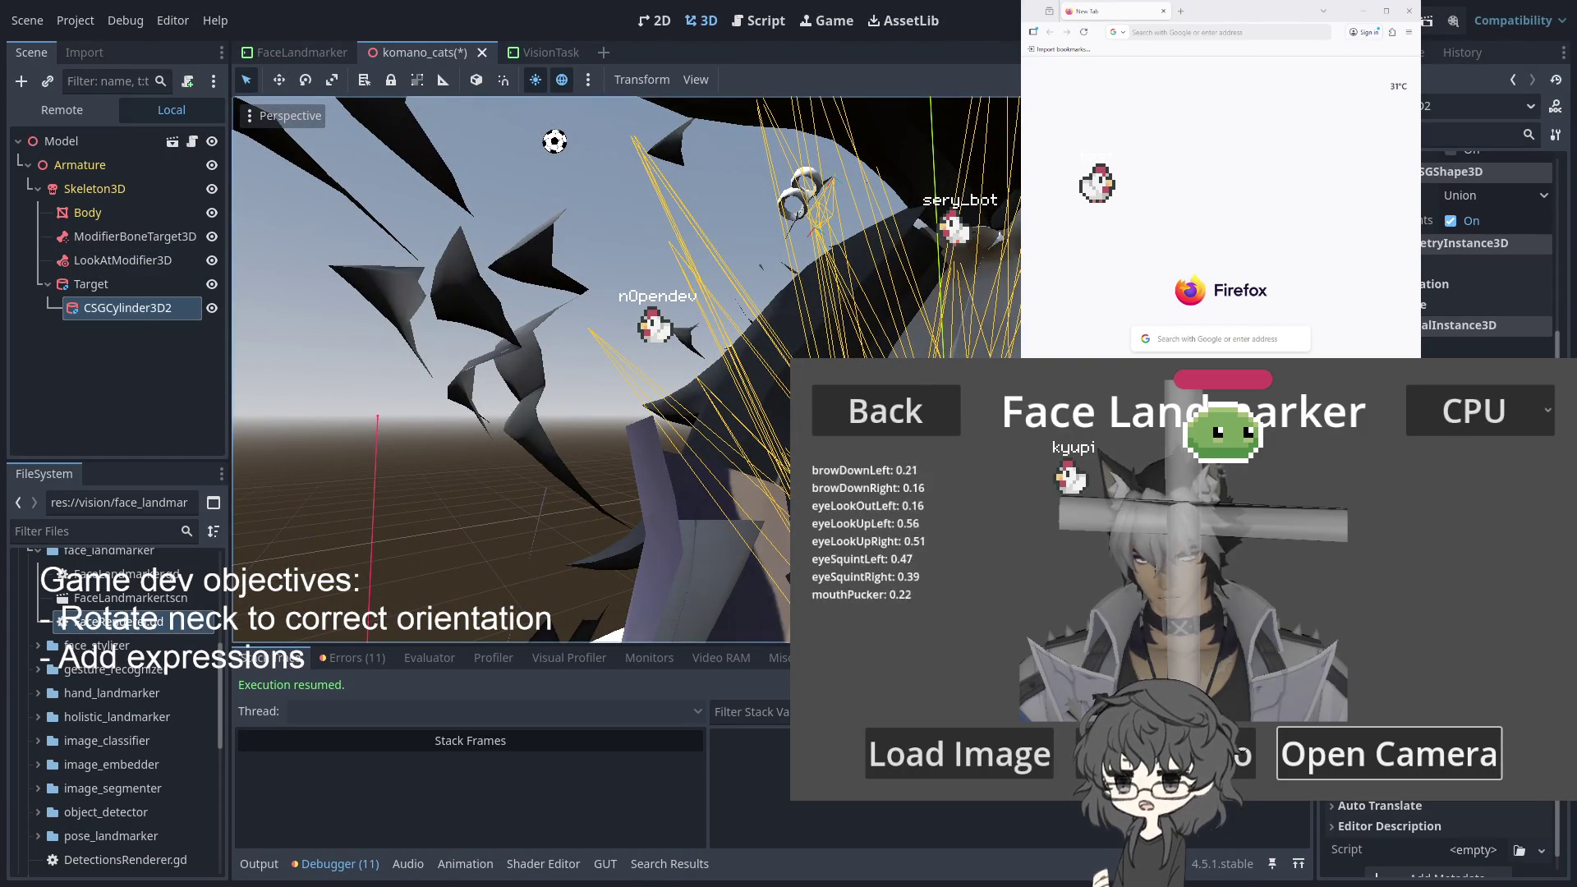
pyautogui.moveTo(997, 234); pyautogui.dragTo(995, 243)
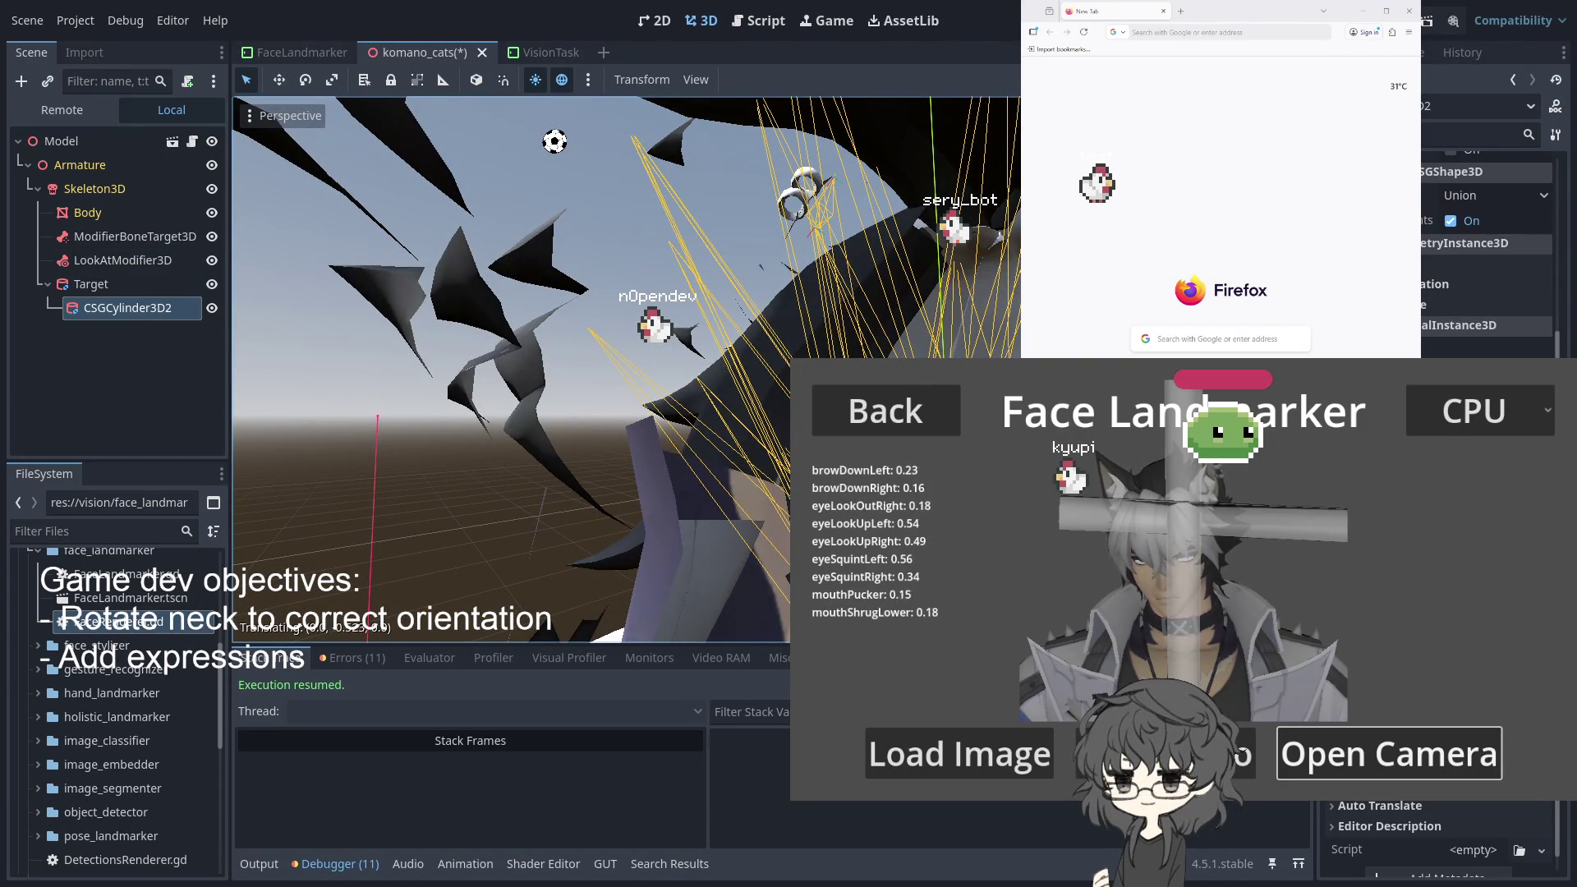
pyautogui.moveTo(943, 93); pyautogui.dragTo(933, 58)
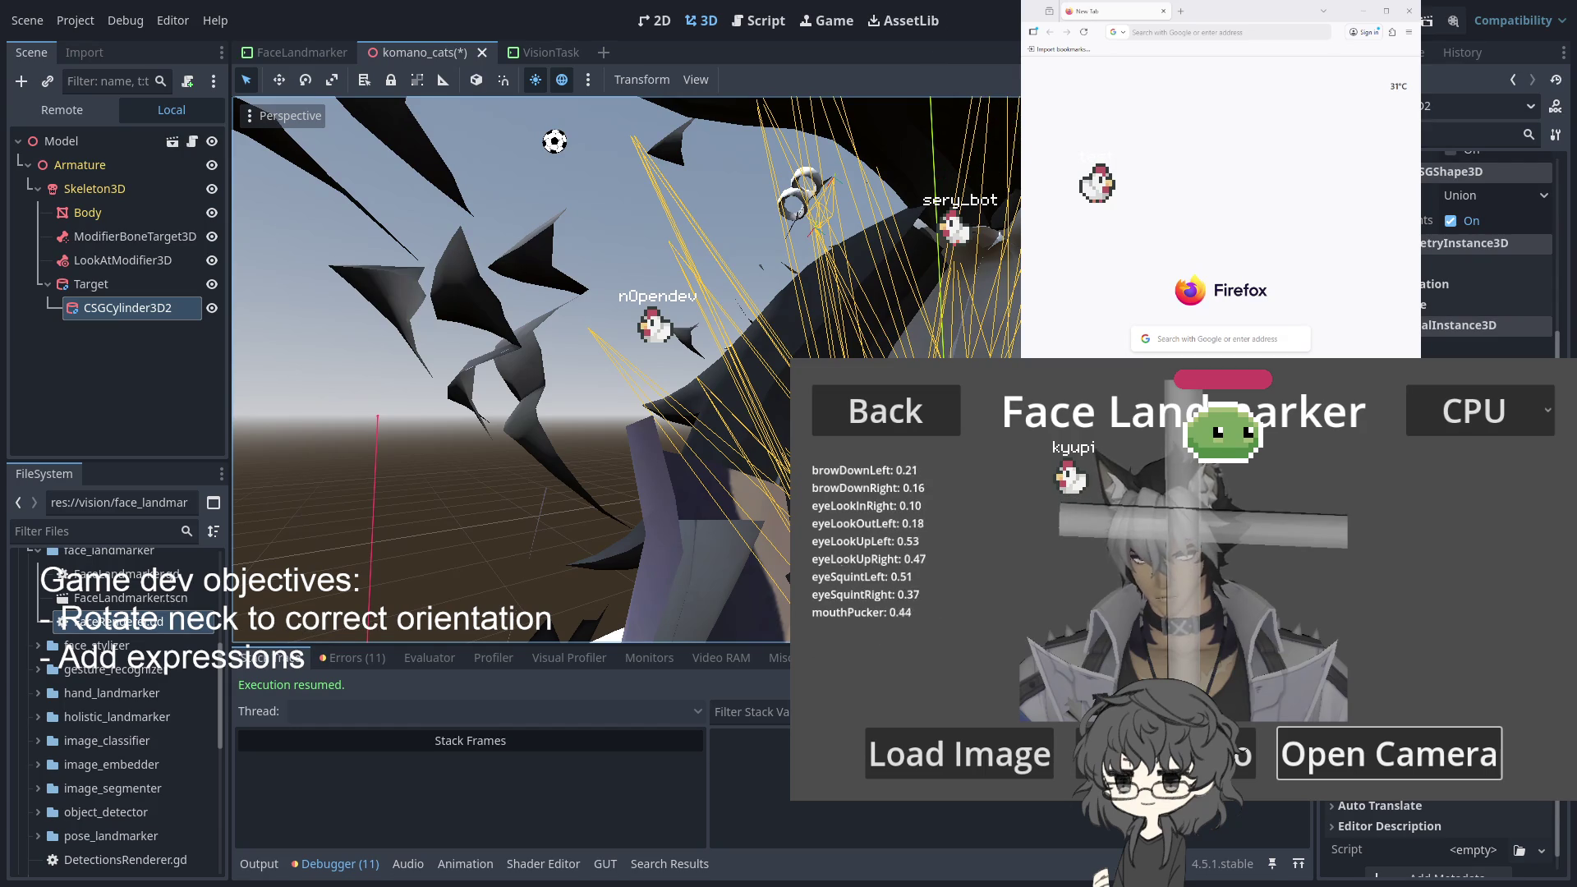
pyautogui.moveTo(821, 403)
pyautogui.mouseDown()
pyautogui.moveTo(687, 418)
pyautogui.moveTo(1019, 329)
pyautogui.mouseUp()
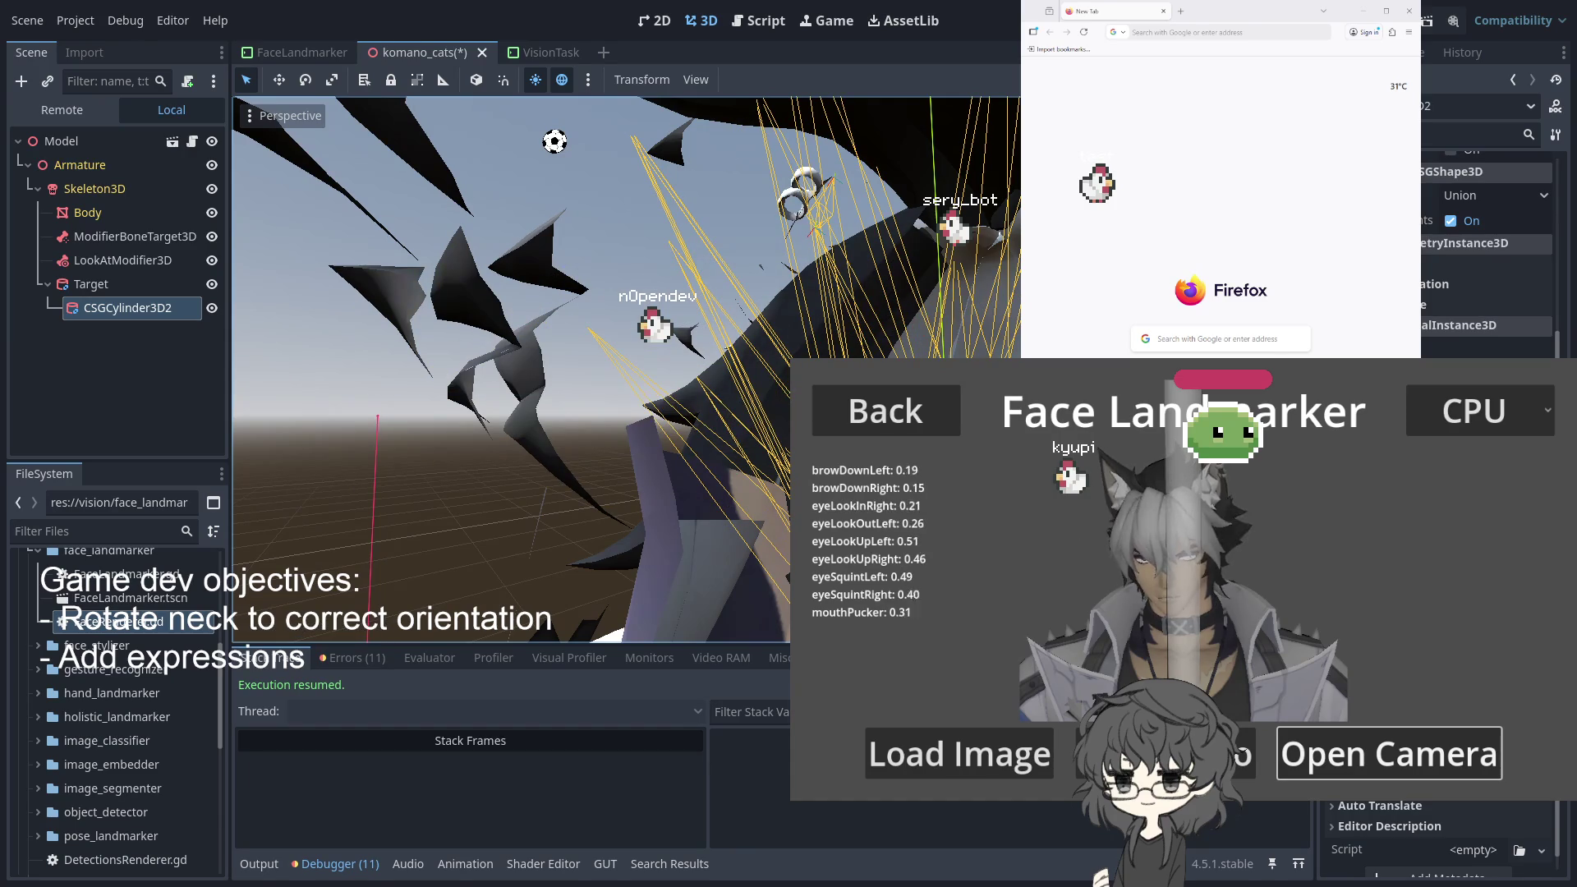
pyautogui.scroll(-5, 627, 370)
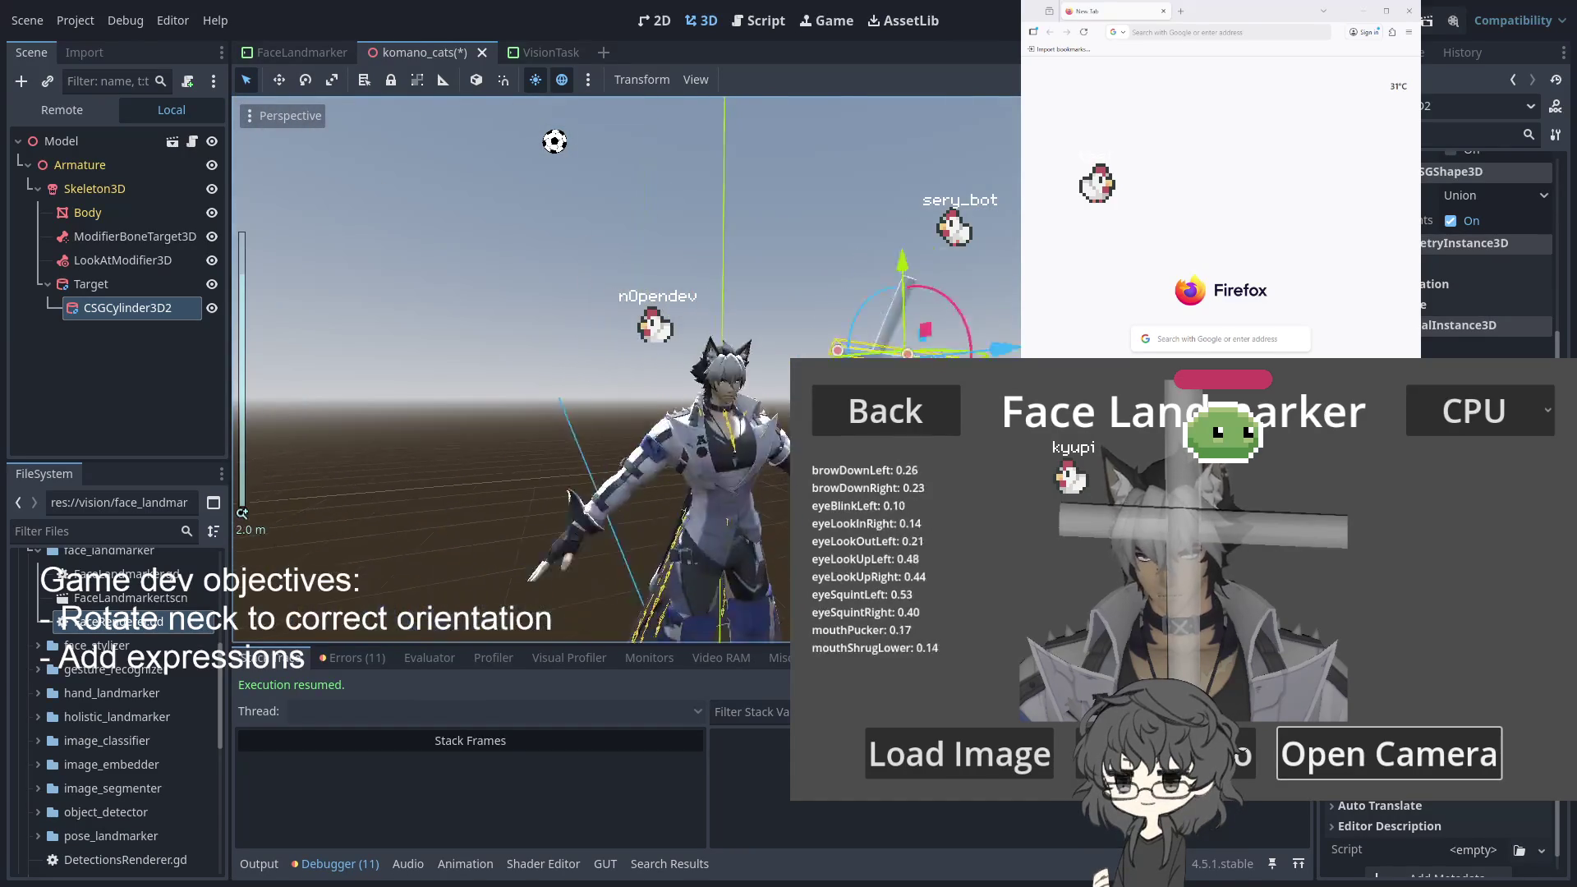